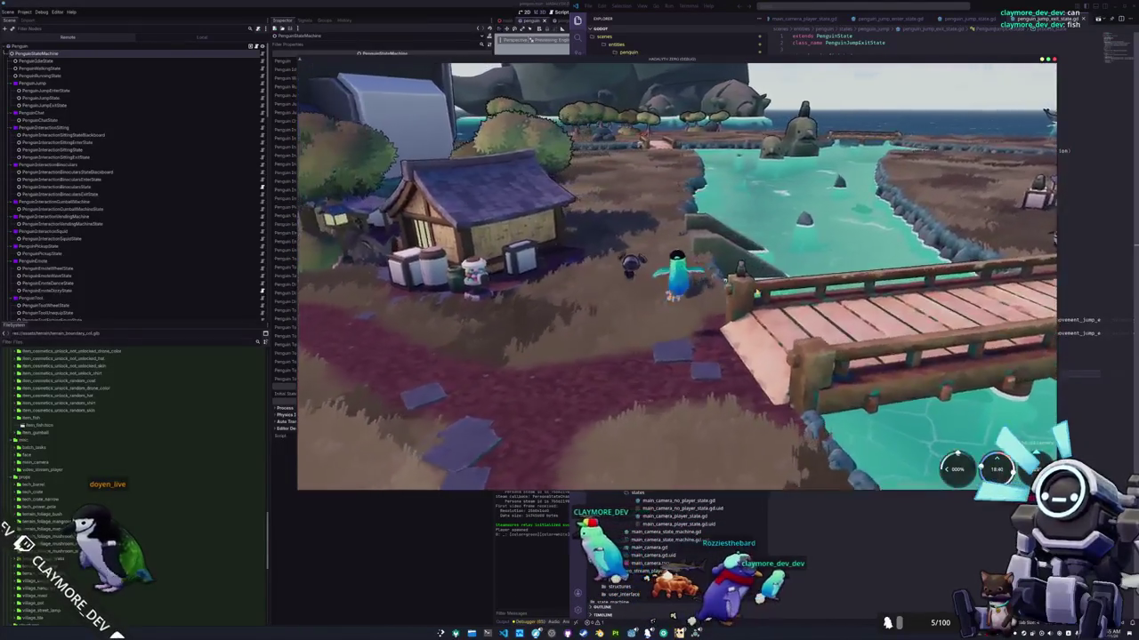
Step: Walk the penguin along the shore, through the night village and toward the water
{"action": "key", "text": "w"}
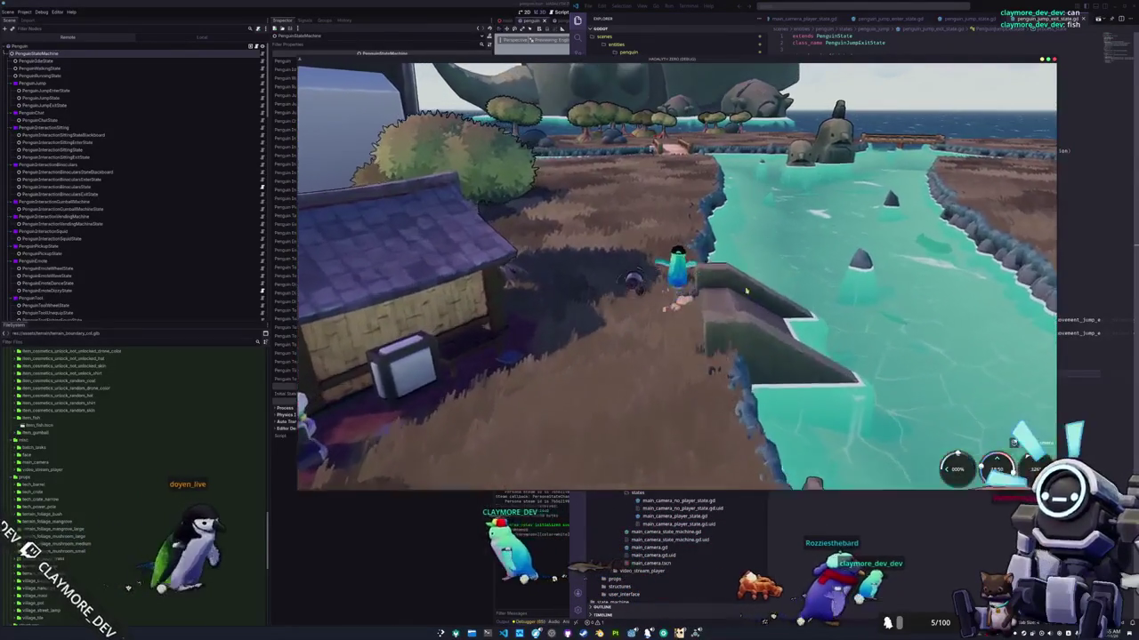
{"action": "key", "text": "w"}
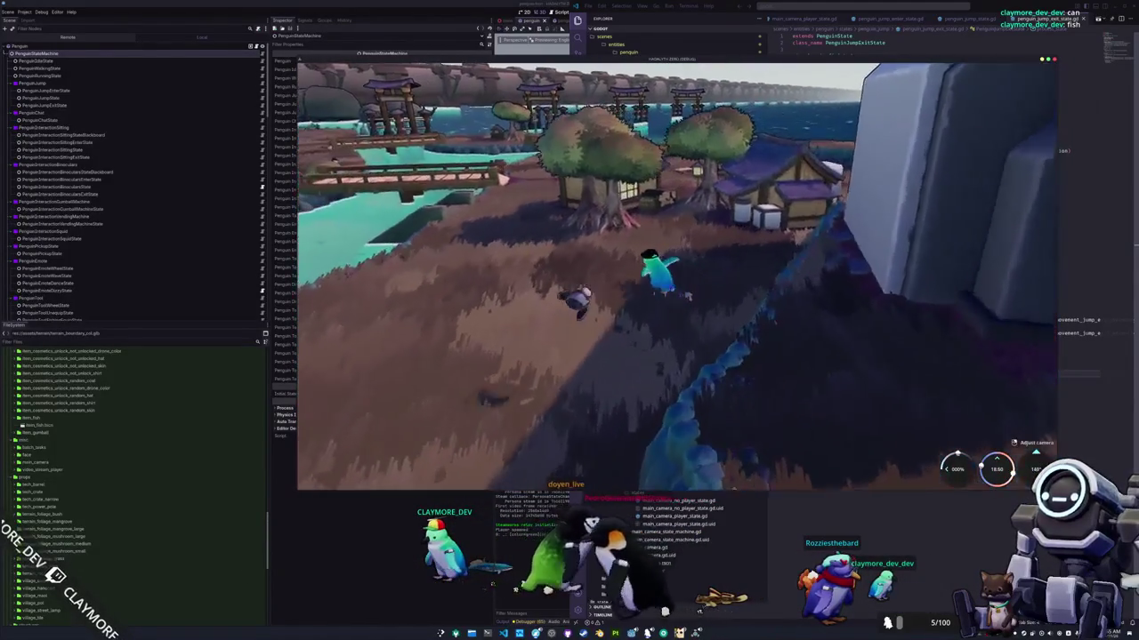
{"action": "key", "text": "w"}
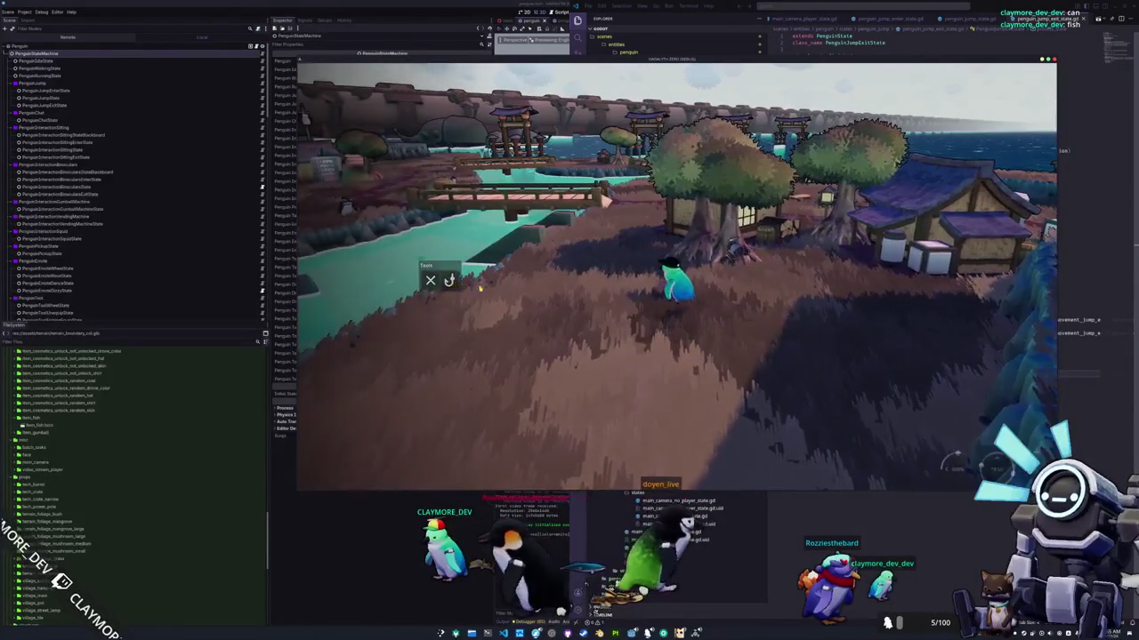
{"action": "key", "text": "w"}
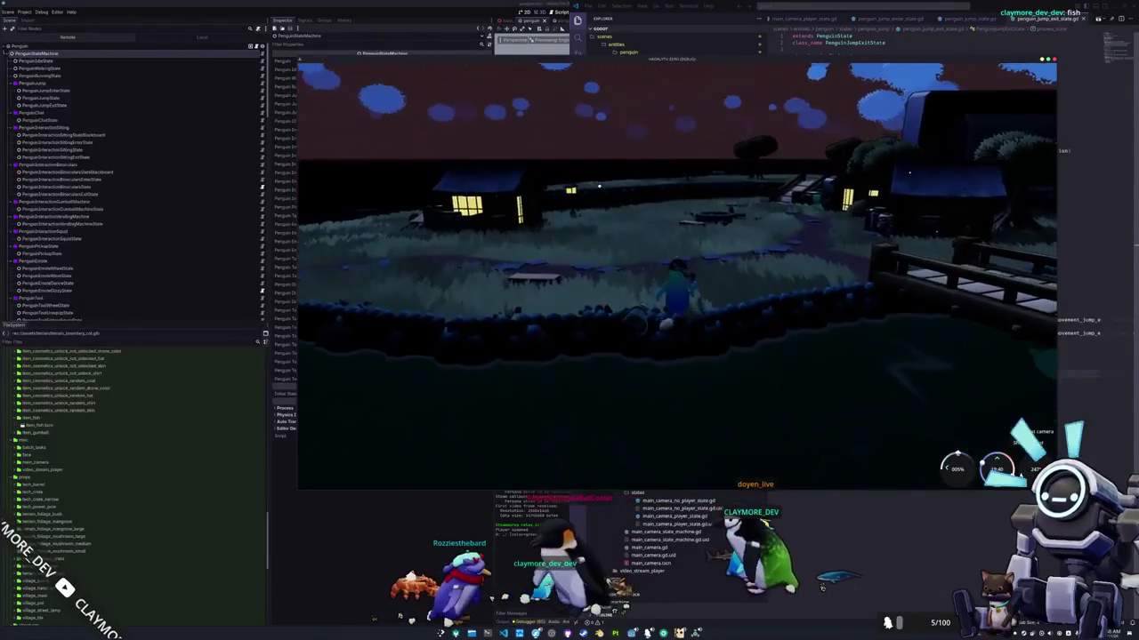
{"action": "key", "text": "x"}
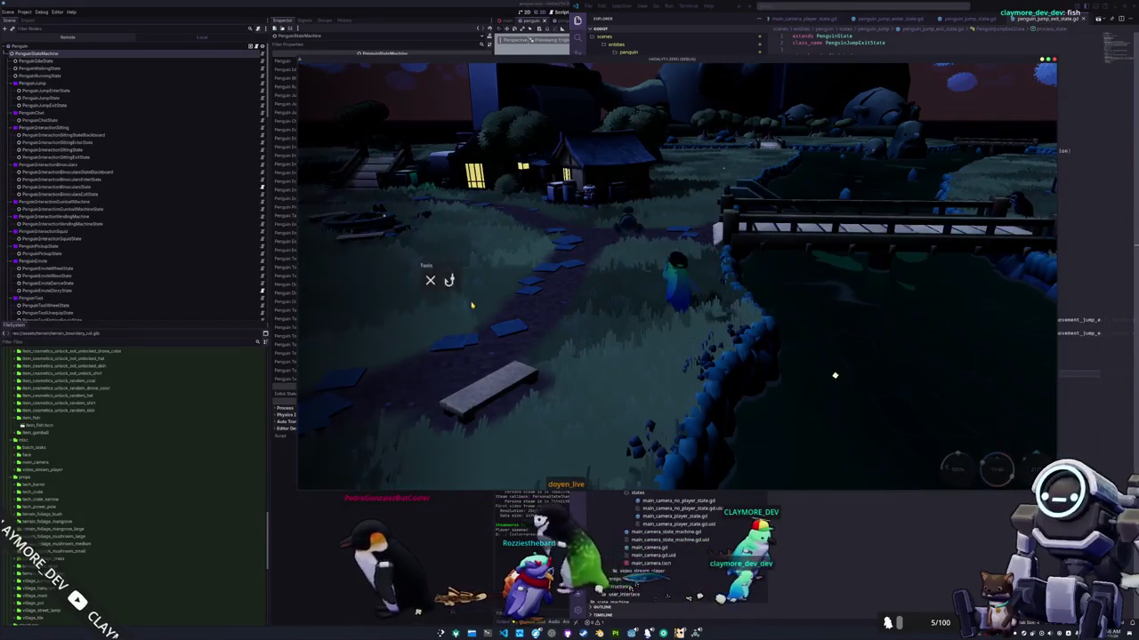
{"action": "key", "text": "a"}
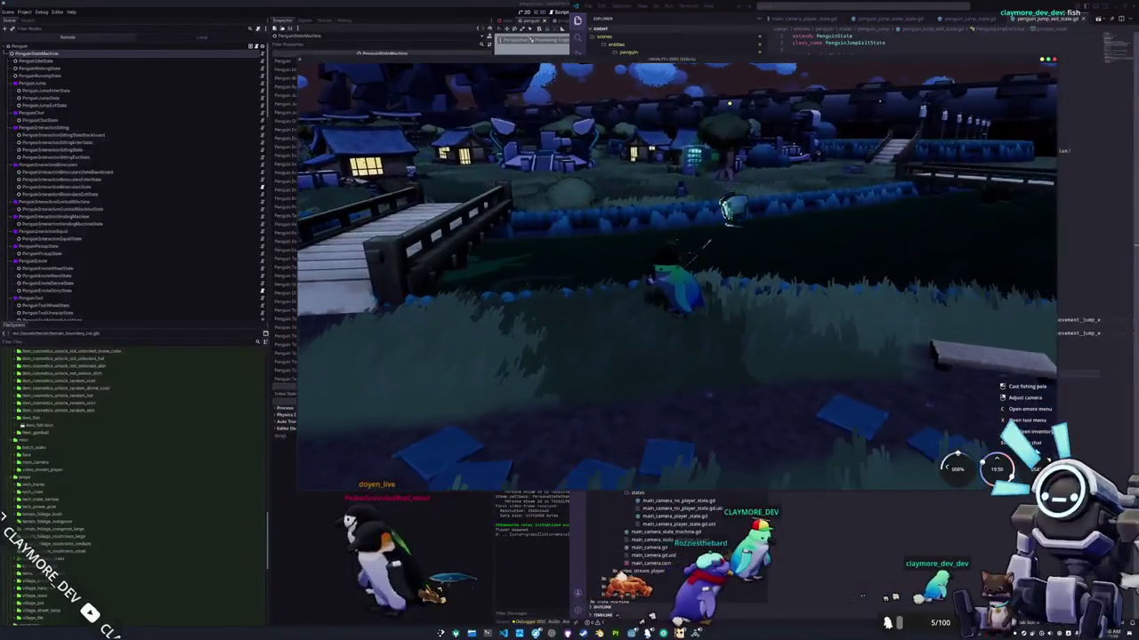
{"action": "key", "text": "w"}
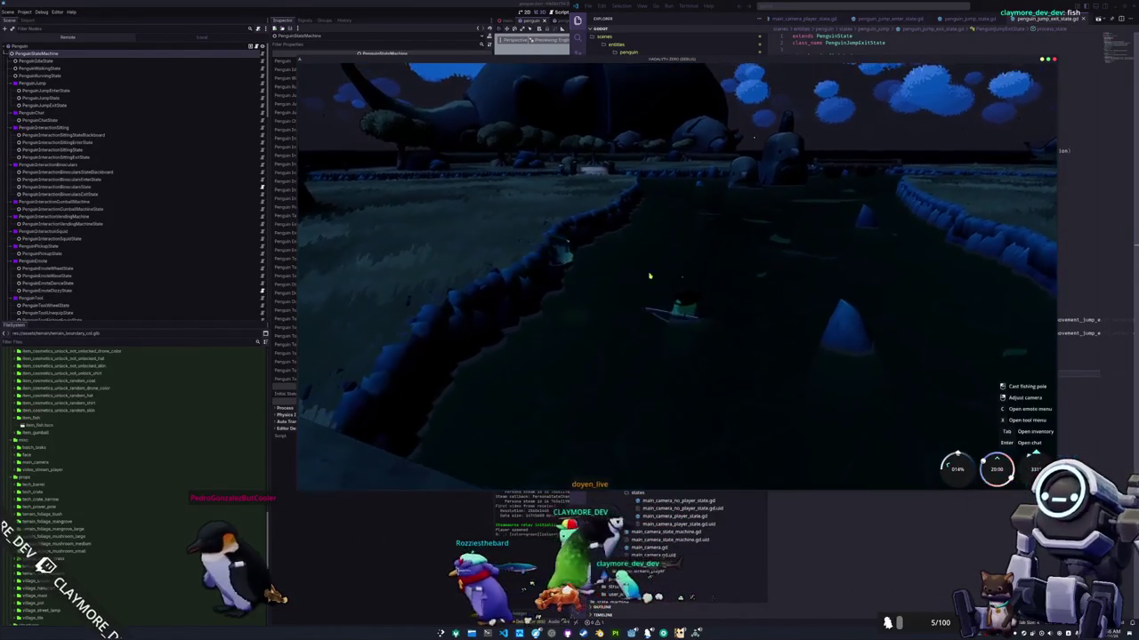
Step: Open the inventory's Penguin cosmetics page and switch the penguin to a different skin
{"action": "key", "text": "i"}
{"action": "left_click", "coordinate": [654, 148]}
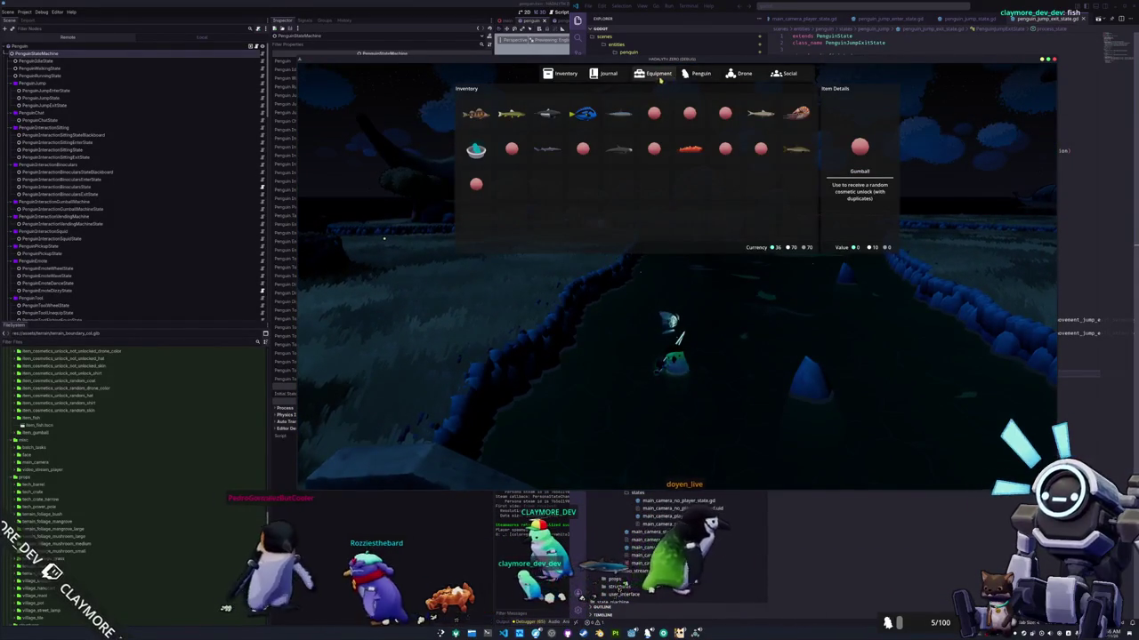
{"action": "left_click", "coordinate": [701, 73]}
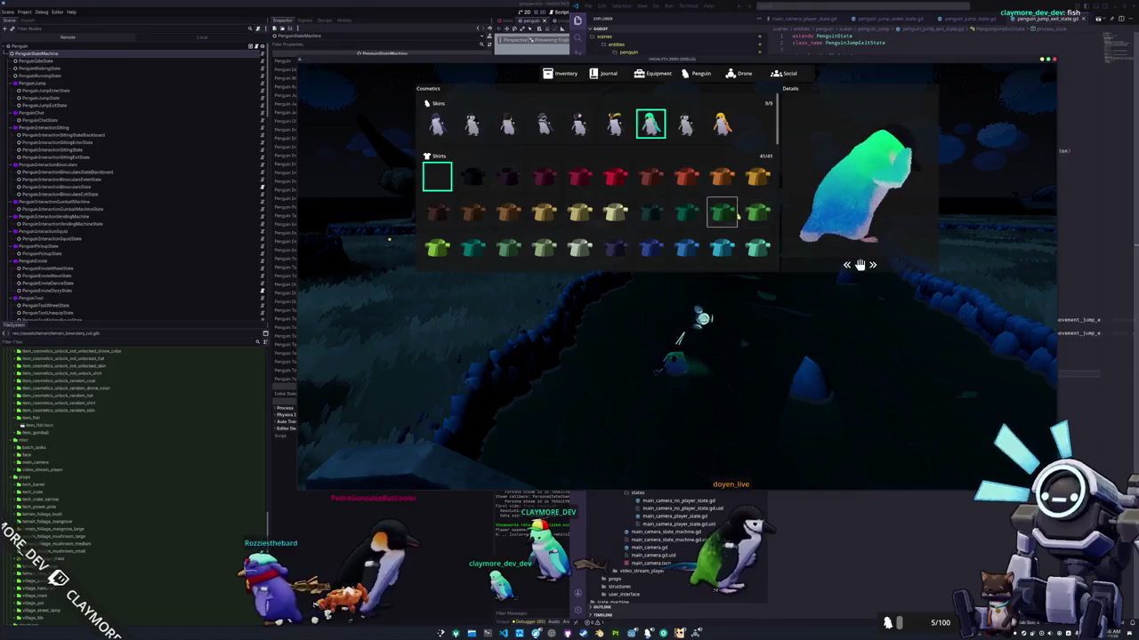
{"action": "left_click", "coordinate": [721, 124]}
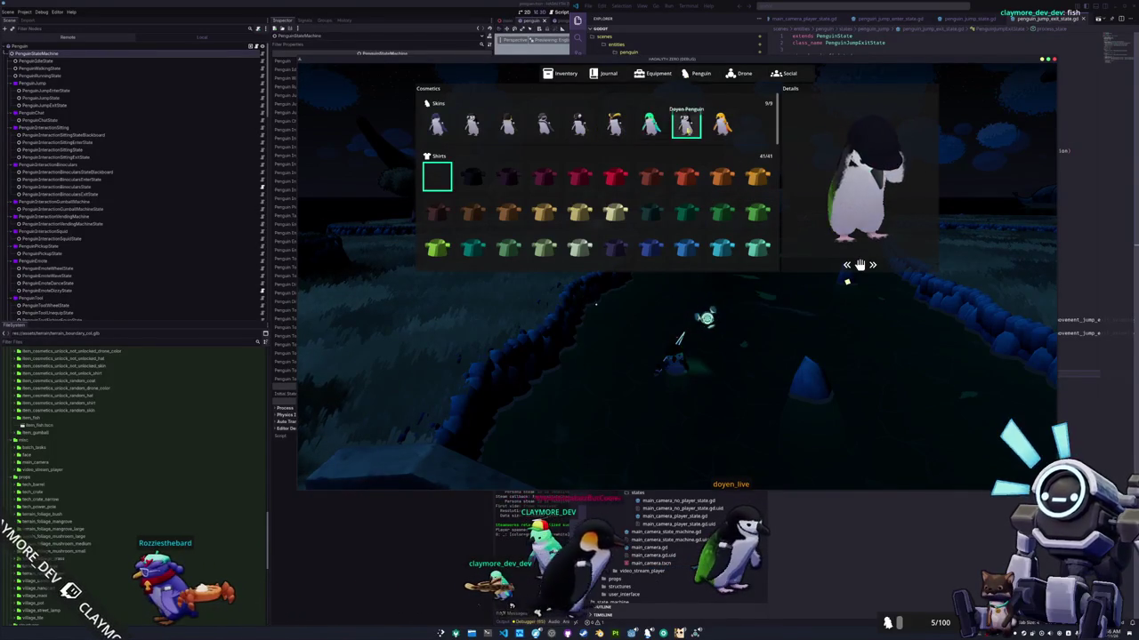
{"action": "key", "text": "Tab"}
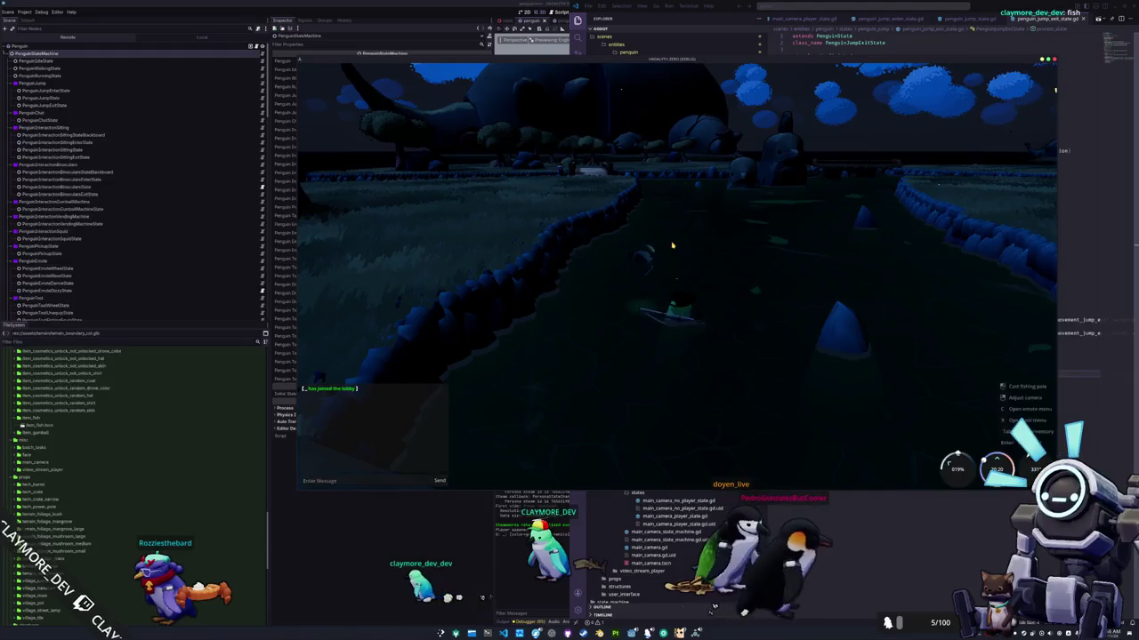
Step: Try the inventory, chat, tools and emote menus in-game, then return to the code editor
{"action": "key", "text": "Tab"}
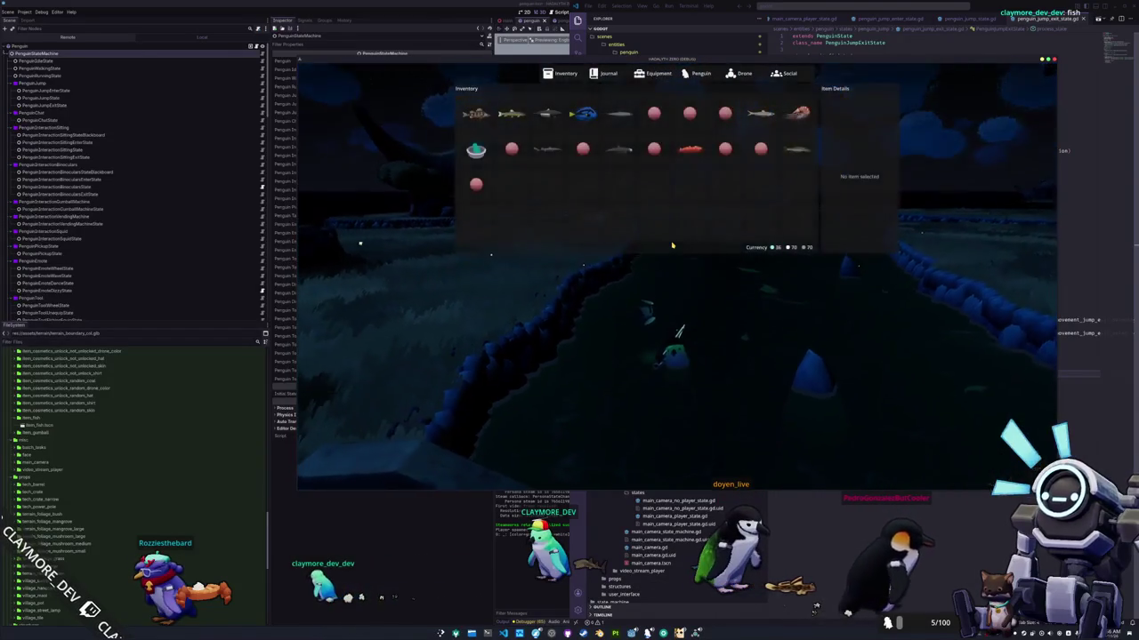
{"action": "key", "text": "Tab"}
{"action": "key", "text": "Return"}
{"action": "key", "text": "Escape"}
{"action": "key", "text": "Tab"}
{"action": "key", "text": "Tab"}
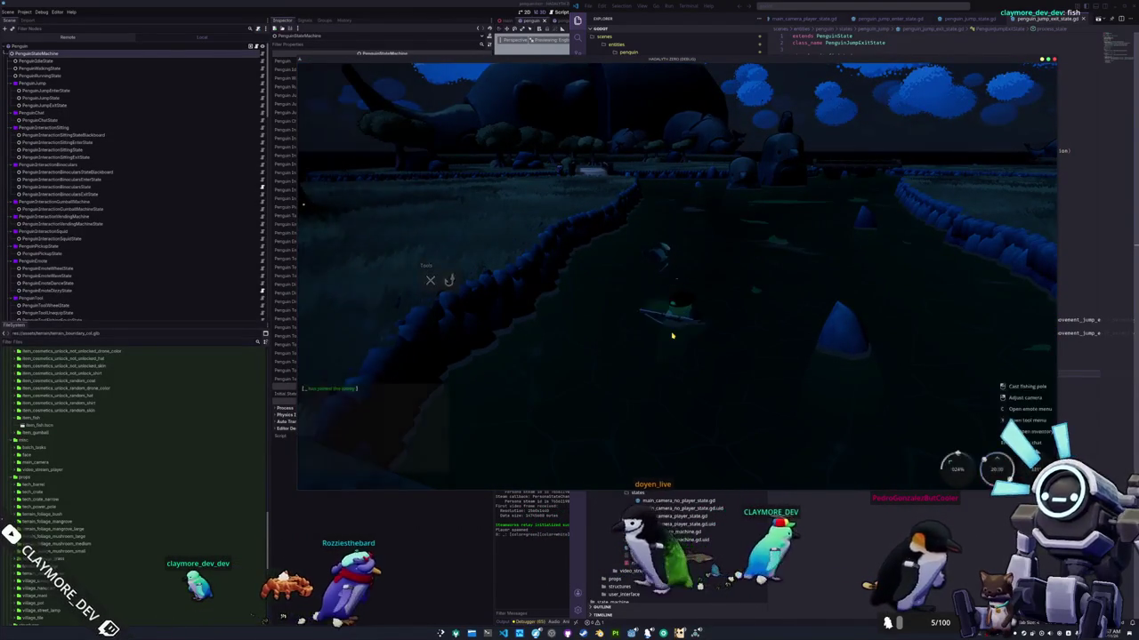
{"action": "key", "text": "x"}
{"action": "key", "text": "x"}
{"action": "key", "text": "x"}
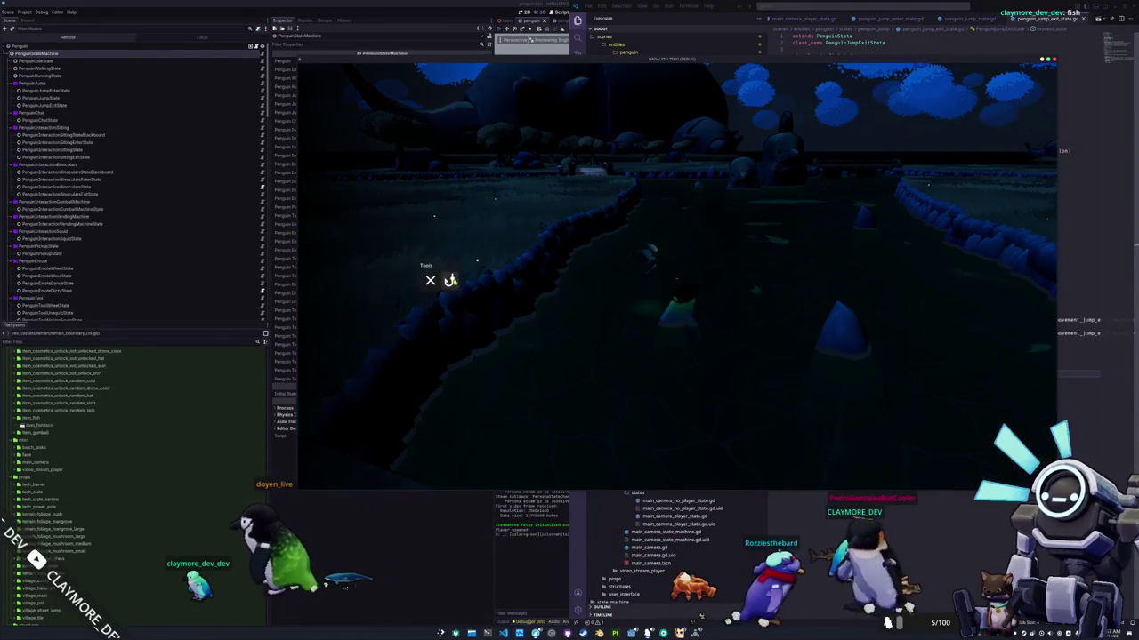
{"action": "key", "text": "x"}
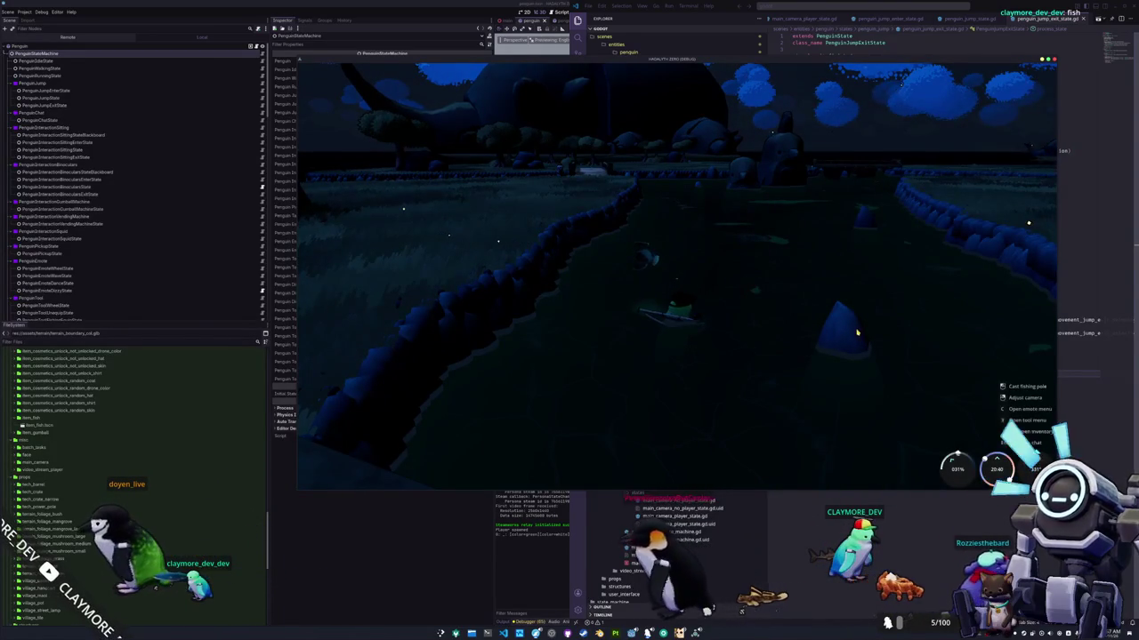
{"action": "key", "text": "x"}
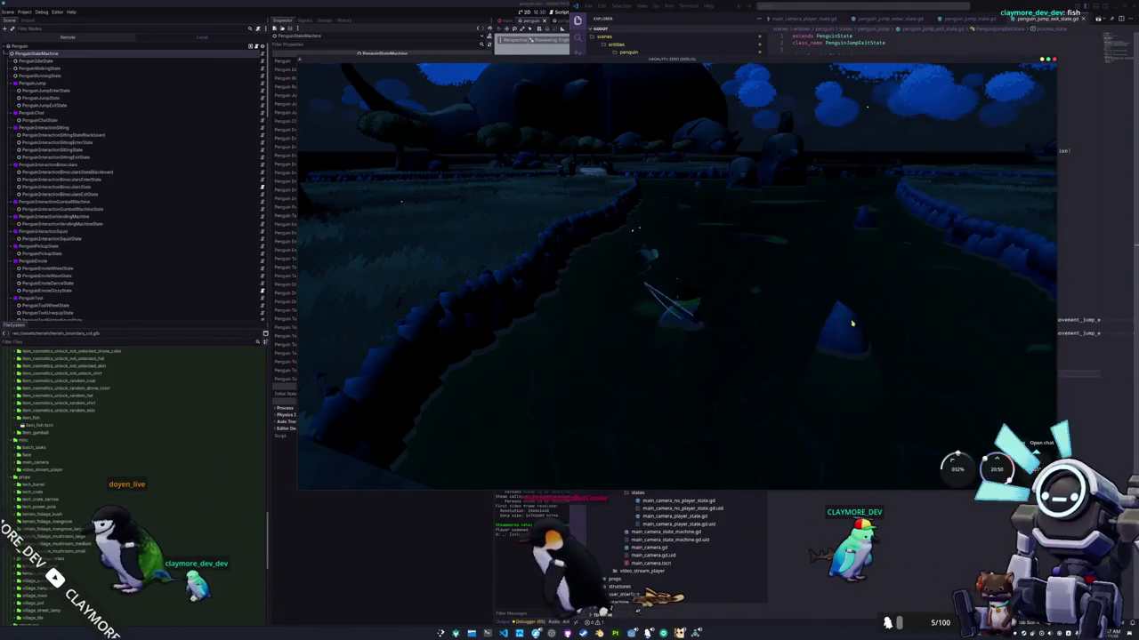
{"action": "left_click", "coordinate": [808, 320]}
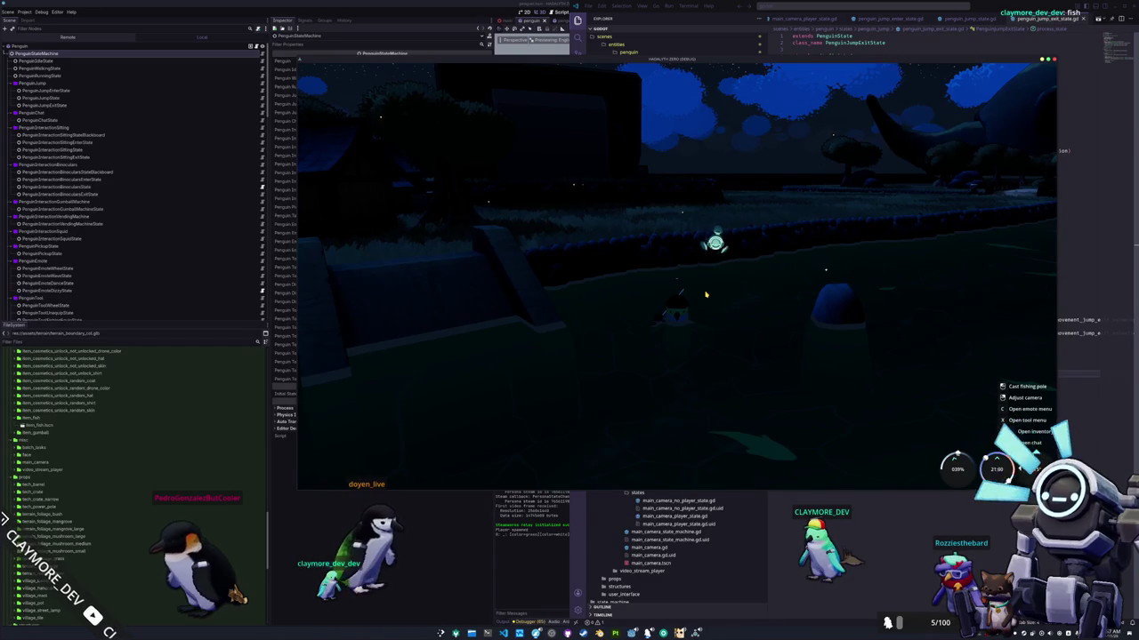
{"action": "left_click", "coordinate": [827, 492]}
Step: Open penguin_tab_state.gd through the quick file search
{"action": "left_click", "coordinate": [843, 5]}
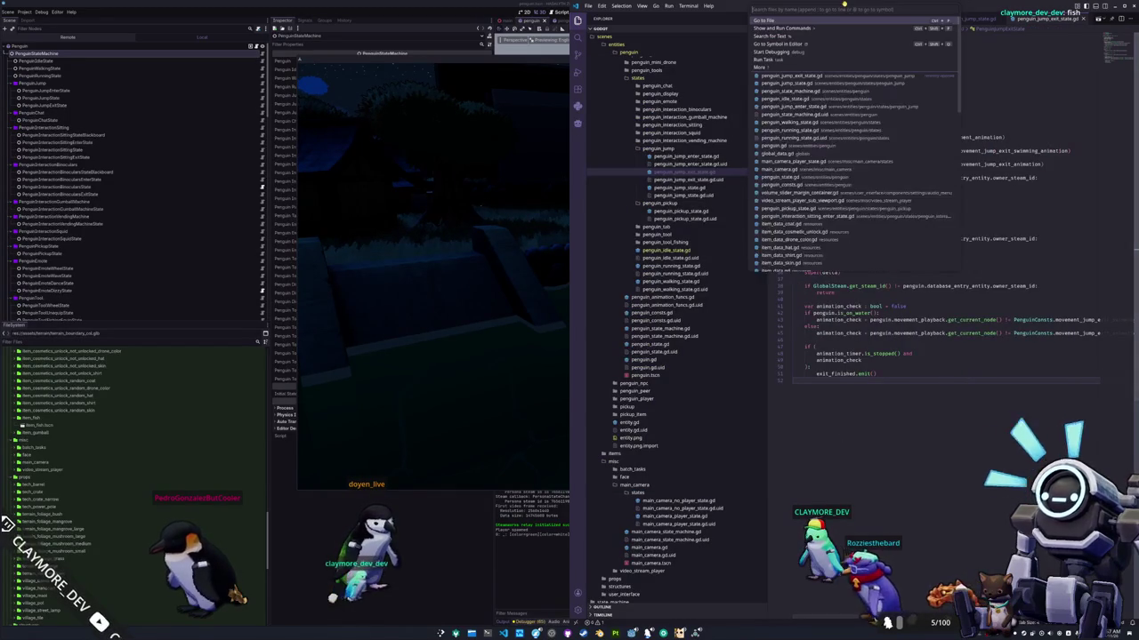
{"action": "type", "text": "tab_menu"}
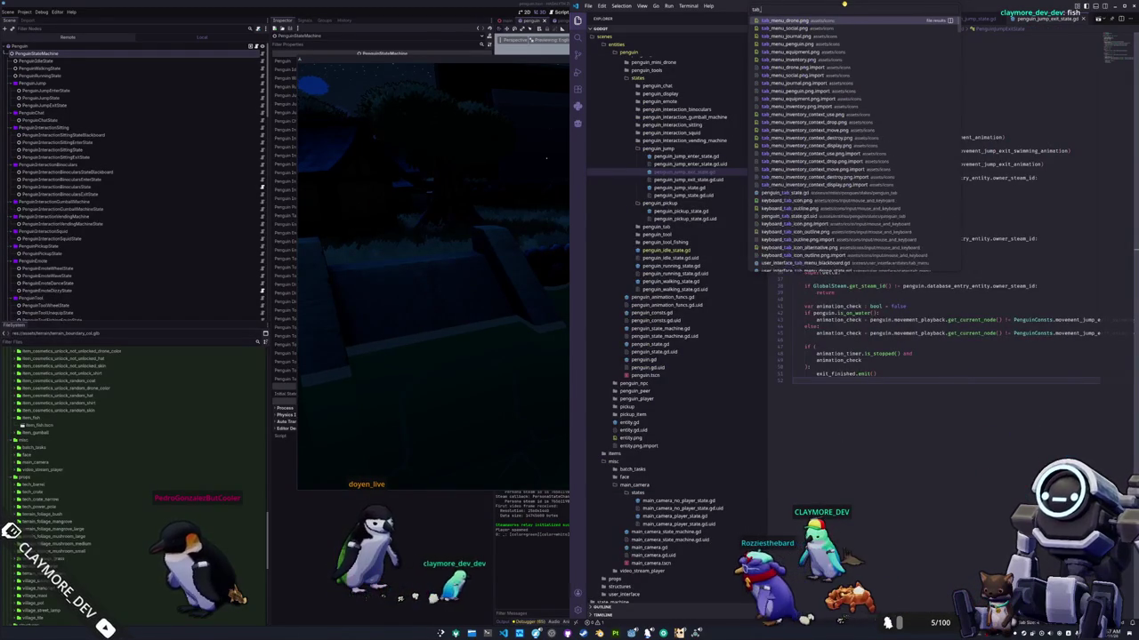
{"action": "type", "text": "_state"}
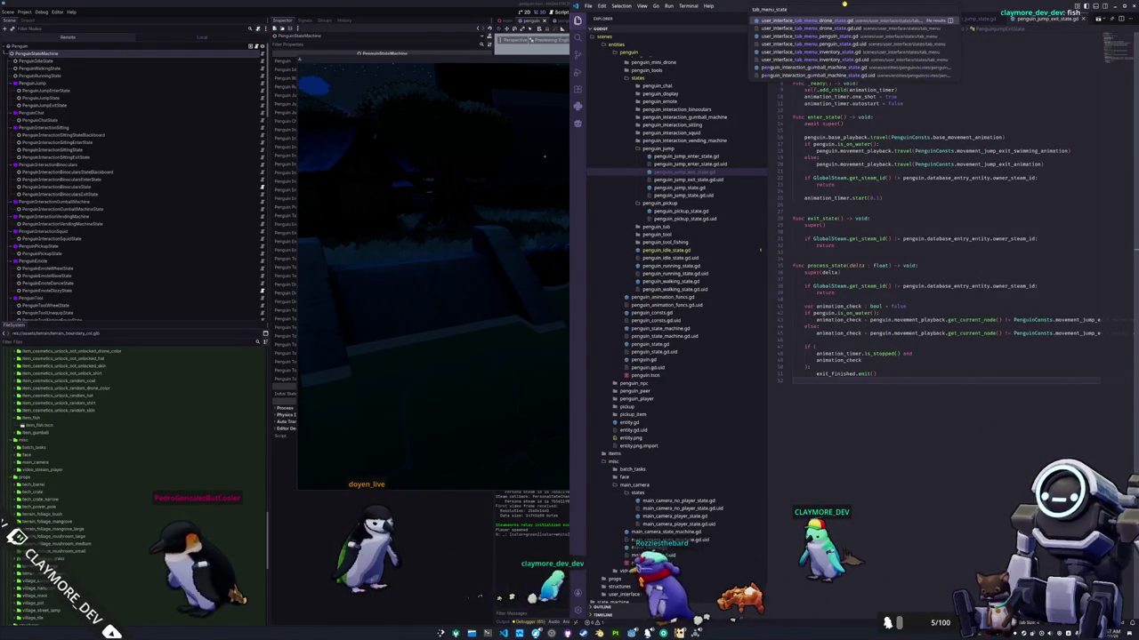
{"action": "key", "text": "BackSpace"}
{"action": "key", "text": "BackSpace"}
{"action": "key", "text": "BackSpace"}
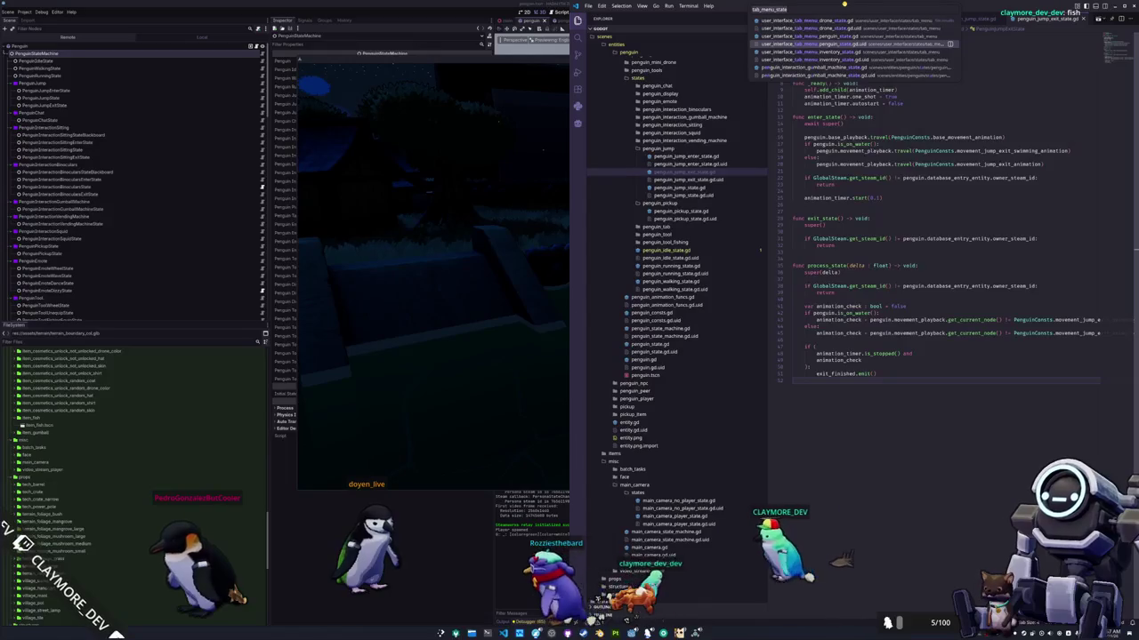
{"action": "type", "text": "penguin_tab"}
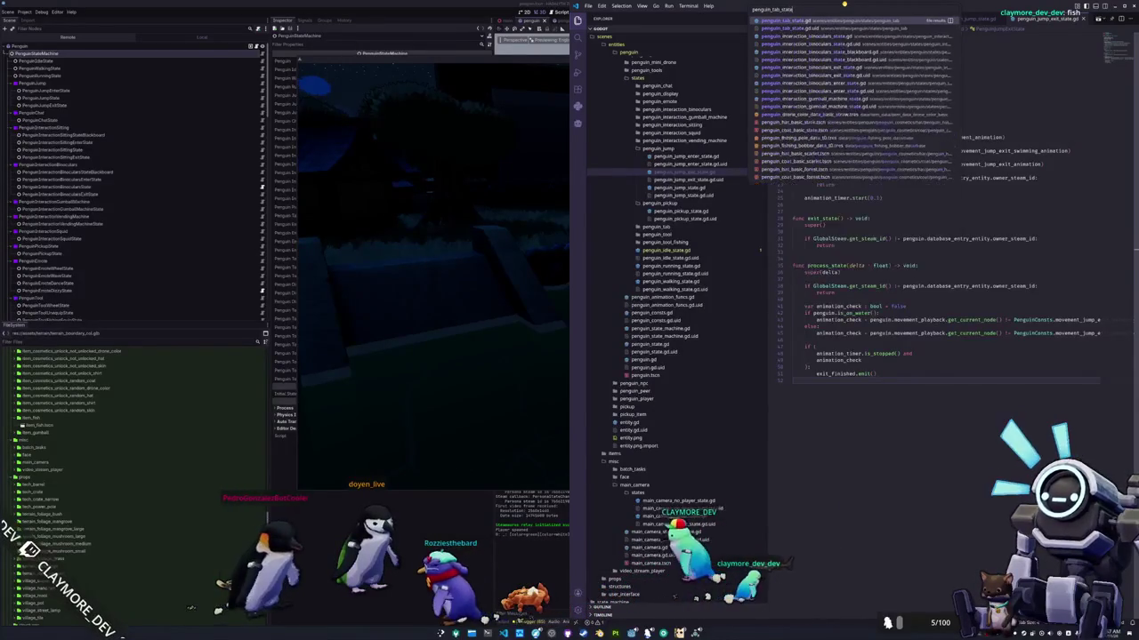
{"action": "key", "text": "Return"}
Step: Wrap the base_playback.travel thinking call in enter_state with 'if not penguin.is_on_water():'
{"action": "scroll", "coordinate": [943, 329], "scroll_direction": "down", "scroll_amount": 5}
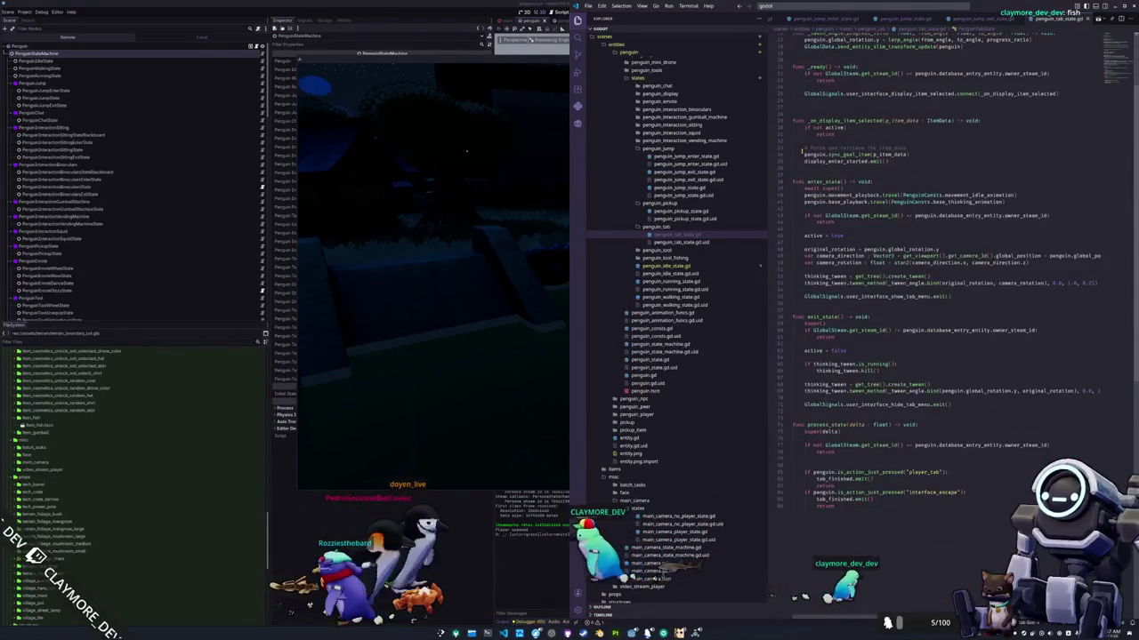
{"action": "scroll", "coordinate": [805, 165], "scroll_direction": "down", "scroll_amount": 1}
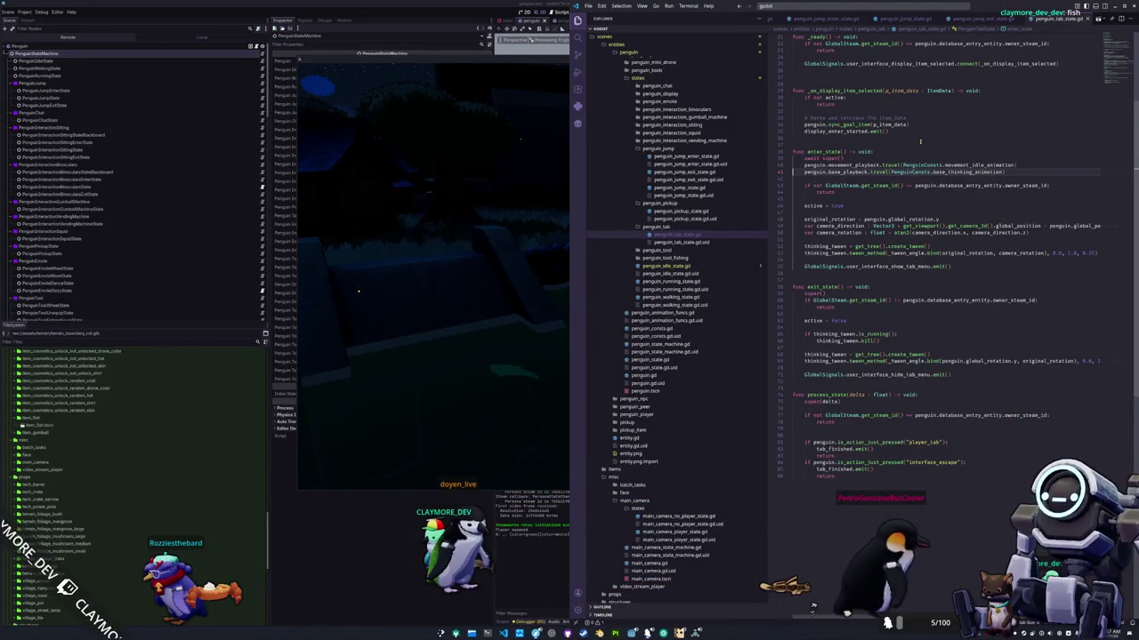
{"action": "key", "text": "Return"}
{"action": "key", "text": "Return"}
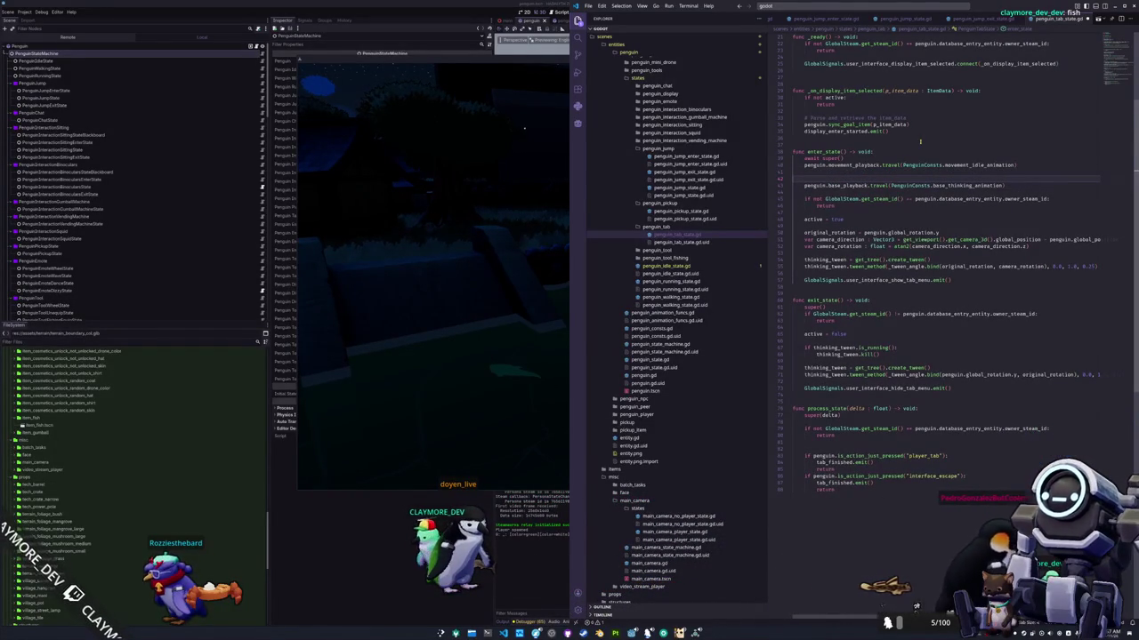
{"action": "type", "text": "if not penguin.is_on"}
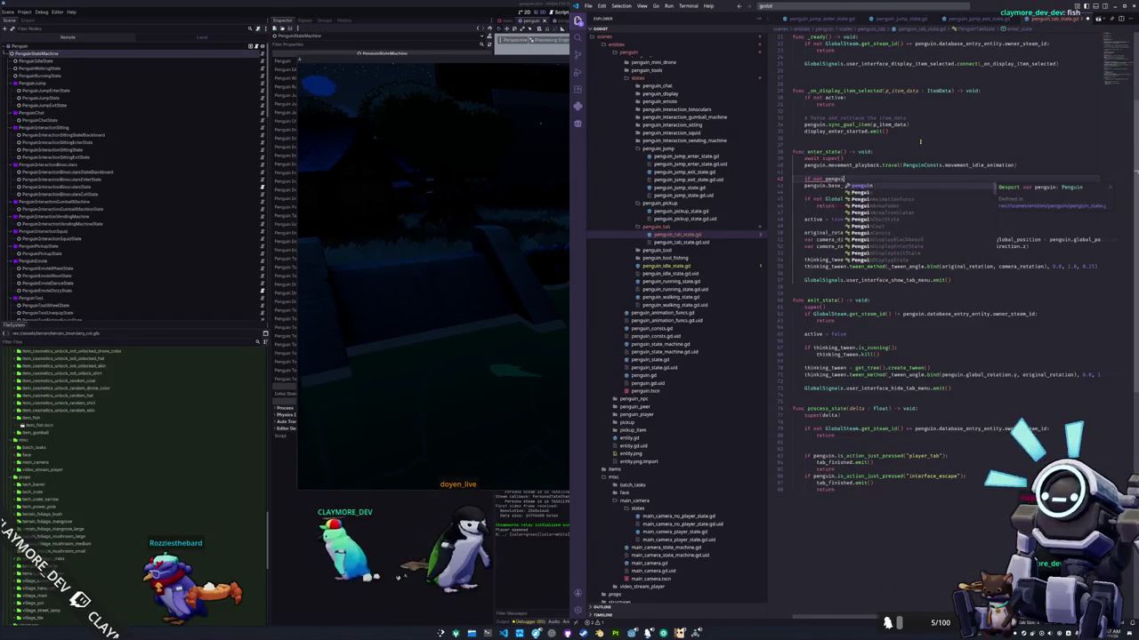
{"action": "type", "text": "_water("}
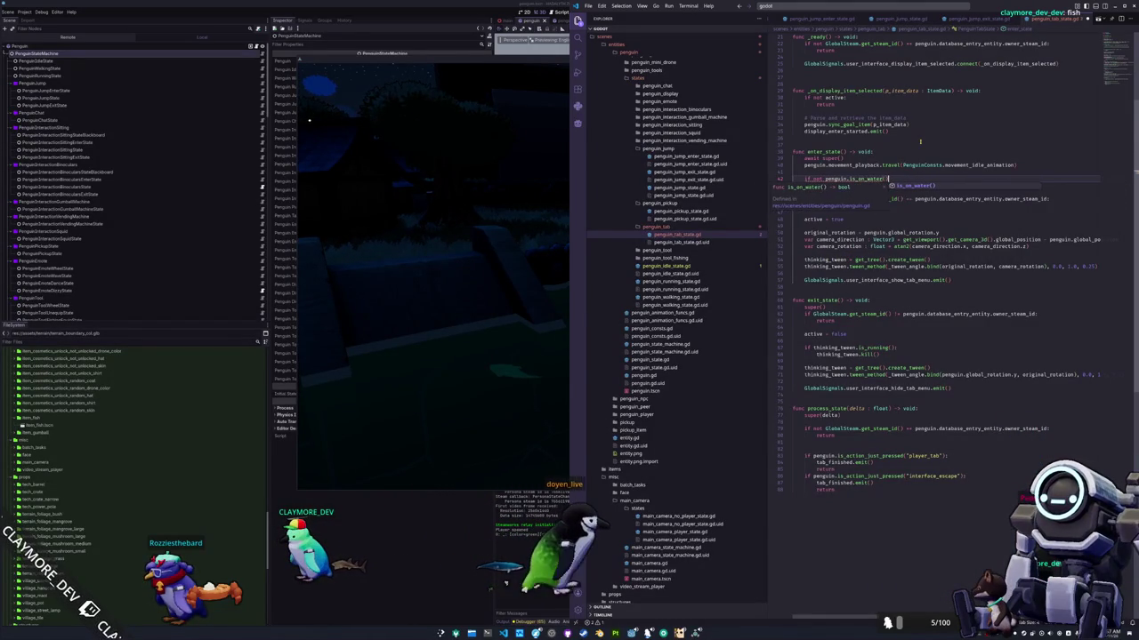
{"action": "key", "text": "Return"}
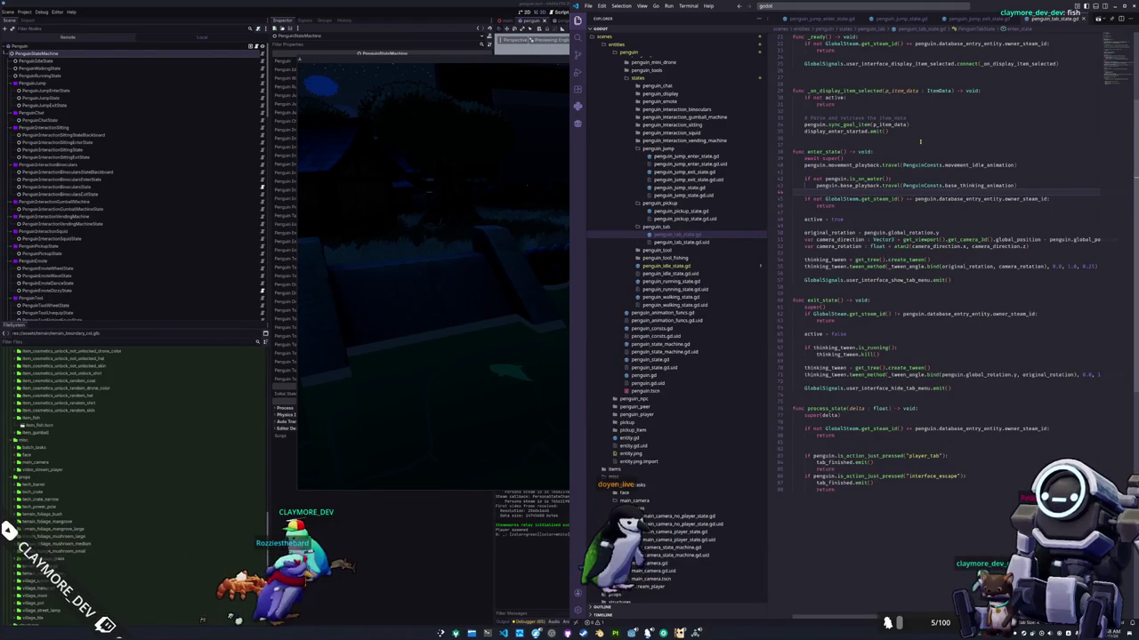
{"action": "key", "text": "Down"}
{"action": "key", "text": "Down"}
{"action": "key", "text": "Down"}
{"action": "key", "text": "Down"}
{"action": "key", "text": "Down"}
{"action": "key", "text": "Down"}
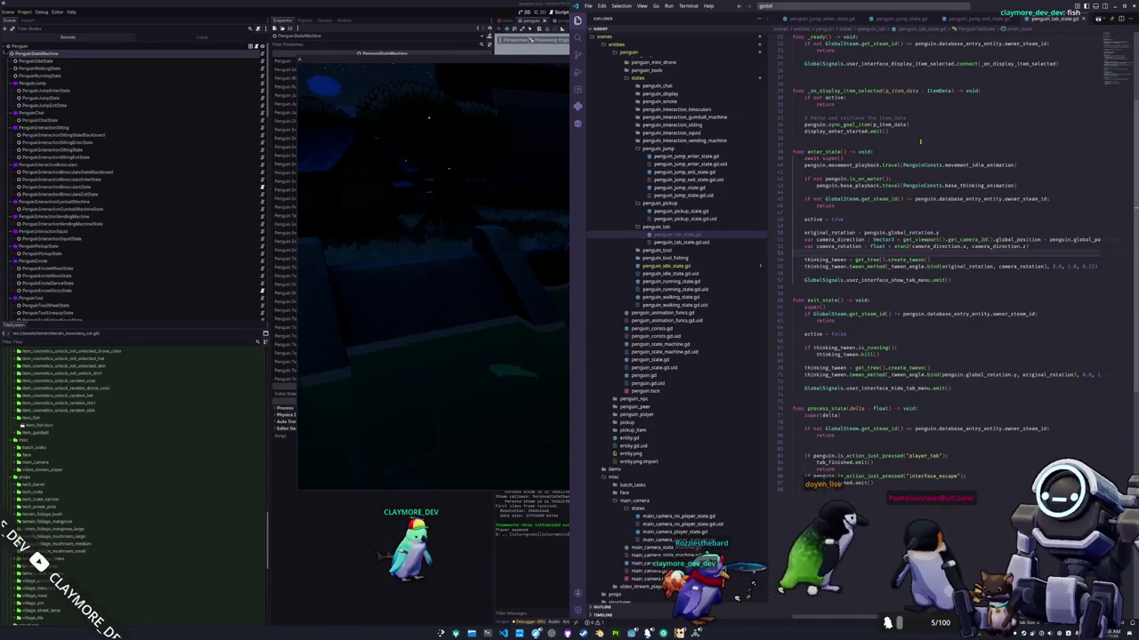
Step: Toggle the inventory menu several times while moving the penguin, then switch back to VS Code
{"action": "key", "text": "alt+Tab"}
{"action": "key", "text": "Tab"}
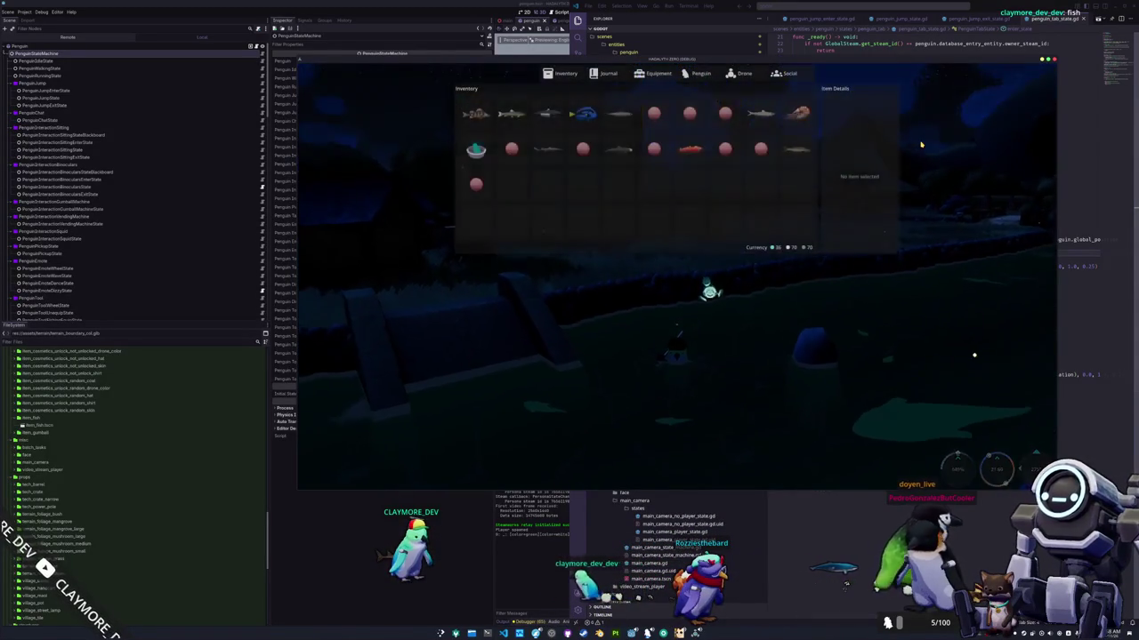
{"action": "key", "text": "Tab"}
{"action": "key", "text": "w"}
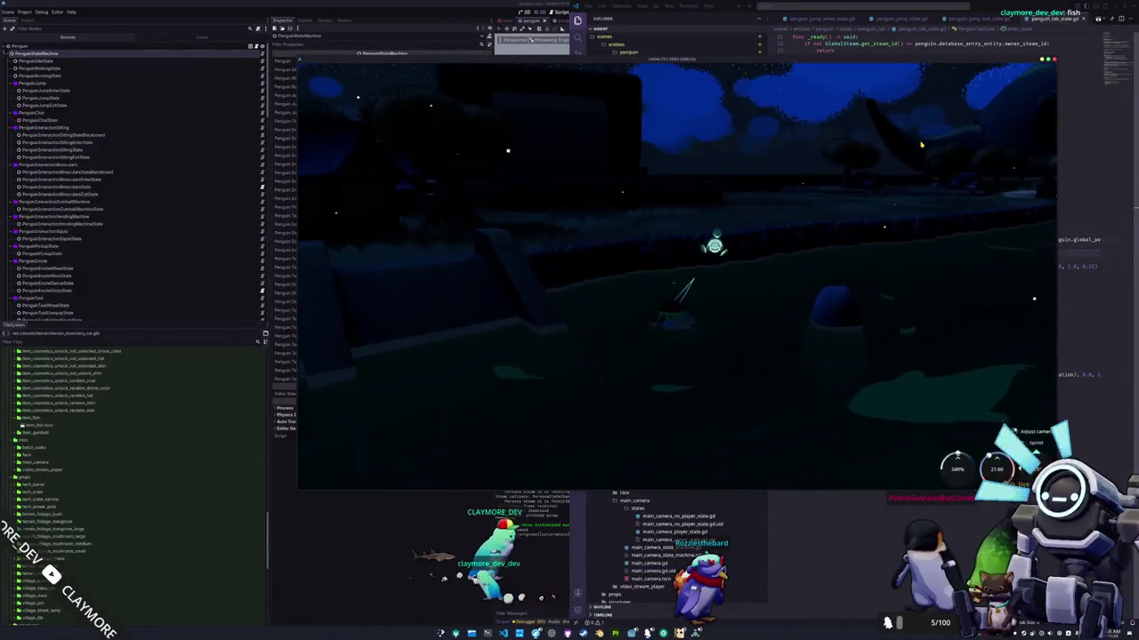
{"action": "key", "text": "Tab"}
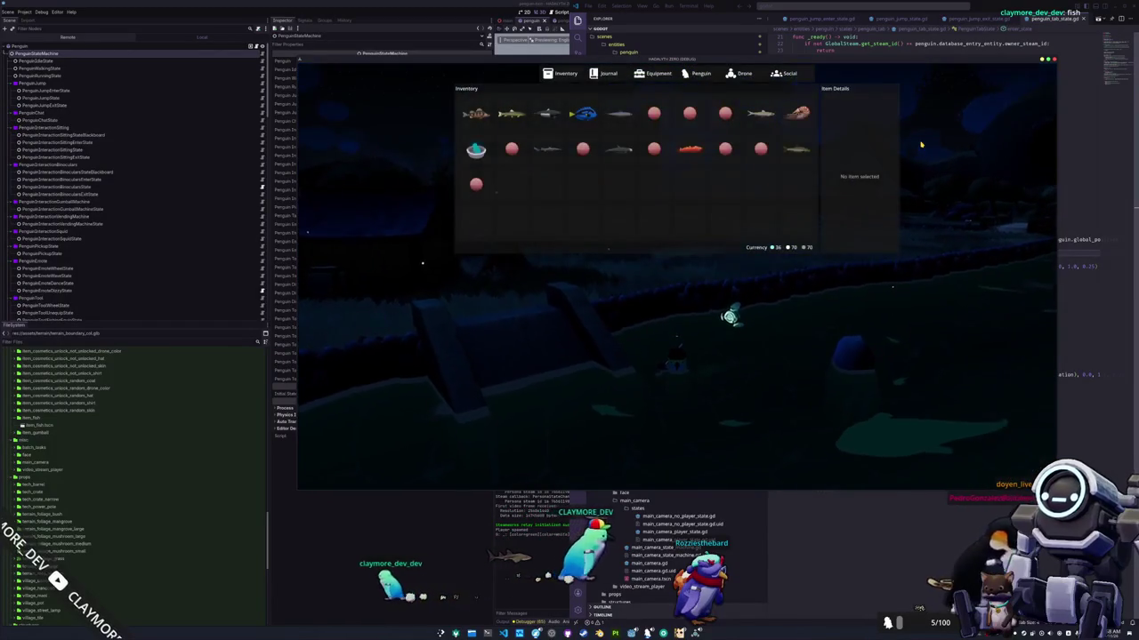
{"action": "key", "text": "Tab"}
{"action": "key", "text": "Tab"}
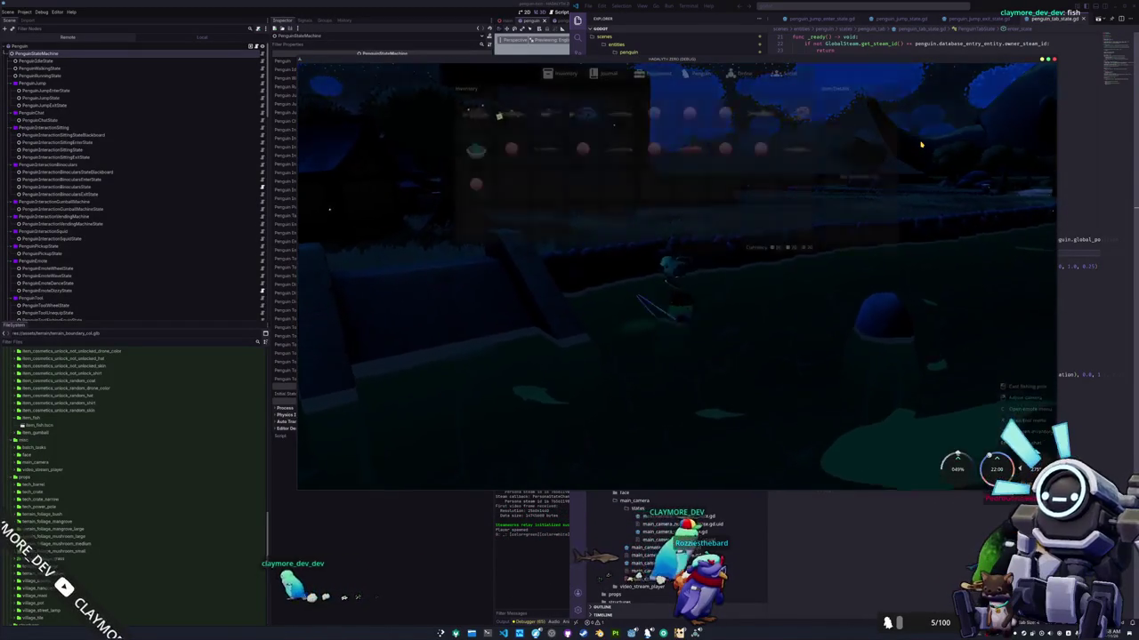
{"action": "key", "text": "Tab"}
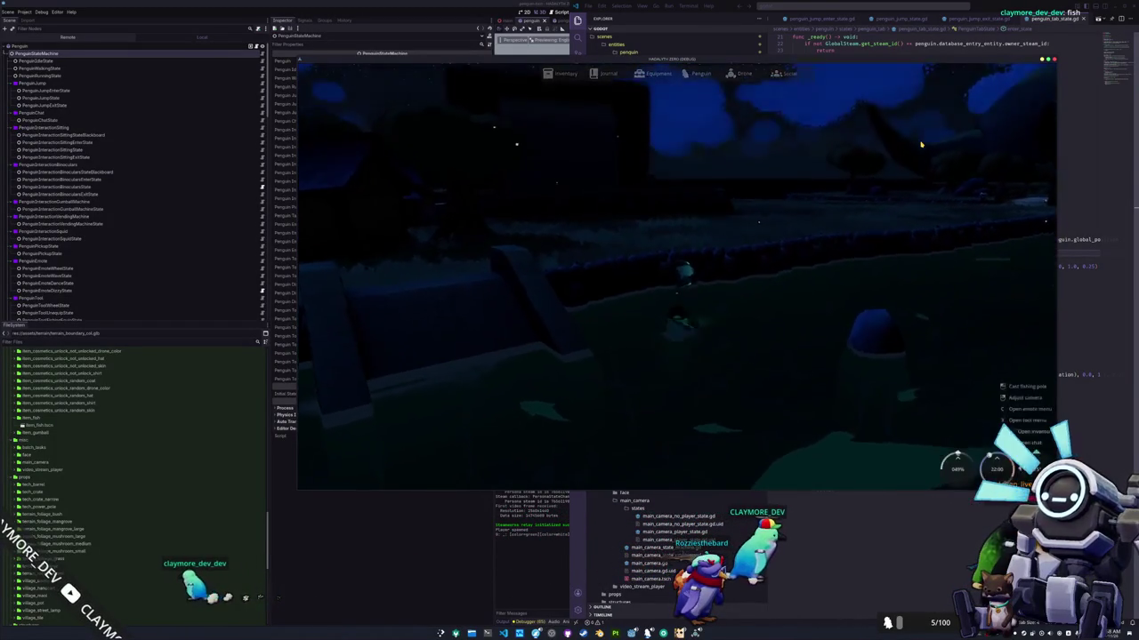
{"action": "key", "text": "Tab"}
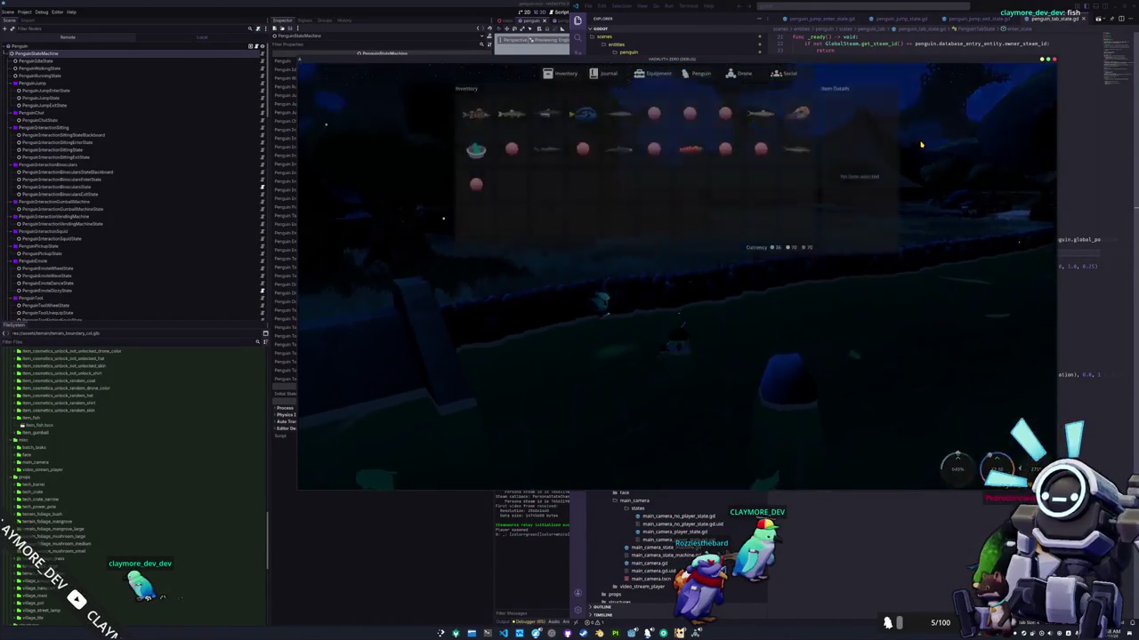
{"action": "key", "text": "Tab"}
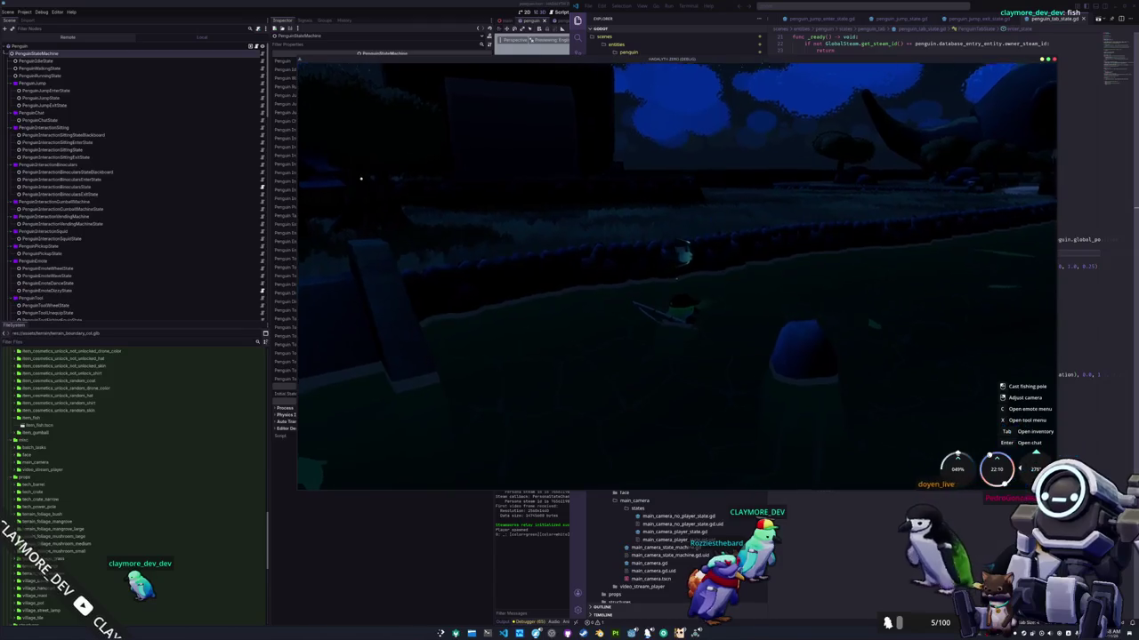
{"action": "key", "text": "d"}
{"action": "key", "text": "Tab"}
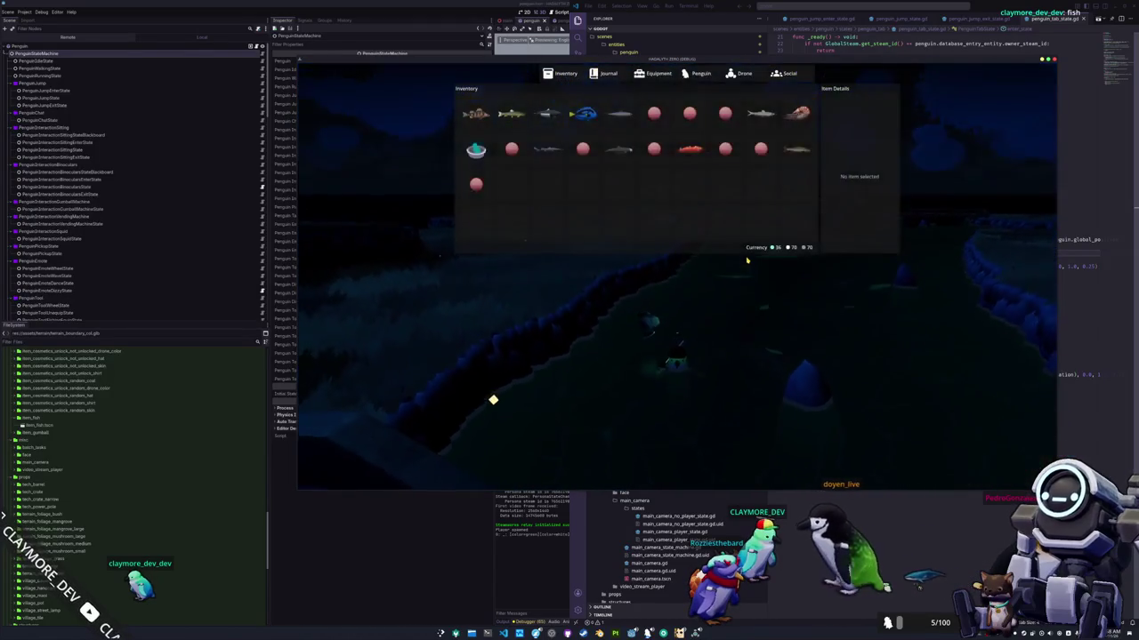
{"action": "key", "text": "Tab"}
{"action": "left_click", "coordinate": [846, 543]}
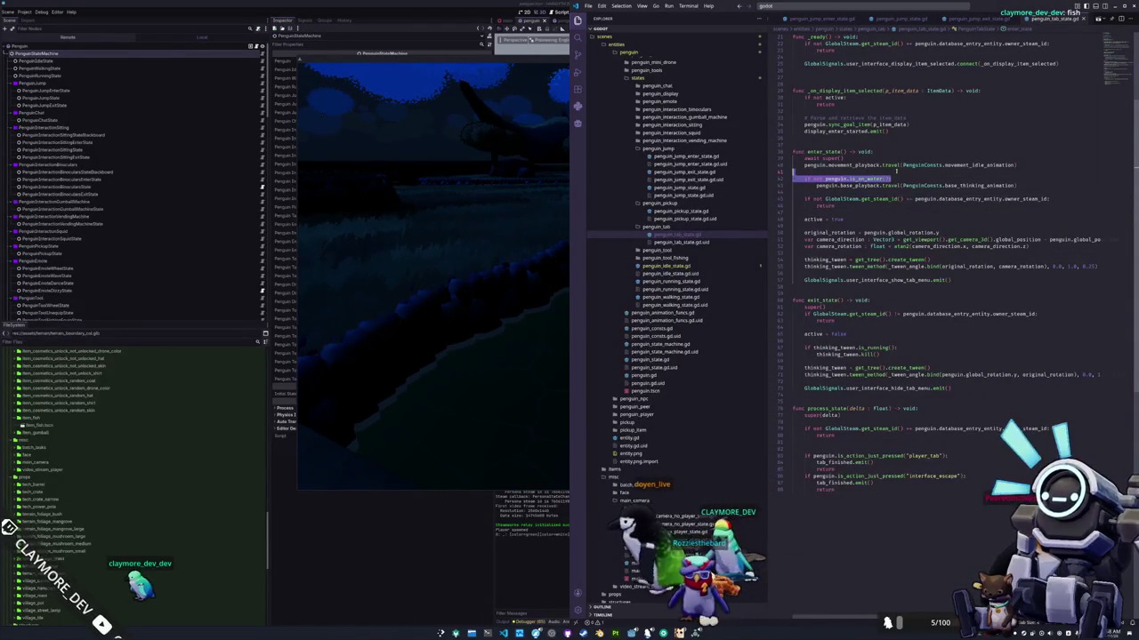
Step: Open penguin_chat_state.gd, review its enter_state around line 29, and return to the game
{"action": "left_click", "coordinate": [866, 6]}
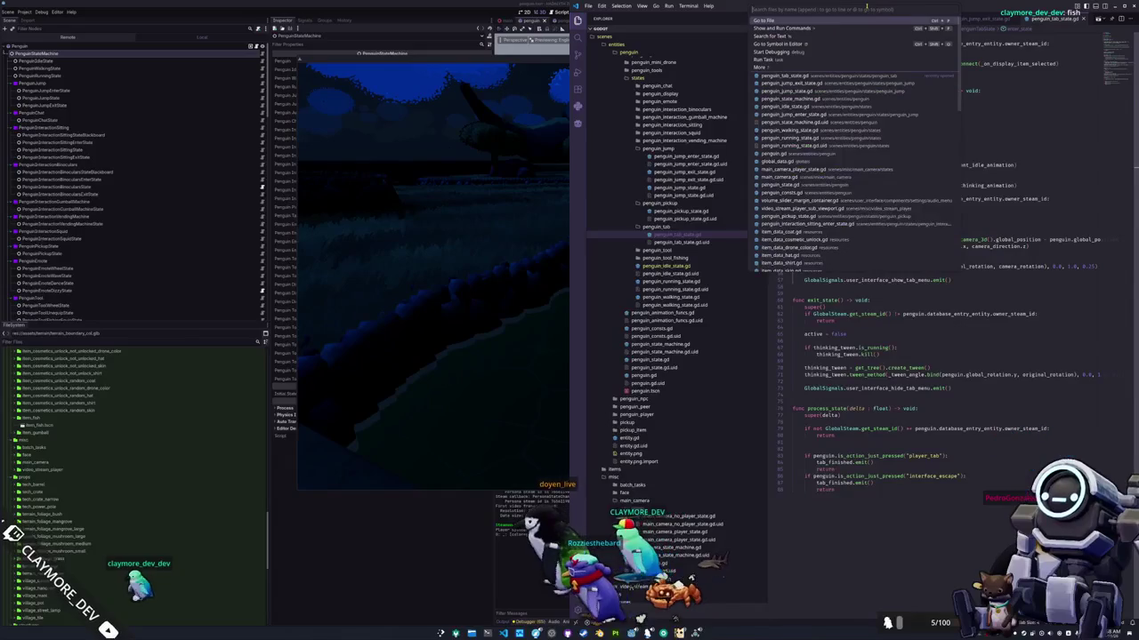
{"action": "type", "text": "chat"}
{"action": "key", "text": "Return"}
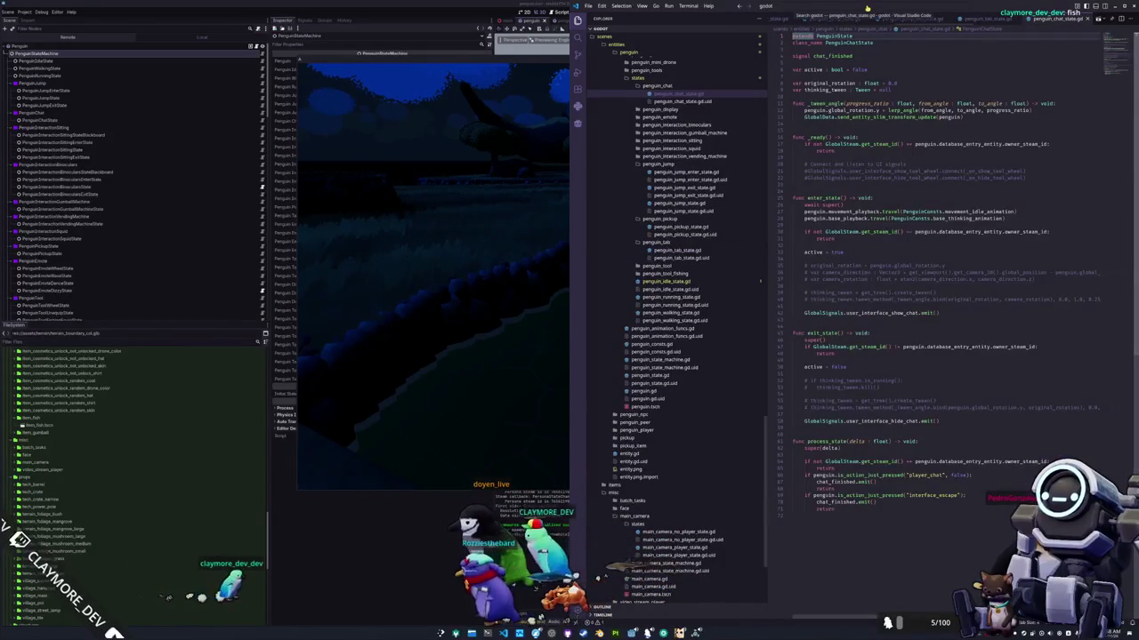
{"action": "scroll", "coordinate": [815, 125], "scroll_direction": "down", "scroll_amount": 2}
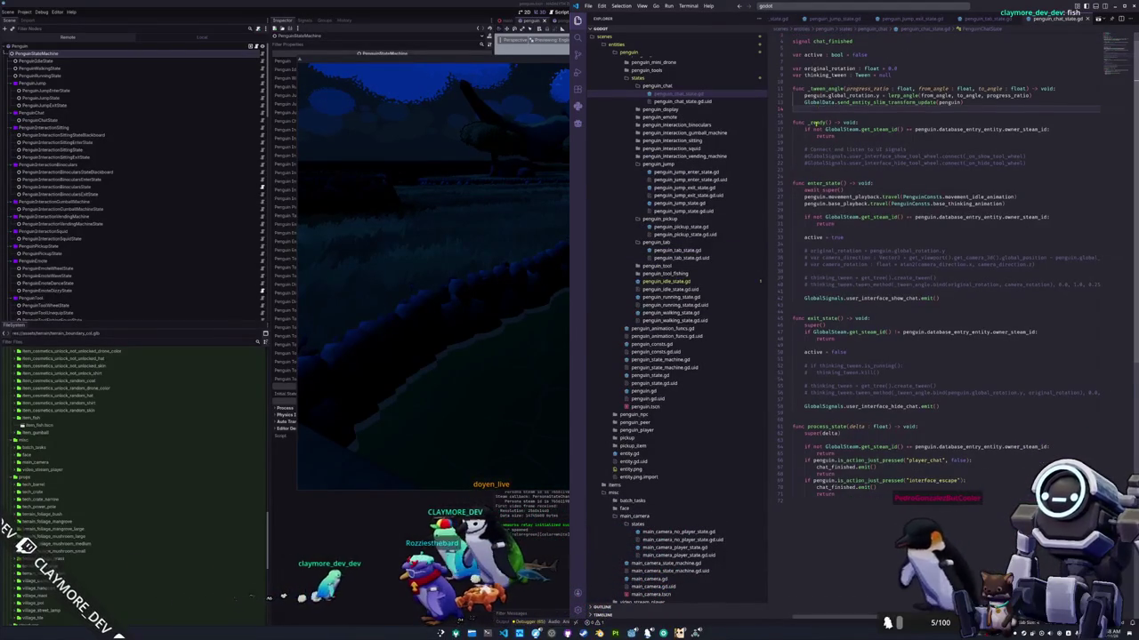
{"action": "left_click", "coordinate": [809, 196]}
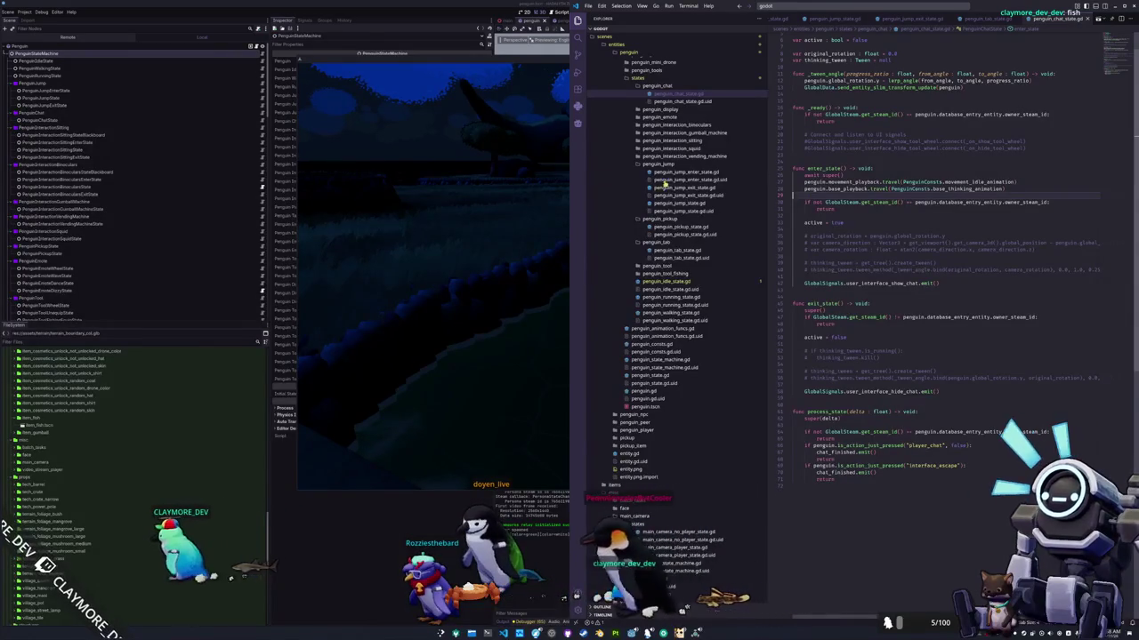
{"action": "left_click", "coordinate": [529, 65]}
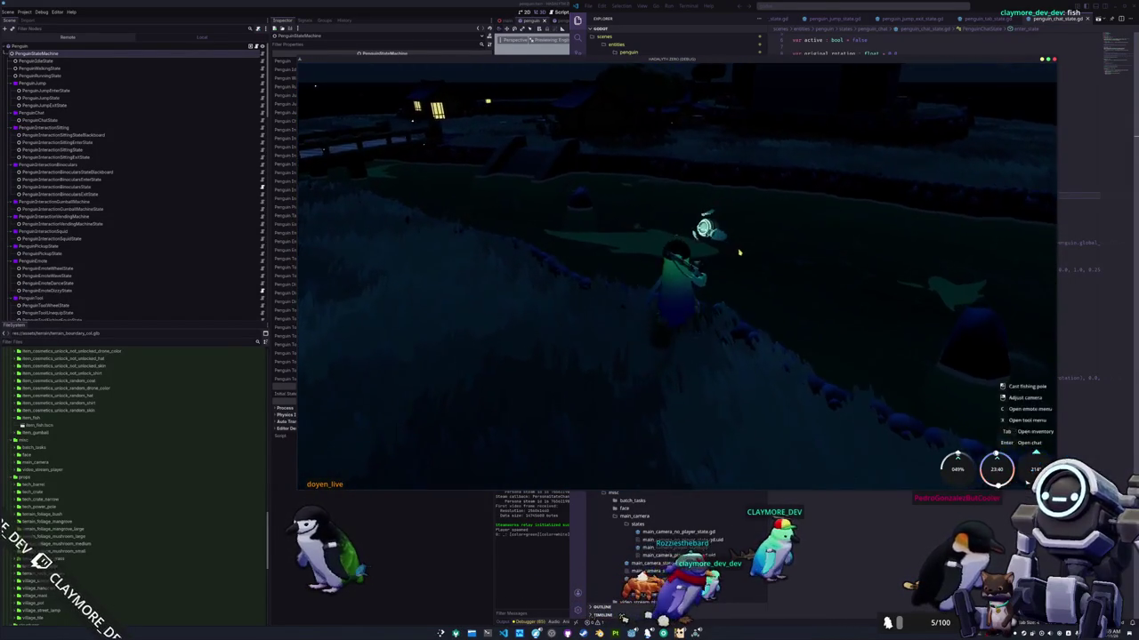
Step: Switch from the running game back to VS Code with Alt+Tab
{"action": "key", "text": "alt+Tab"}
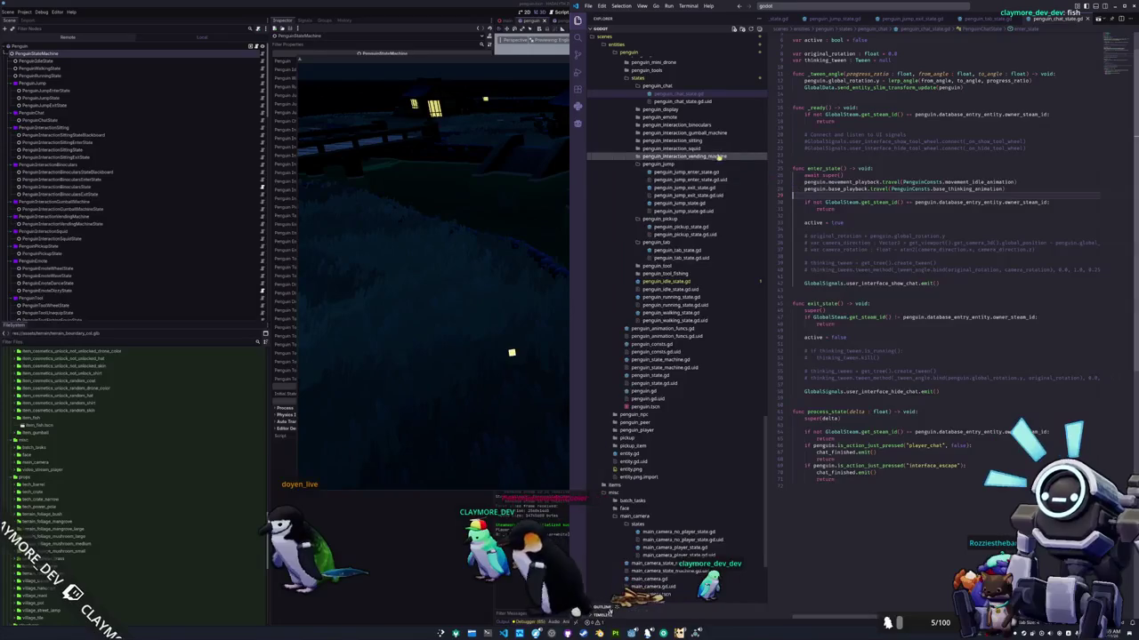
Step: Look through the idle, running and walking state scripts, then delete penguin_tab_state.gd's is_on_water line
{"action": "left_click", "coordinate": [684, 281]}
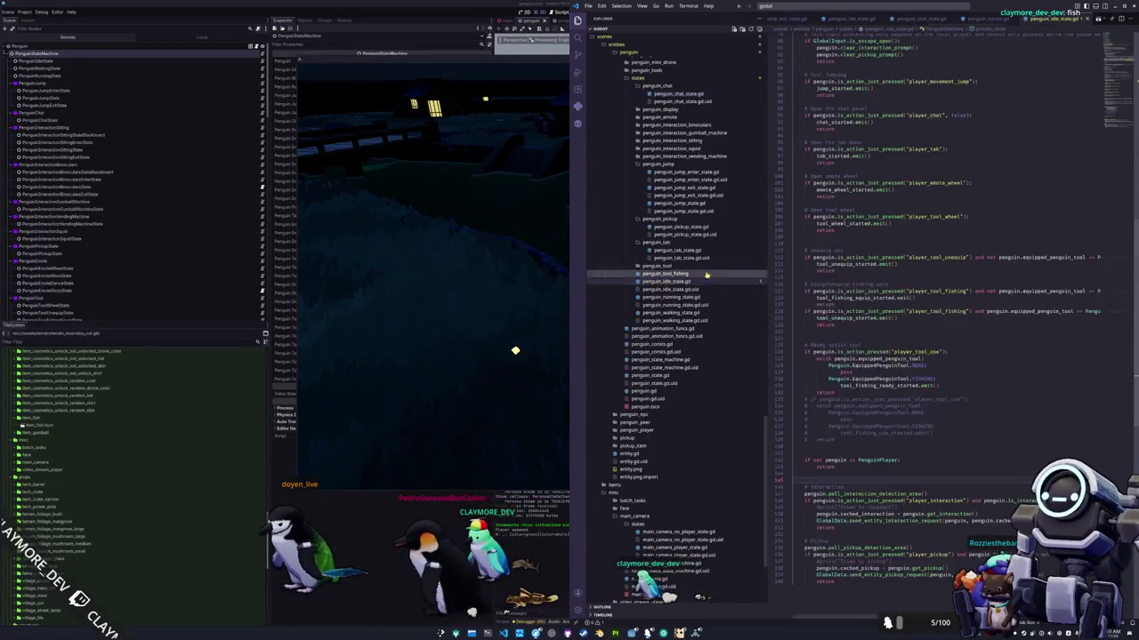
{"action": "scroll", "coordinate": [846, 229], "scroll_direction": "up", "scroll_amount": 15}
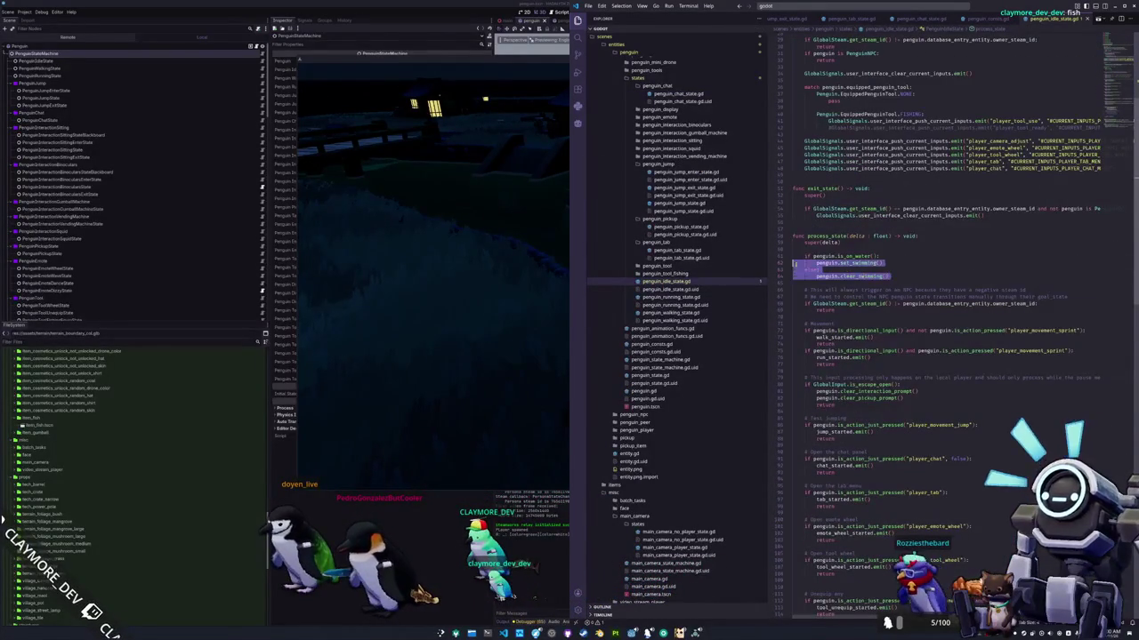
{"action": "scroll", "coordinate": [803, 265], "scroll_direction": "down", "scroll_amount": 1}
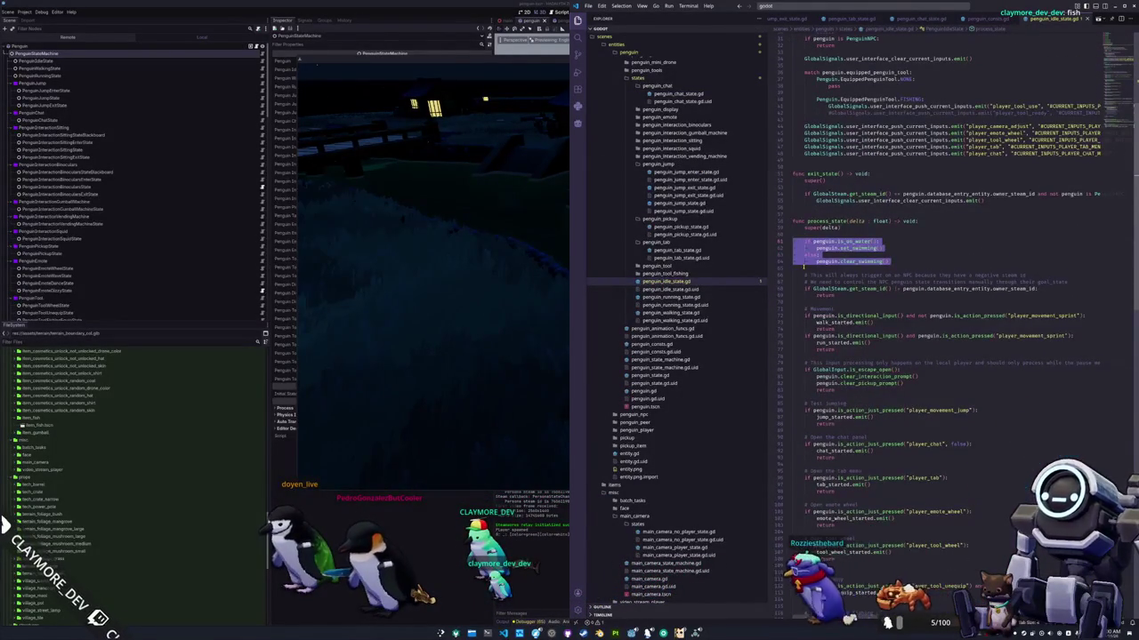
{"action": "left_click", "coordinate": [672, 297]}
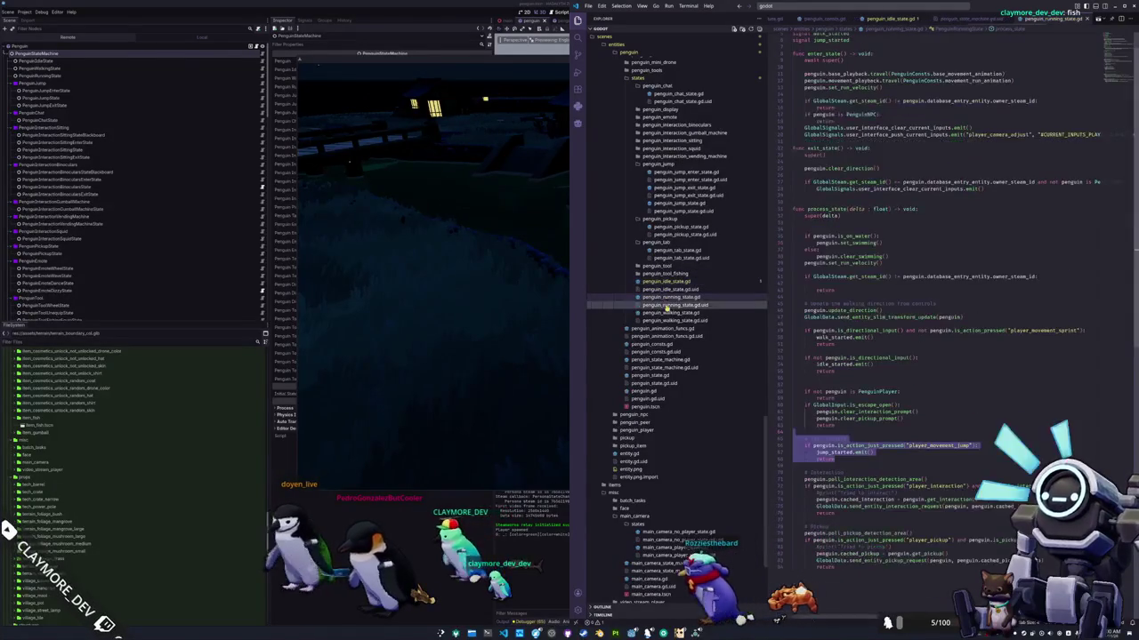
{"action": "left_click", "coordinate": [671, 313]}
{"action": "left_click", "coordinate": [666, 282]}
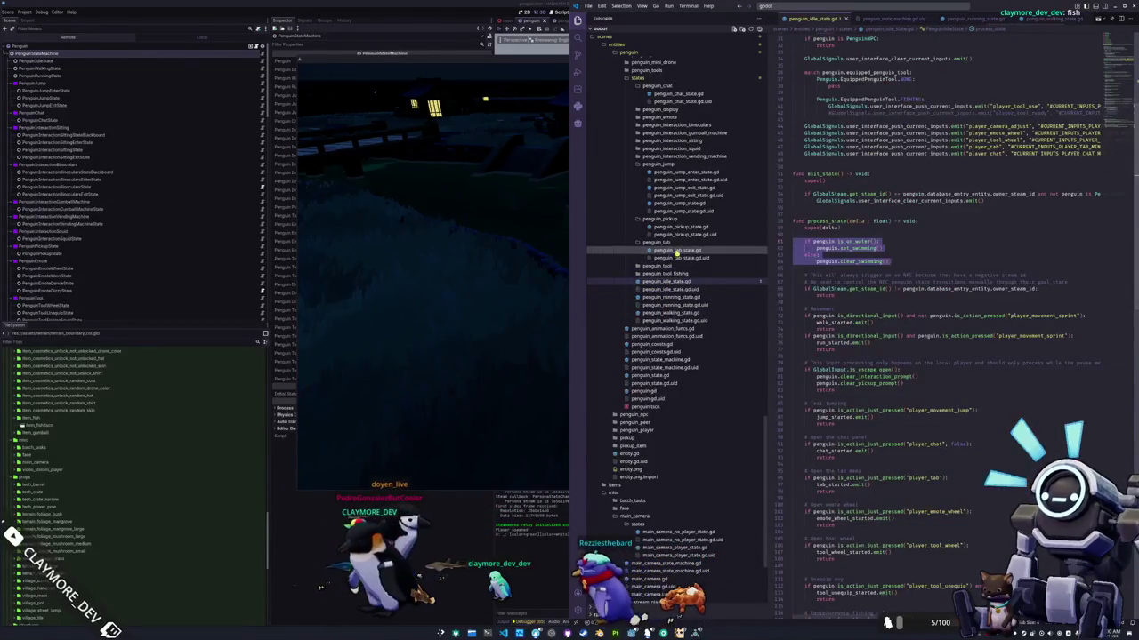
{"action": "left_click", "coordinate": [676, 251]}
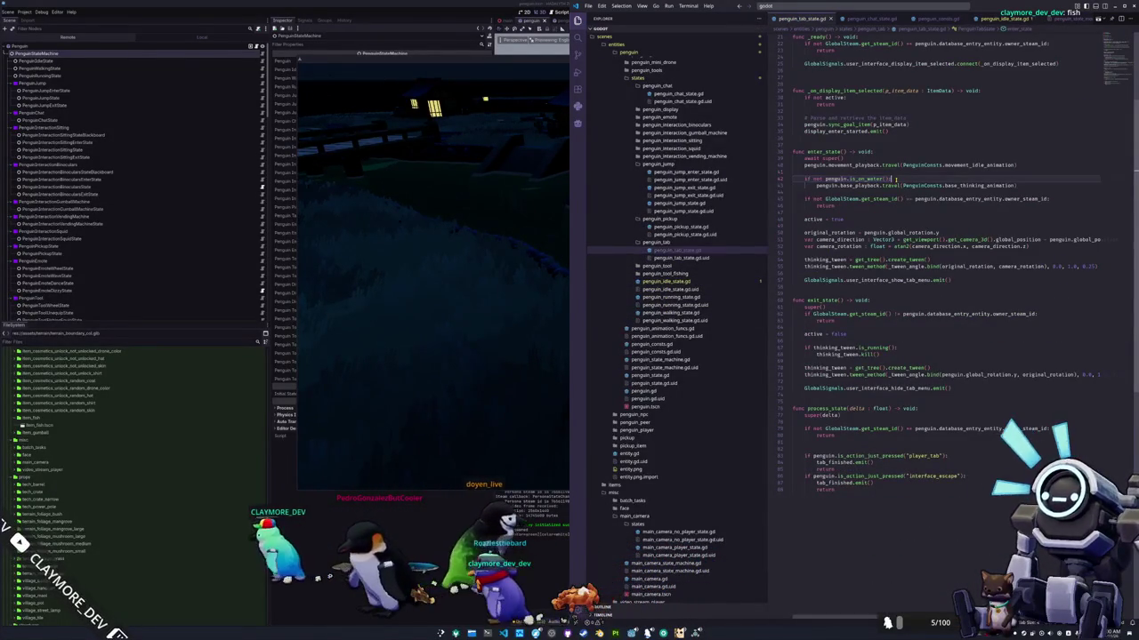
{"action": "key", "text": "BackSpace"}
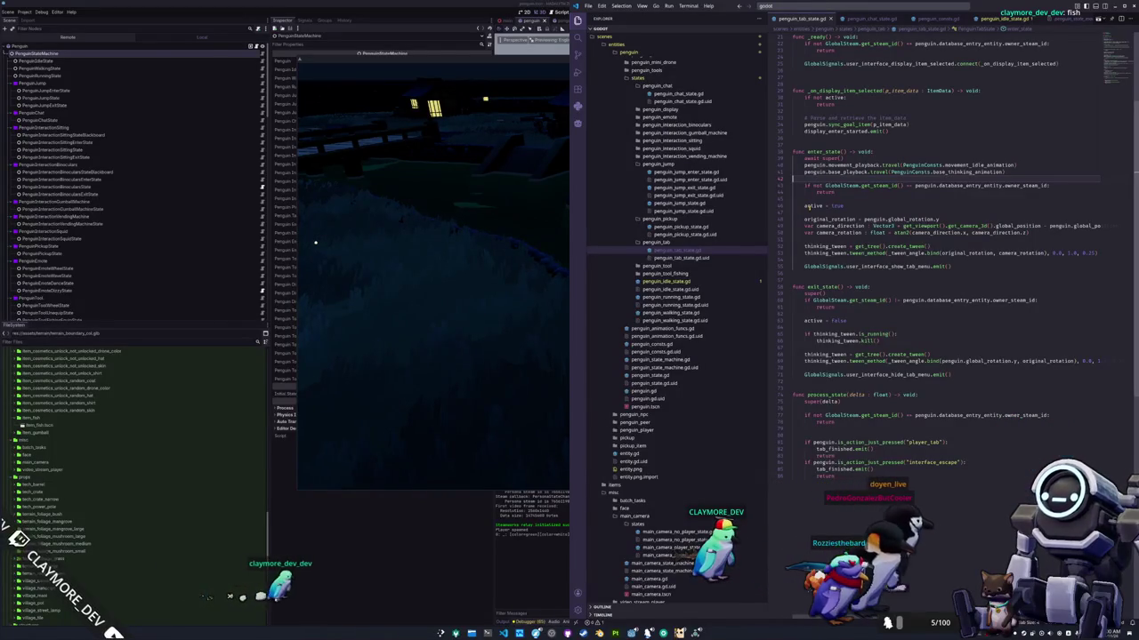
Step: Open penguin_jump_exit_state.gd and create penguin_jump_exit_swimming_state.gd in the penguin_jump folder
{"action": "left_click", "coordinate": [702, 189]}
{"action": "left_click_drag", "start_coordinate": [833, 188], "coordinate": [833, 131]}
{"action": "left_click", "coordinate": [833, 132]}
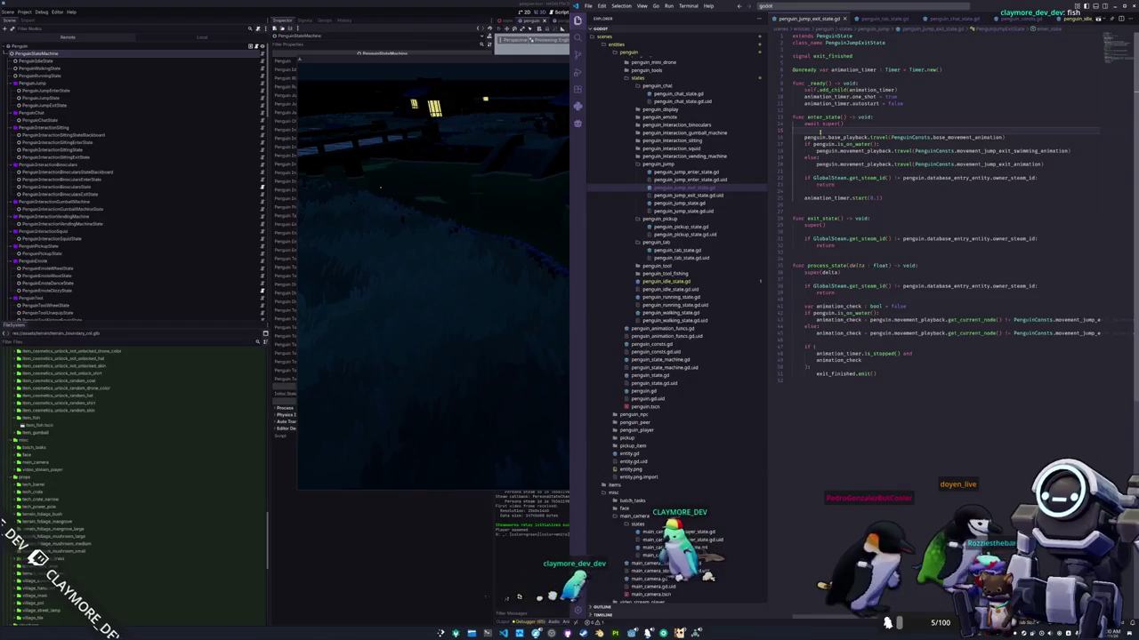
{"action": "right_click", "coordinate": [670, 166]}
{"action": "left_click", "coordinate": [694, 173]}
{"action": "type", "text": "penguin_jump_exit_swi"}
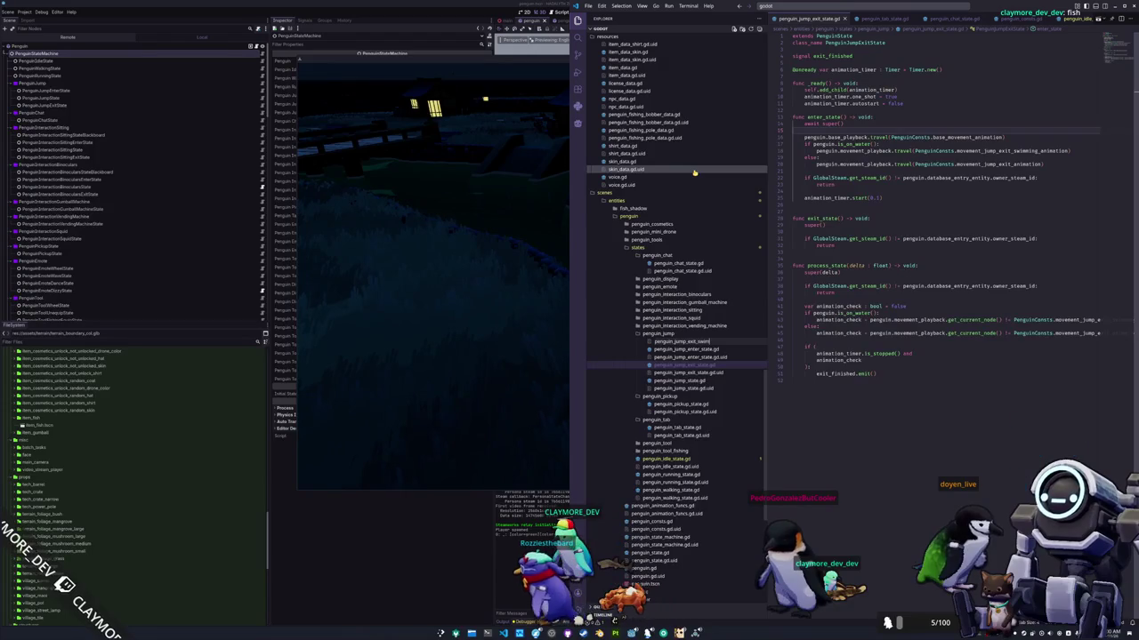
{"action": "type", "text": "ming"}
{"action": "type", "text": "gd"}
{"action": "key", "text": "Return"}
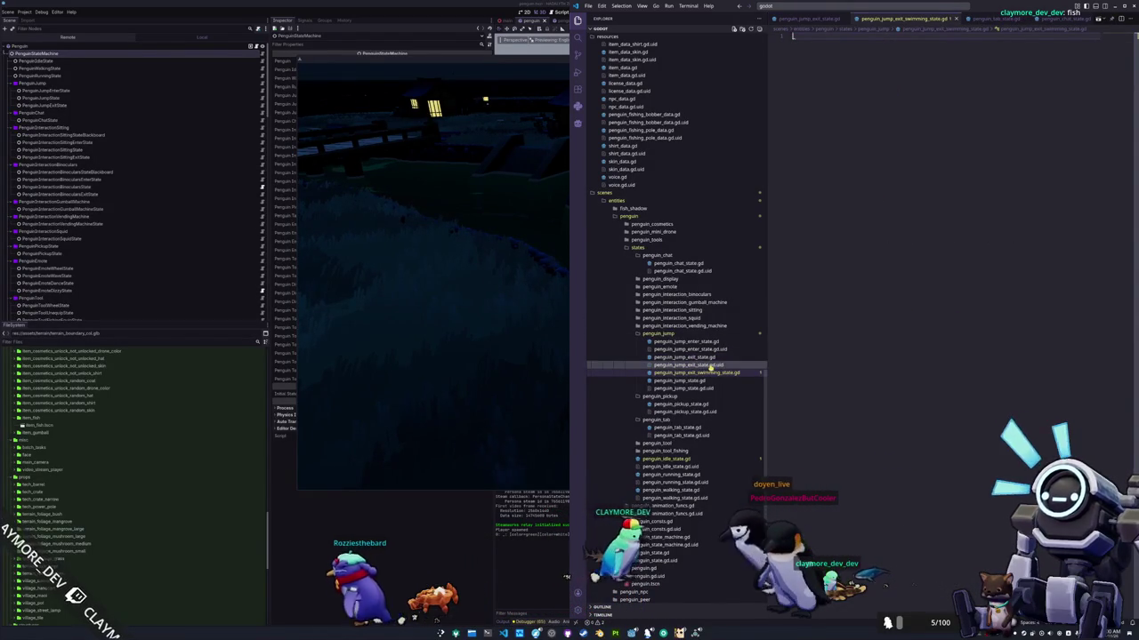
Step: Move the animation comparison from the animation_check line directly into the if condition
{"action": "left_click", "coordinate": [712, 358]}
{"action": "key", "text": "ctrl+a"}
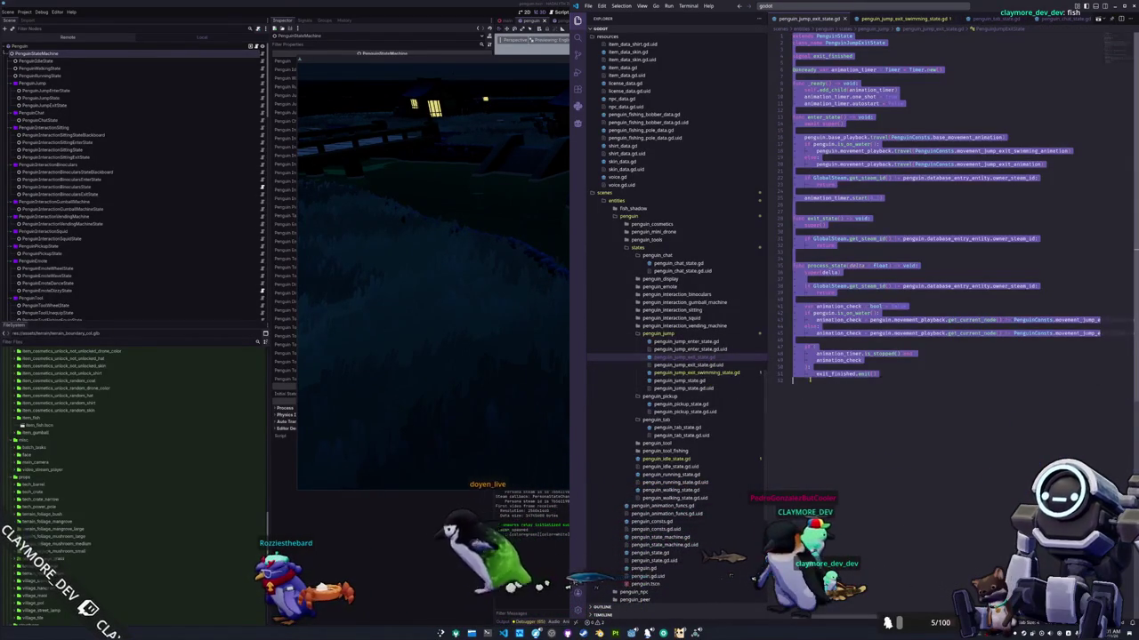
{"action": "left_click", "coordinate": [809, 383]}
{"action": "double_click", "coordinate": [838, 332]}
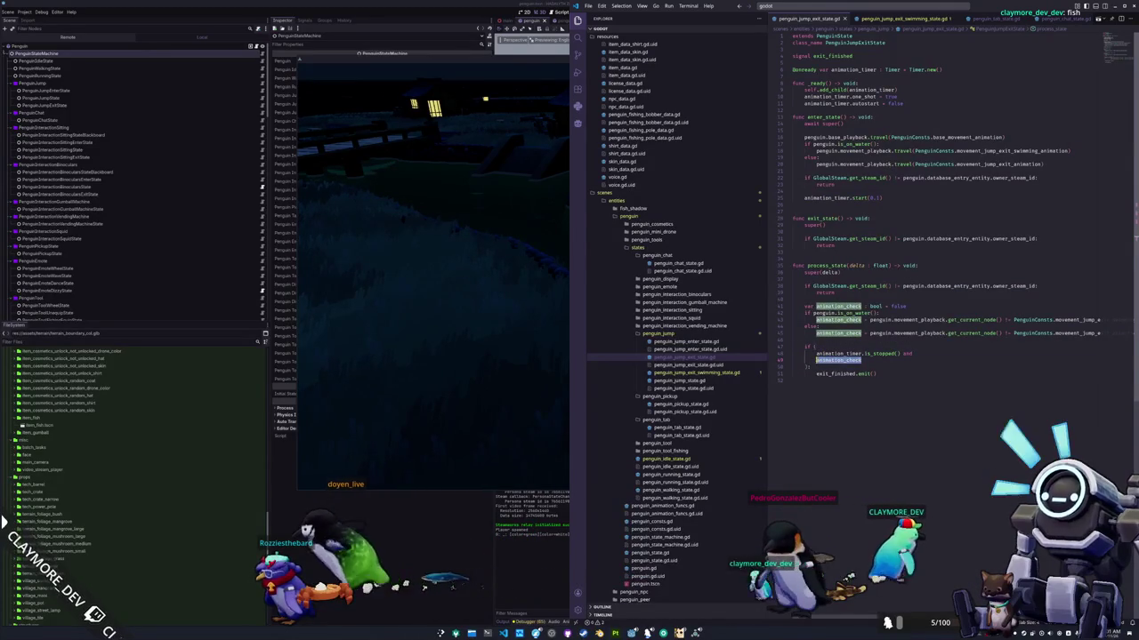
{"action": "double_click", "coordinate": [880, 332]}
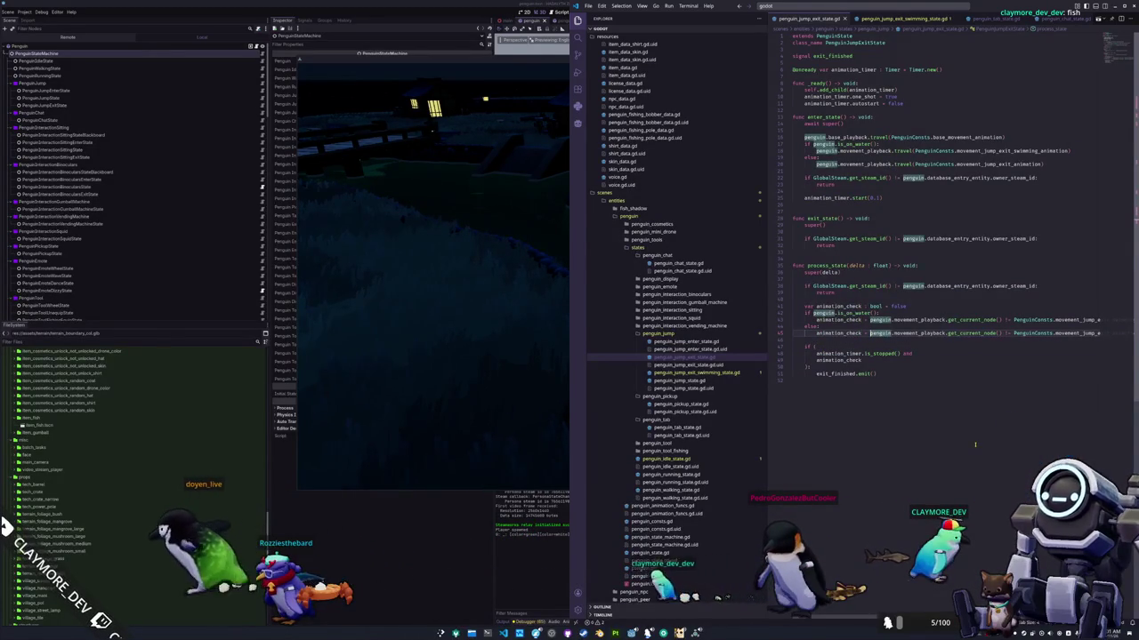
{"action": "key", "text": "shift+Down"}
{"action": "key", "text": "shift+Down"}
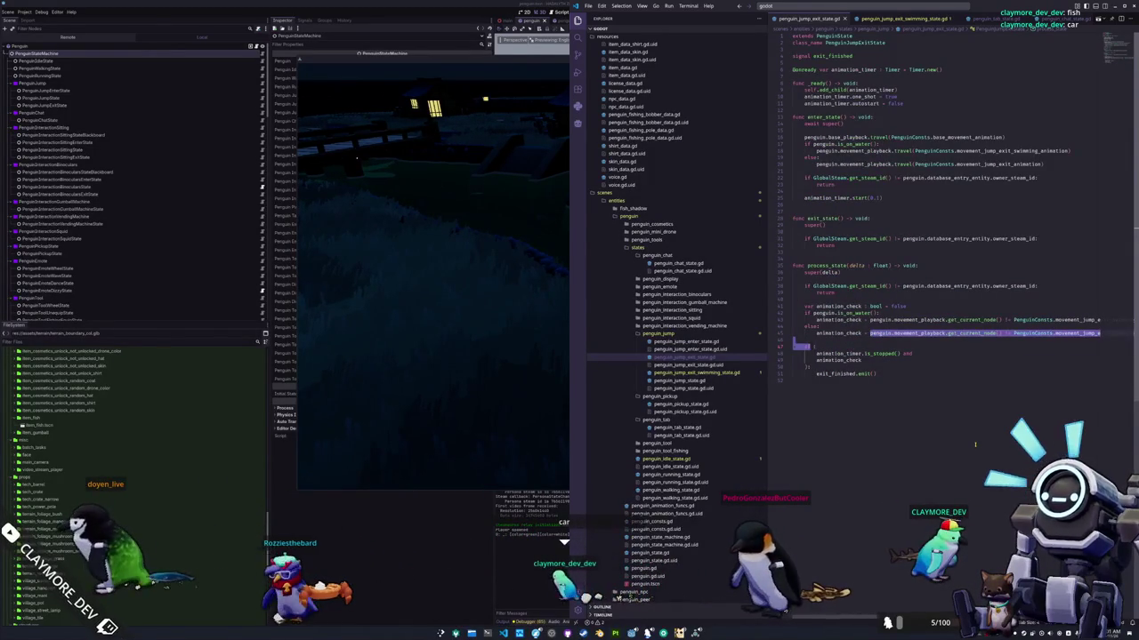
{"action": "key", "text": "shift+Up"}
{"action": "key", "text": "shift+Up"}
{"action": "key", "text": "shift+ctrl+Right"}
{"action": "key", "text": "shift+ctrl+Right"}
{"action": "key", "text": "shift+ctrl+Right"}
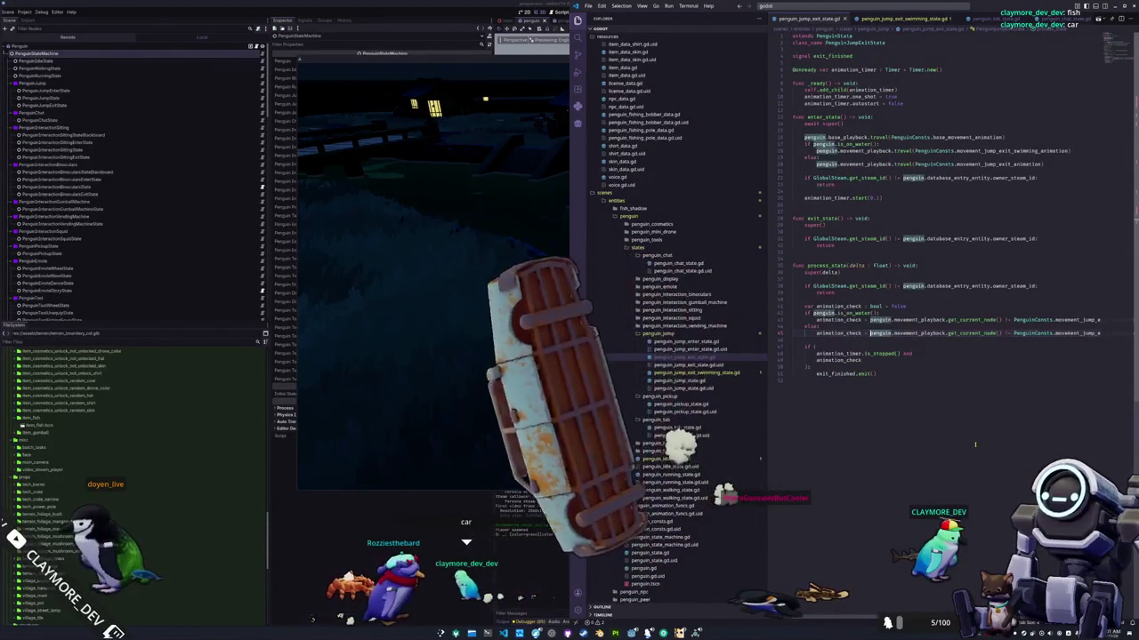
{"action": "key", "text": "shift+End"}
{"action": "key", "text": "ctrl+c"}
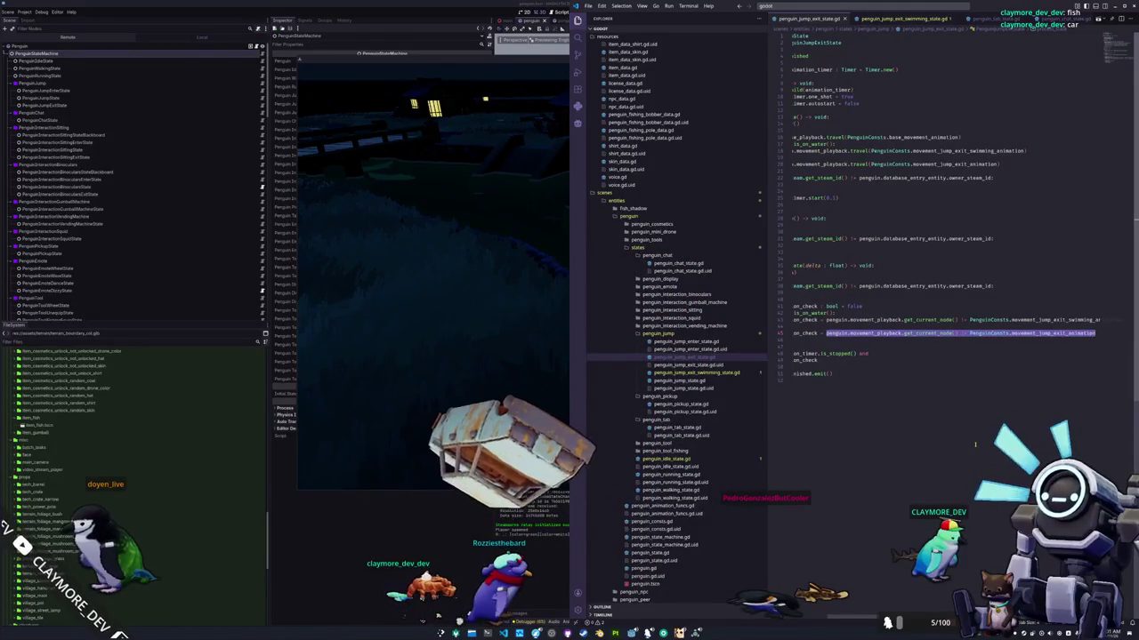
{"action": "key", "text": "BackSpace"}
{"action": "key", "text": "Down"}
{"action": "key", "text": "Down"}
{"action": "key", "text": "Down"}
{"action": "key", "text": "shift+Home"}
{"action": "key", "text": "ctrl+v"}
Step: Delete the leftover animation_check lines and the swimming if/else branch, then select the whole script
{"action": "key", "text": "Up"}
{"action": "key", "text": "Up"}
{"action": "key", "text": "Up"}
{"action": "key", "text": "End"}
{"action": "key", "text": "shift+Up"}
{"action": "key", "text": "shift+Up"}
{"action": "key", "text": "shift+Up"}
{"action": "key", "text": "shift+Home"}
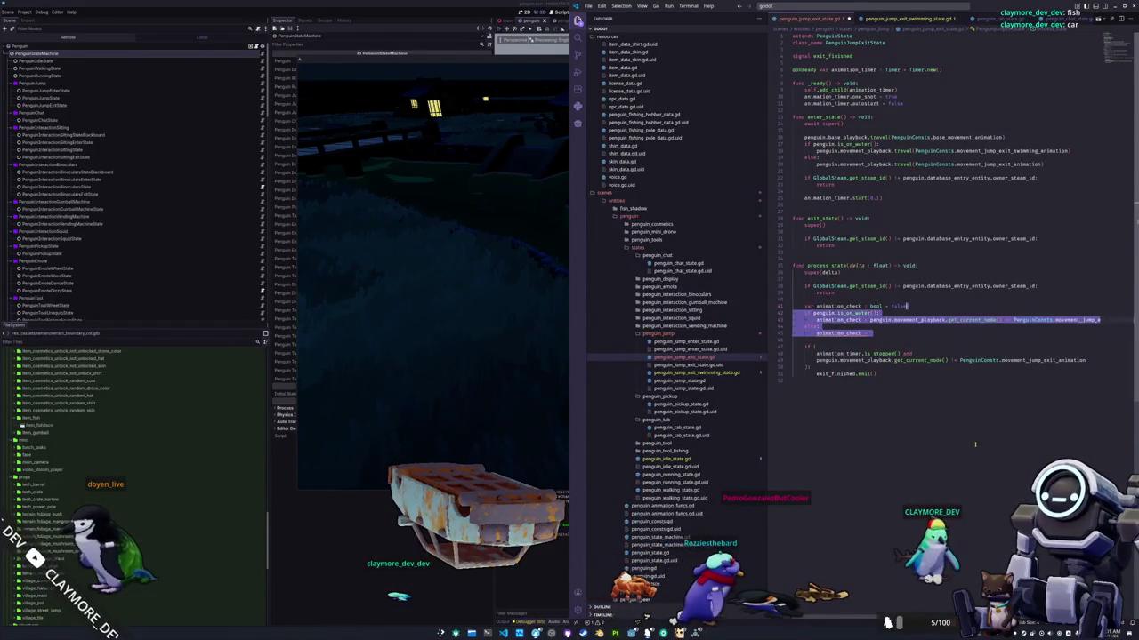
{"action": "key", "text": "BackSpace"}
{"action": "key", "text": "Up"}
{"action": "key", "text": "Up"}
{"action": "key", "text": "Up"}
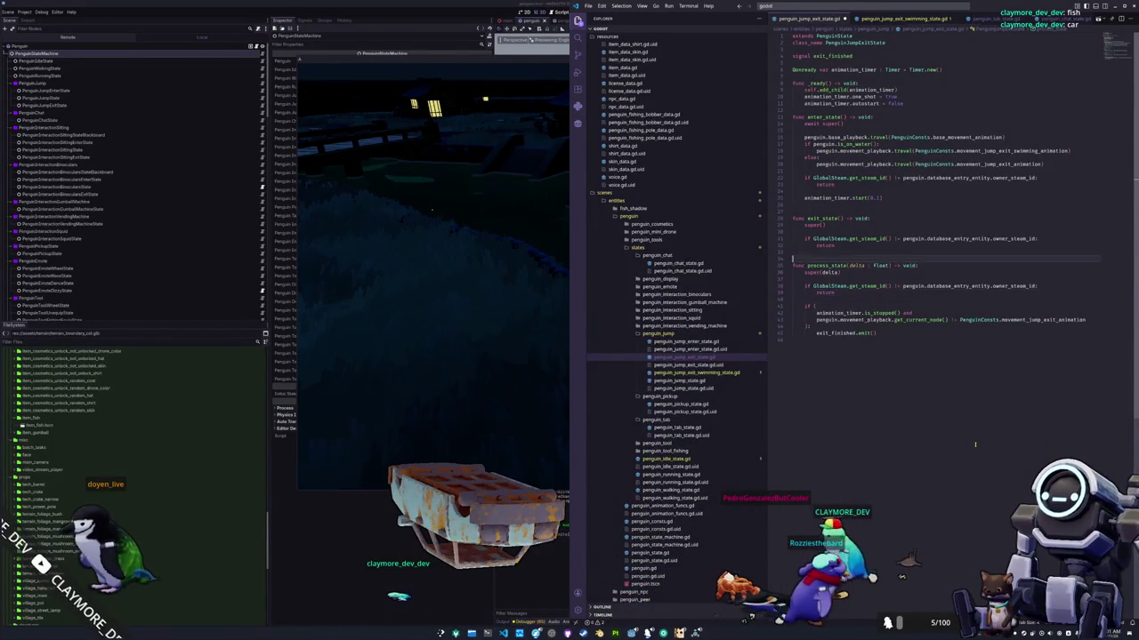
{"action": "key", "text": "Up"}
{"action": "key", "text": "Up"}
{"action": "key", "text": "Up"}
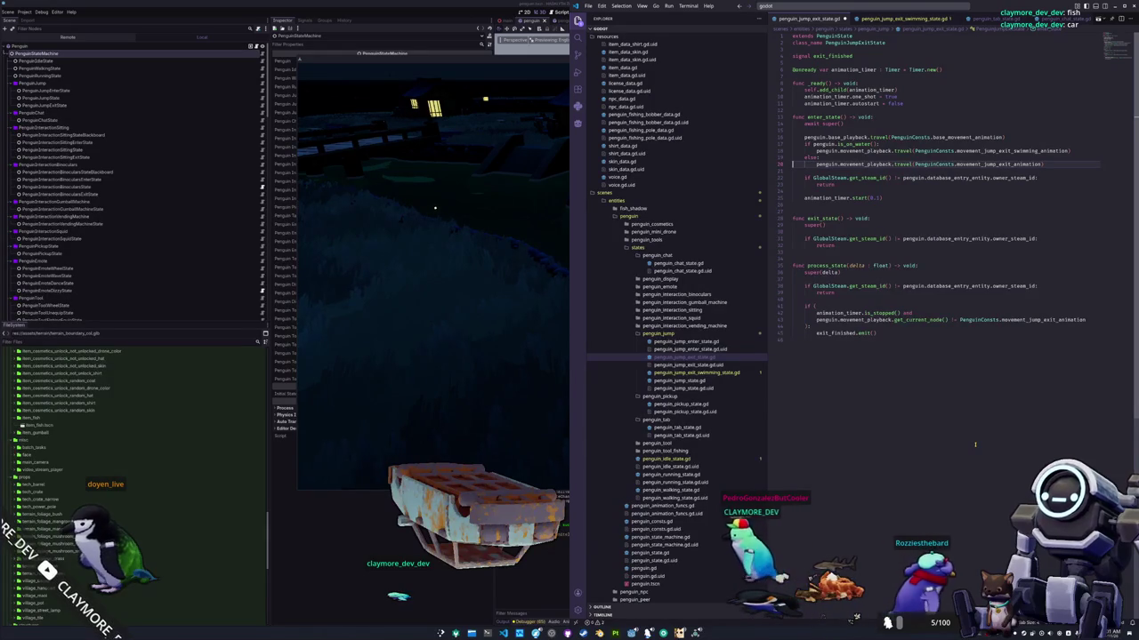
{"action": "key", "text": "shift+Up"}
{"action": "key", "text": "shift+Up"}
{"action": "key", "text": "shift+Up"}
{"action": "key", "text": "BackSpace"}
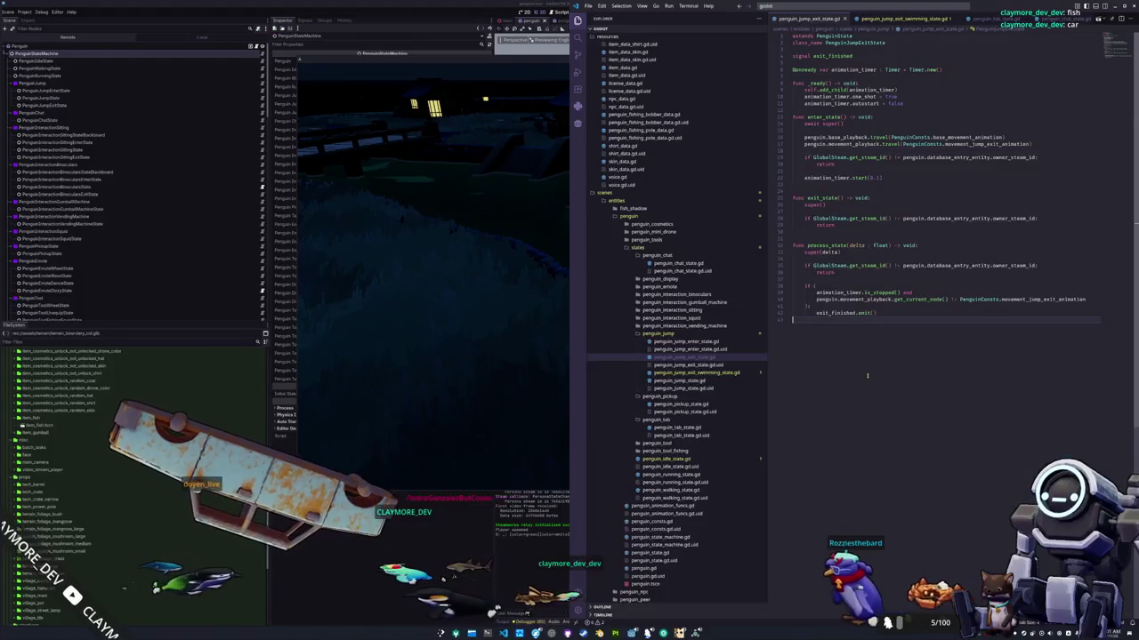
{"action": "key", "text": "ctrl+a"}
{"action": "left_click", "coordinate": [716, 372]}
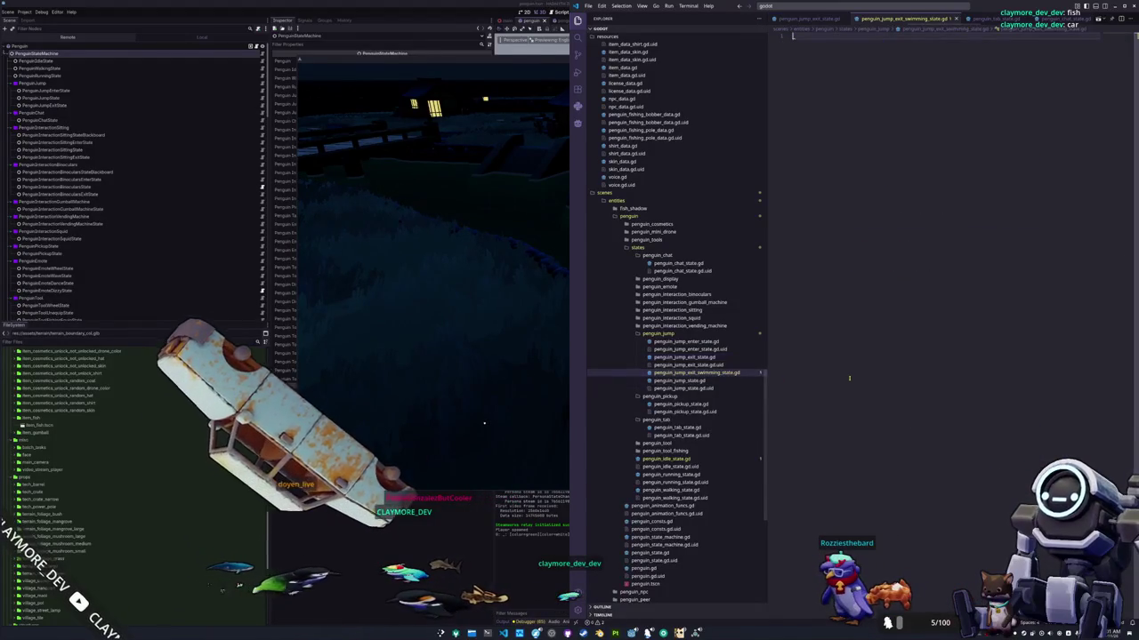
Step: Paste the exit state code, rename the class to PenguinJumpExitSwimmingState, and use movement_jump_exit_swimming_animation
{"action": "key", "text": "ctrl+v"}
{"action": "double_click", "coordinate": [854, 42]}
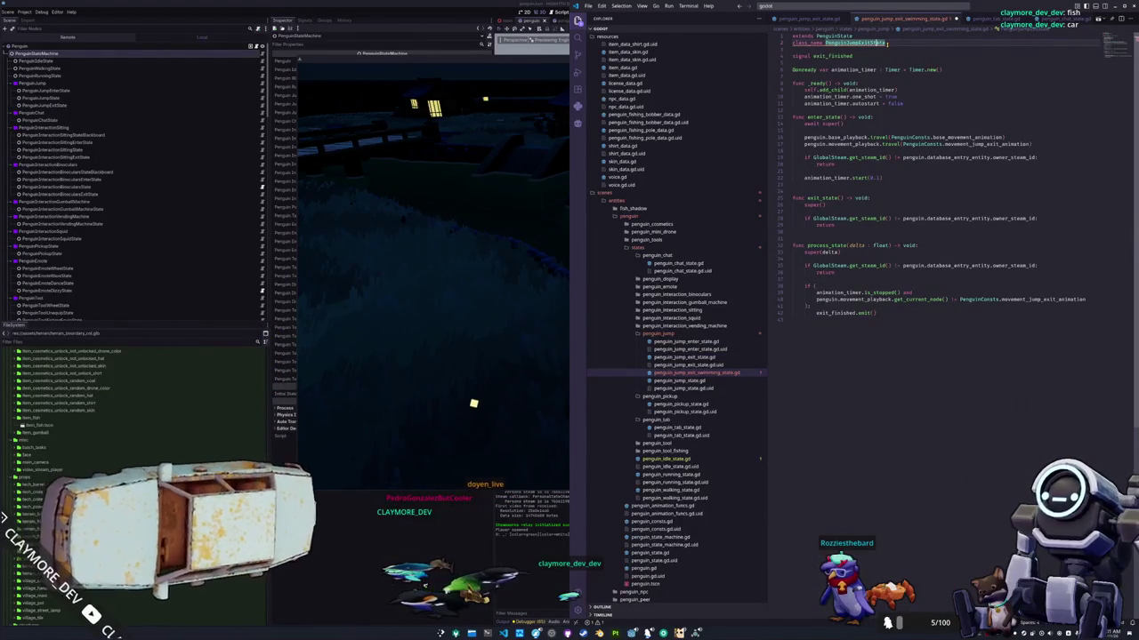
{"action": "left_click", "coordinate": [872, 43]}
{"action": "type", "text": "wimmingS"}
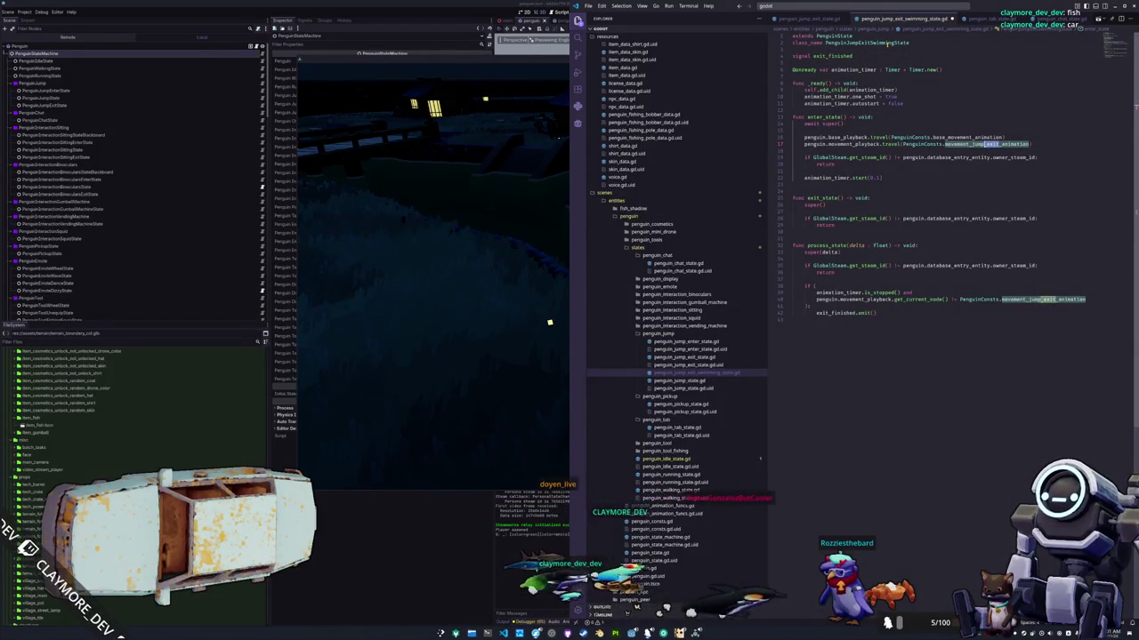
{"action": "key", "text": "BackSpace"}
{"action": "key", "text": "BackSpace"}
{"action": "key", "text": "BackSpace"}
{"action": "type", "text": "exit_swimming"}
{"action": "type", "text": "g"}
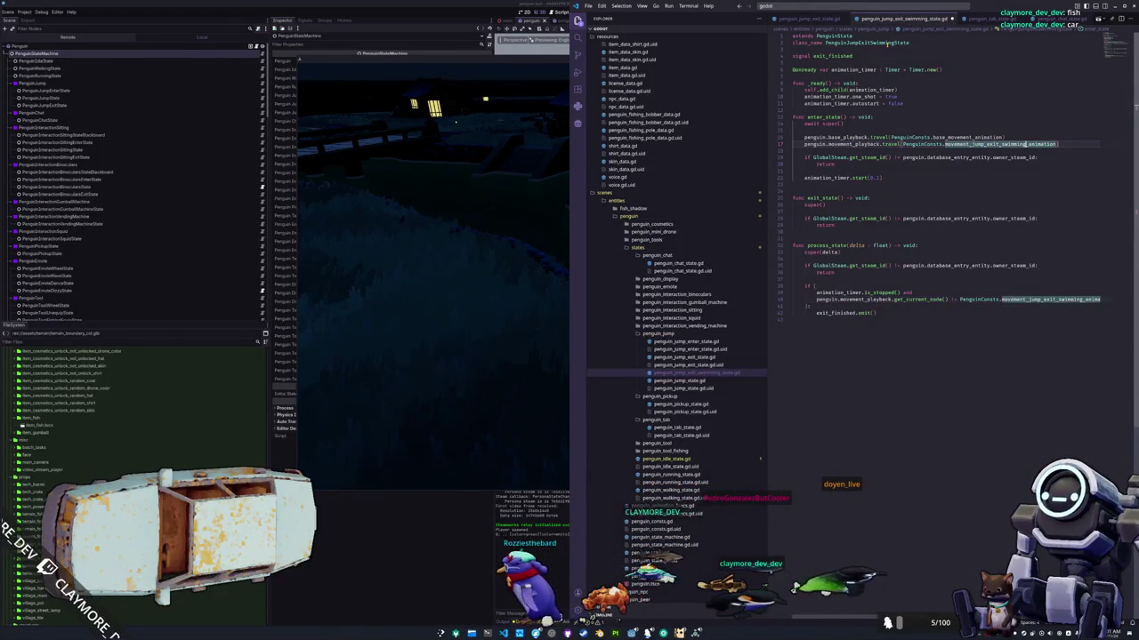
{"action": "key", "text": "Escape"}
{"action": "key", "text": "Down"}
{"action": "key", "text": "Down"}
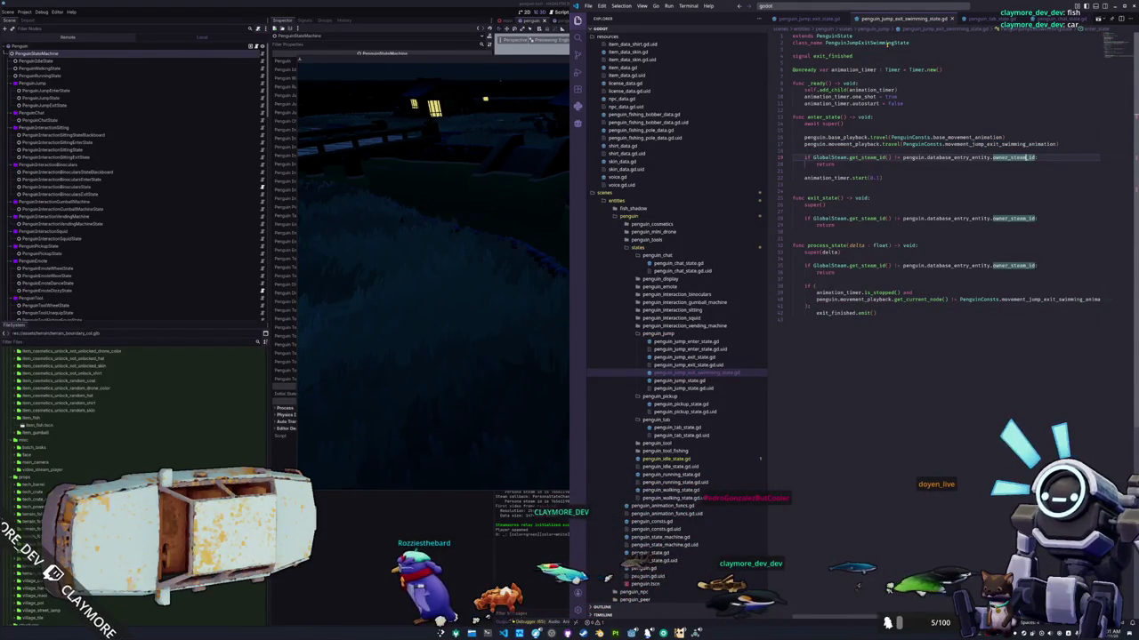
{"action": "scroll", "coordinate": [705, 322], "scroll_direction": "down", "scroll_amount": 2}
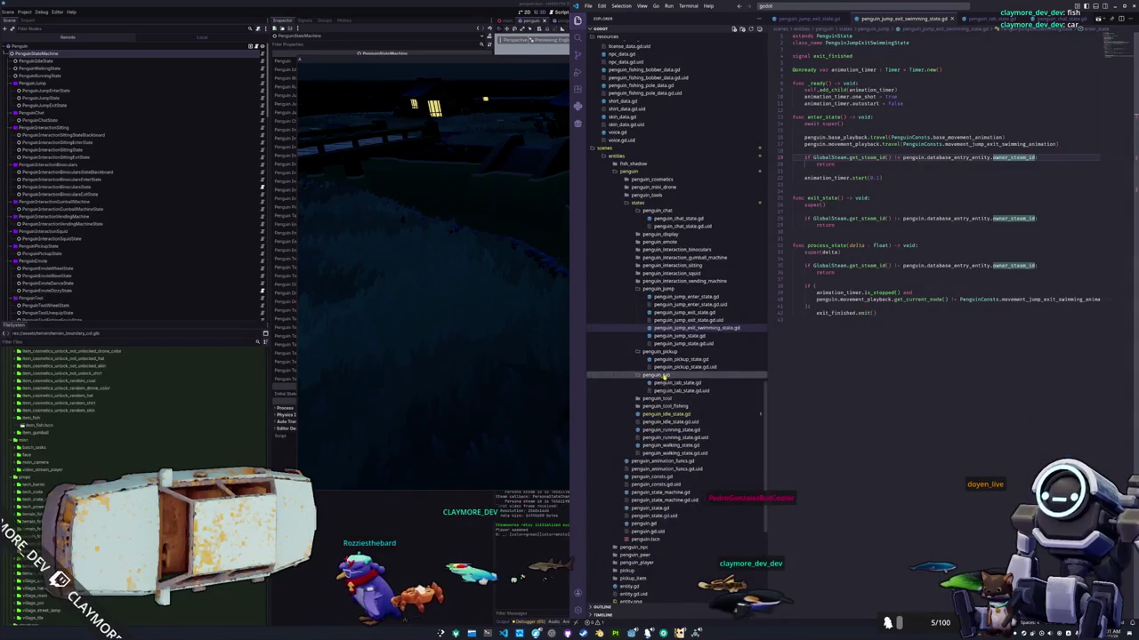
Step: Add a new file in penguin_tab, paste the tab state script, and name the class PenguinTabSwimmingState
{"action": "right_click", "coordinate": [663, 374]}
{"action": "left_click", "coordinate": [686, 380]}
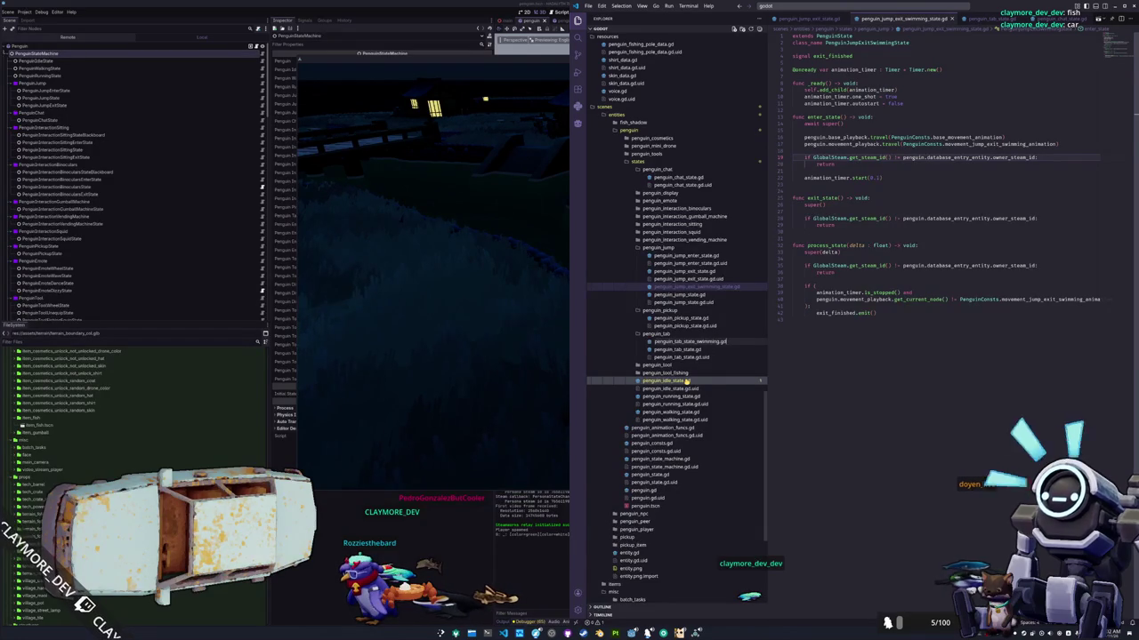
{"action": "key", "text": "Return"}
{"action": "key", "text": "ctrl+v"}
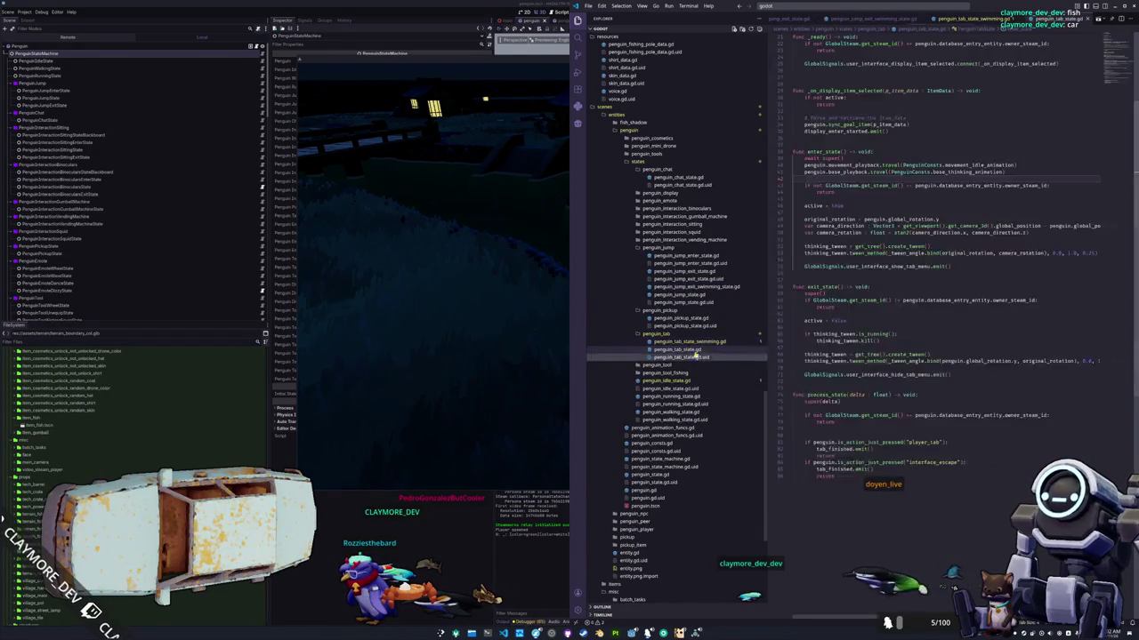
{"action": "key", "text": "ctrl+a"}
{"action": "key", "text": "BackSpace"}
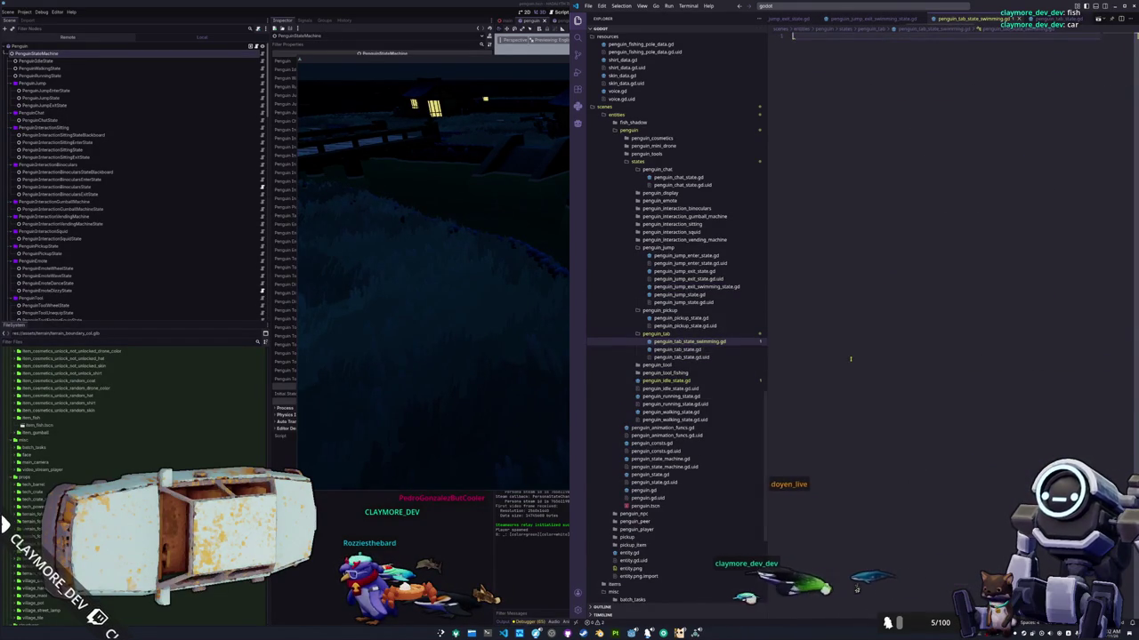
{"action": "key", "text": "ctrl+v"}
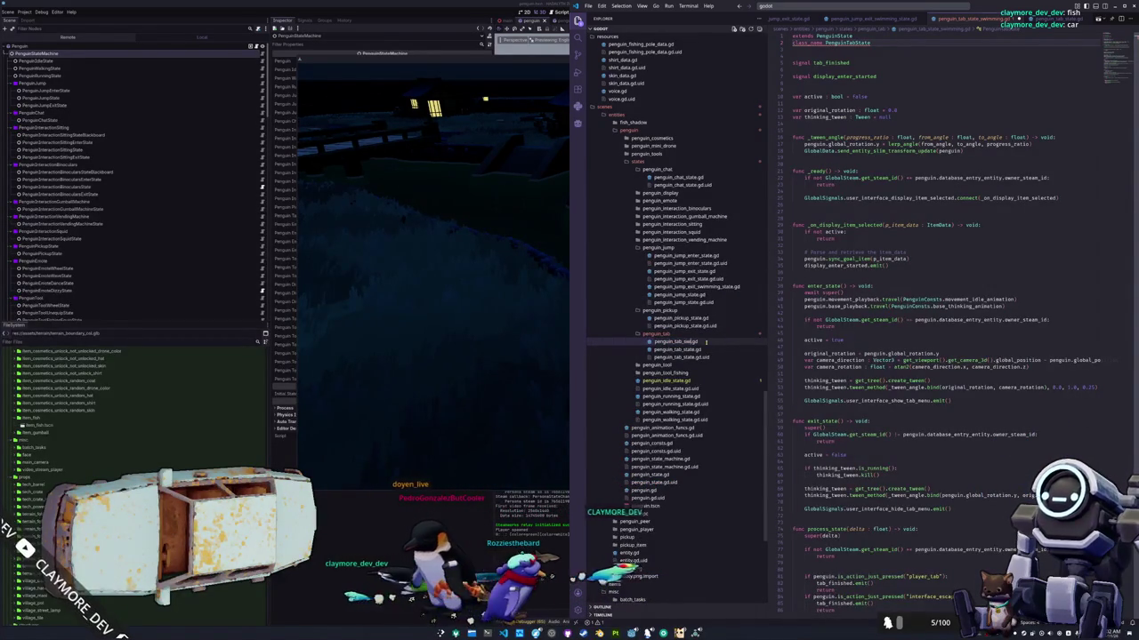
{"action": "key", "text": "Return"}
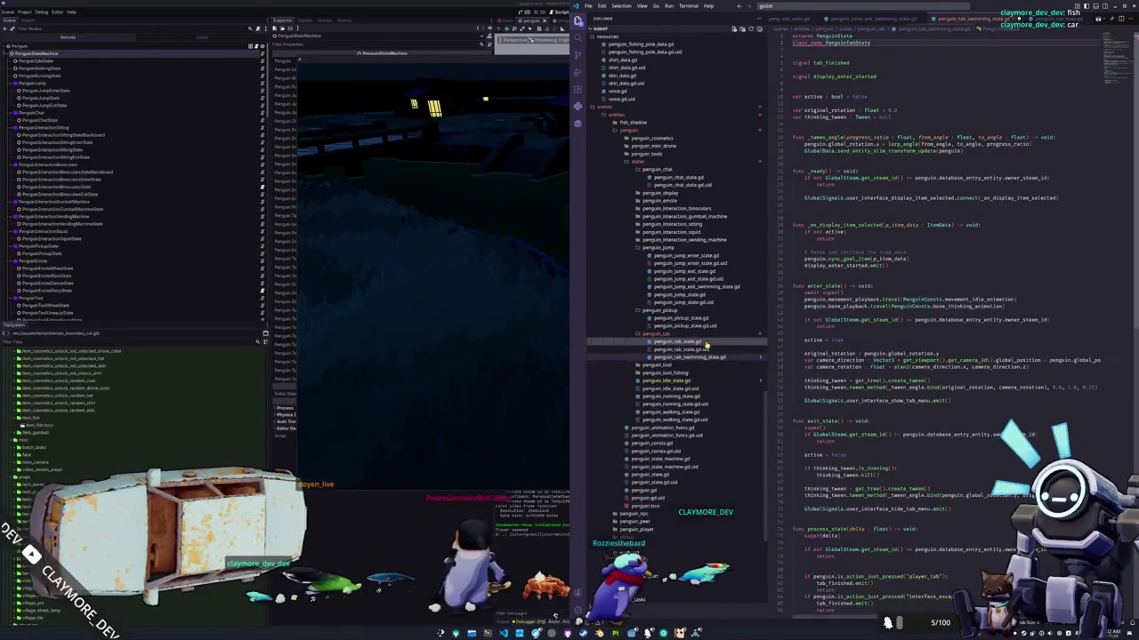
{"action": "type", "text": "TabSwimmingS"}
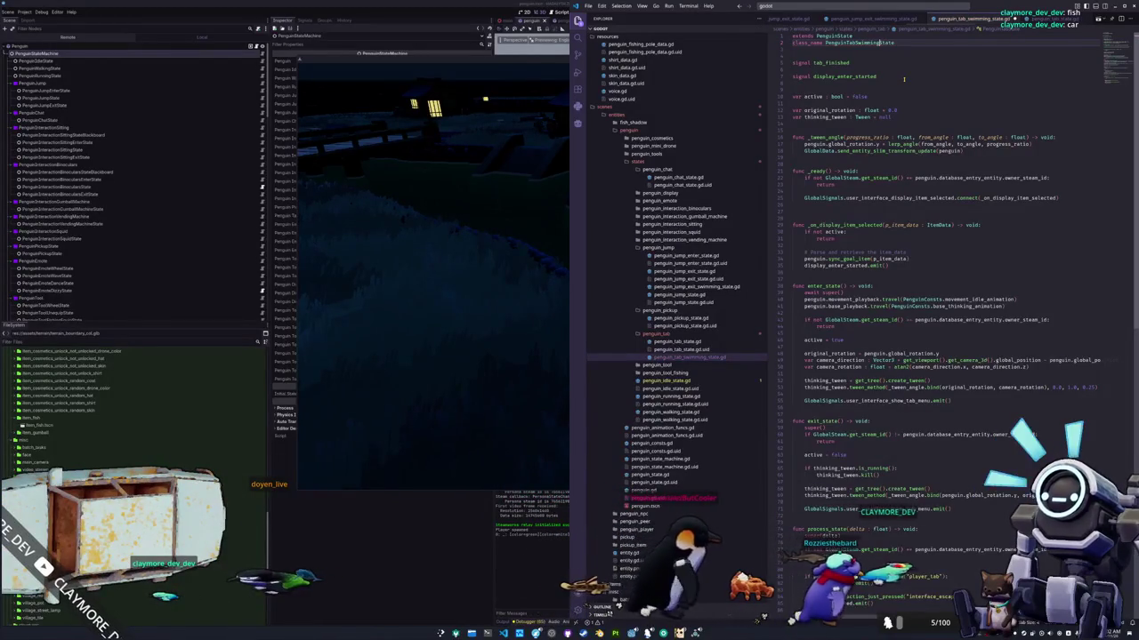
Step: Delete the blank lines under class_name and under the display_enter_started signal
{"action": "key", "text": "Down"}
{"action": "key", "text": "Down"}
{"action": "key", "text": "Down"}
{"action": "key", "text": "BackSpace"}
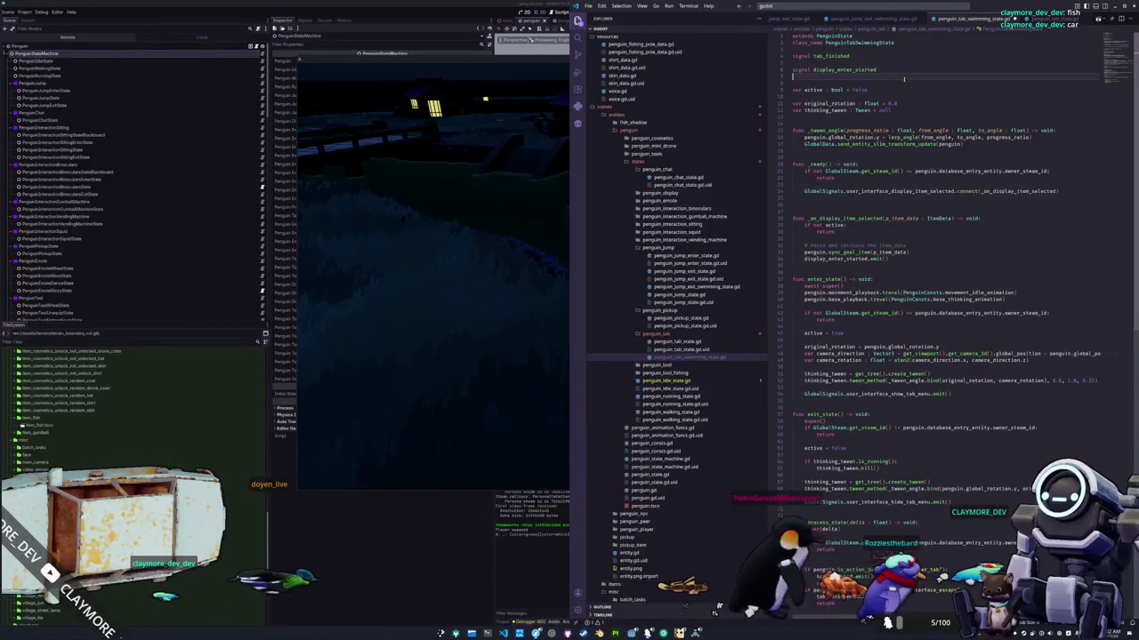
{"action": "key", "text": "BackSpace"}
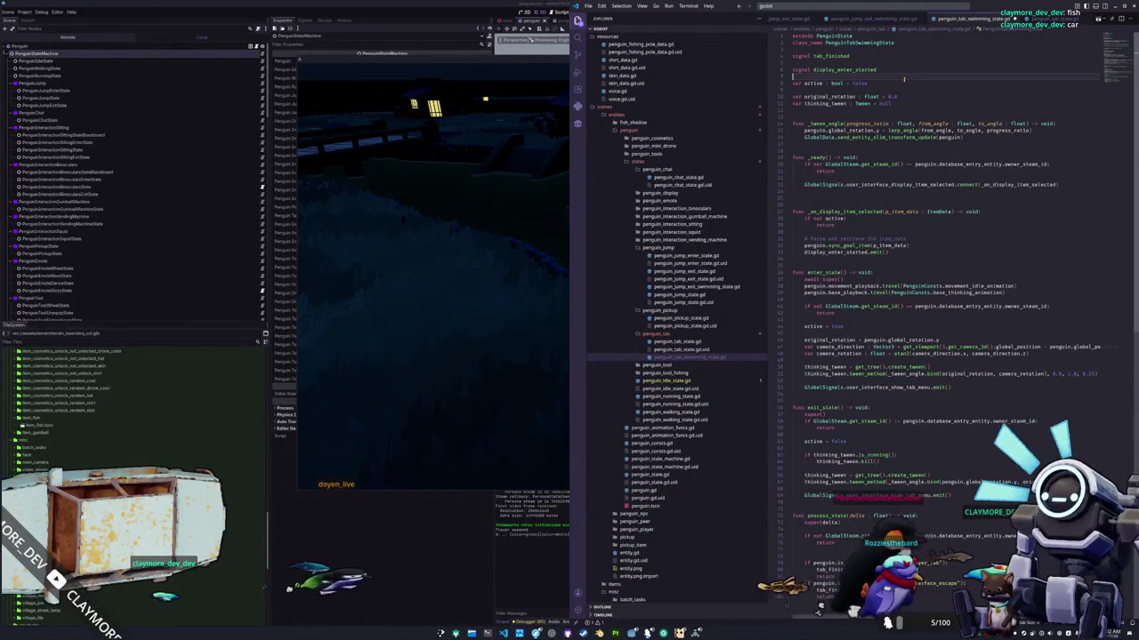
{"action": "key", "text": "ctrl+shift+Left"}
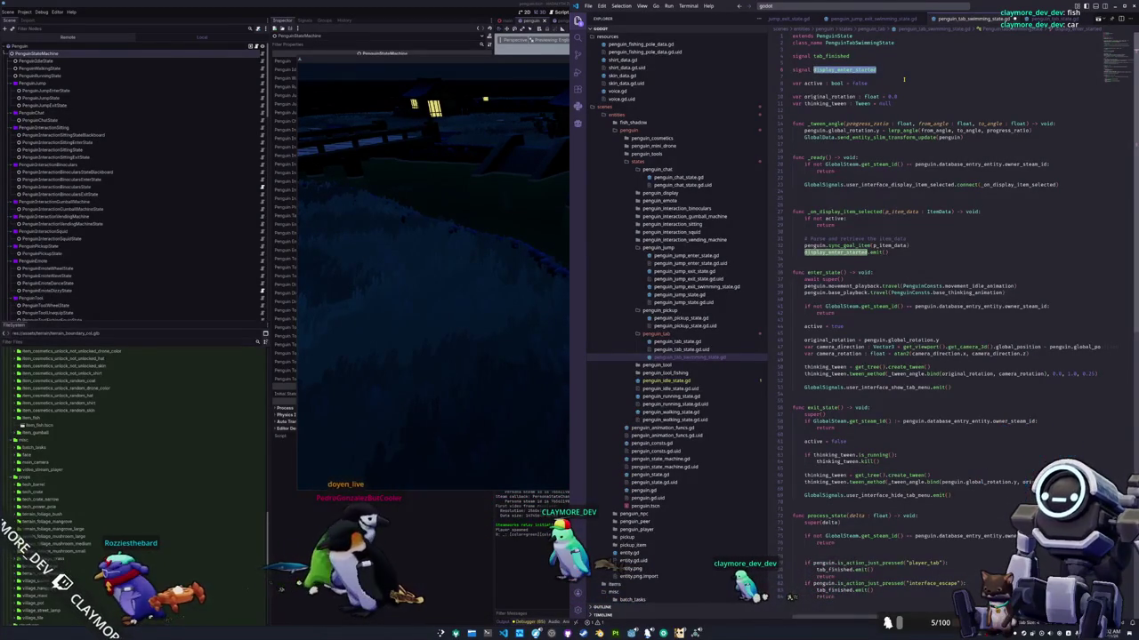
Step: Step down through _ready and enter_state to review the idle and thinking travel lines
{"action": "key", "text": "Right"}
{"action": "key", "text": "Down"}
{"action": "key", "text": "Down"}
{"action": "key", "text": "Down"}
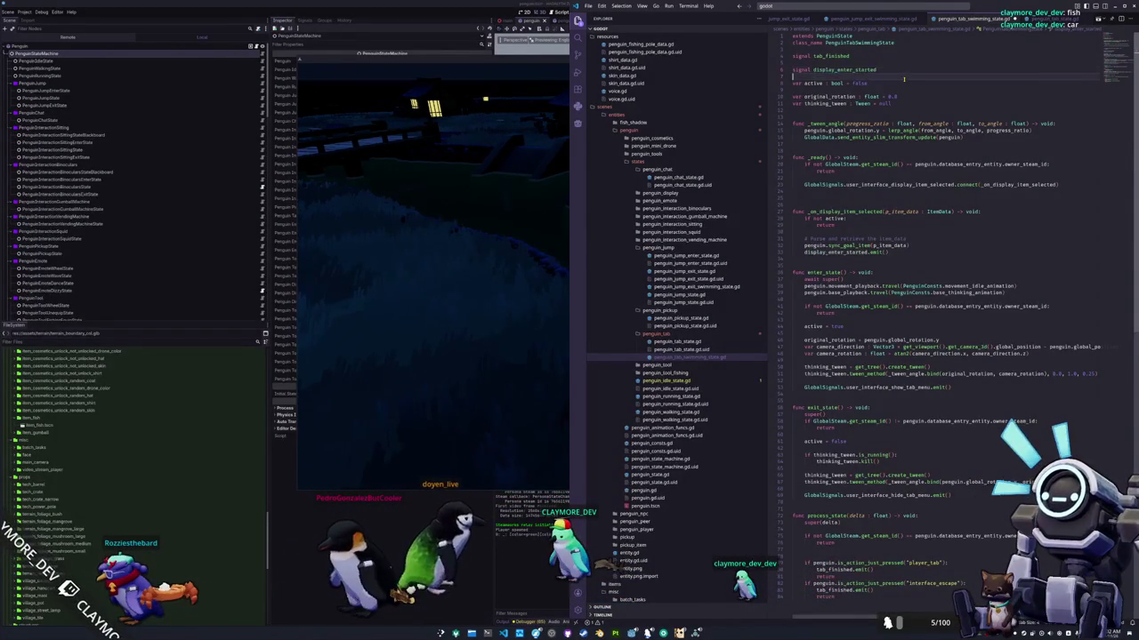
{"action": "key", "text": "Down"}
{"action": "key", "text": "Down"}
{"action": "key", "text": "Down"}
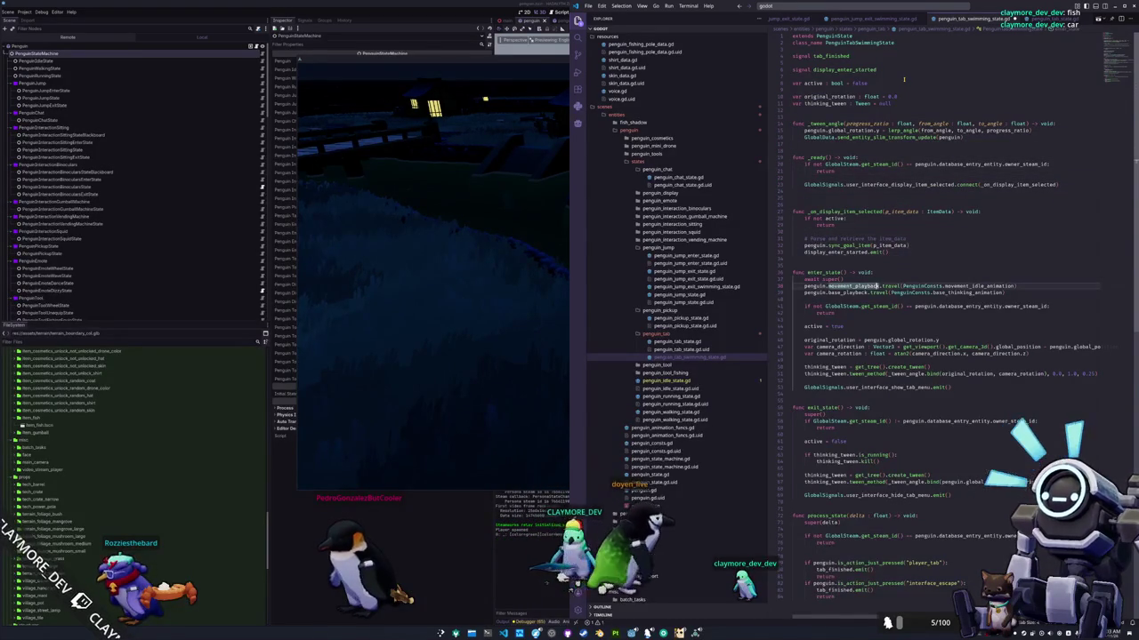
{"action": "key", "text": "Home"}
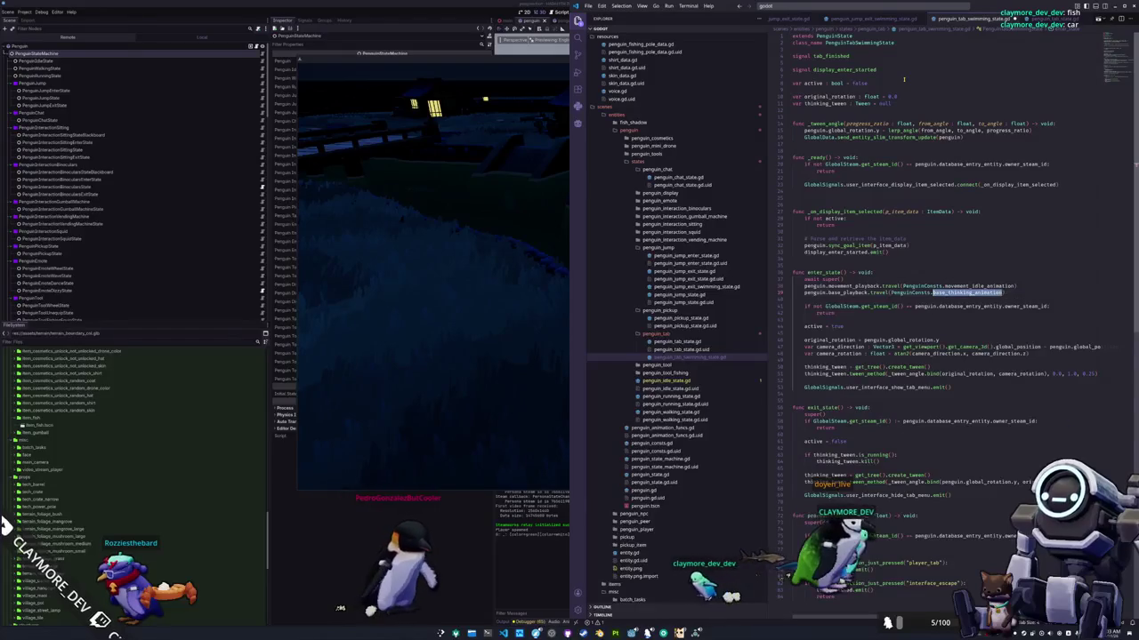
{"action": "key", "text": "Down"}
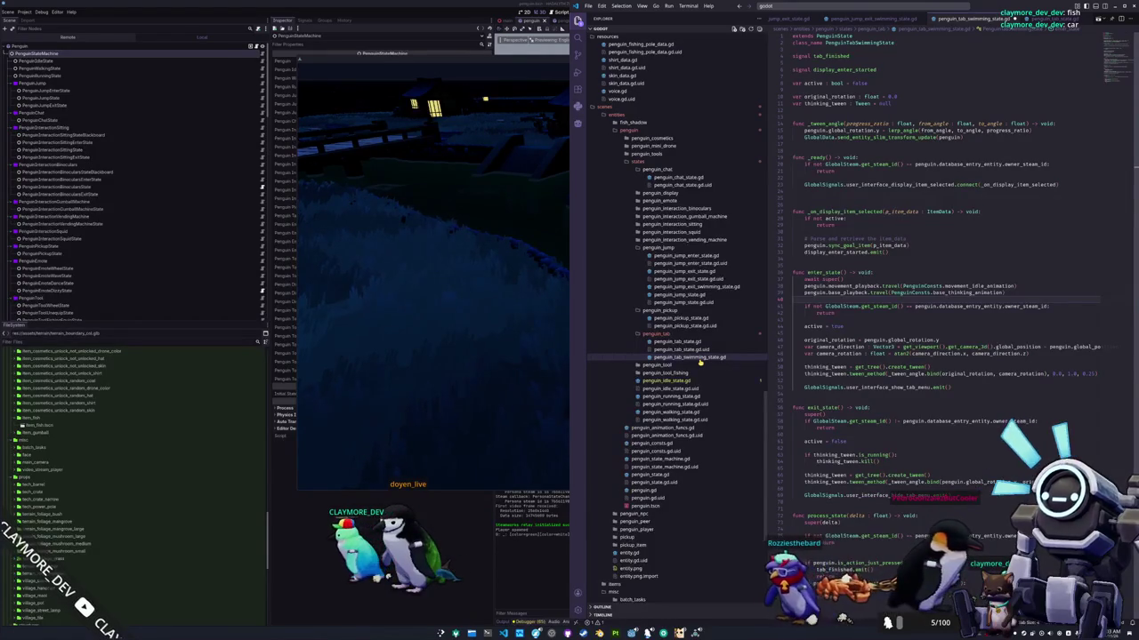
Step: Trash penguin_tab_swimming_state.gd, look over the jump exit scripts, and return to Godot
{"action": "key", "text": "Delete"}
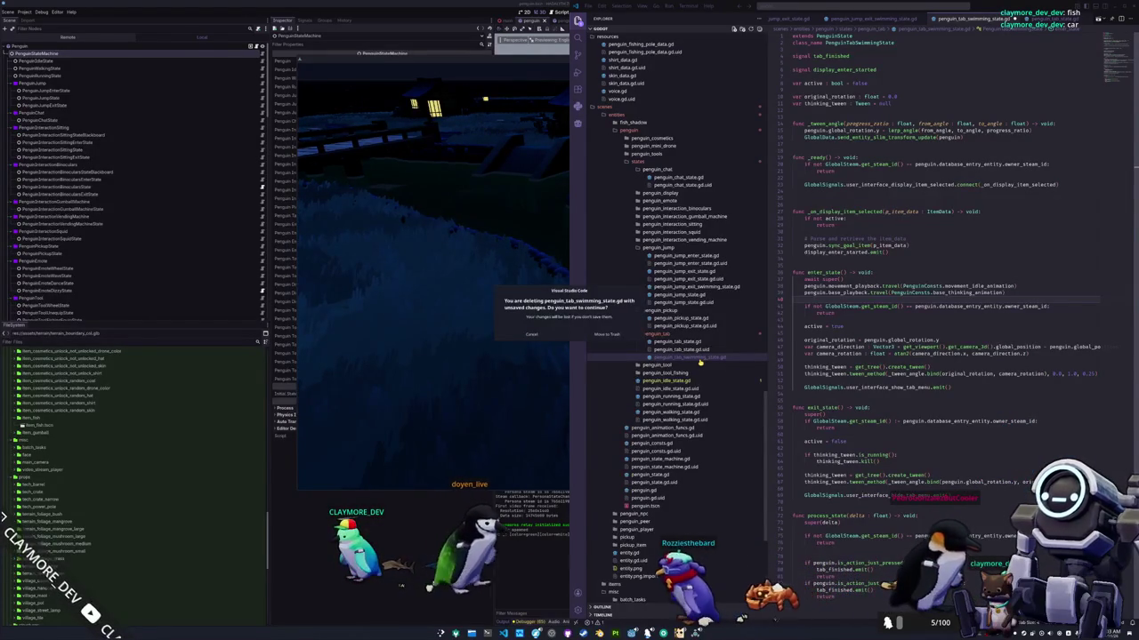
{"action": "left_click", "coordinate": [611, 336]}
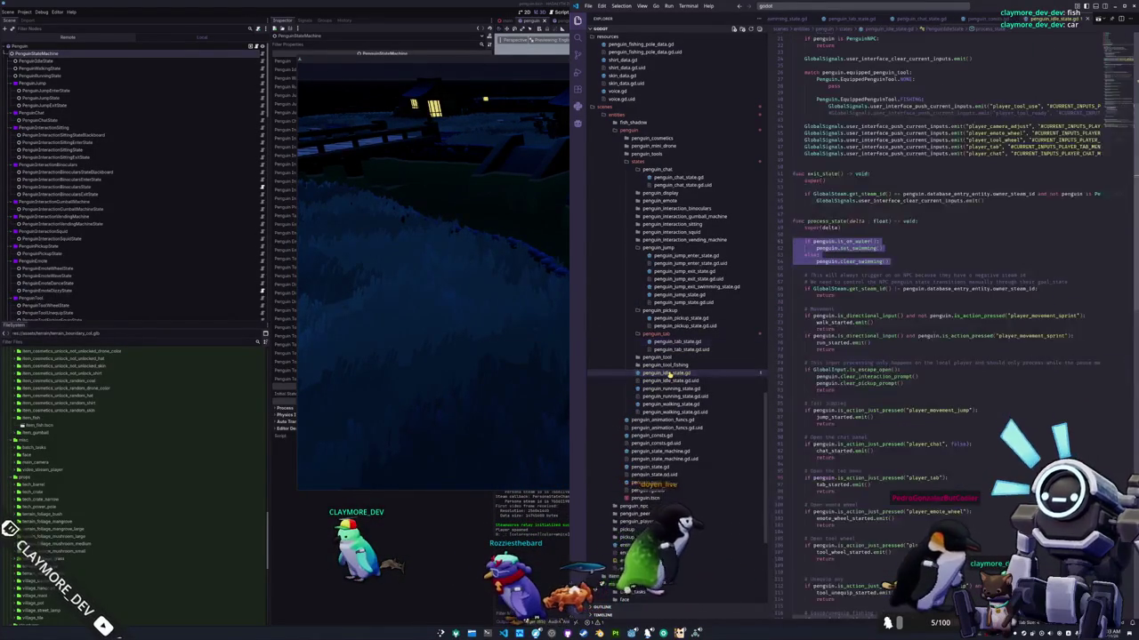
{"action": "left_click", "coordinate": [717, 286]}
{"action": "left_click", "coordinate": [718, 279]}
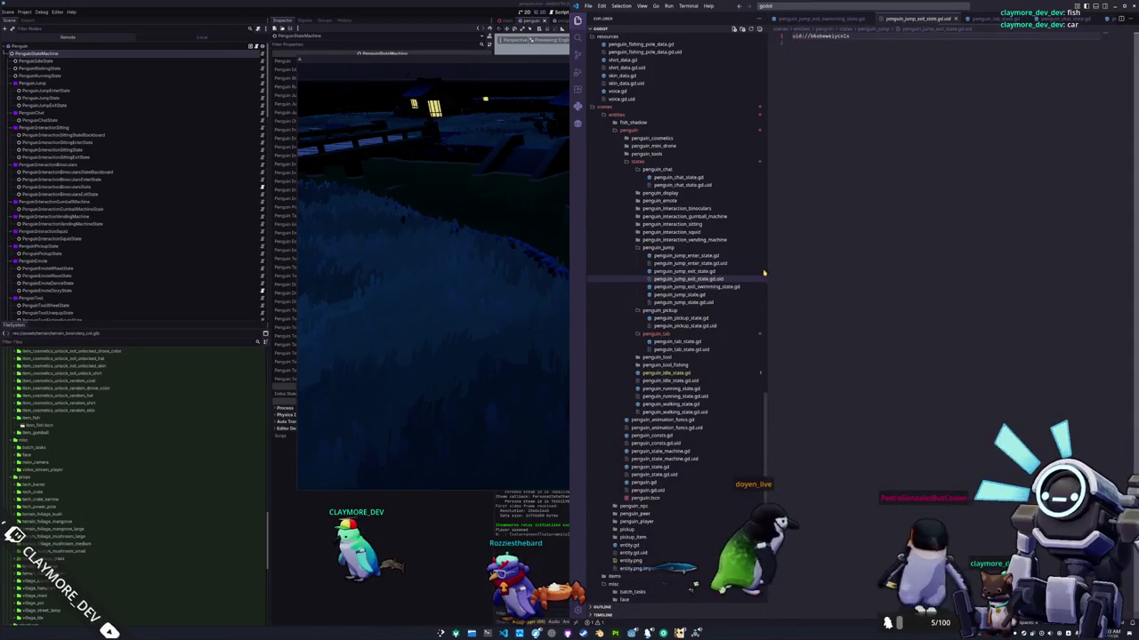
{"action": "left_click", "coordinate": [708, 272]}
{"action": "left_click", "coordinate": [844, 333]}
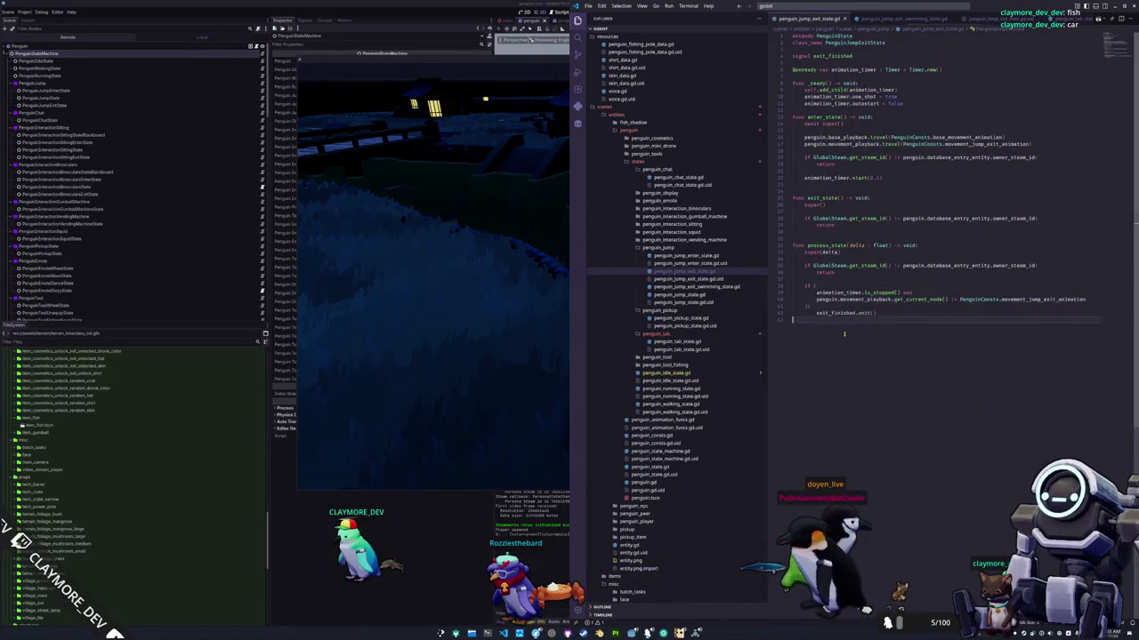
{"action": "left_click", "coordinate": [865, 279]}
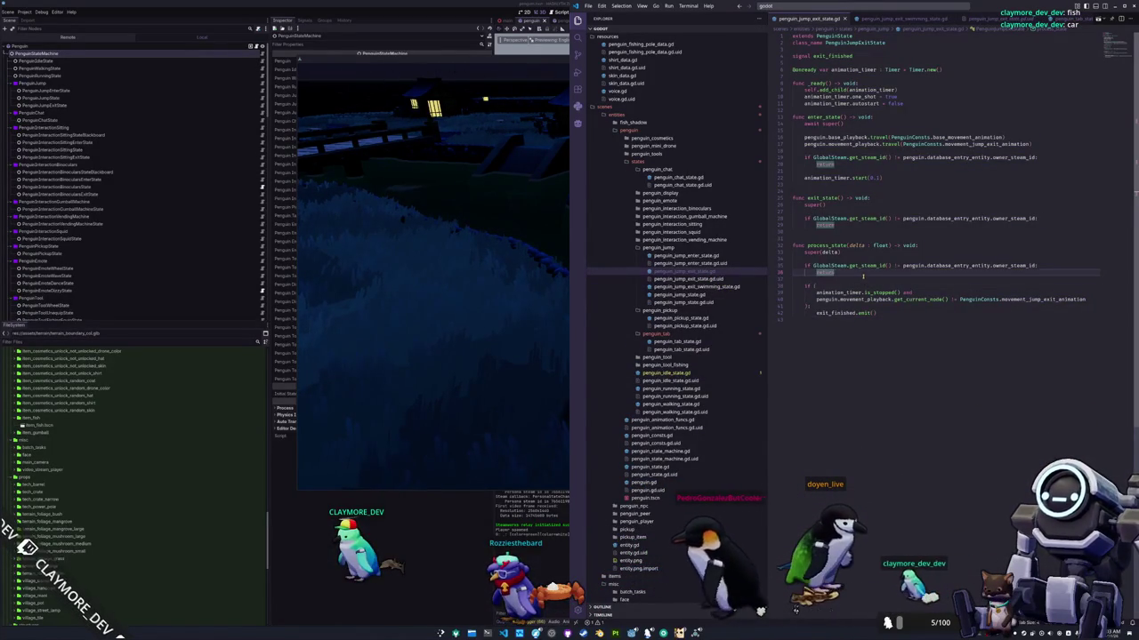
{"action": "left_click", "coordinate": [721, 286]}
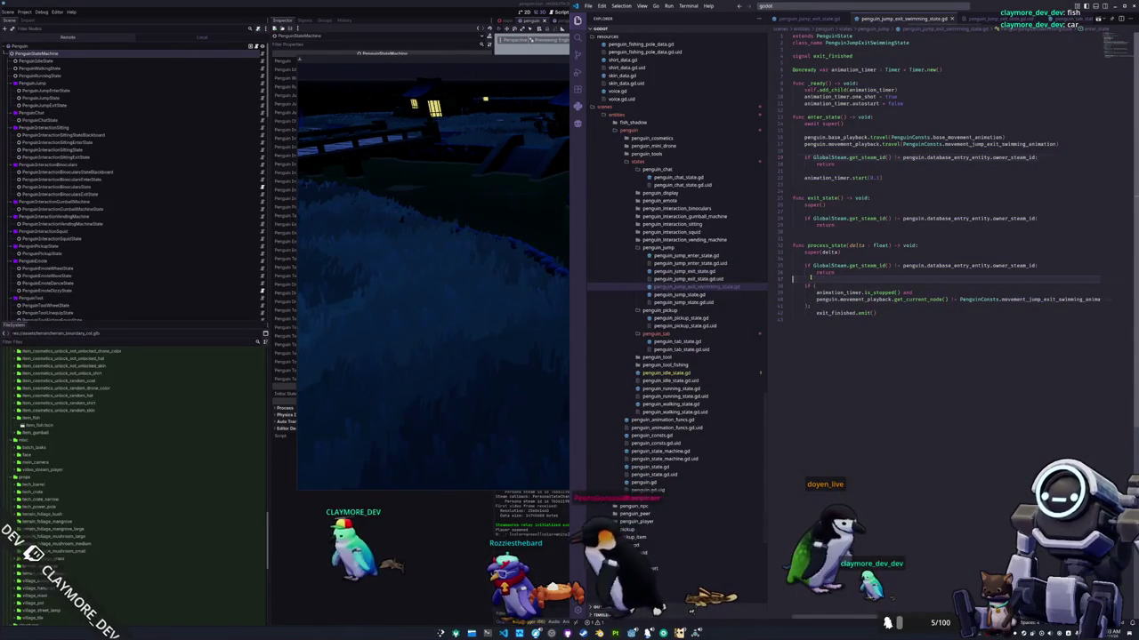
{"action": "key", "text": "alt+Tab"}
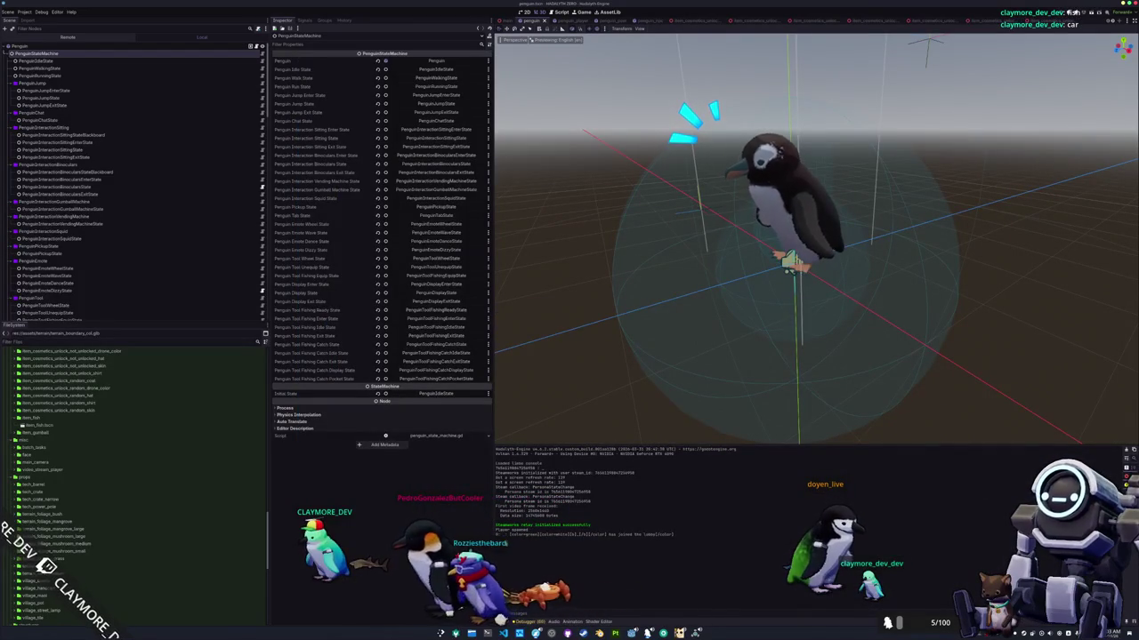
Step: Add a PenguinJumpExitSwimmingState child under PenguinJump with its Penguin property set to Penguin
{"action": "scroll", "coordinate": [571, 202], "scroll_direction": "down", "scroll_amount": 3}
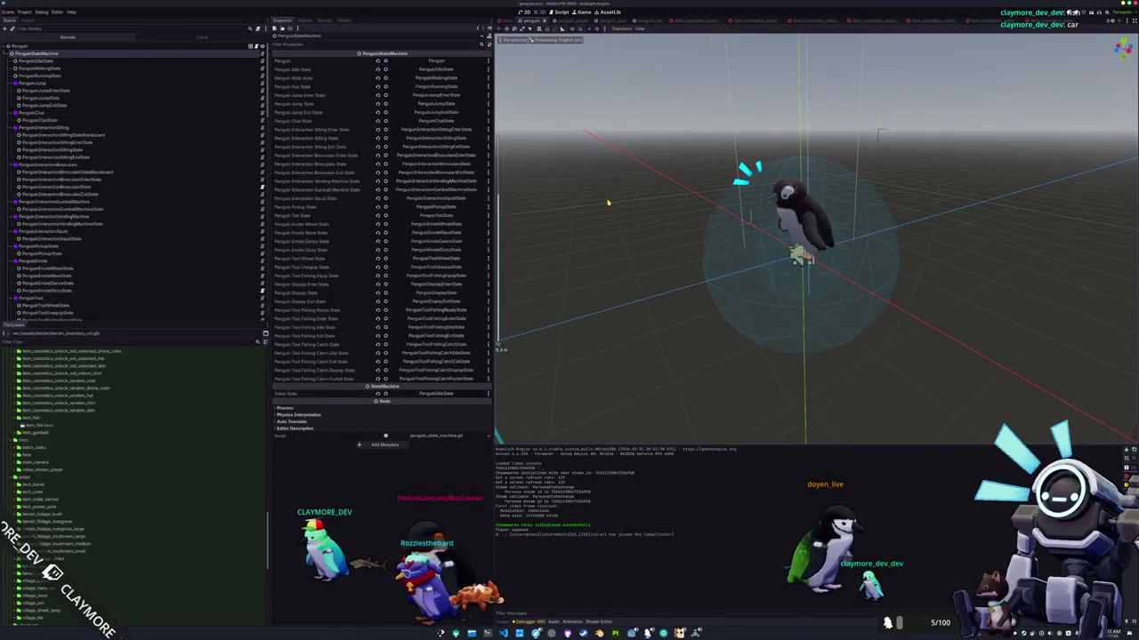
{"action": "key", "text": "alt+Tab"}
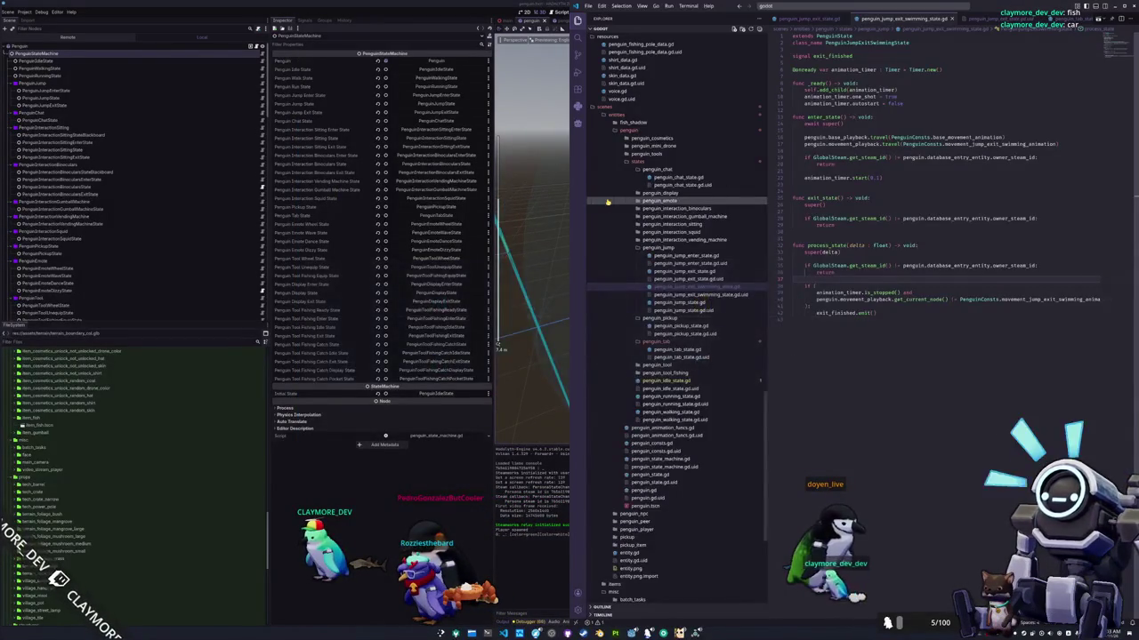
{"action": "key", "text": "alt+Tab"}
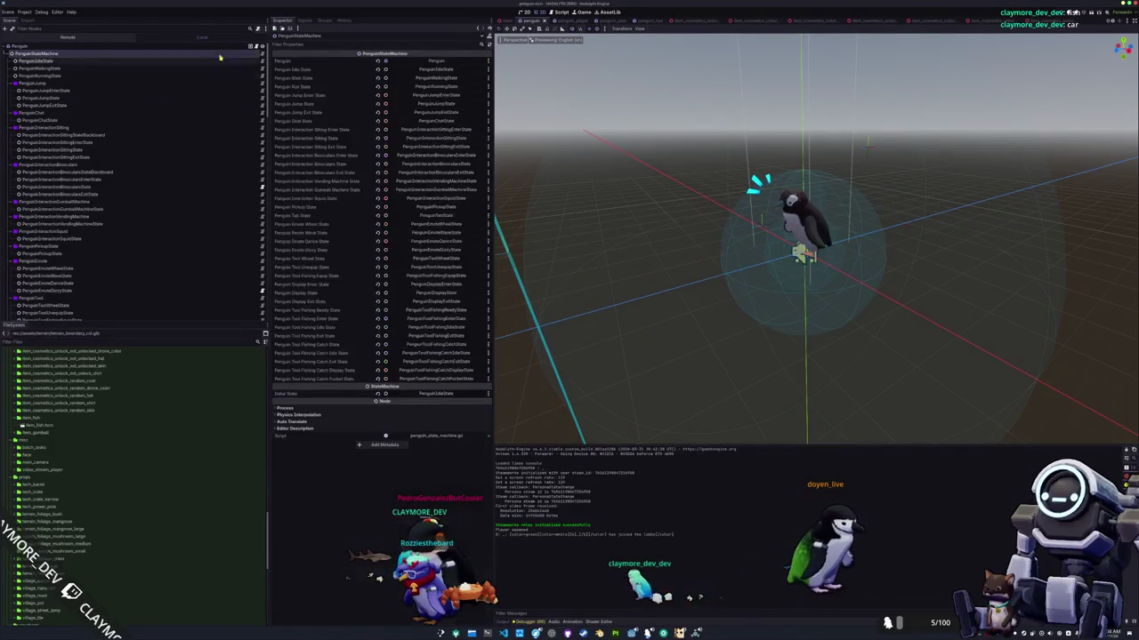
{"action": "right_click", "coordinate": [140, 82]}
{"action": "left_click", "coordinate": [168, 95]}
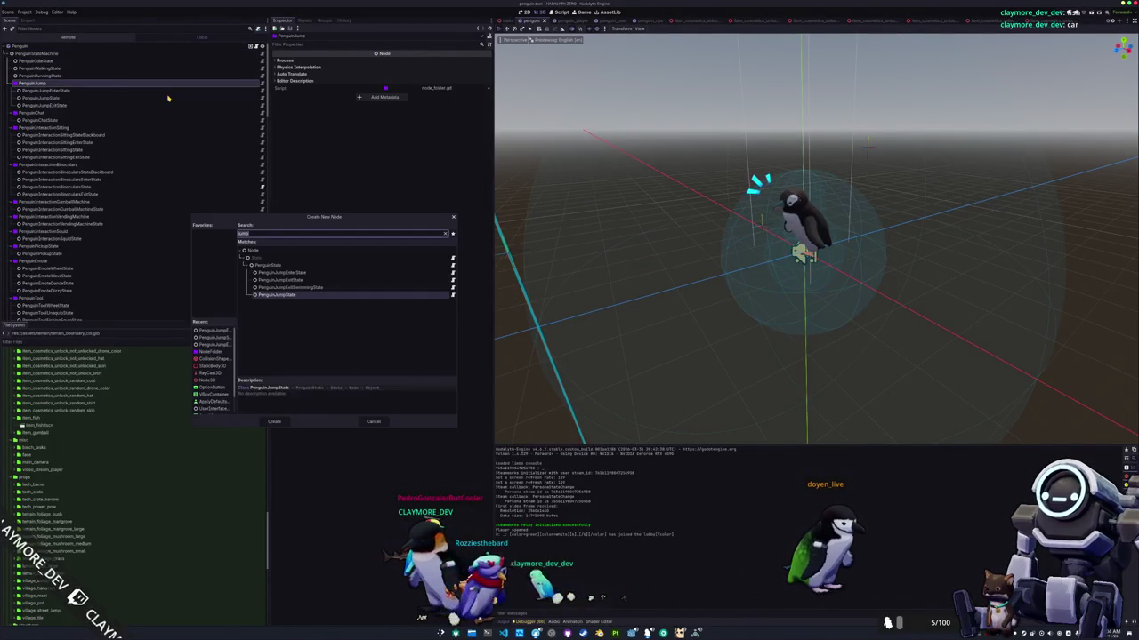
{"action": "key", "text": "Up"}
{"action": "key", "text": "Return"}
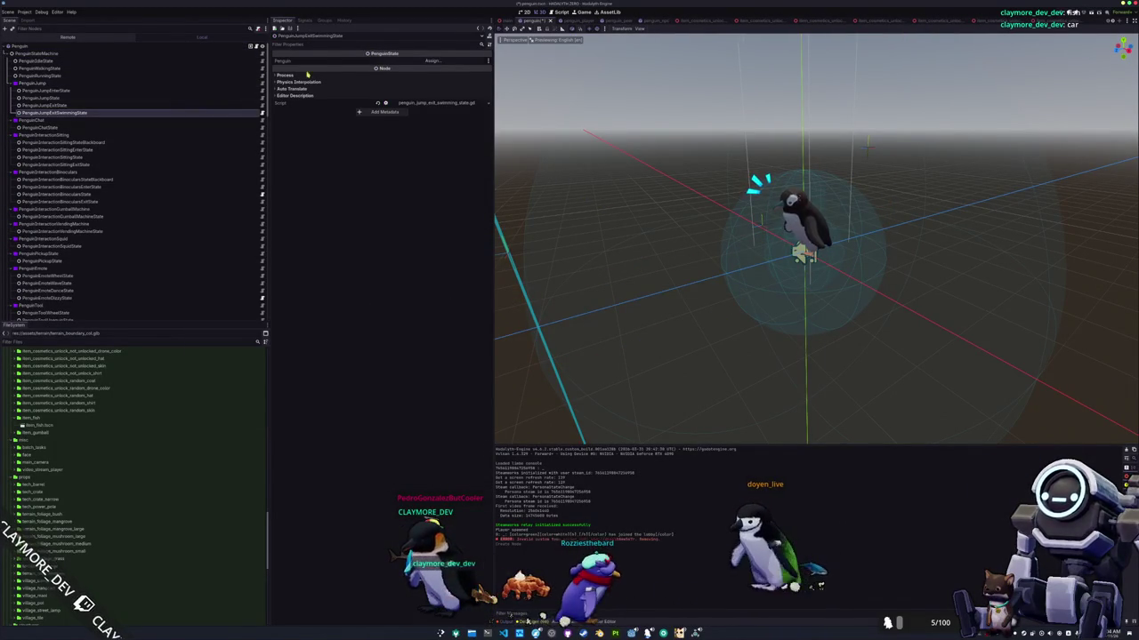
{"action": "left_click", "coordinate": [432, 61]}
{"action": "double_click", "coordinate": [542, 233]}
Step: Save the scene and bring up penguin_jump_state.gd from the PenguinJumpState node
{"action": "key", "text": "ctrl+s"}
{"action": "key", "text": "Up"}
{"action": "key", "text": "Up"}
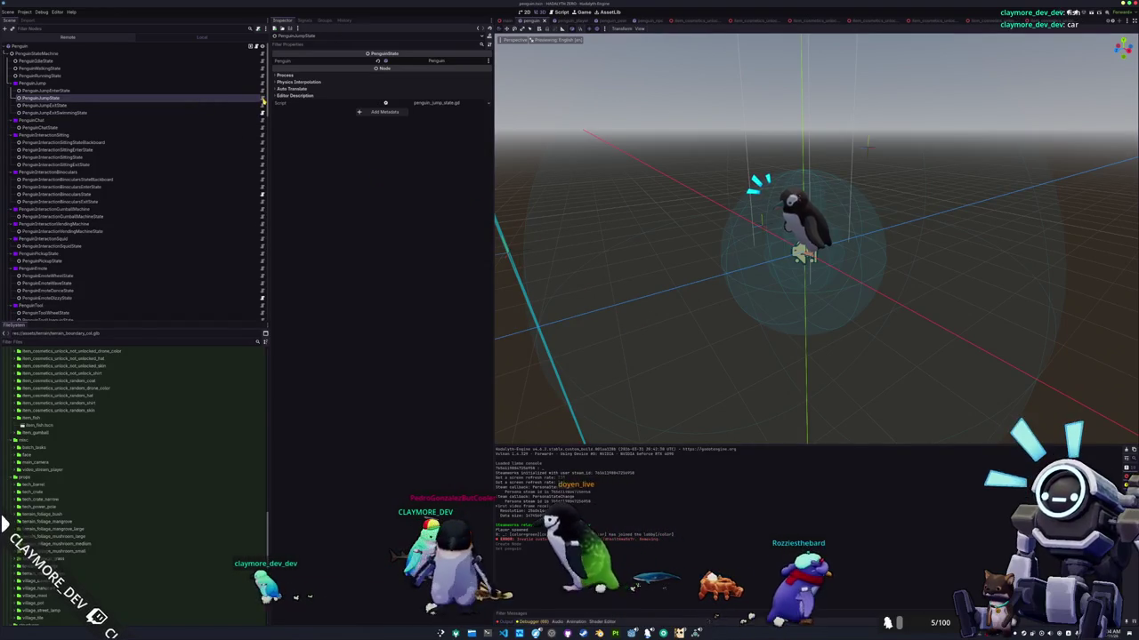
{"action": "left_click", "coordinate": [504, 633]}
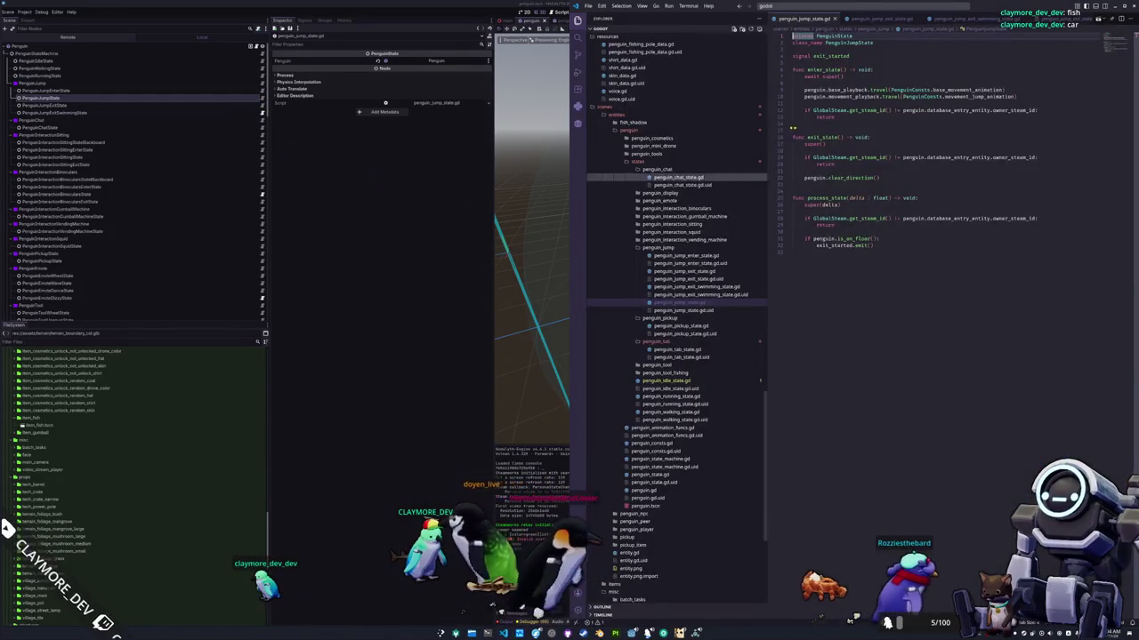
Step: Declare 'signal exit_swimming_started' below exit_started in penguin_jump_state.gd
{"action": "left_click", "coordinate": [820, 57]}
{"action": "key", "text": "Return"}
{"action": "type", "text": "sig"}
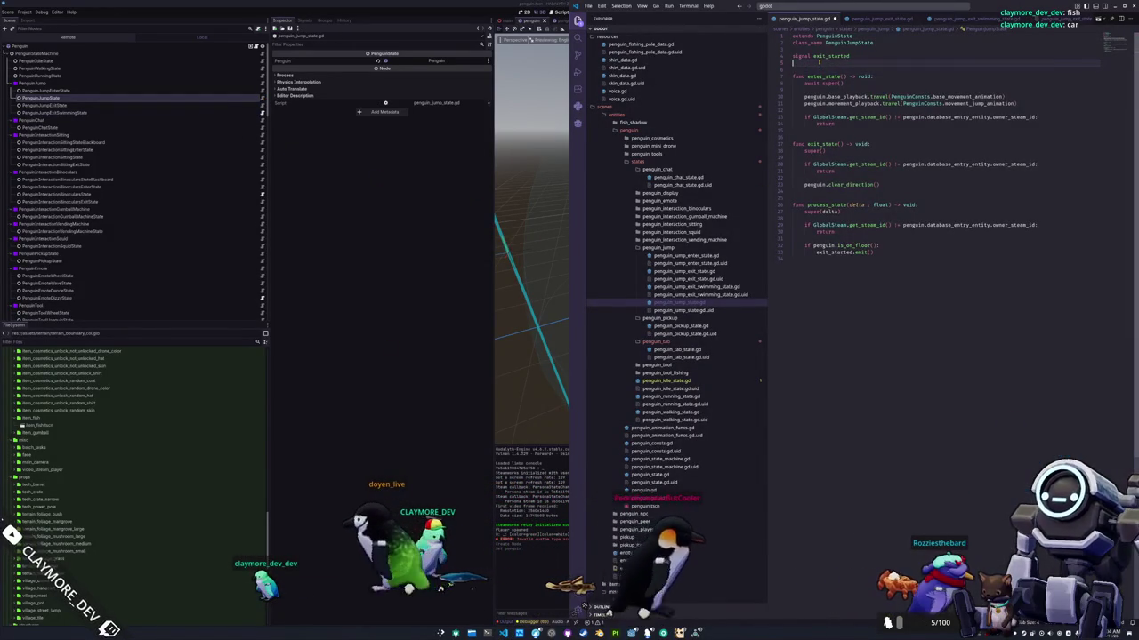
{"action": "type", "text": "nal exit"}
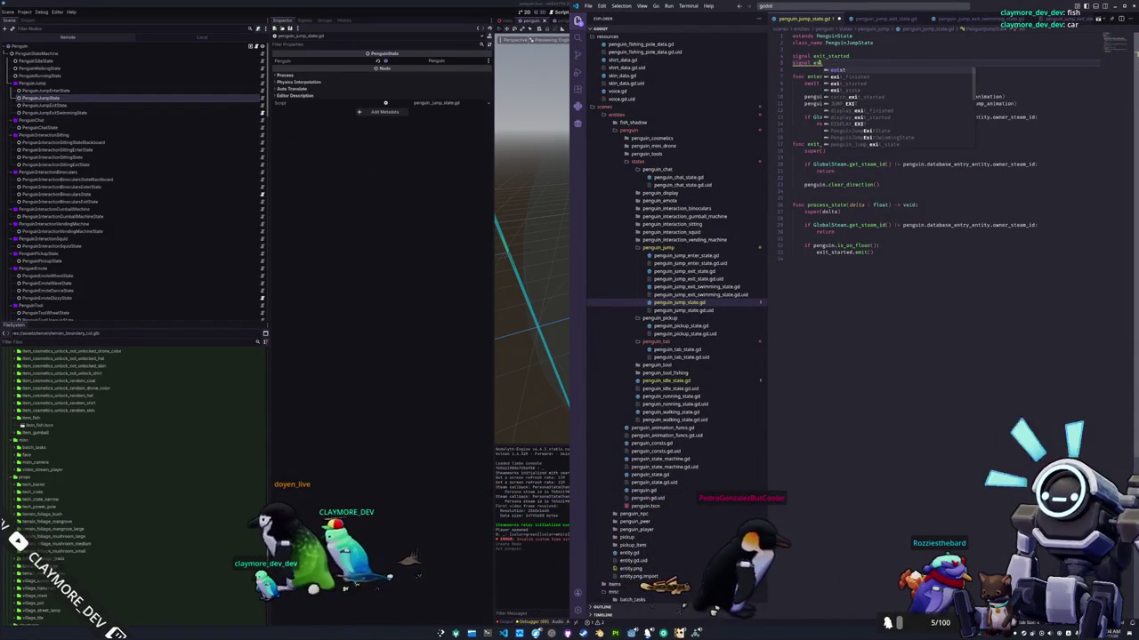
{"action": "type", "text": "_swimming_star"}
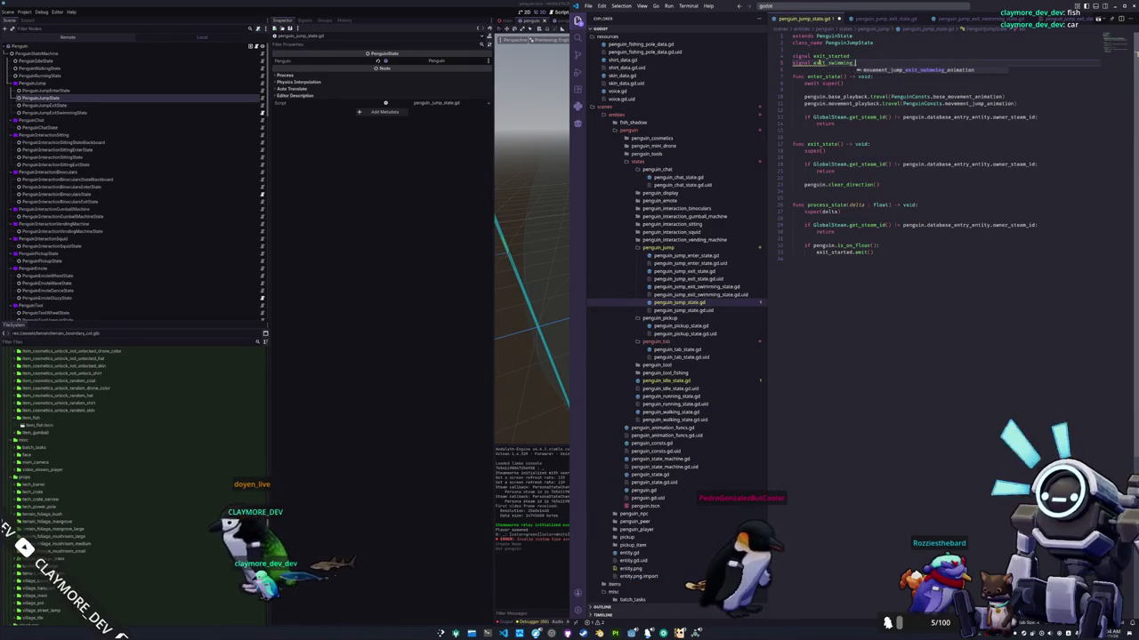
{"action": "type", "text": "ted"}
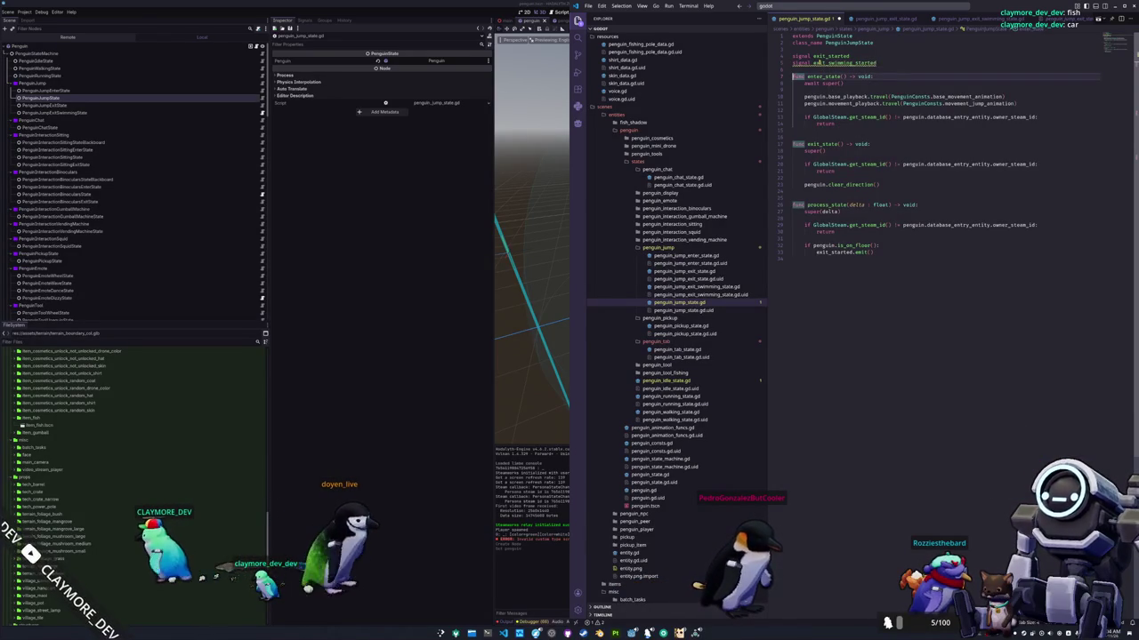
{"action": "left_click", "coordinate": [876, 252]}
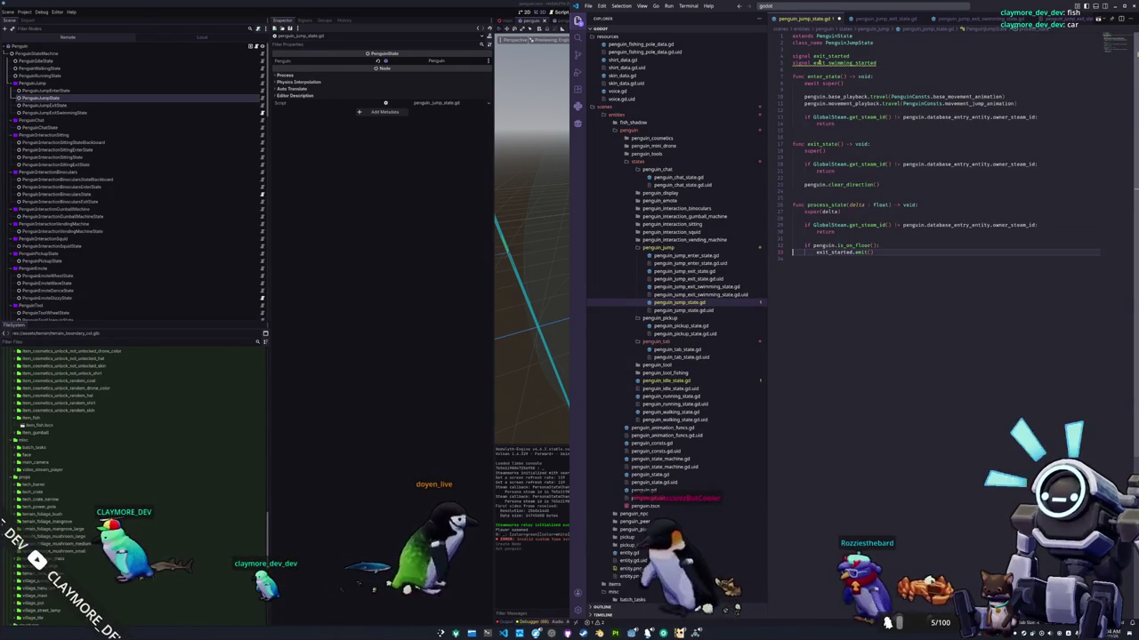
{"action": "key", "text": "ctrl+shift+k"}
{"action": "key", "text": "End"}
{"action": "key", "text": "BackSpace"}
{"action": "type", "text": "and no"}
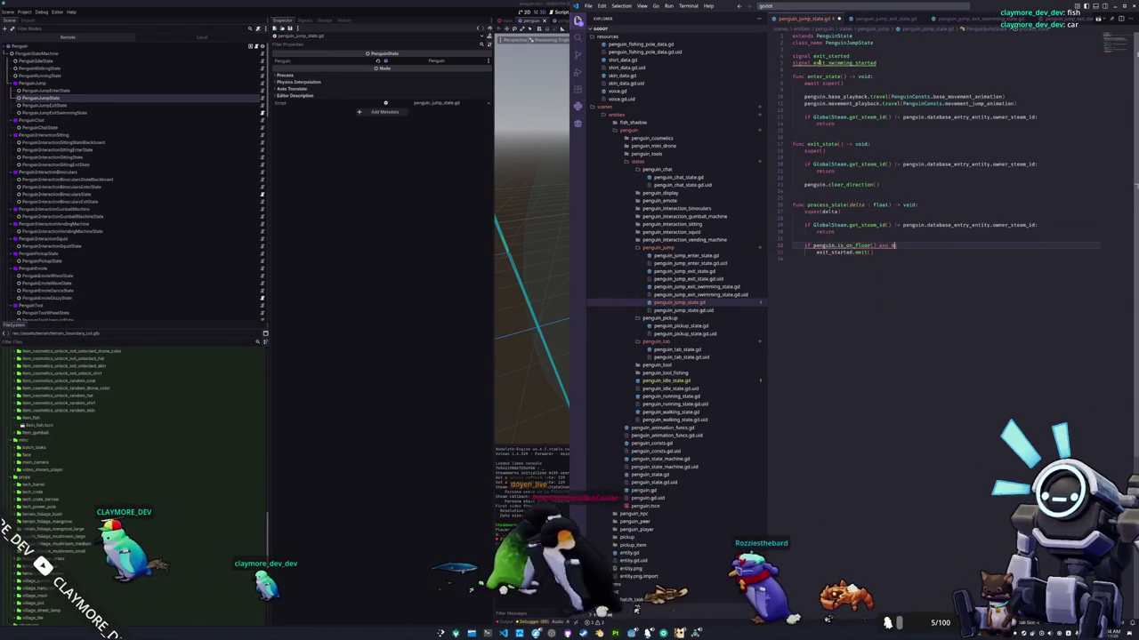
{"action": "type", "text": "t"}
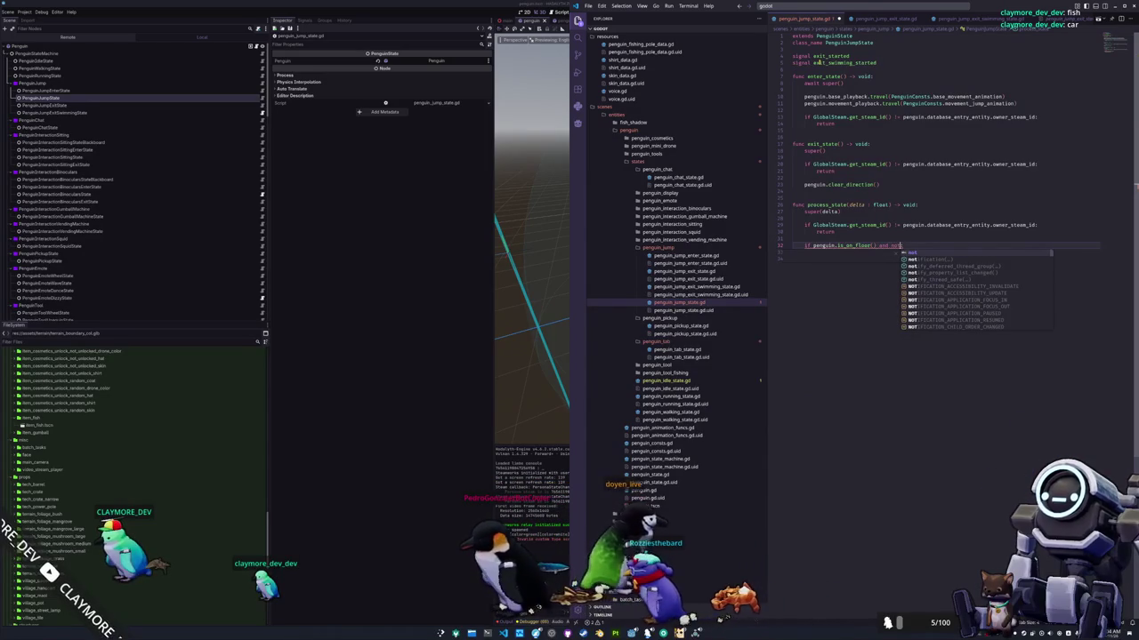
{"action": "key", "text": "ctrl+z"}
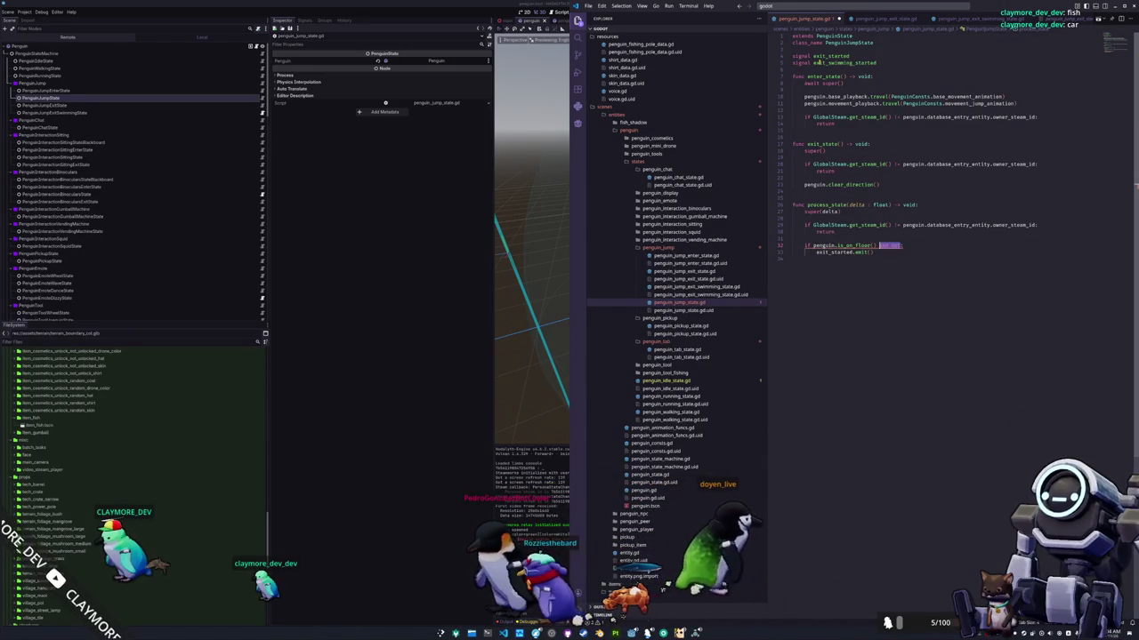
Step: Before the floor check, add 'if penguin.is_on_water():' that emits exit_swimming_started and returns
{"action": "key", "text": "ctrl+shift+Return"}
{"action": "key", "text": "ctrl+shift+Return"}
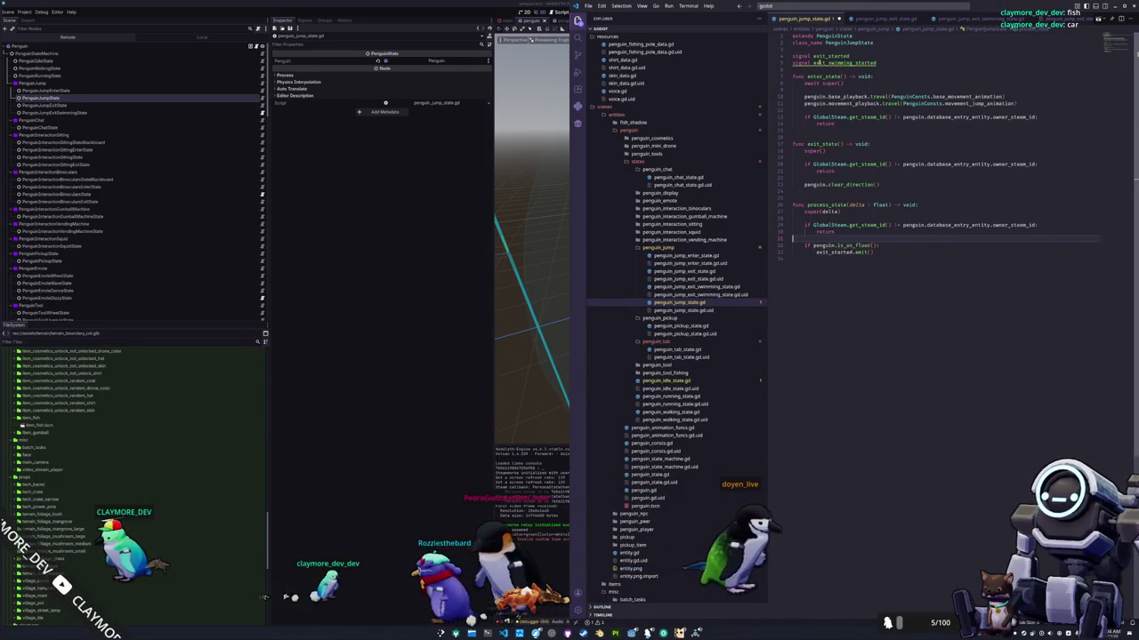
{"action": "type", "text": "if penguin.is_on"}
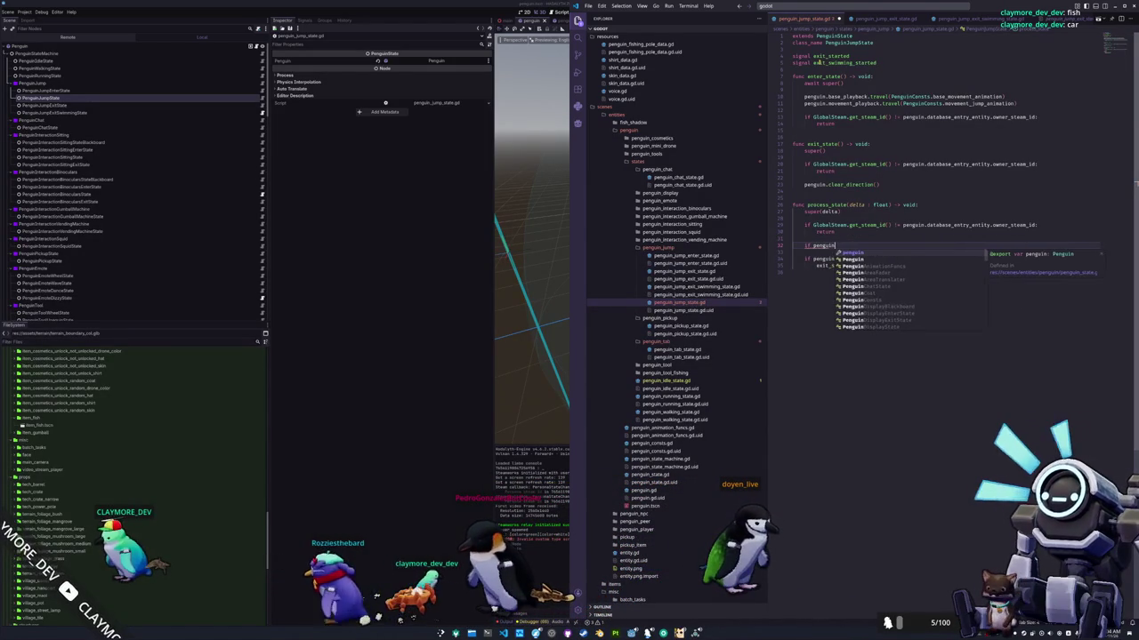
{"action": "type", "text": "_floor("}
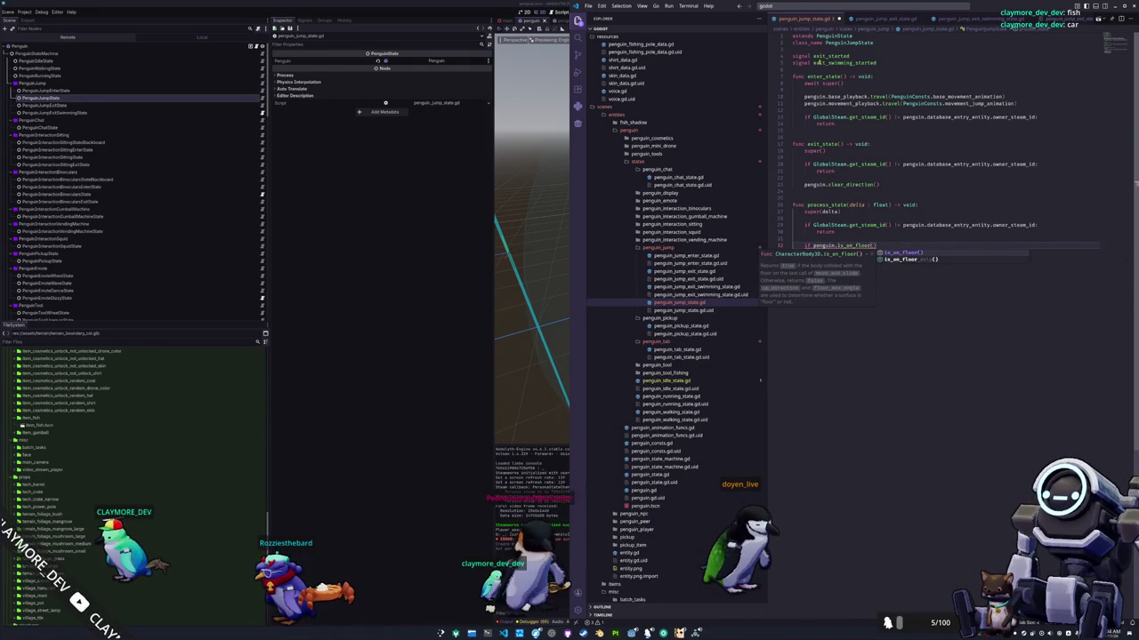
{"action": "key", "text": "Return"}
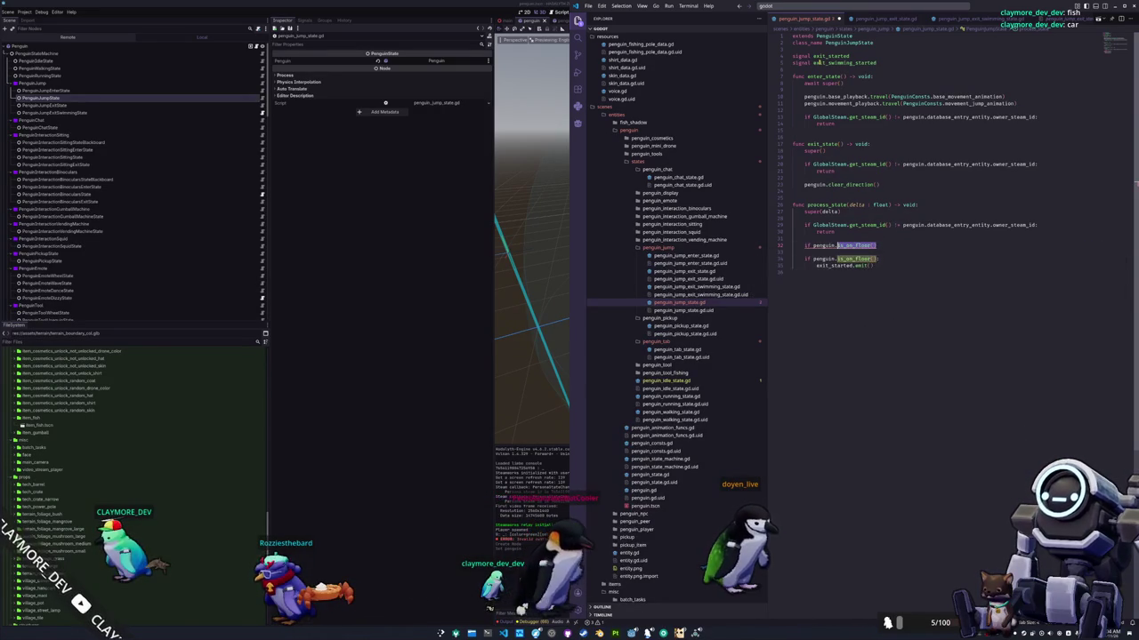
{"action": "type", "text": "s_on_water("}
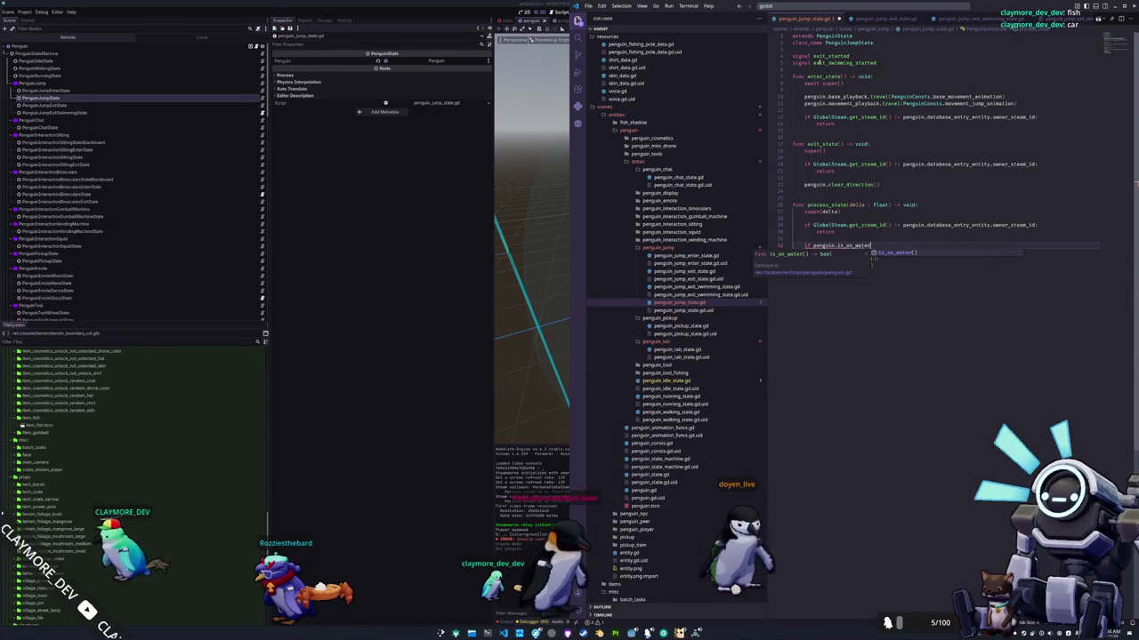
{"action": "type", "text": "):"}
{"action": "key", "text": "Return"}
{"action": "type", "text": "exit"}
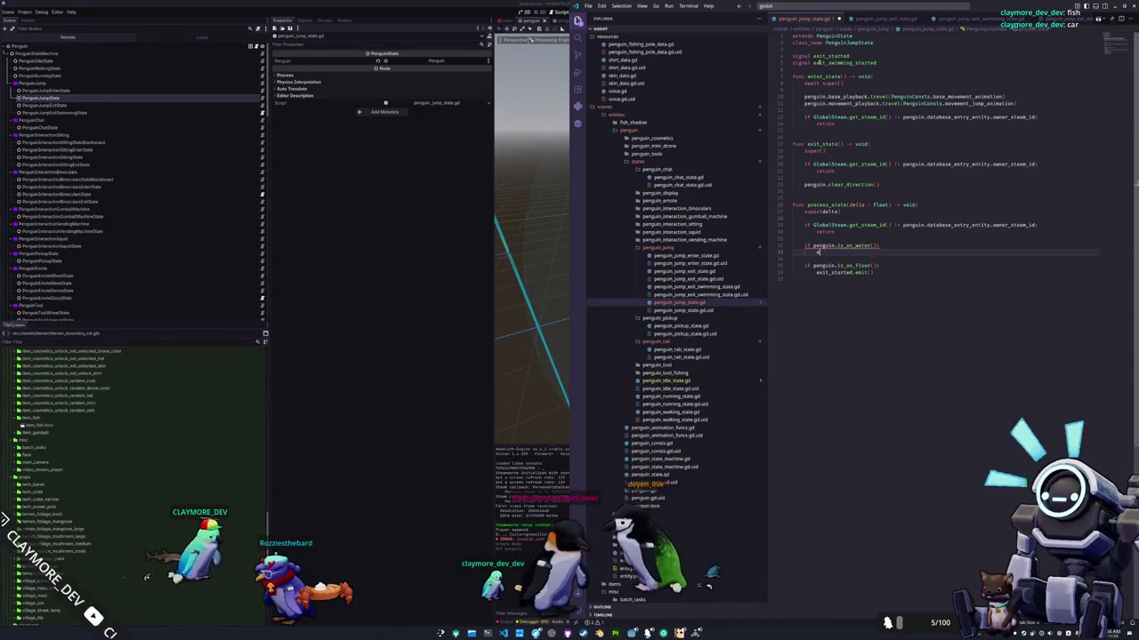
{"action": "type", "text": "_sw"}
{"action": "key", "text": "Return"}
{"action": "type", "text": ".emit("}
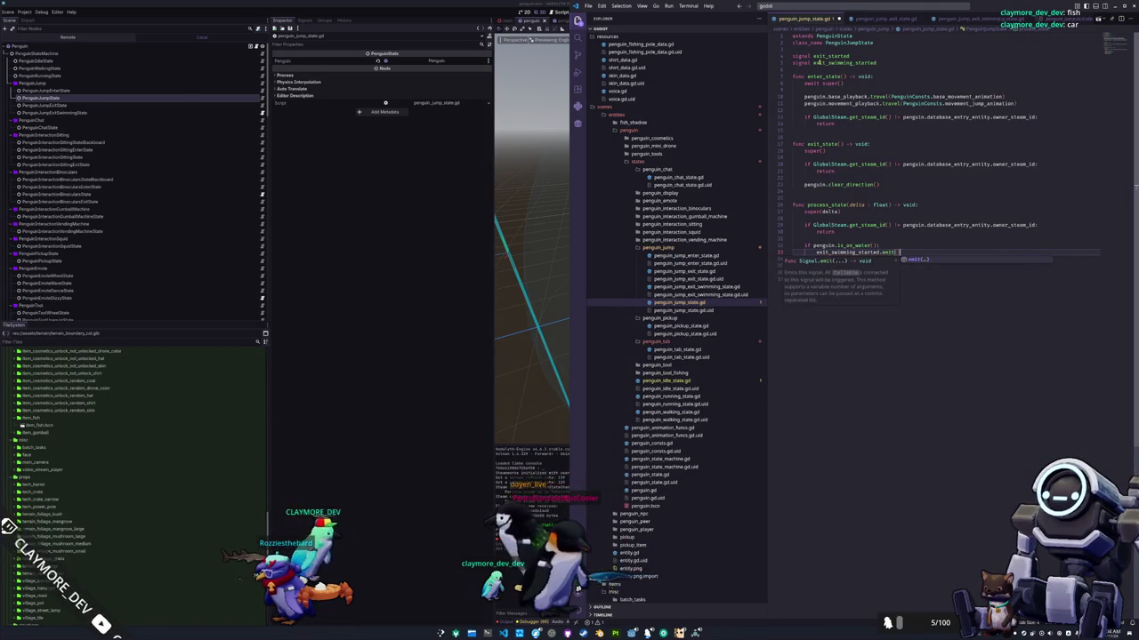
{"action": "key", "text": "Return"}
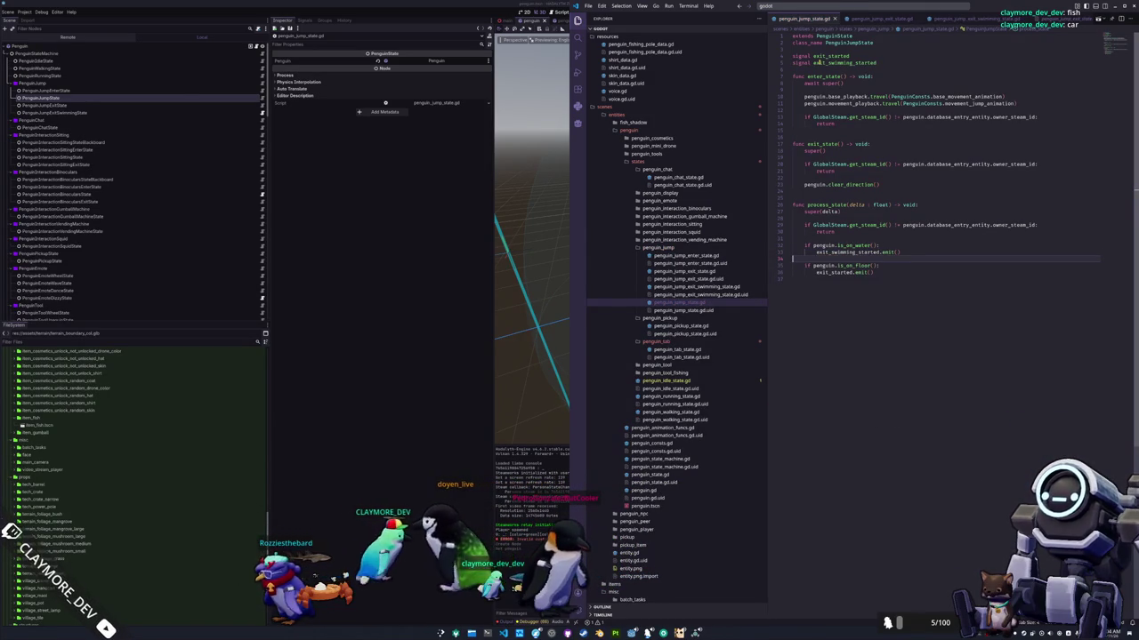
{"action": "key", "text": "Return"}
{"action": "type", "text": "return"}
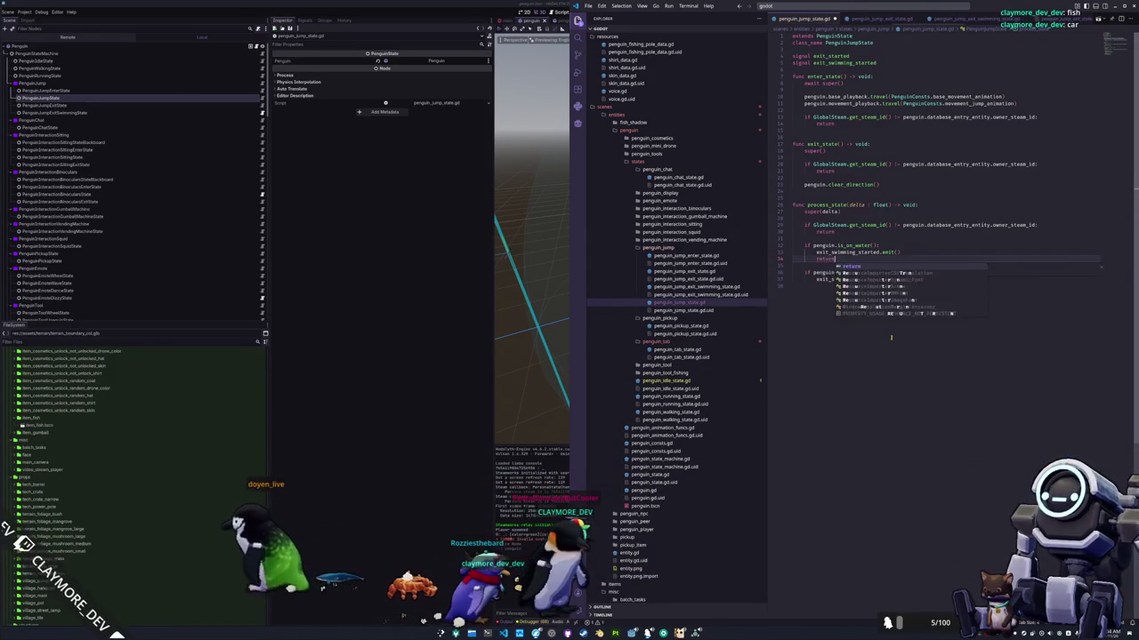
{"action": "key", "text": "Tab"}
{"action": "type", "text": "return"}
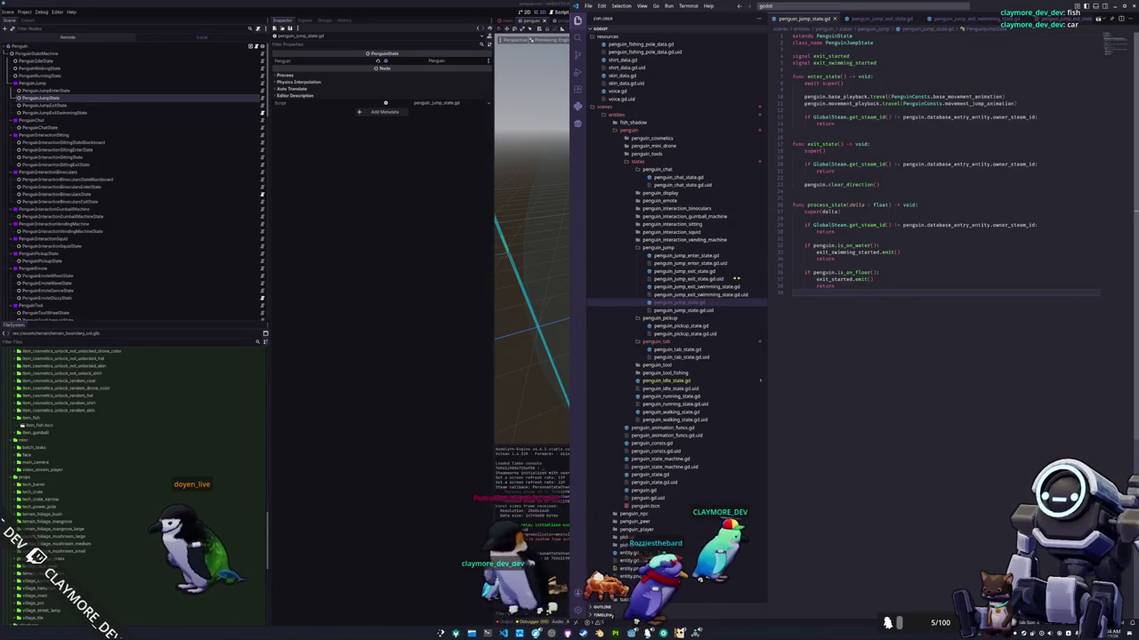
{"action": "left_click", "coordinate": [699, 286]}
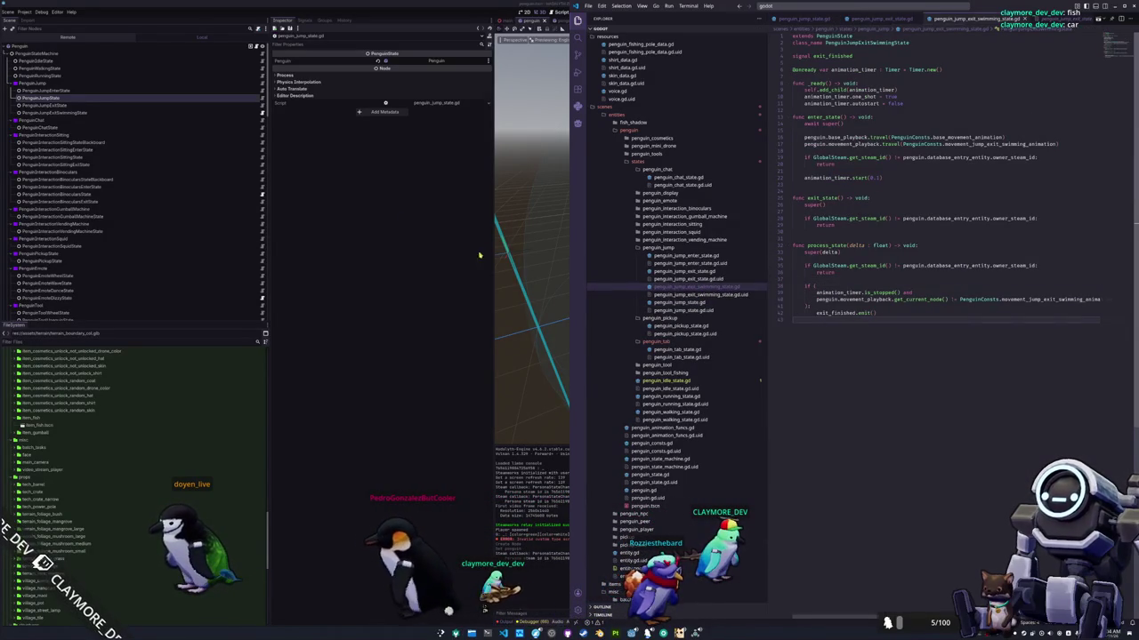
Step: Export a penguin_jump_exit_swimming_state variable of type PenguinJumpExitSwimmingState in penguin_state_machine.gd
{"action": "left_click", "coordinate": [519, 263]}
{"action": "left_click", "coordinate": [172, 55]}
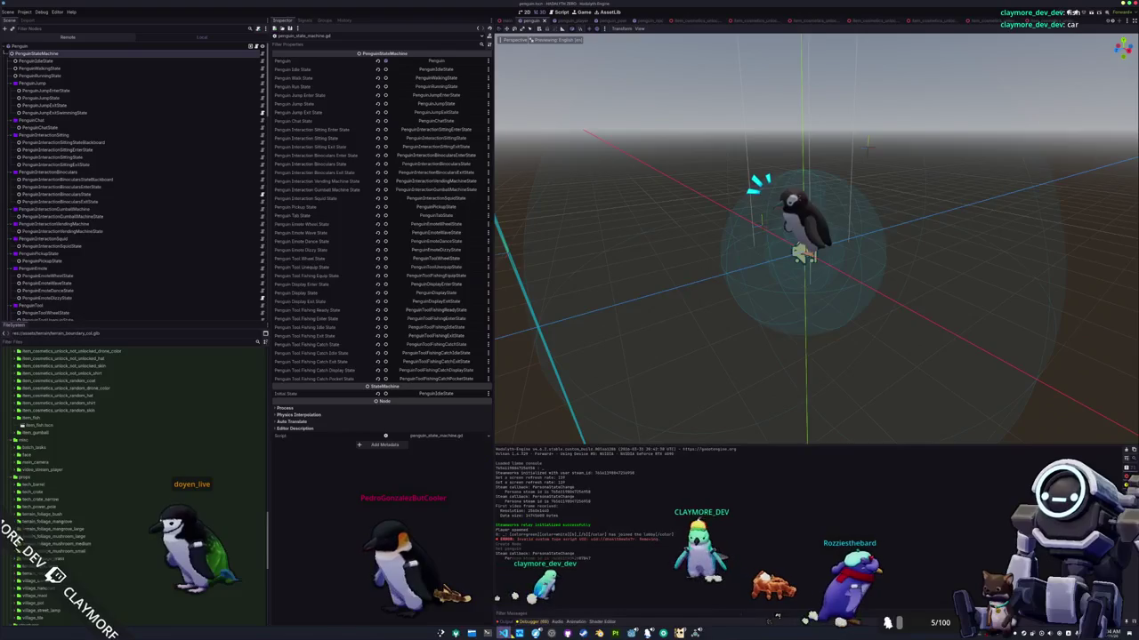
{"action": "key", "text": "alt+Tab"}
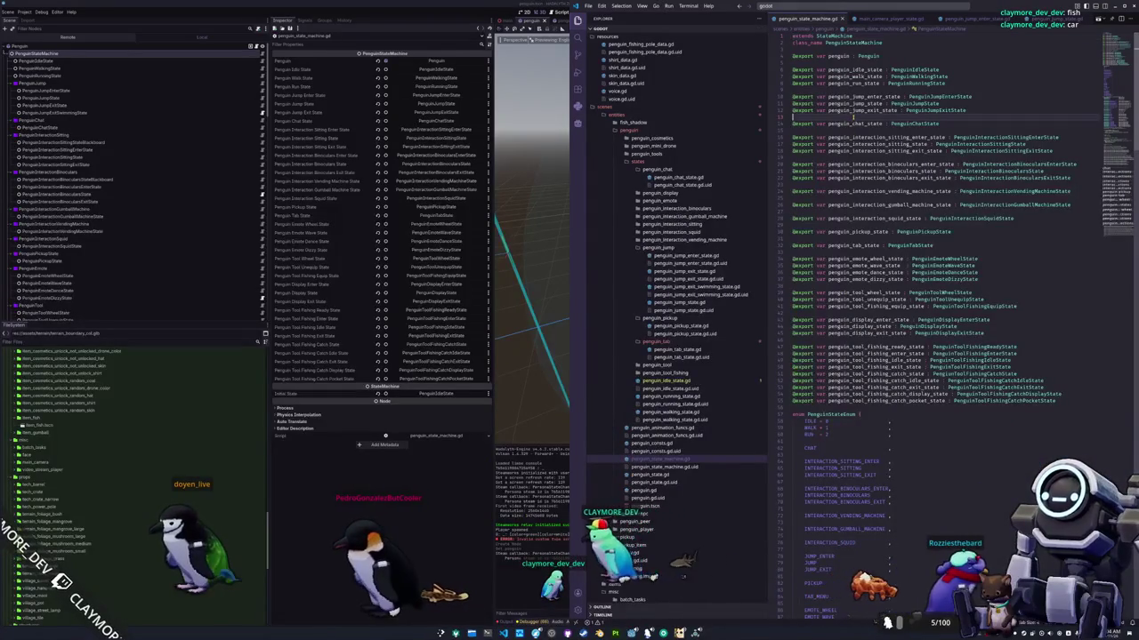
{"action": "key", "text": "Return"}
{"action": "type", "text": "@export var p"}
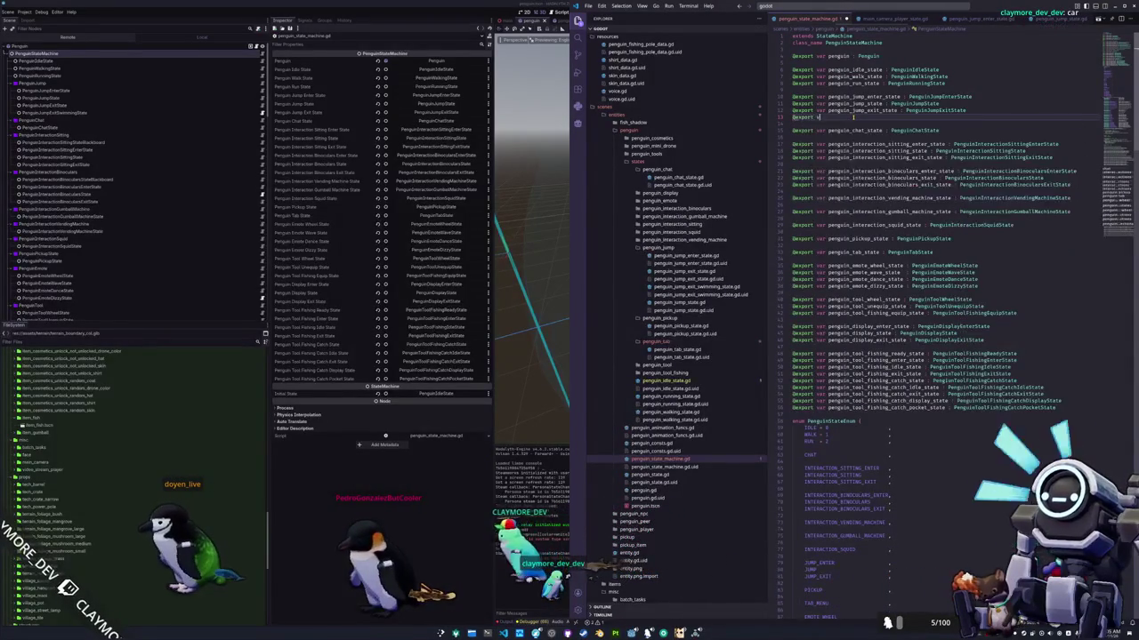
{"action": "type", "text": "enguin_jump_exit_swimming_state"}
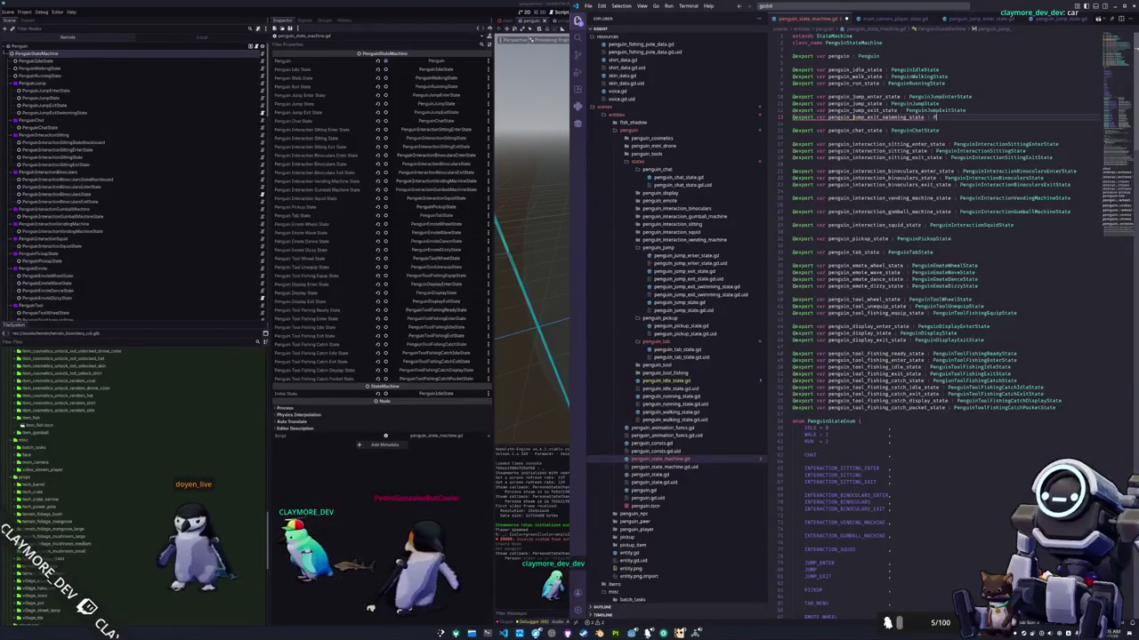
{"action": "type", "text": " : PenguinJumpExitSwimmingState"}
{"action": "key", "text": "Return"}
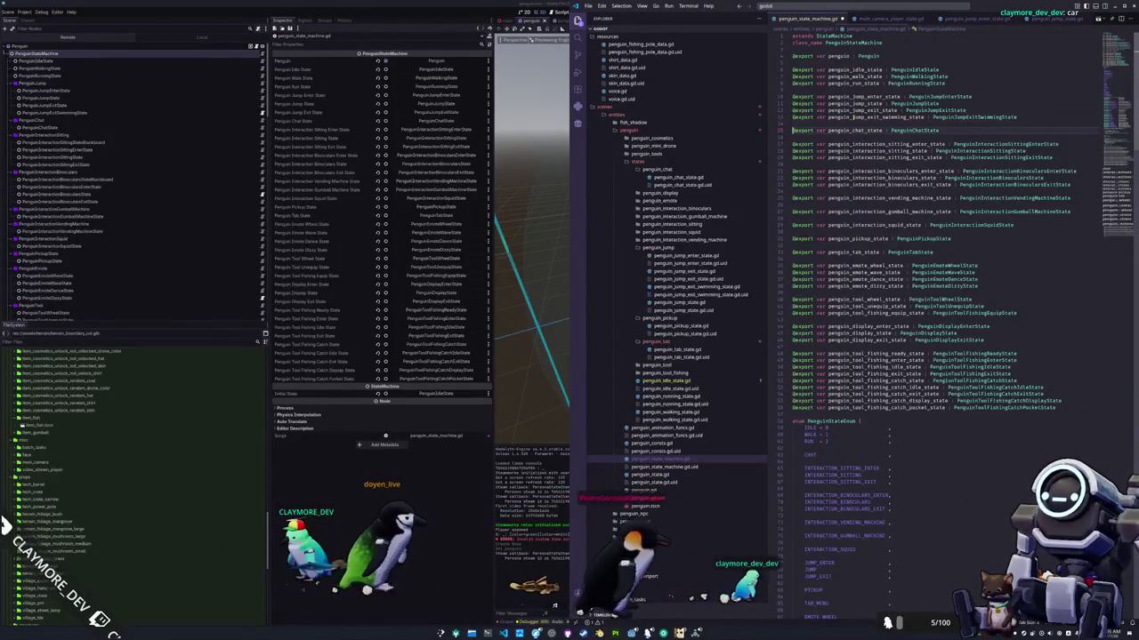
Step: Add JUMP_EXIT_SWIMMING to PenguinStateEnum after JUMP_EXIT
{"action": "scroll", "coordinate": [893, 356], "scroll_direction": "down", "scroll_amount": 7}
{"action": "left_click", "coordinate": [893, 442]}
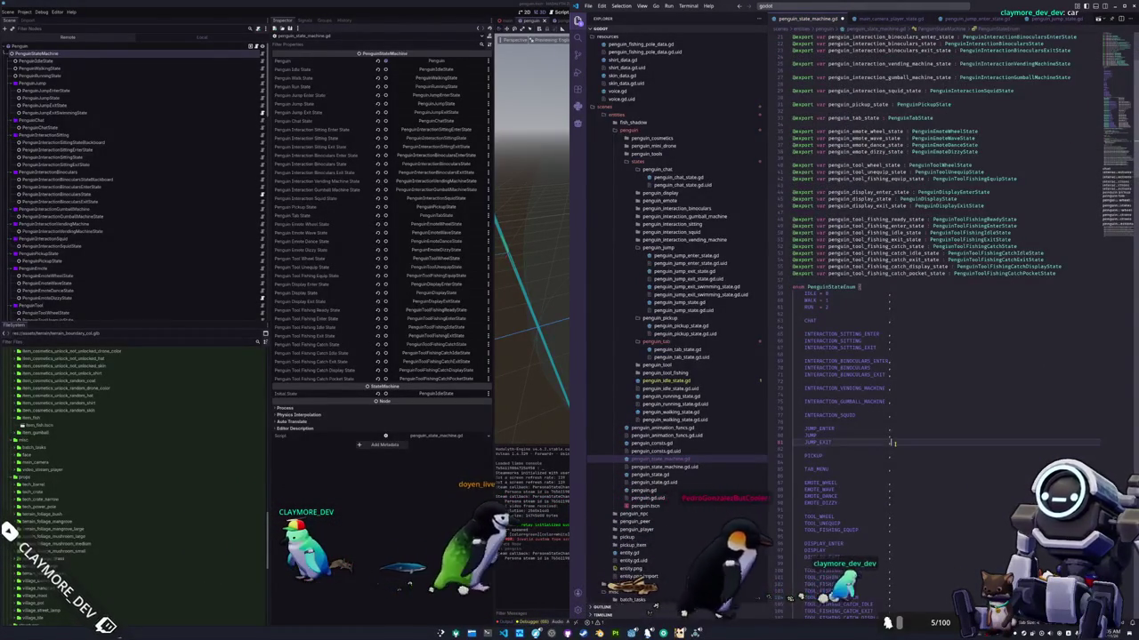
{"action": "key", "text": "Return"}
{"action": "type", "text": "Jump_"}
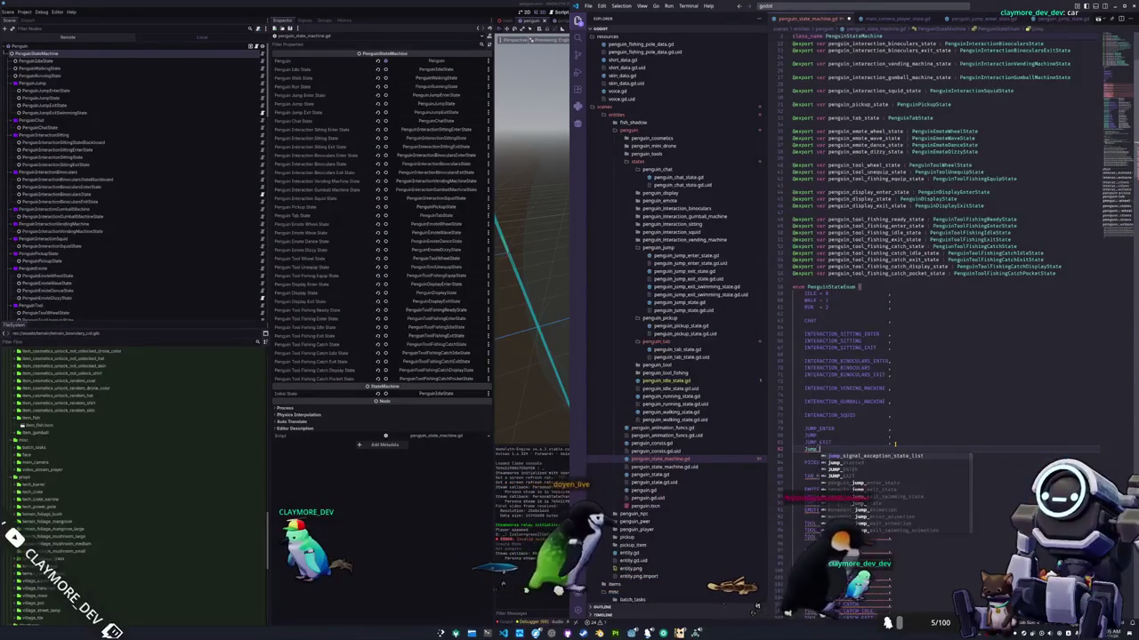
{"action": "type", "text": "EXIT_SWIMMING"}
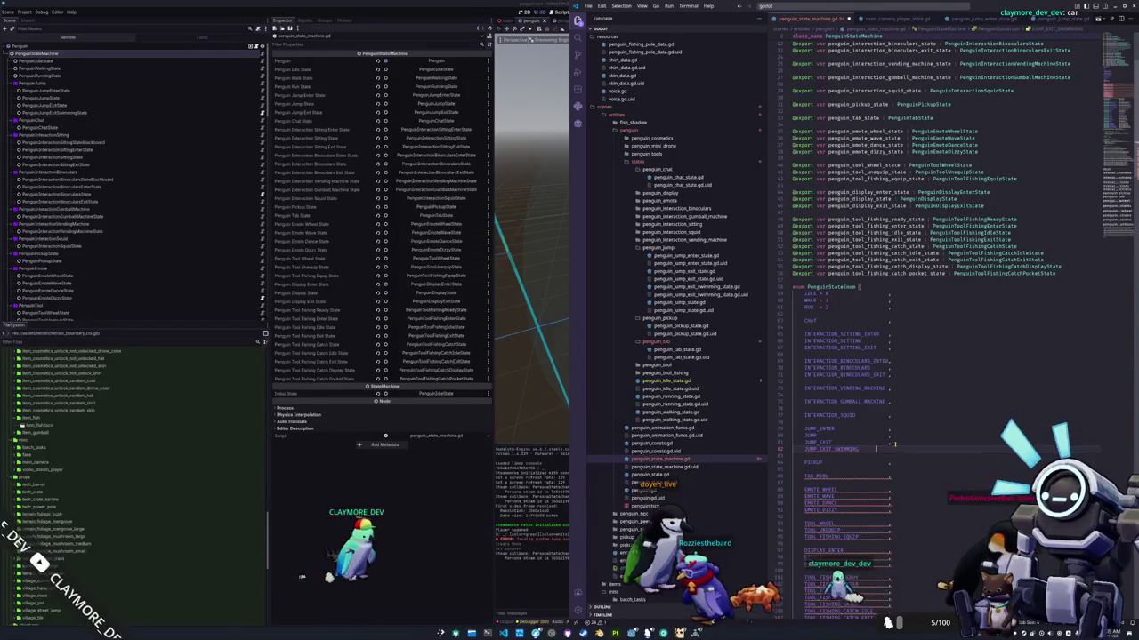
Step: Add a PenguinStateEnum.JUMP_EXIT_SWIMMING entry to the state dictionary
{"action": "scroll", "coordinate": [895, 443], "scroll_direction": "down", "scroll_amount": 10}
{"action": "scroll", "coordinate": [895, 437], "scroll_direction": "down", "scroll_amount": 5}
{"action": "left_click", "coordinate": [862, 418]}
{"action": "key", "text": "Return"}
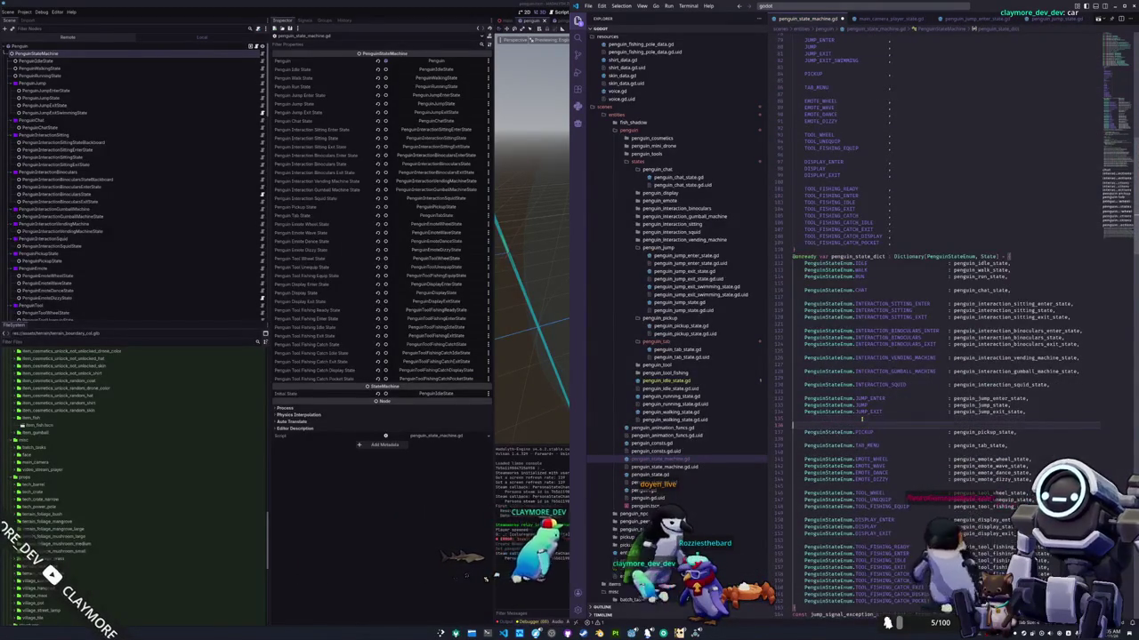
{"action": "type", "text": "Pen"}
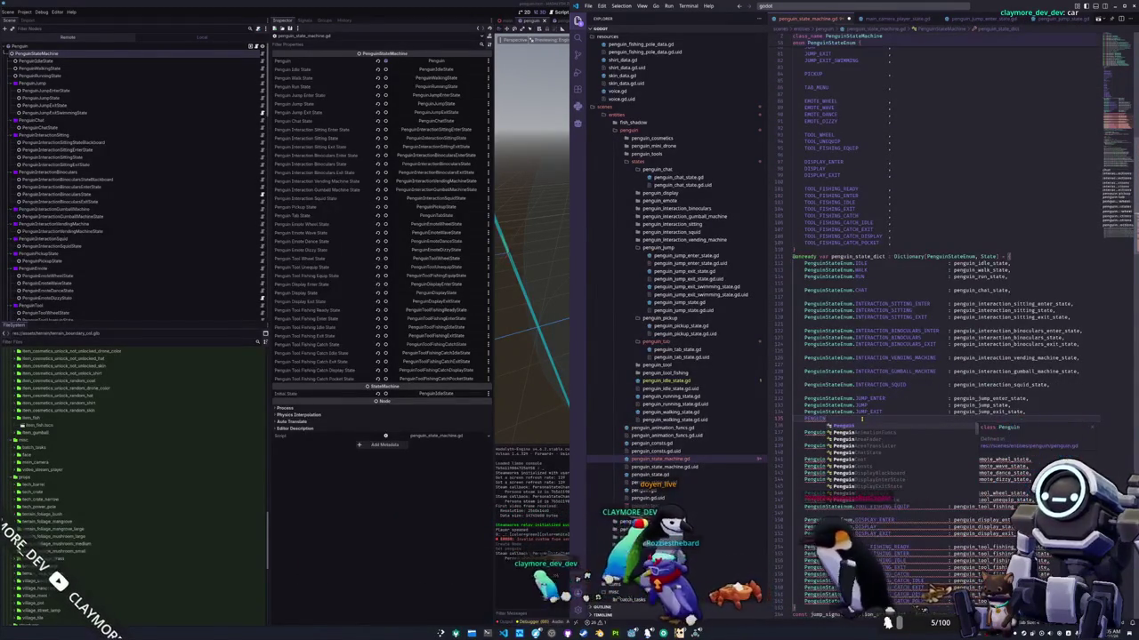
{"action": "type", "text": "teE"}
{"action": "type", "text": "JUMP_EXIT_SW"}
{"action": "key", "text": "Return"}
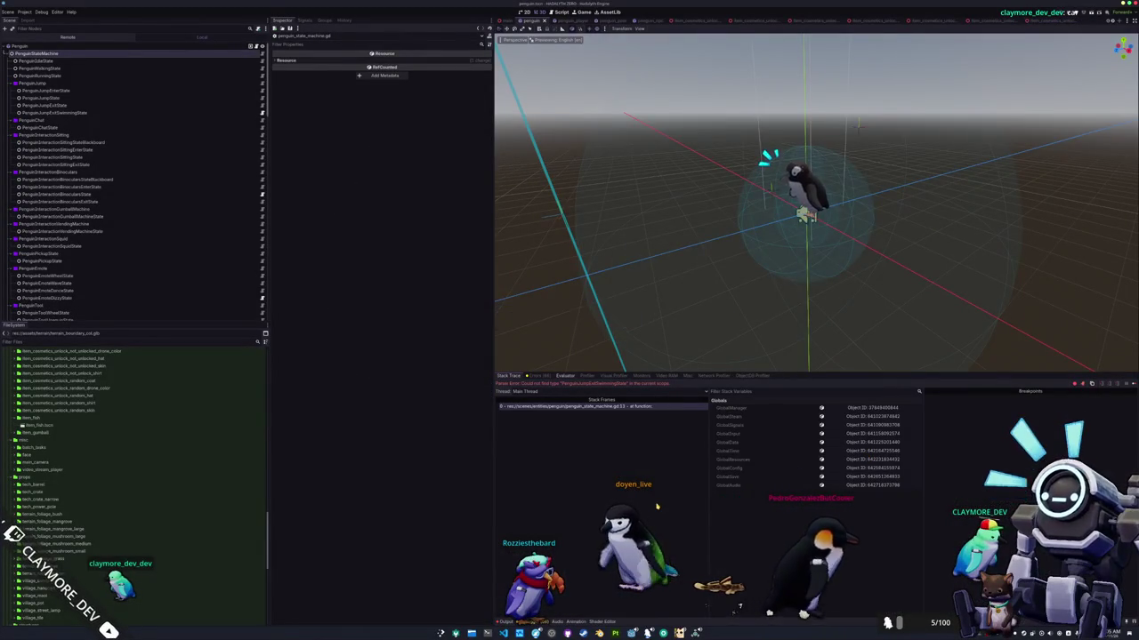
Step: Find and open penguin_tool.gd through the Ctrl+P quick file search
{"action": "scroll", "coordinate": [942, 356], "scroll_direction": "down", "scroll_amount": 2}
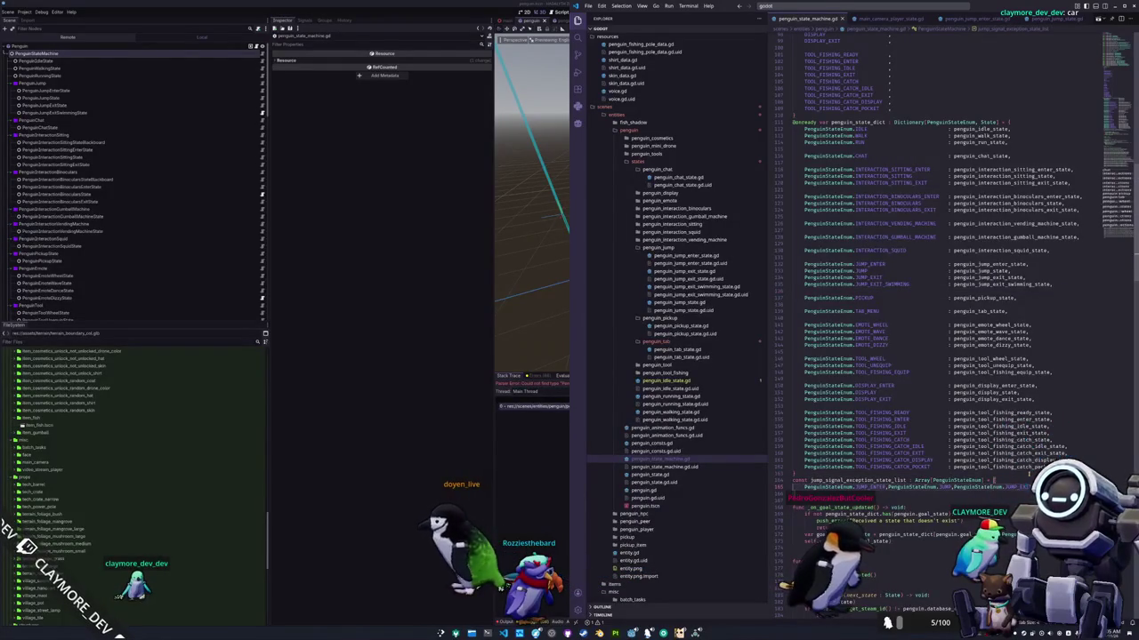
{"action": "mouse_move", "coordinate": [956, 488]}
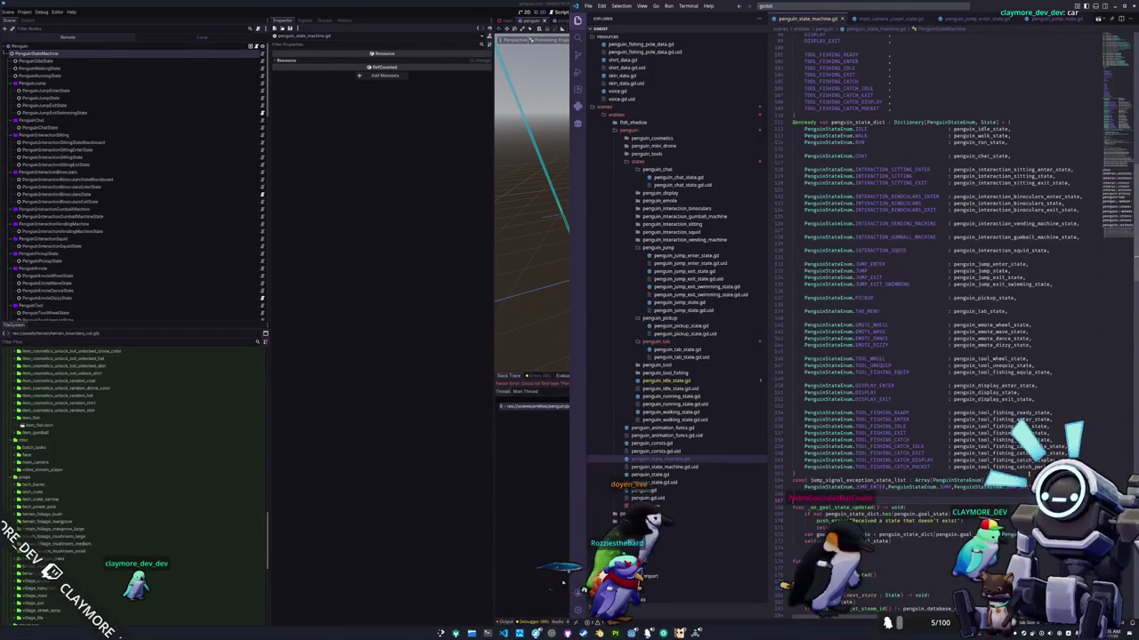
{"action": "key", "text": "ctrl+p"}
{"action": "type", "text": "penguin_tool"}
{"action": "key", "text": "Return"}
{"action": "left_click", "coordinate": [834, 141]}
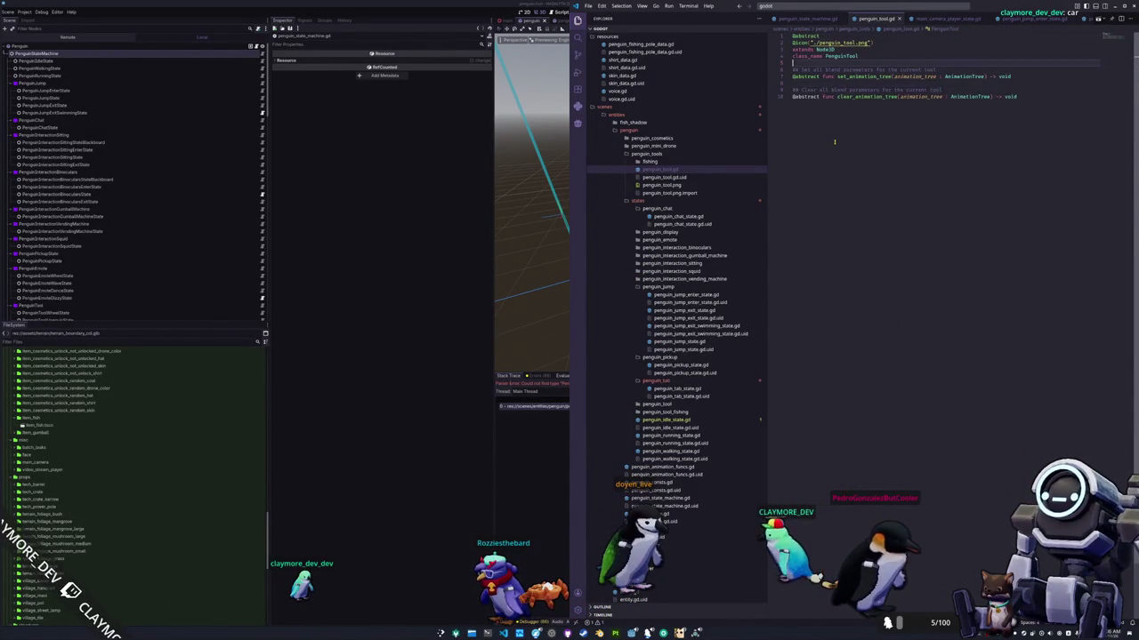
{"action": "key", "text": "Return"}
{"action": "key", "text": "Return"}
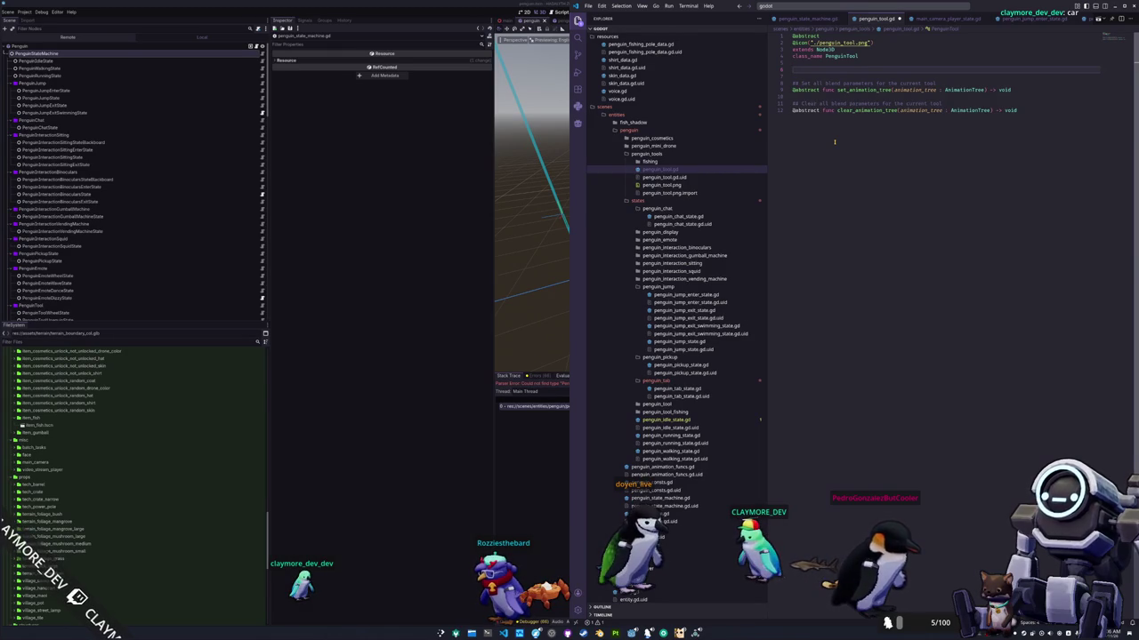
{"action": "type", "text": "abstract func c"}
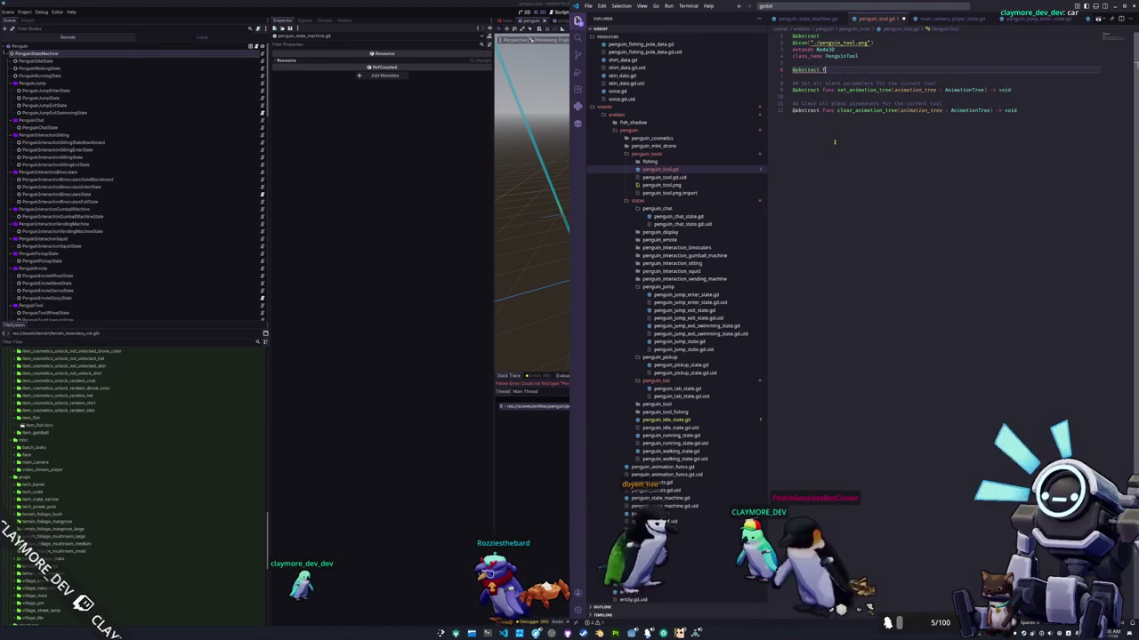
{"action": "type", "text": "an_use_sw"}
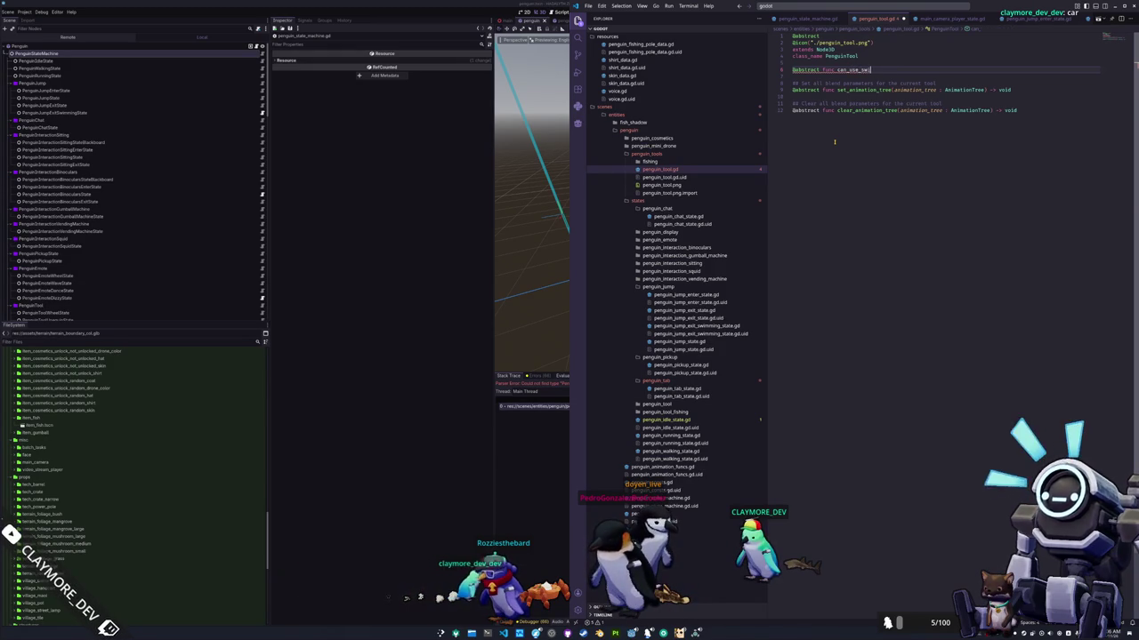
{"action": "type", "text": "-> bool"}
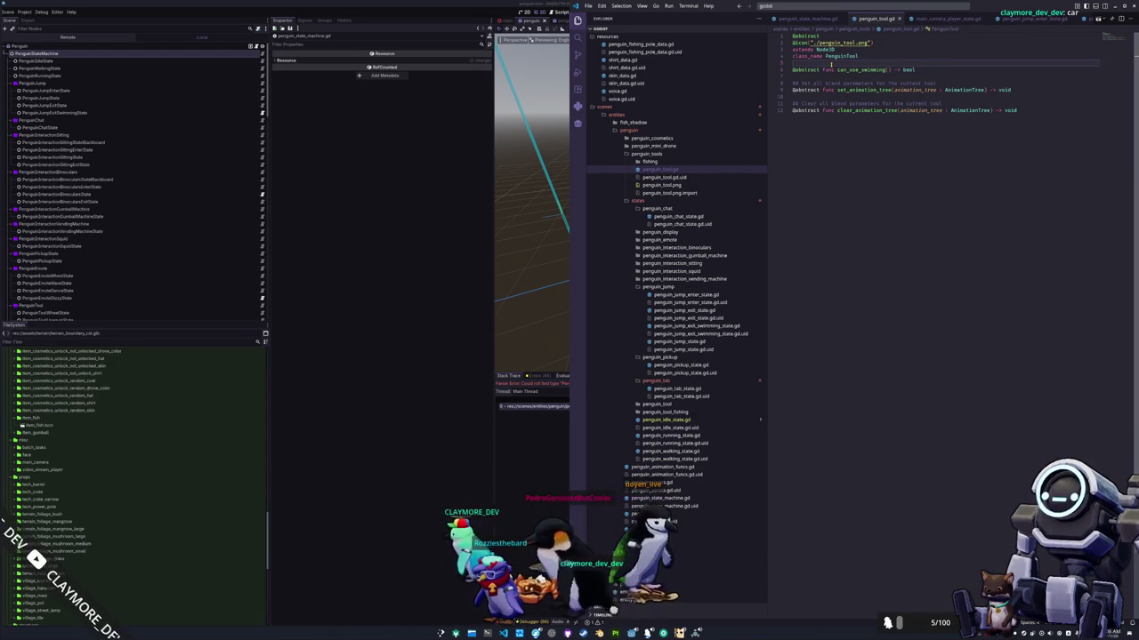
{"action": "key", "text": "Return"}
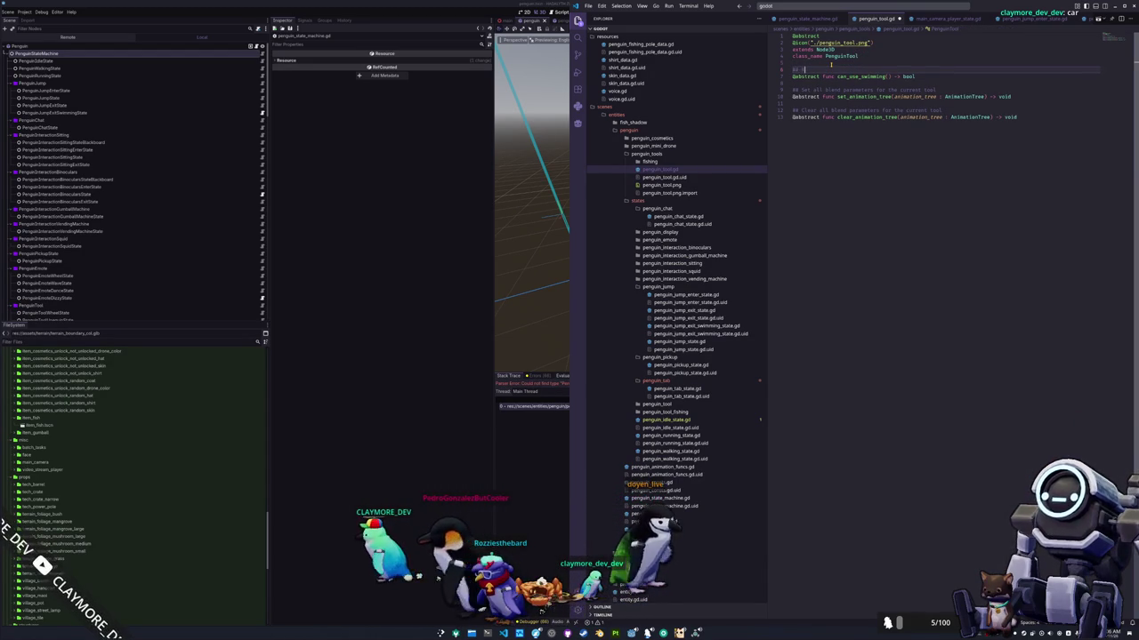
{"action": "type", "text": "## Returns"}
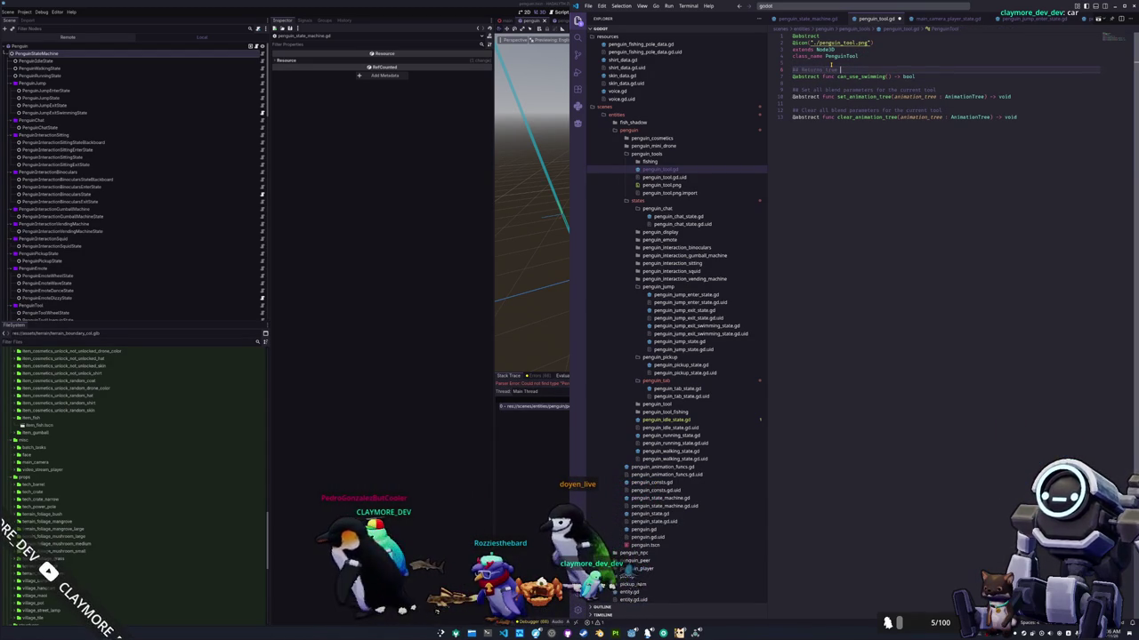
{"action": "type", "text": "if the tool can be"}
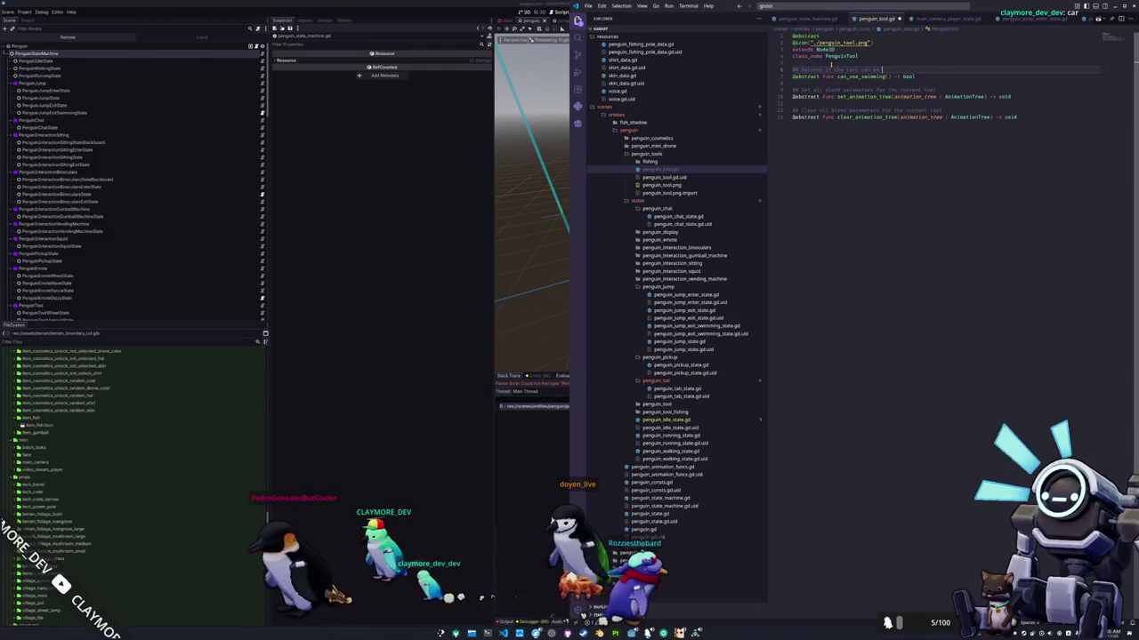
{"action": "type", "text": "ile swimming"}
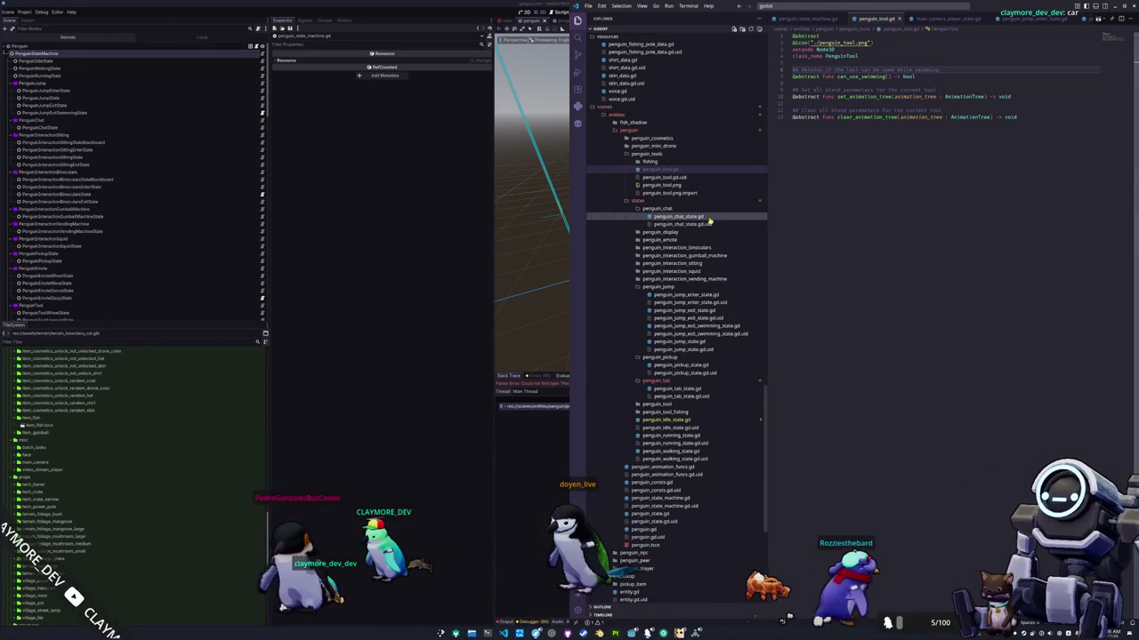
{"action": "left_click", "coordinate": [671, 419]}
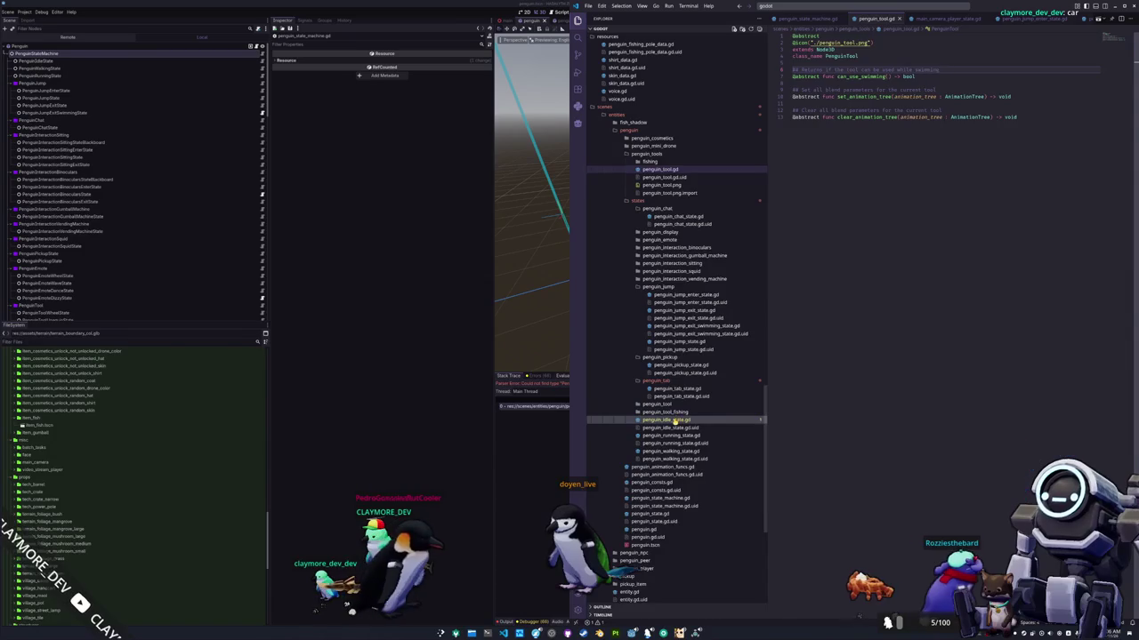
Step: Abandon a tool check above the match block and locate the FISHING case
{"action": "scroll", "coordinate": [855, 369], "scroll_direction": "down", "scroll_amount": 3}
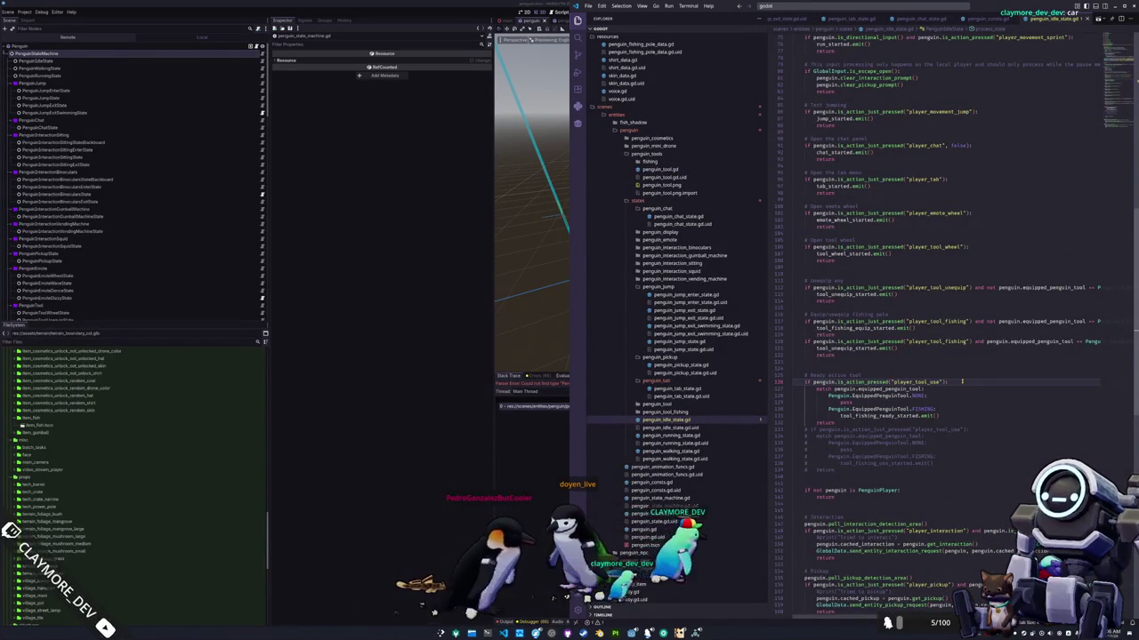
{"action": "key", "text": "Return"}
{"action": "key", "text": "Return"}
{"action": "key", "text": "Up"}
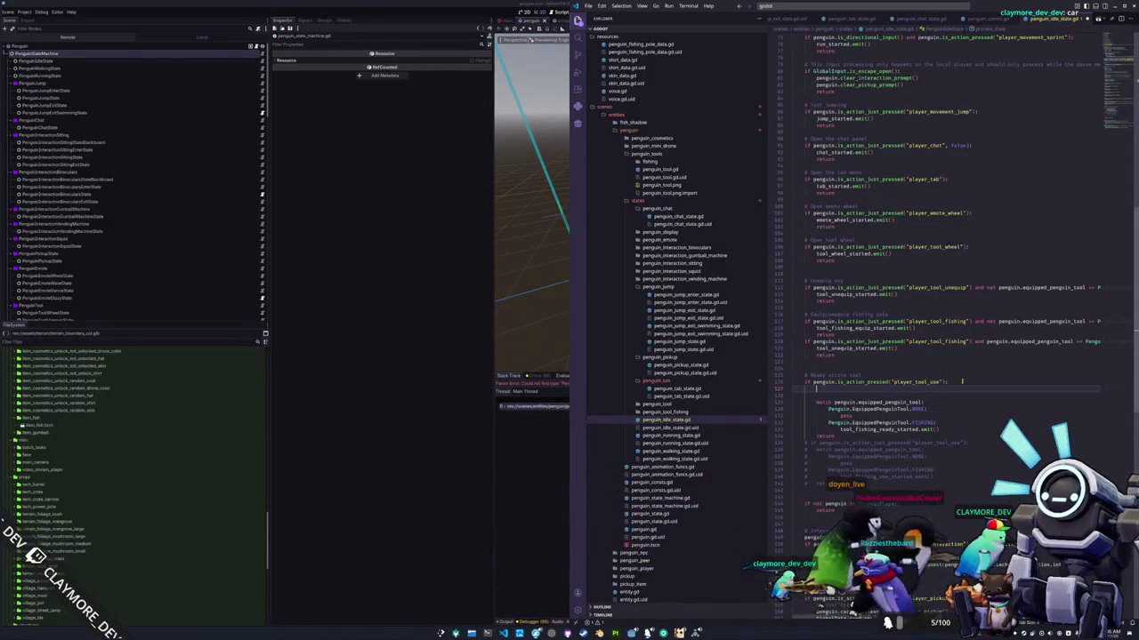
{"action": "type", "text": "if penguin.to"}
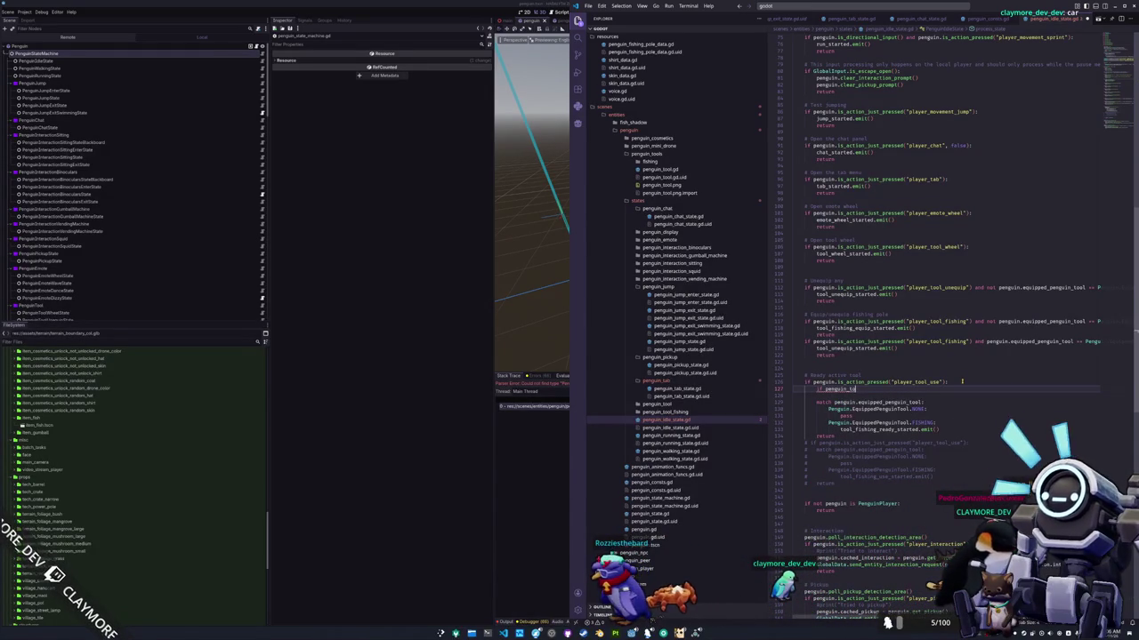
{"action": "type", "text": "equipped_penguin_tool"}
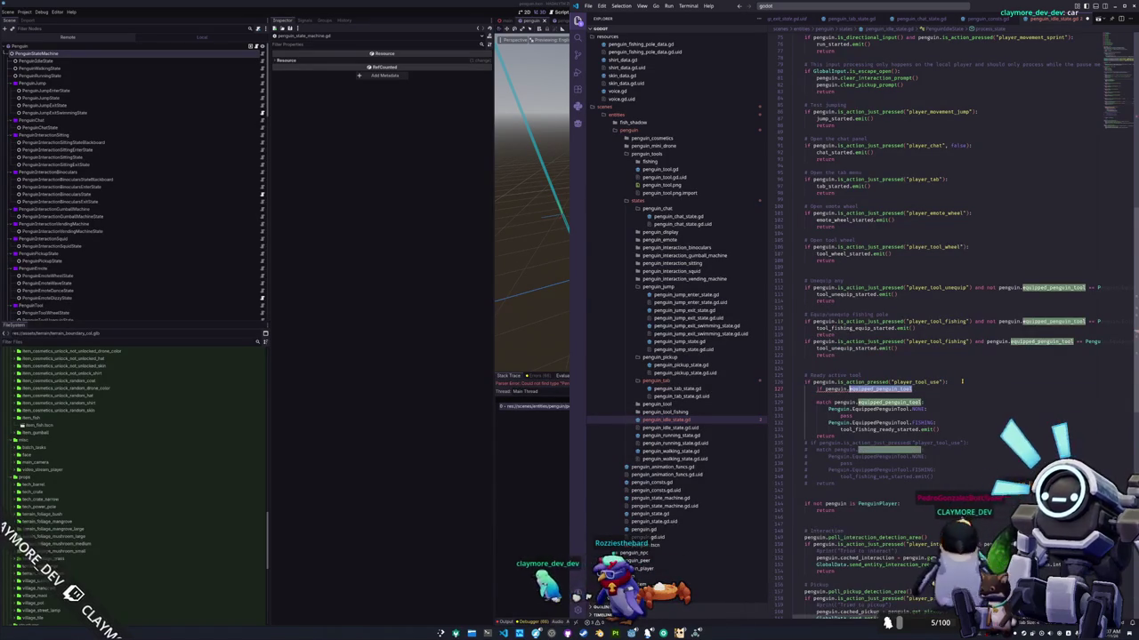
{"action": "type", "text": "pengu"}
{"action": "key", "text": "BackSpace"}
{"action": "key", "text": "BackSpace"}
{"action": "key", "text": "BackSpace"}
{"action": "key", "text": "BackSpace"}
{"action": "key", "text": "Delete"}
{"action": "key", "text": "Delete"}
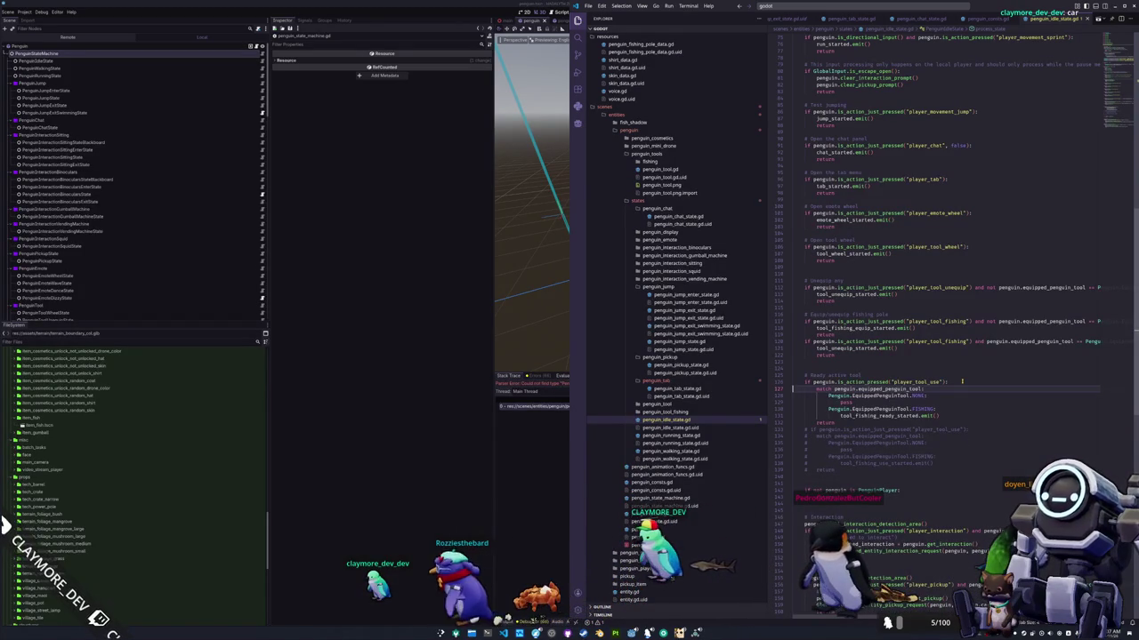
{"action": "key", "text": "Down"}
{"action": "key", "text": "Down"}
{"action": "key", "text": "Down"}
{"action": "key", "text": "Down"}
{"action": "key", "text": "Down"}
{"action": "scroll", "coordinate": [961, 382], "scroll_direction": "down", "scroll_amount": 2}
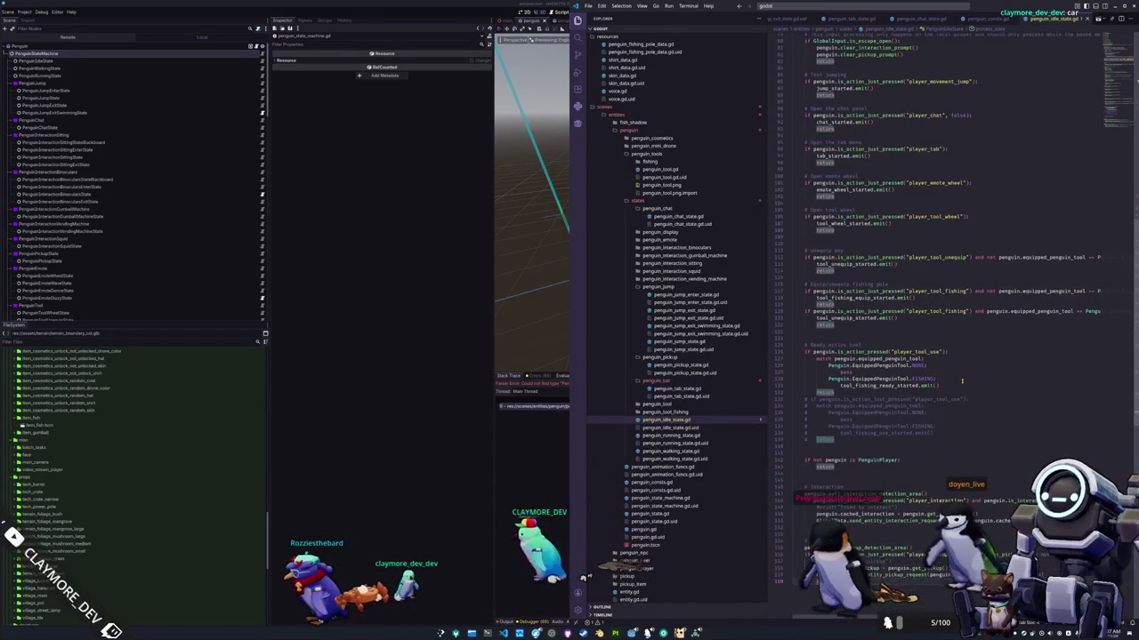
{"action": "key", "text": "Down"}
{"action": "key", "text": "Up"}
{"action": "key", "text": "Up"}
{"action": "key", "text": "Up"}
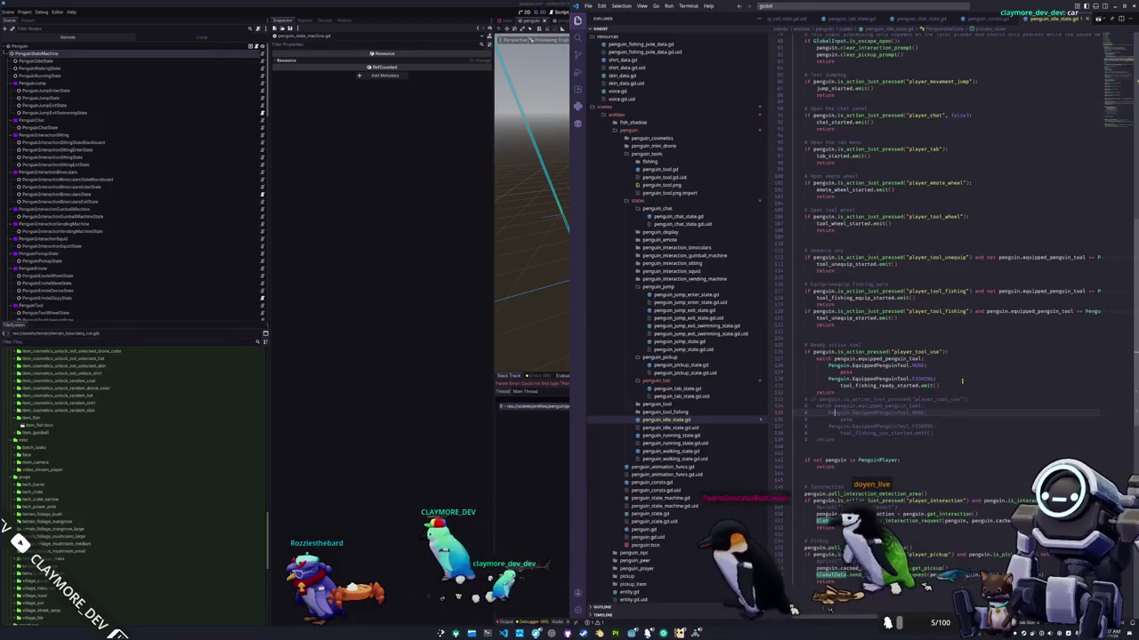
{"action": "key", "text": "Up"}
{"action": "key", "text": "Up"}
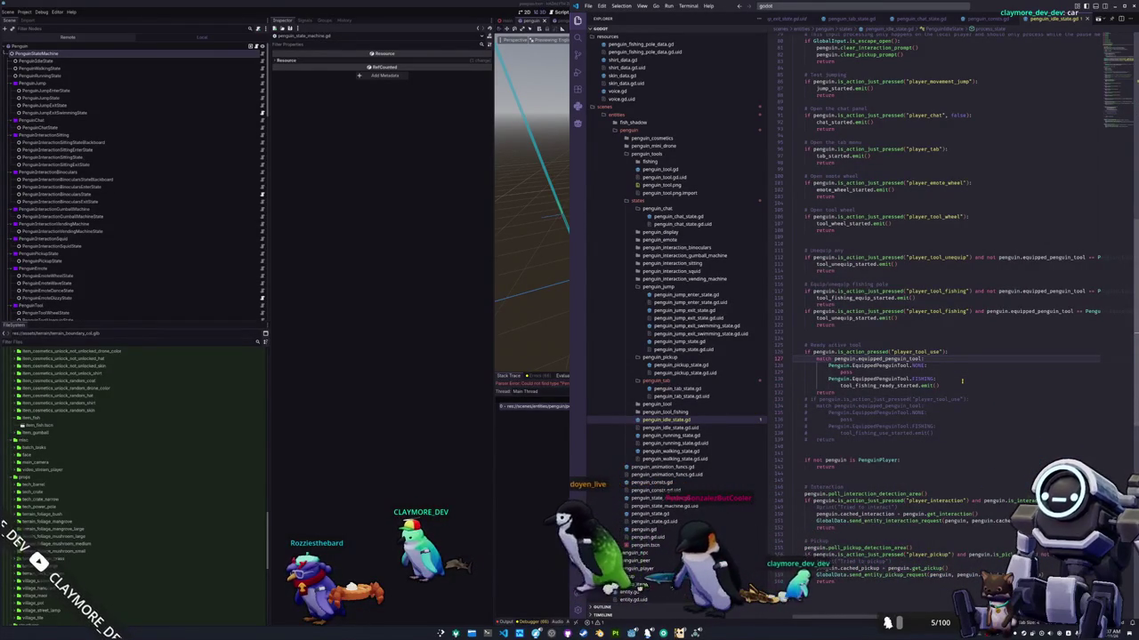
Step: Add an 'if penguin.swimming:' check under the FISHING case around the fishing emit
{"action": "key", "text": "Down"}
{"action": "key", "text": "End"}
{"action": "key", "text": "Return"}
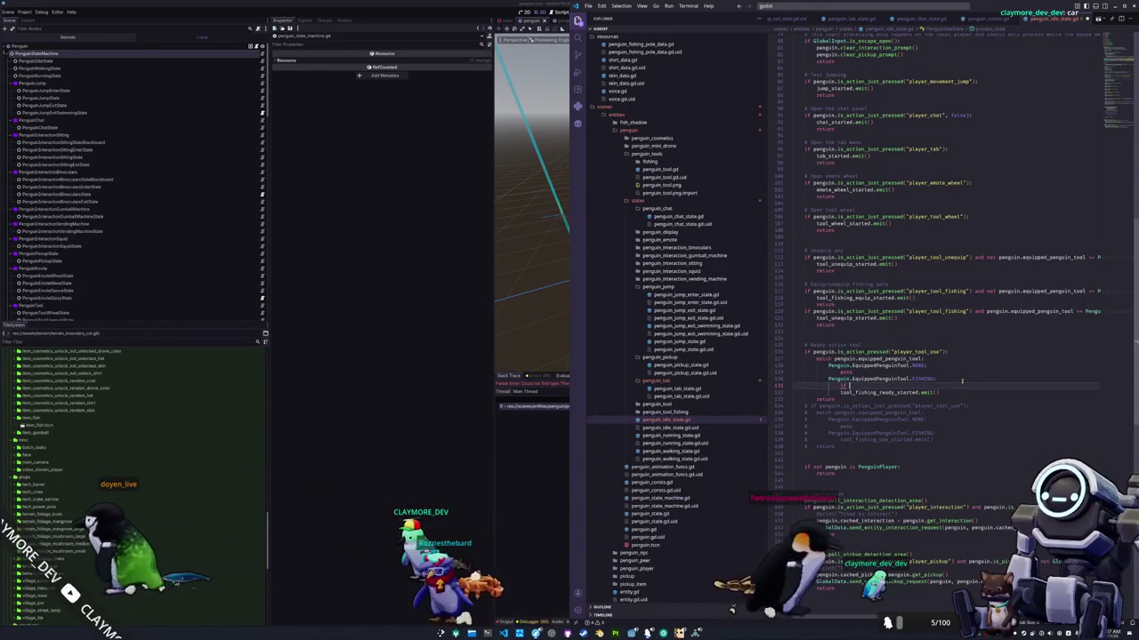
{"action": "type", "text": "enguin.swimming"}
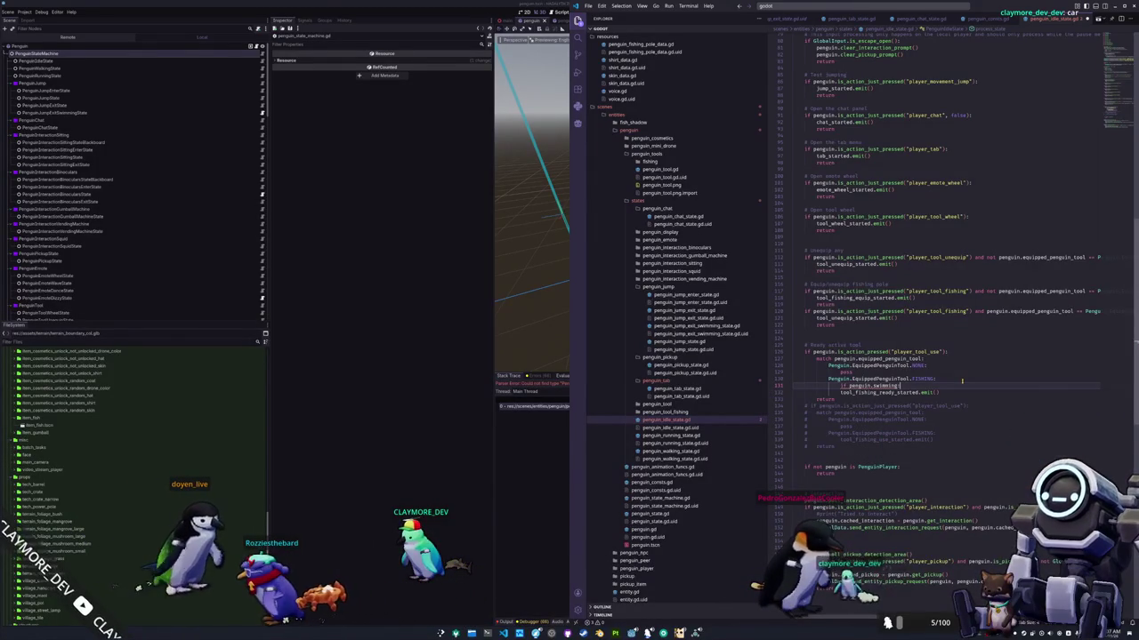
{"action": "type", "text": ":"}
{"action": "key", "text": "Return"}
{"action": "type", "text": "not"}
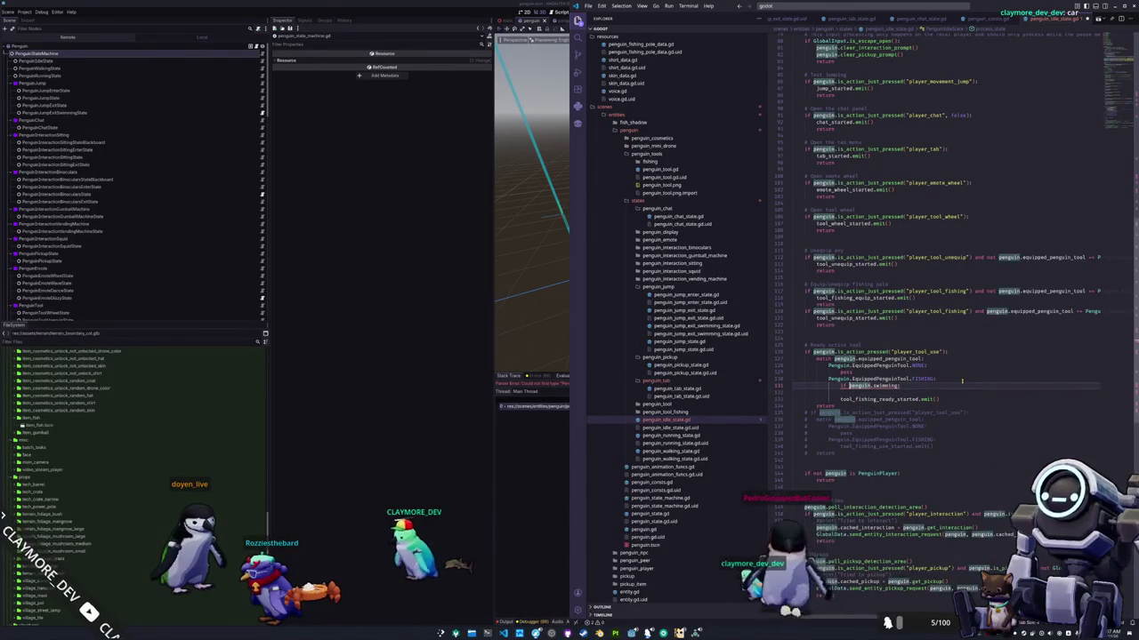
{"action": "key", "text": "ctrl+shift+k"}
{"action": "key", "text": "Tab"}
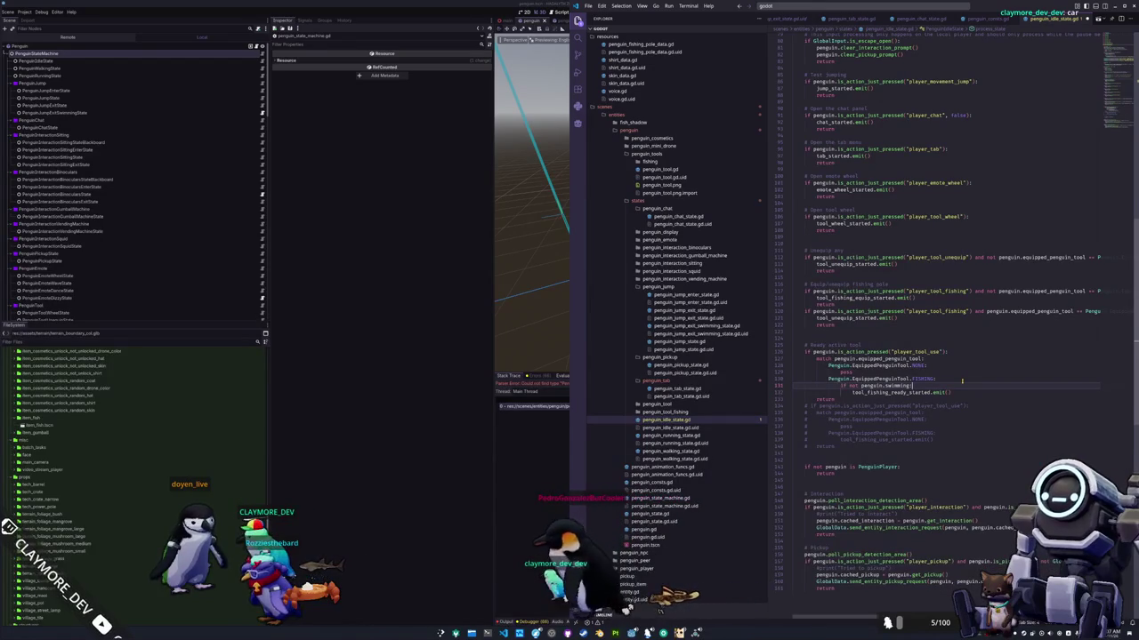
{"action": "key", "text": "Return"}
{"action": "type", "text": "e"}
{"action": "key", "text": "BackSpace"}
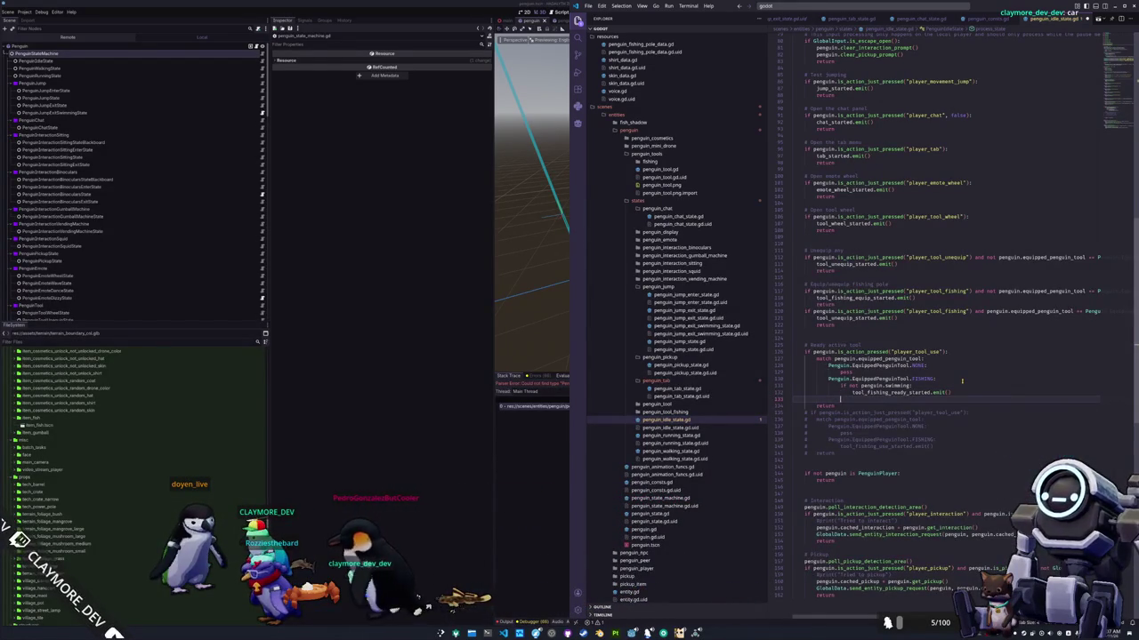
{"action": "key", "text": "Return"}
Step: Return early while swimming and add a TODO: can't use fishing pole while swimming
{"action": "type", "text": "treturn"}
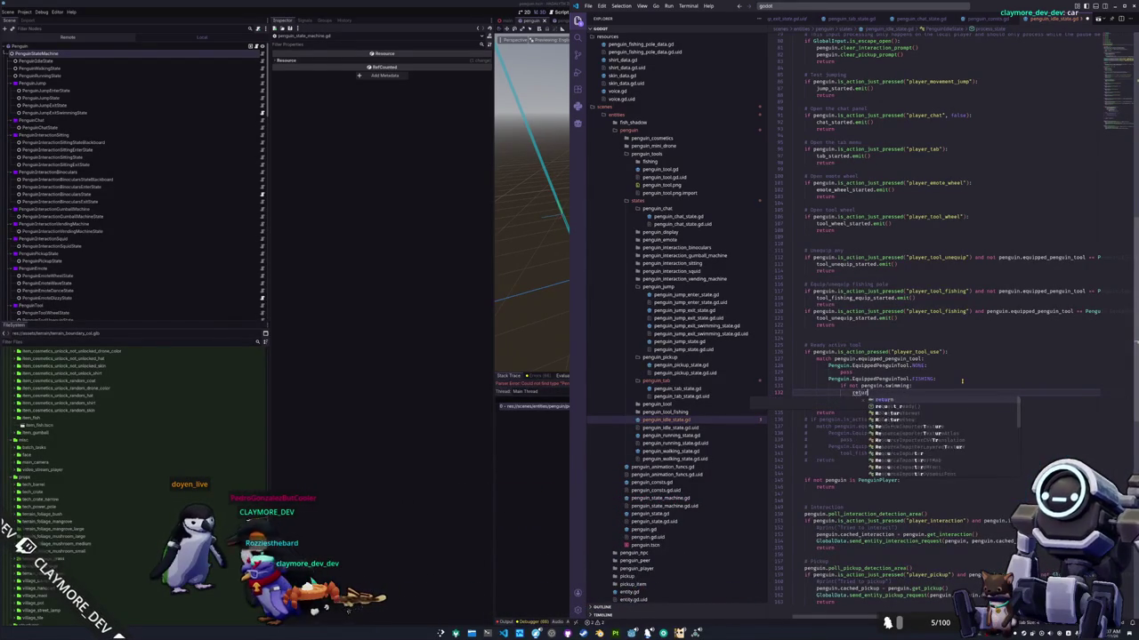
{"action": "key", "text": "Return"}
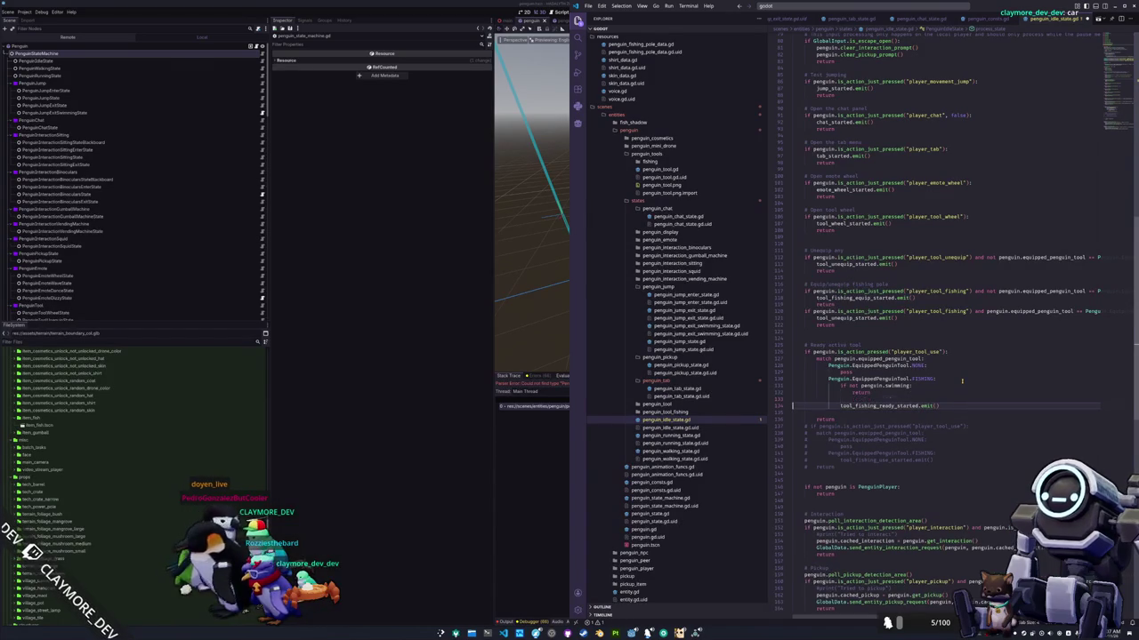
{"action": "key", "text": "Return"}
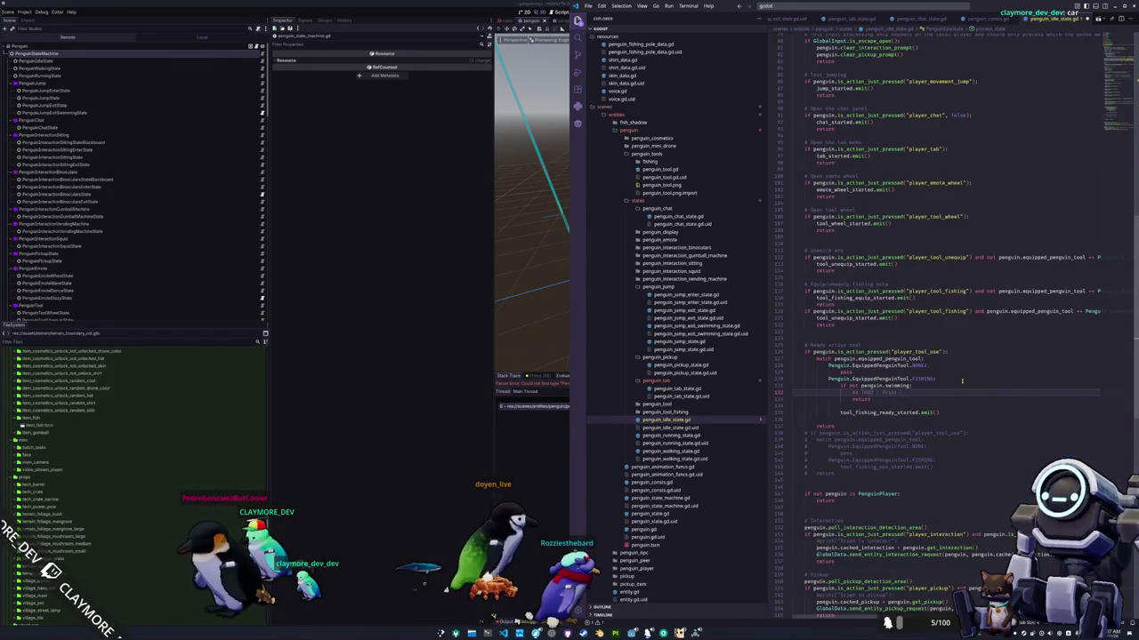
{"action": "type", "text": "can't use fishing po"}
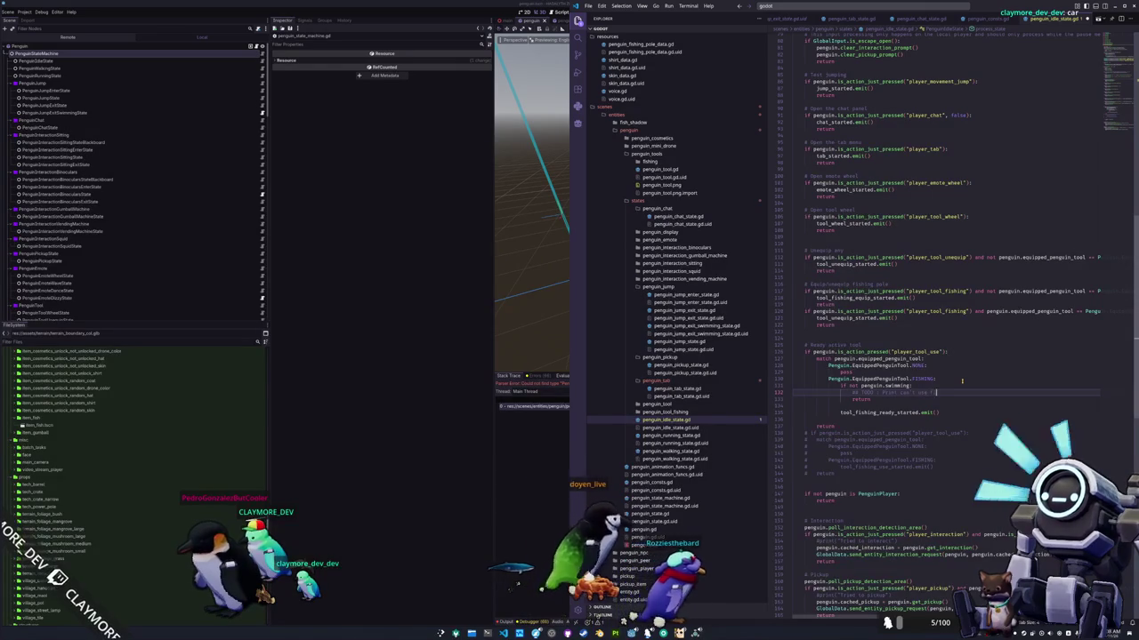
{"action": "type", "text": "le a"}
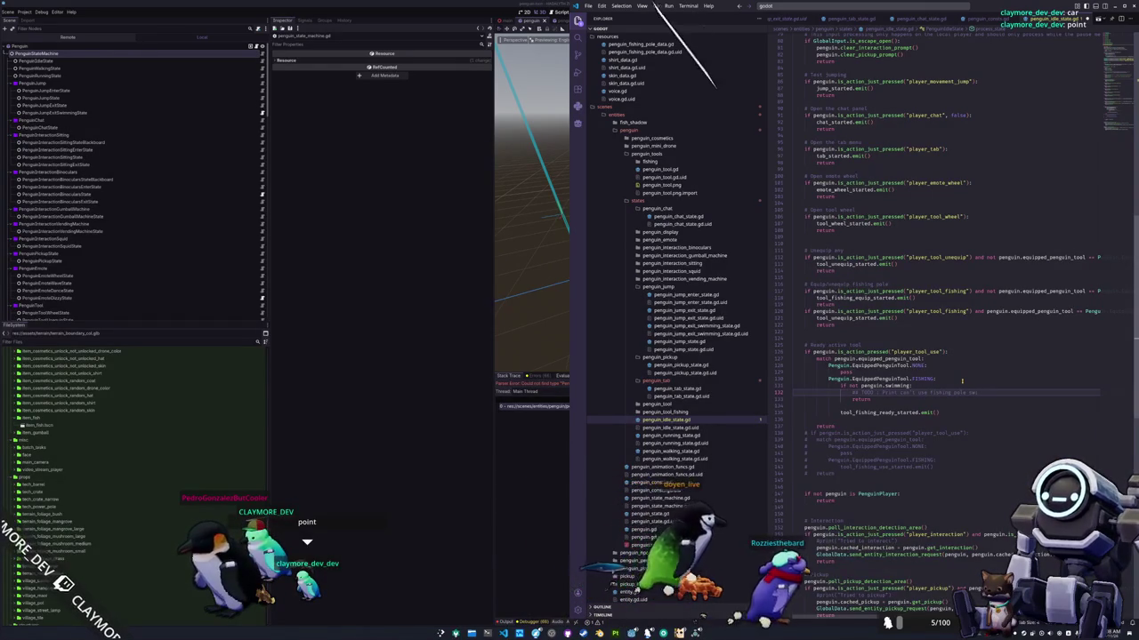
{"action": "type", "text": "hile swimming"}
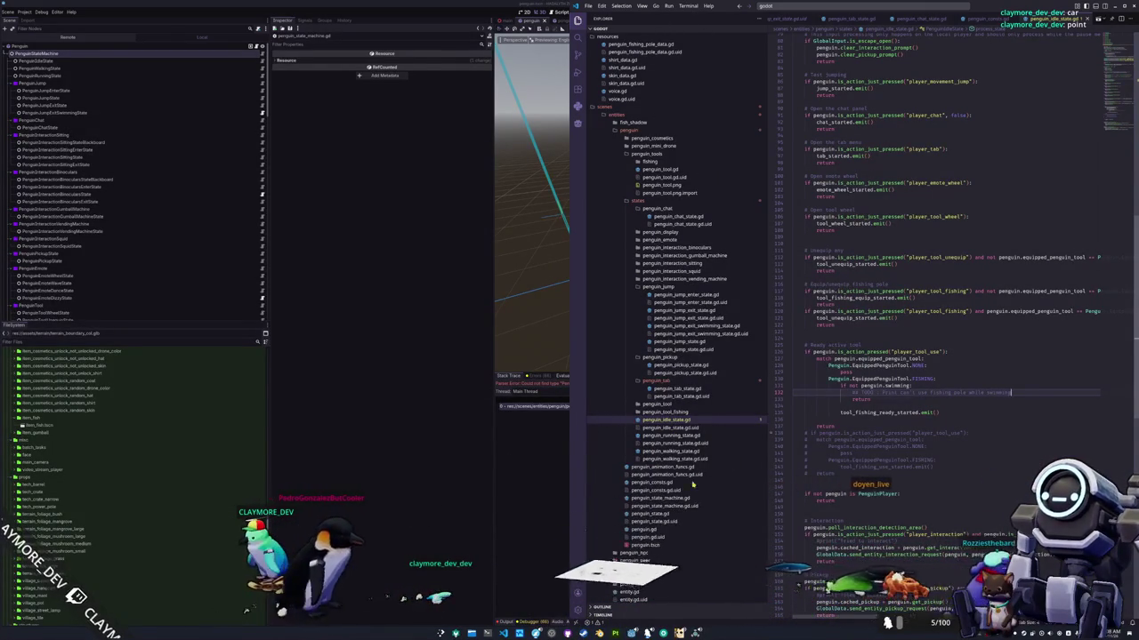
{"action": "left_click", "coordinate": [547, 564]}
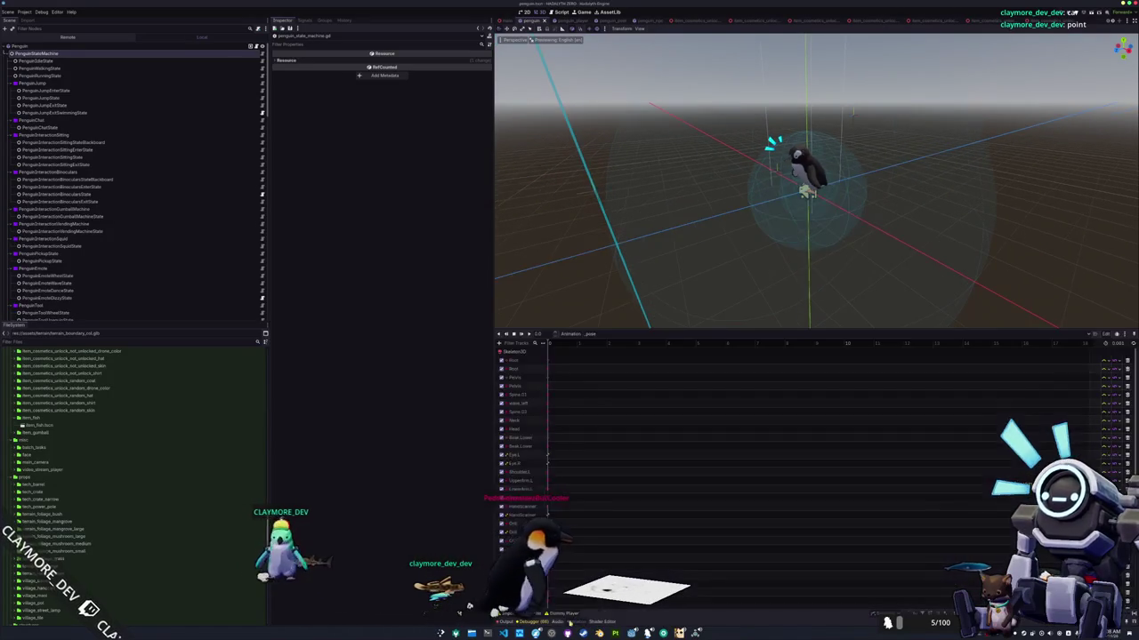
Step: From the AnimationTree node's StateMachine graph, open the 'thinking' state's blend tree
{"action": "scroll", "coordinate": [170, 249], "scroll_direction": "up", "scroll_amount": 5}
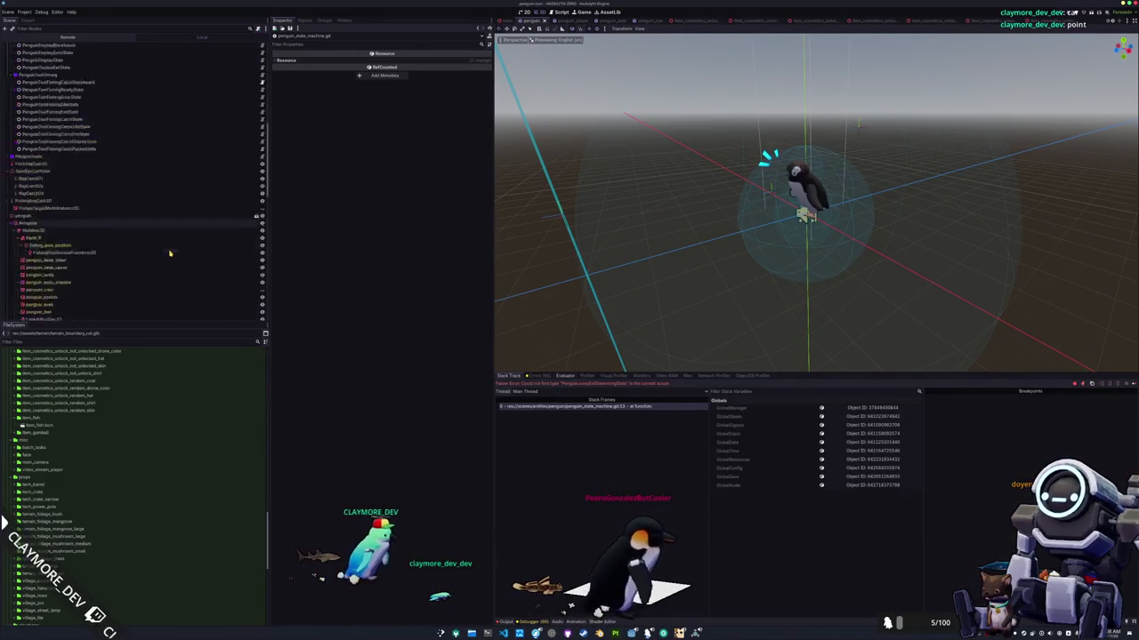
{"action": "left_click", "coordinate": [80, 151]}
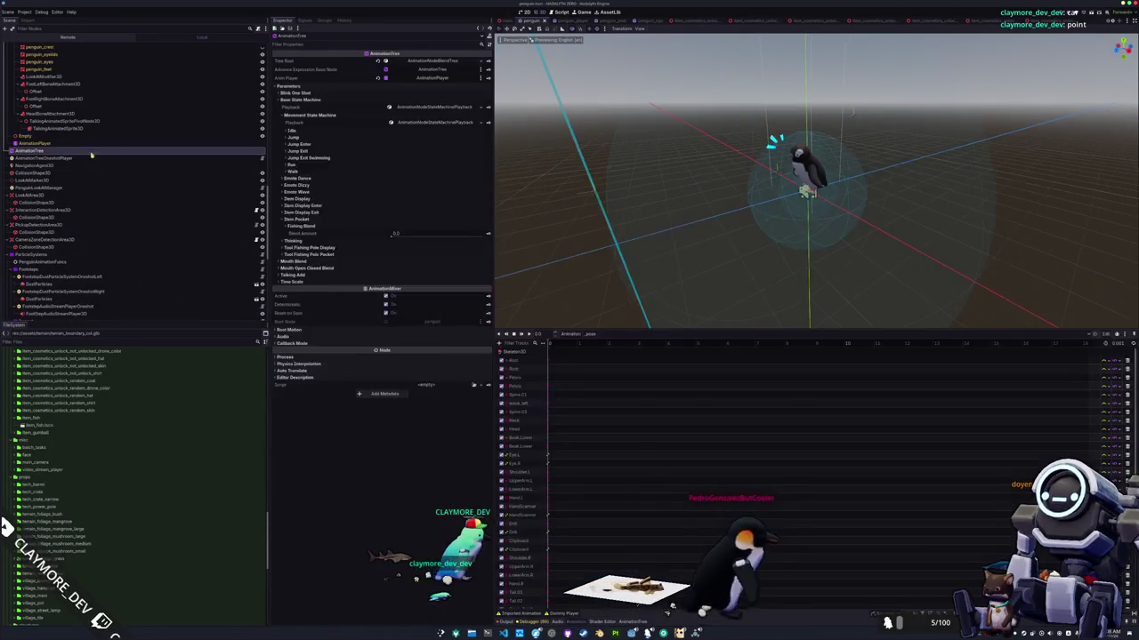
{"action": "left_click", "coordinate": [106, 144]}
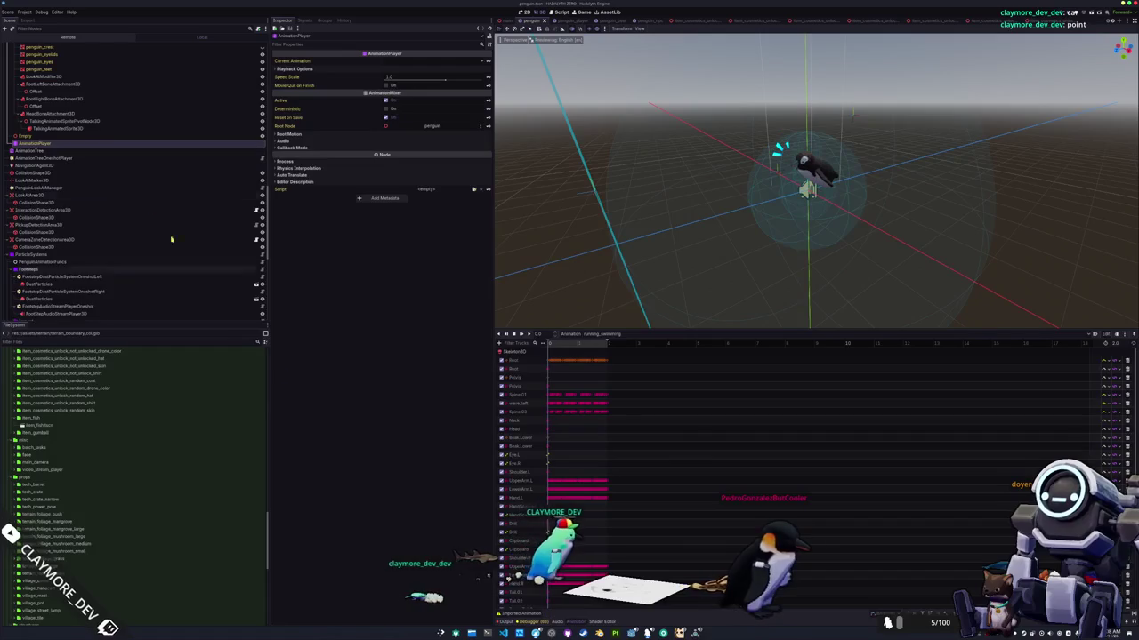
{"action": "left_click", "coordinate": [142, 152]}
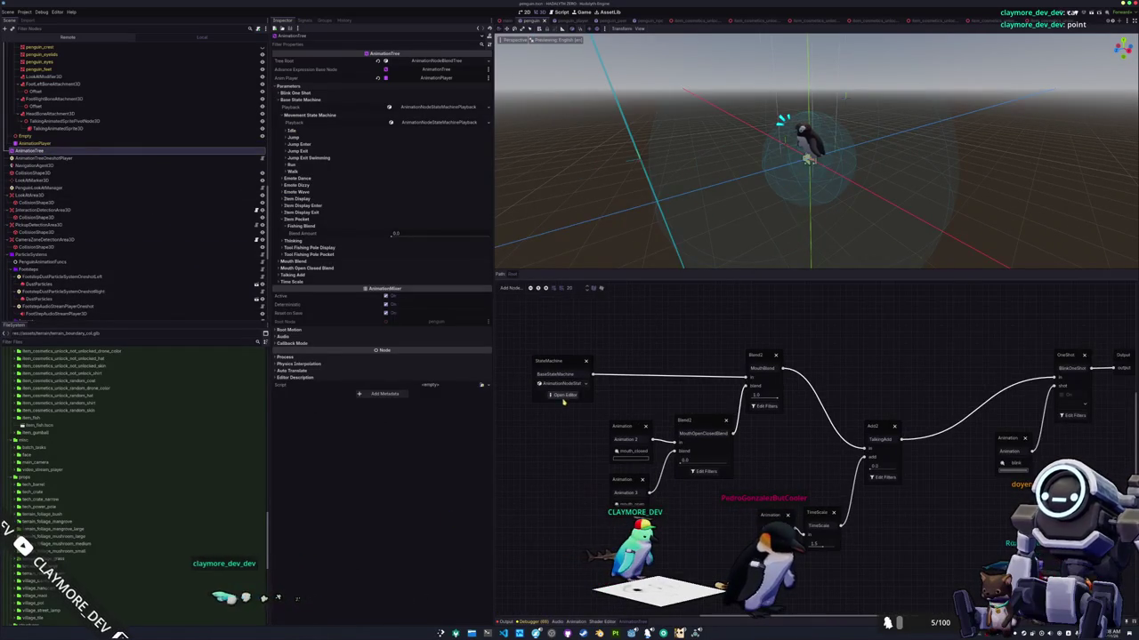
{"action": "left_click", "coordinate": [564, 396]}
{"action": "left_click_drag", "start_coordinate": [642, 480], "coordinate": [647, 481]}
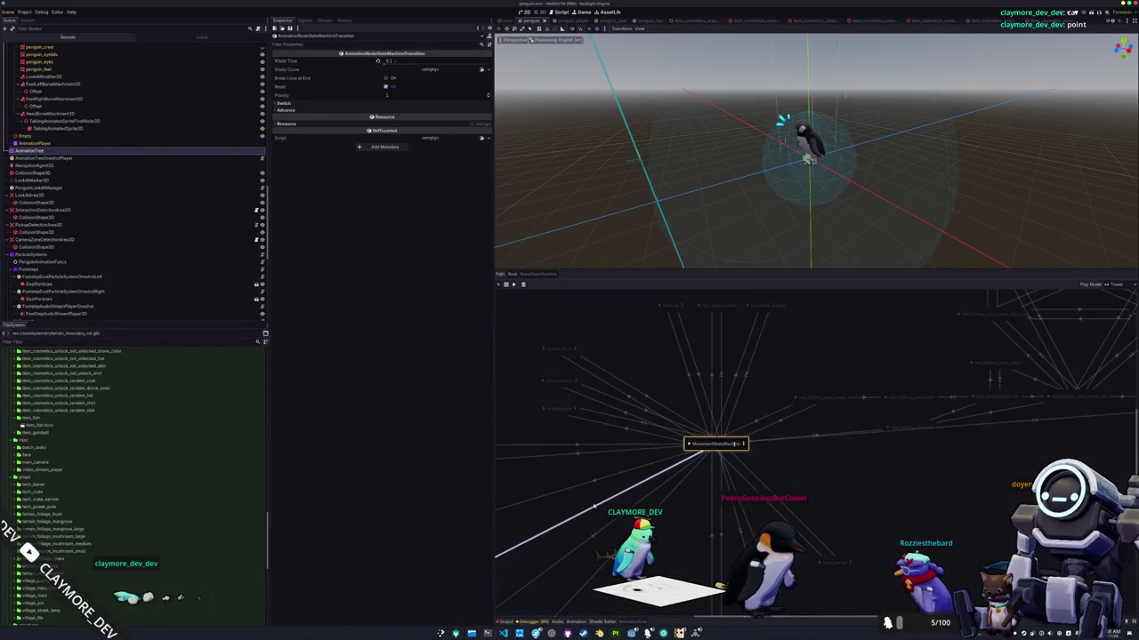
{"action": "left_click", "coordinate": [730, 444]}
{"action": "scroll", "coordinate": [712, 463], "scroll_direction": "up", "scroll_amount": 3}
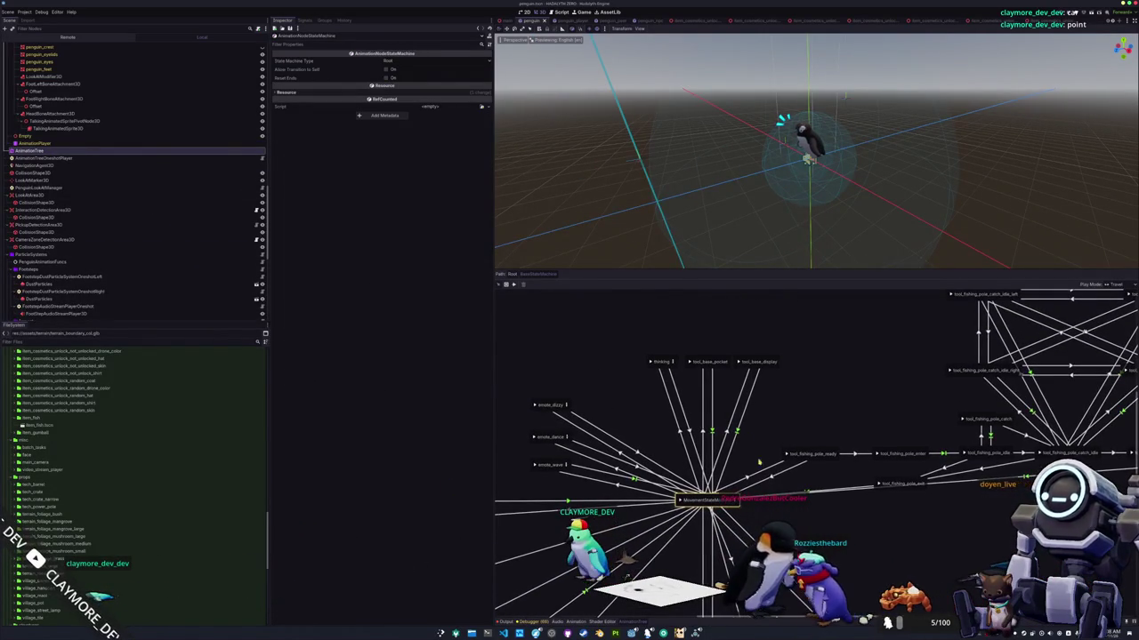
{"action": "left_click_drag", "start_coordinate": [738, 364], "coordinate": [757, 391]}
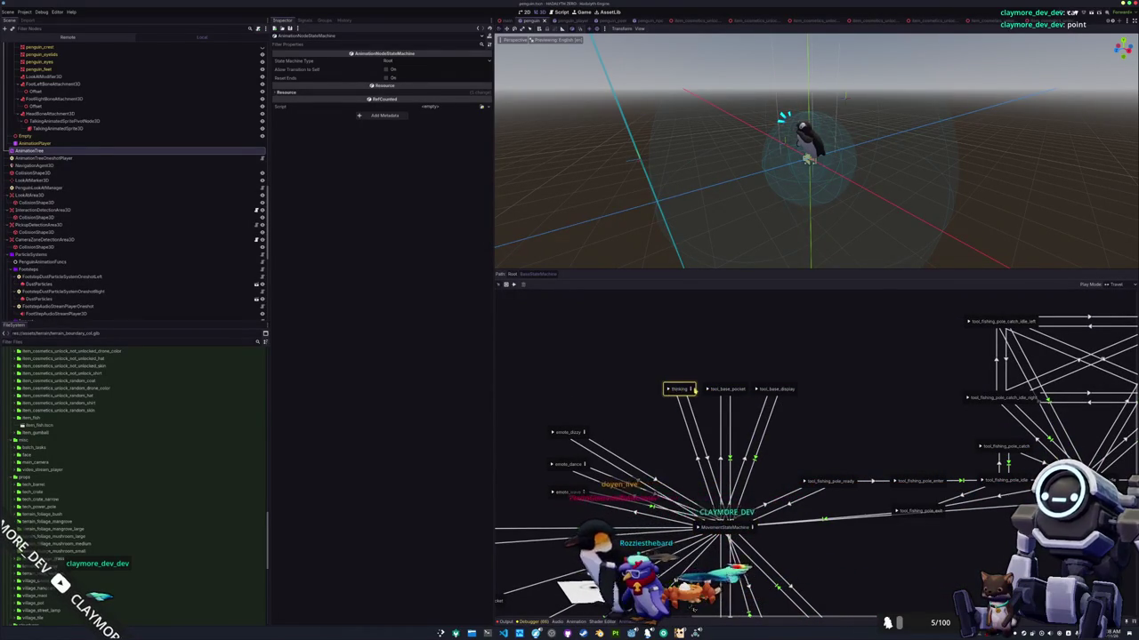
{"action": "left_click", "coordinate": [694, 389]}
{"action": "scroll", "coordinate": [725, 429], "scroll_direction": "up", "scroll_amount": 2}
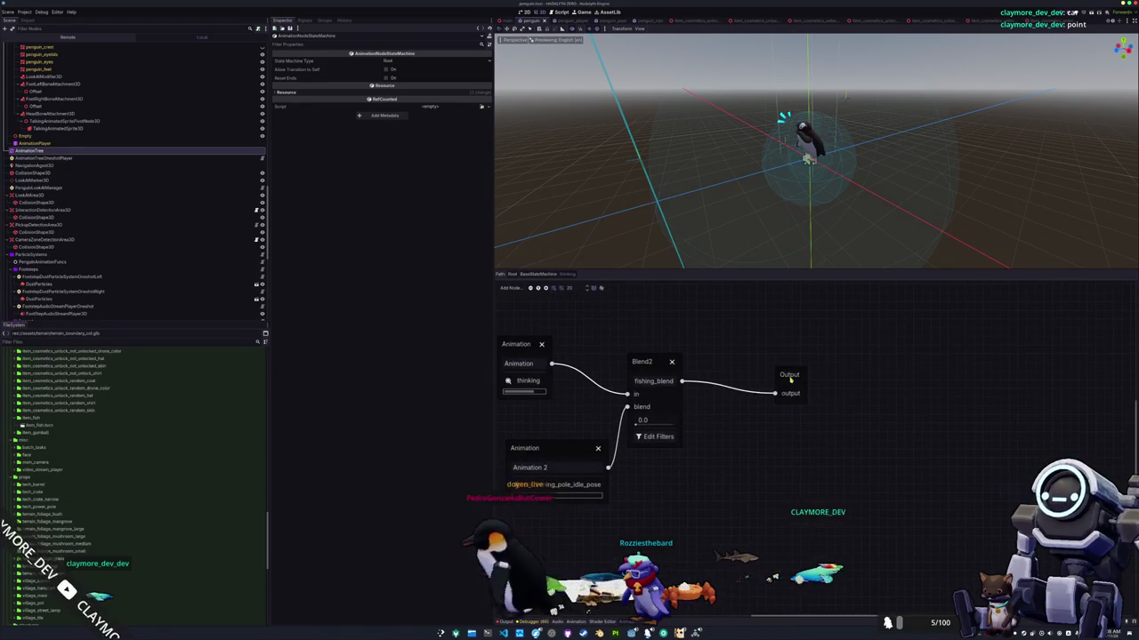
Step: Insert a Blend2 node named swimming_blend between thinking and fishing_blend
{"action": "left_click_drag", "start_coordinate": [788, 374], "coordinate": [919, 354]}
{"action": "left_click_drag", "start_coordinate": [659, 362], "coordinate": [848, 354]}
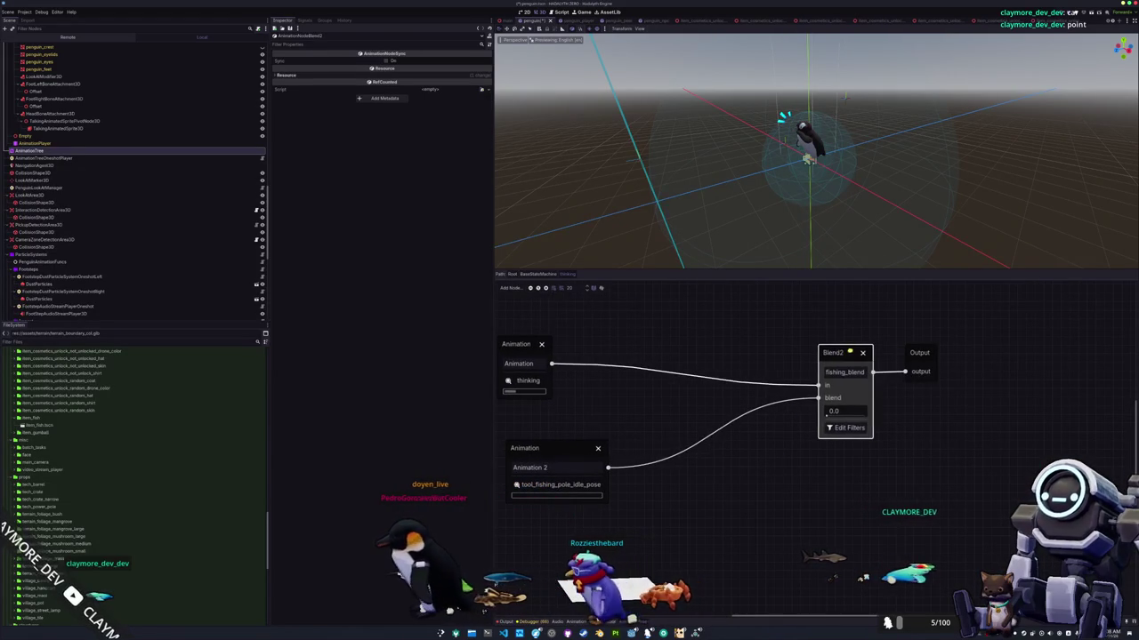
{"action": "mouse_move", "coordinate": [691, 340]}
{"action": "left_mouse_down"}
{"action": "mouse_move", "coordinate": [724, 386]}
{"action": "mouse_move", "coordinate": [723, 341]}
{"action": "left_mouse_up"}
{"action": "right_click", "coordinate": [670, 359]}
{"action": "left_click", "coordinate": [681, 390]}
{"action": "type", "text": "swimming_b"}
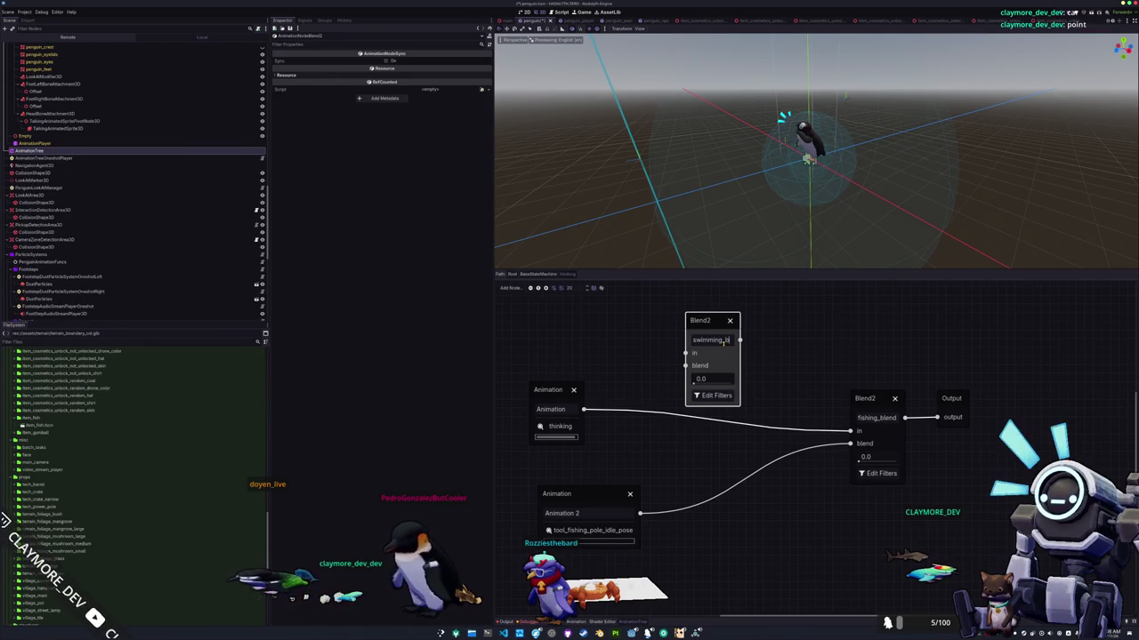
{"action": "type", "text": "lend"}
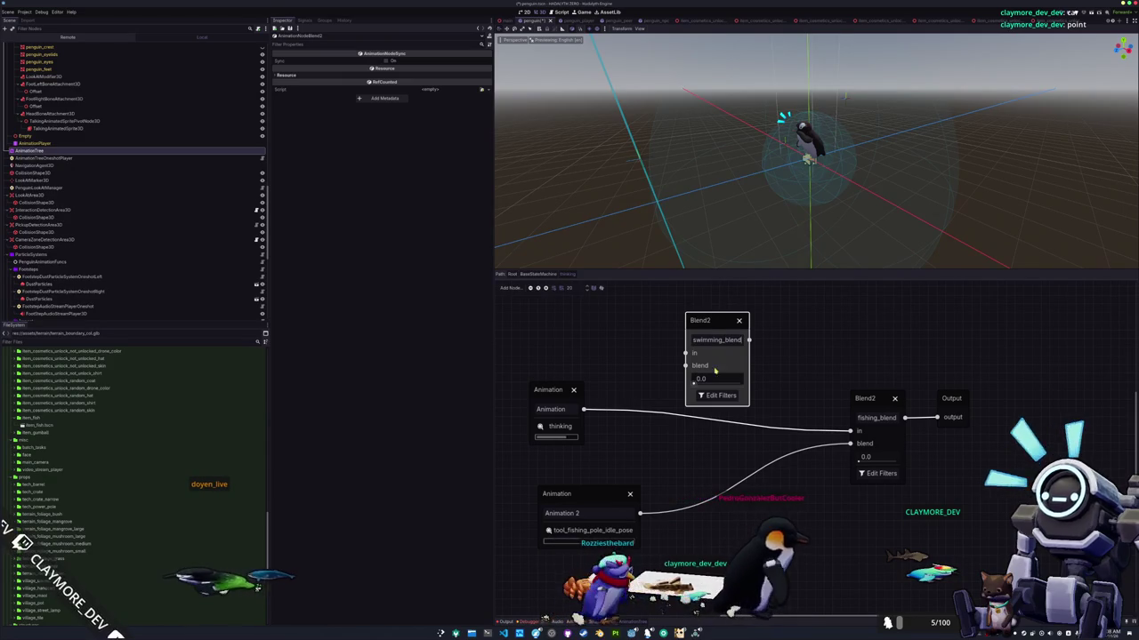
{"action": "mouse_move", "coordinate": [850, 430]}
{"action": "left_mouse_down"}
{"action": "mouse_move", "coordinate": [685, 353]}
{"action": "mouse_move", "coordinate": [852, 431]}
{"action": "left_mouse_up"}
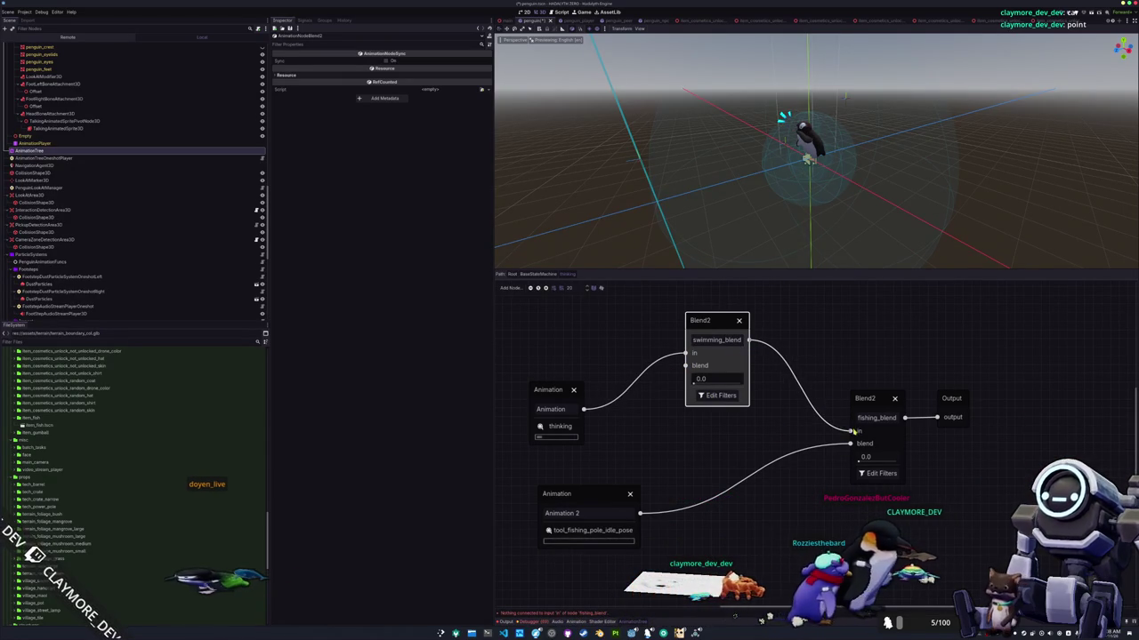
Step: Feed an idle_swimming Animation node into swimming_blend and set its blend to 1.0
{"action": "right_click", "coordinate": [663, 429]}
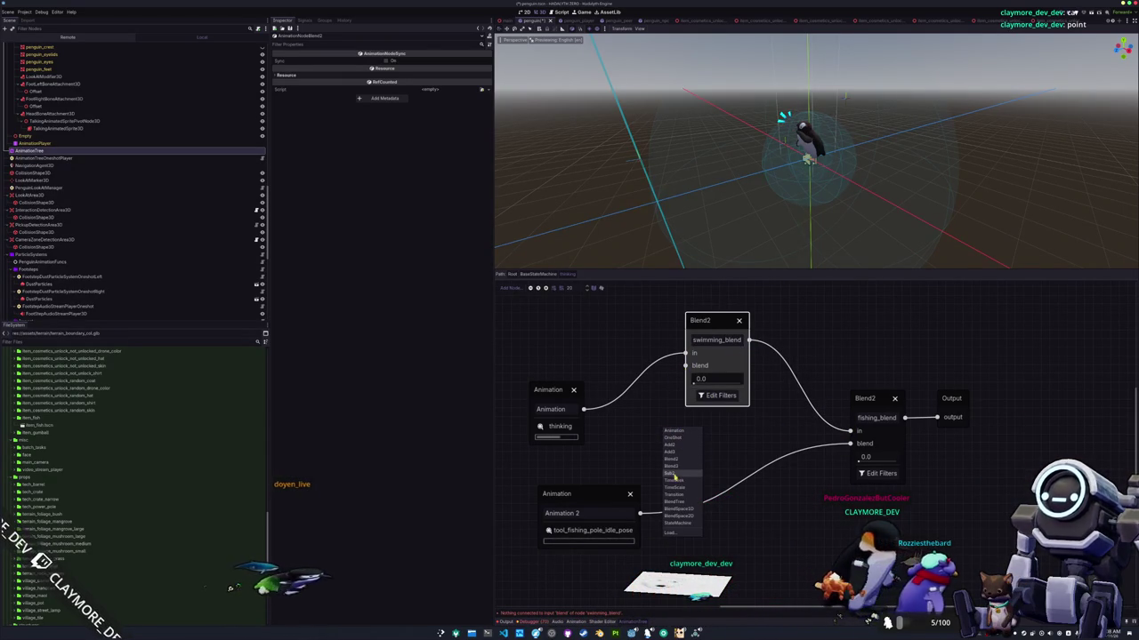
{"action": "left_click", "coordinate": [672, 432]}
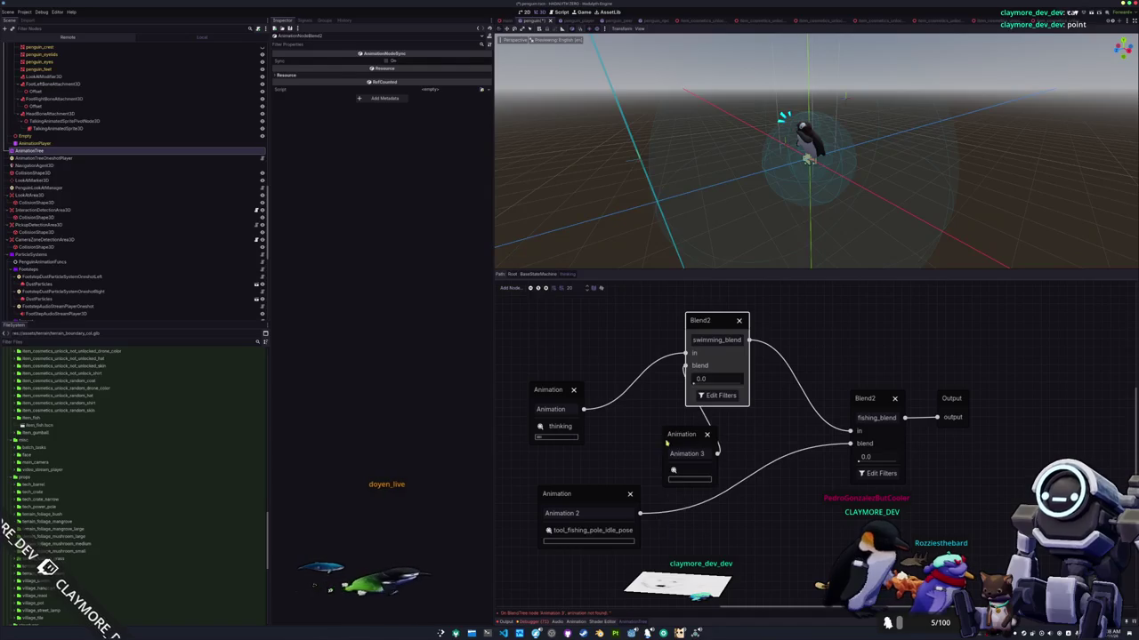
{"action": "left_click_drag", "start_coordinate": [674, 432], "coordinate": [546, 459]}
{"action": "left_click", "coordinate": [540, 495]}
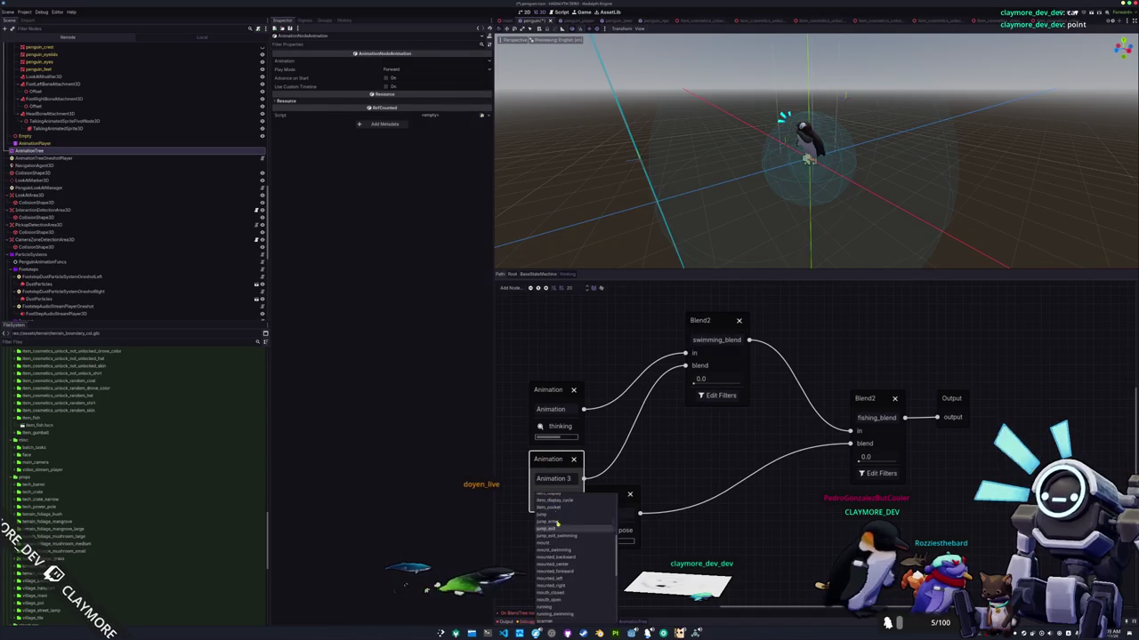
{"action": "scroll", "coordinate": [556, 596], "scroll_direction": "up", "scroll_amount": 5}
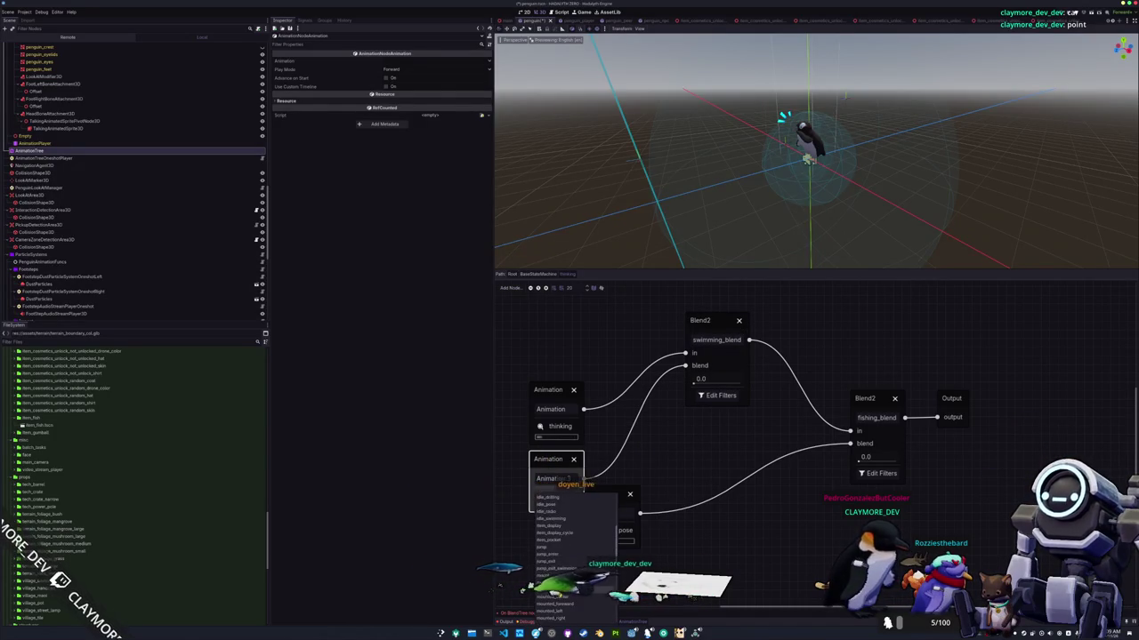
{"action": "left_click", "coordinate": [558, 600]}
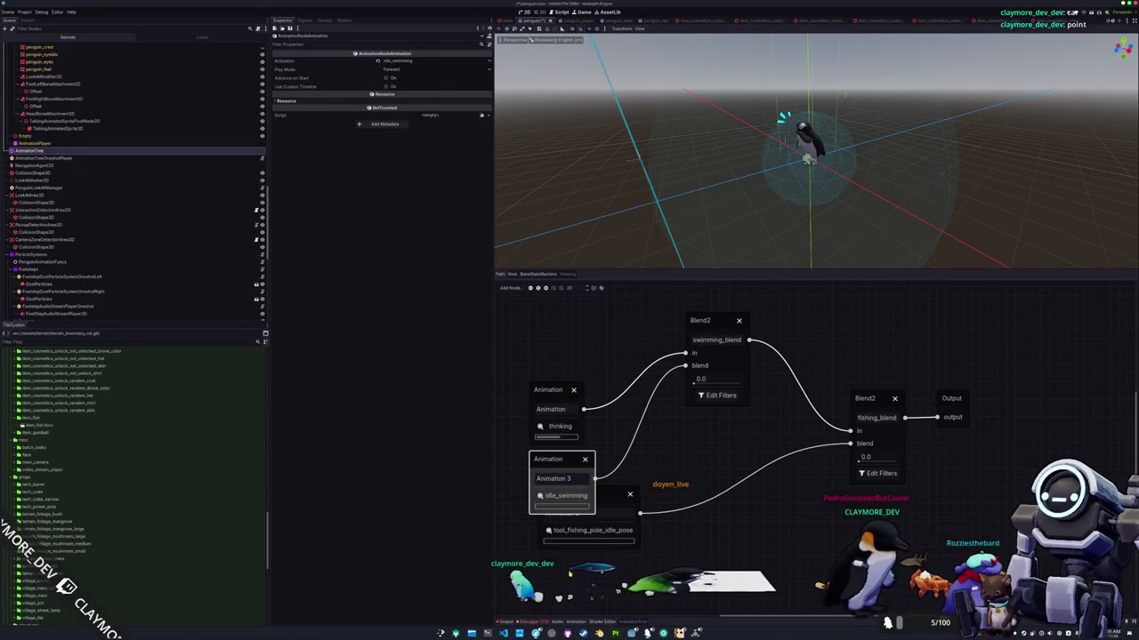
{"action": "scroll", "coordinate": [648, 402], "scroll_direction": "up", "scroll_amount": 2}
{"action": "left_click_drag", "start_coordinate": [682, 439], "coordinate": [714, 441]}
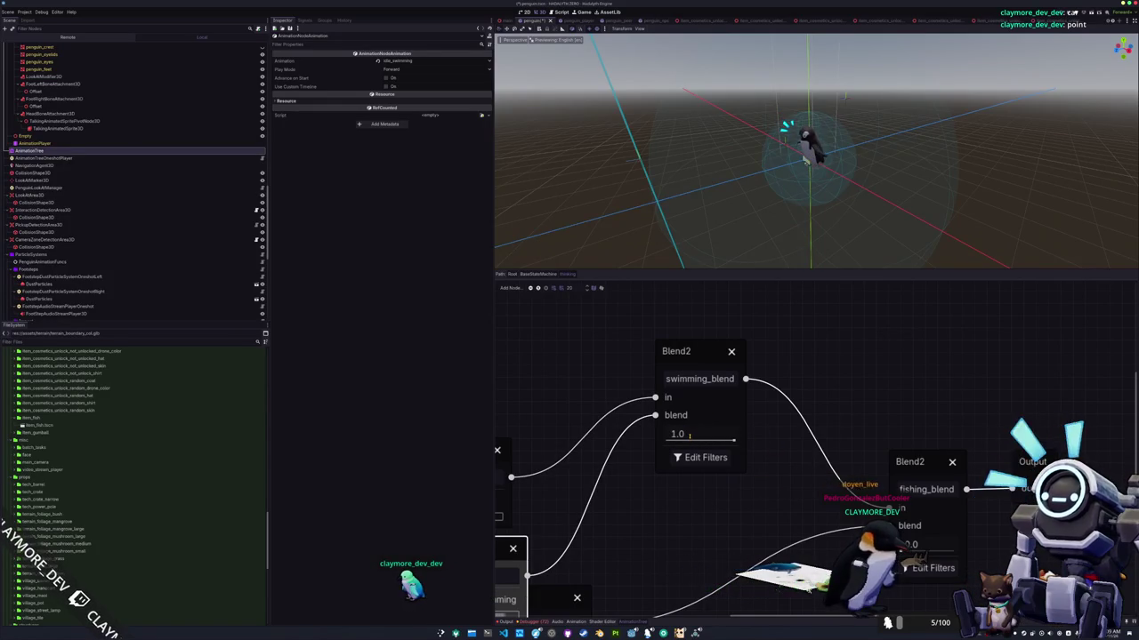
Step: Review which bones swimming_blend's filter affects, then close the filtered tracks list
{"action": "scroll", "coordinate": [793, 188], "scroll_direction": "up", "scroll_amount": 5}
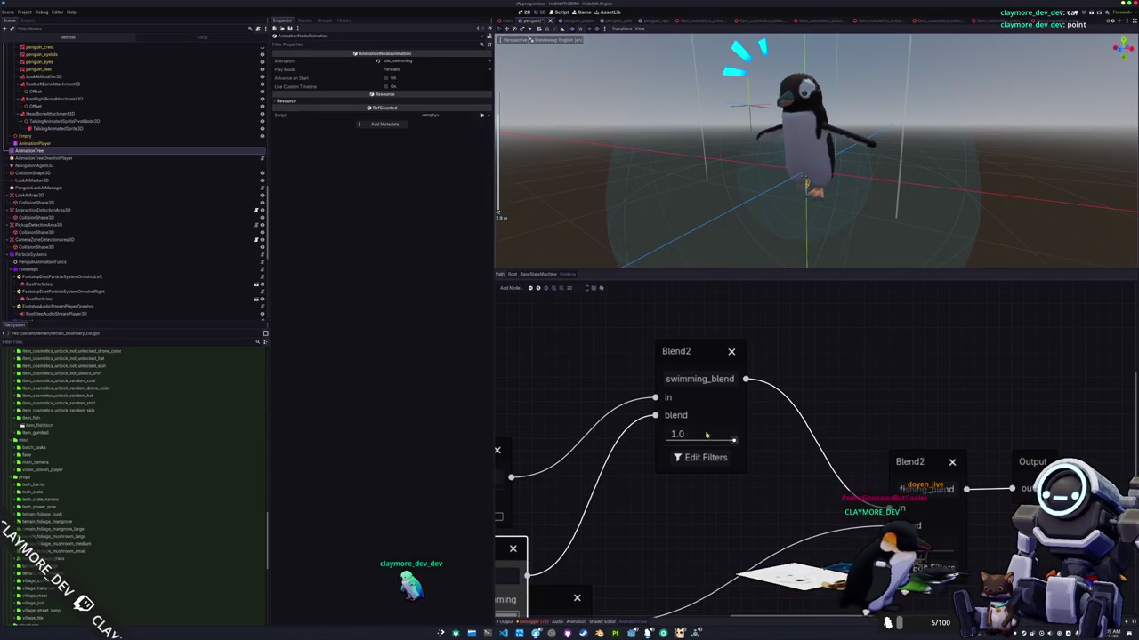
{"action": "left_click", "coordinate": [704, 457]}
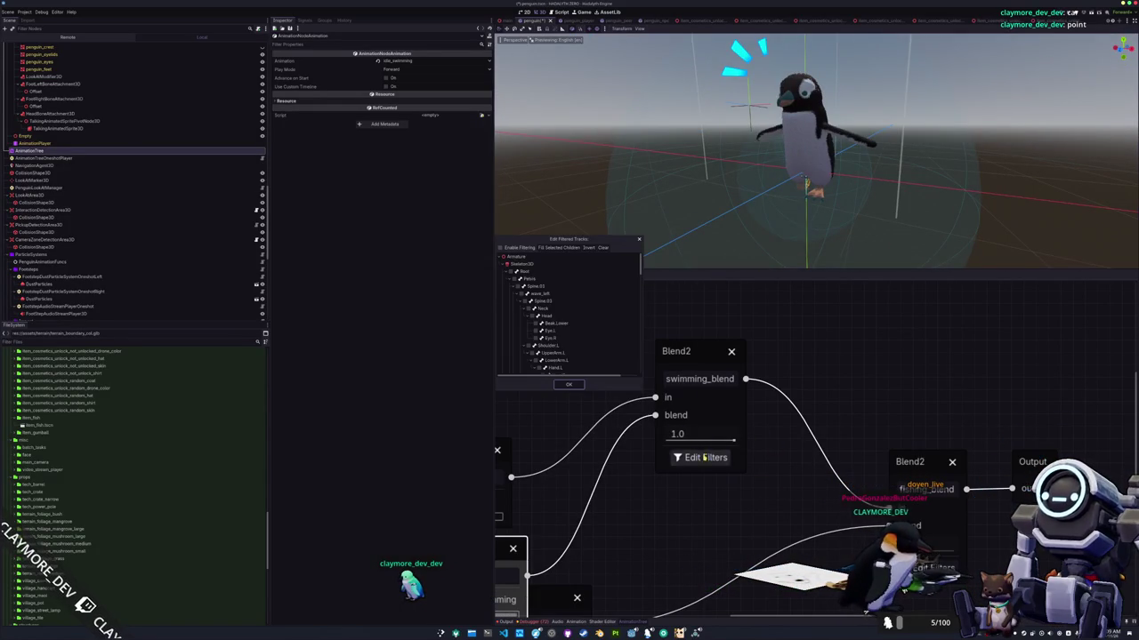
{"action": "scroll", "coordinate": [533, 320], "scroll_direction": "down", "scroll_amount": 2}
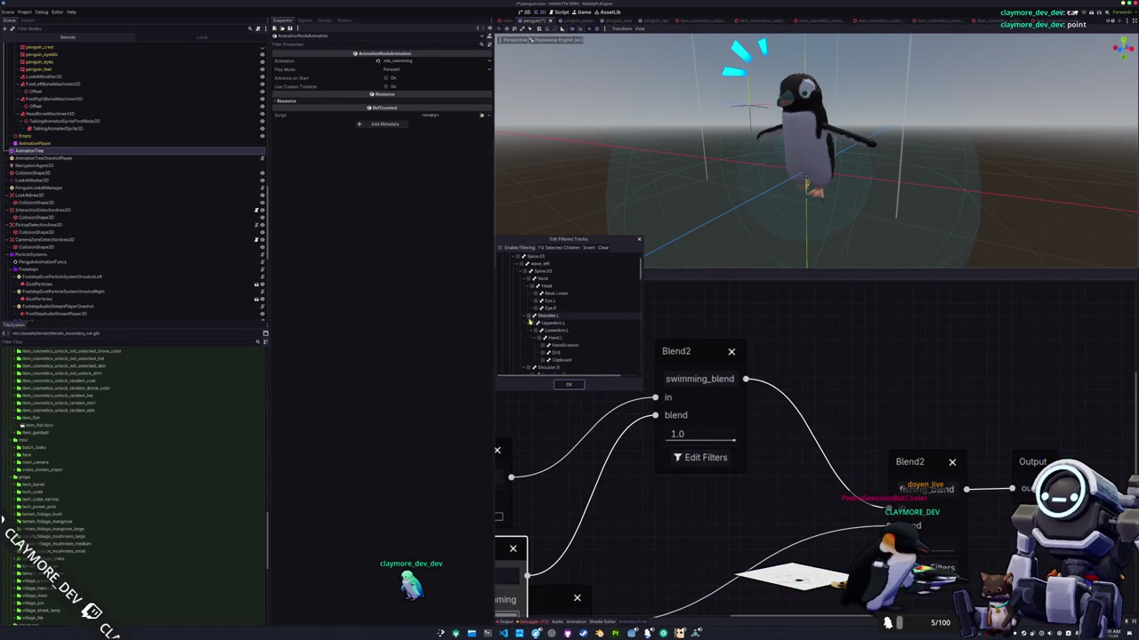
{"action": "scroll", "coordinate": [529, 317], "scroll_direction": "down", "scroll_amount": 2}
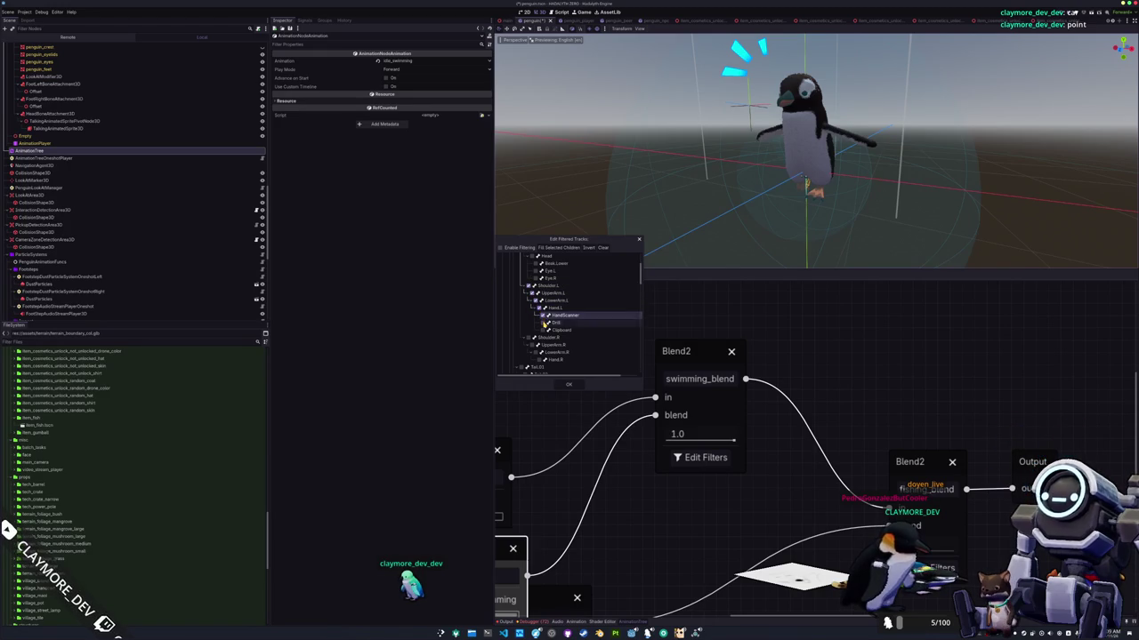
{"action": "scroll", "coordinate": [534, 325], "scroll_direction": "up", "scroll_amount": 3}
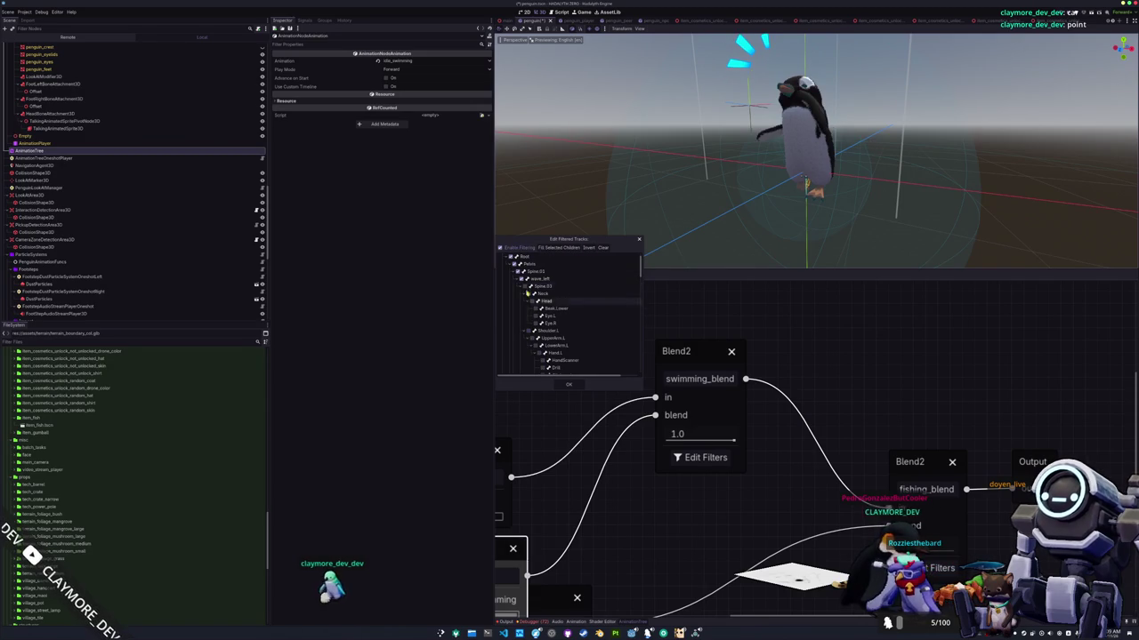
{"action": "left_click", "coordinate": [605, 391]}
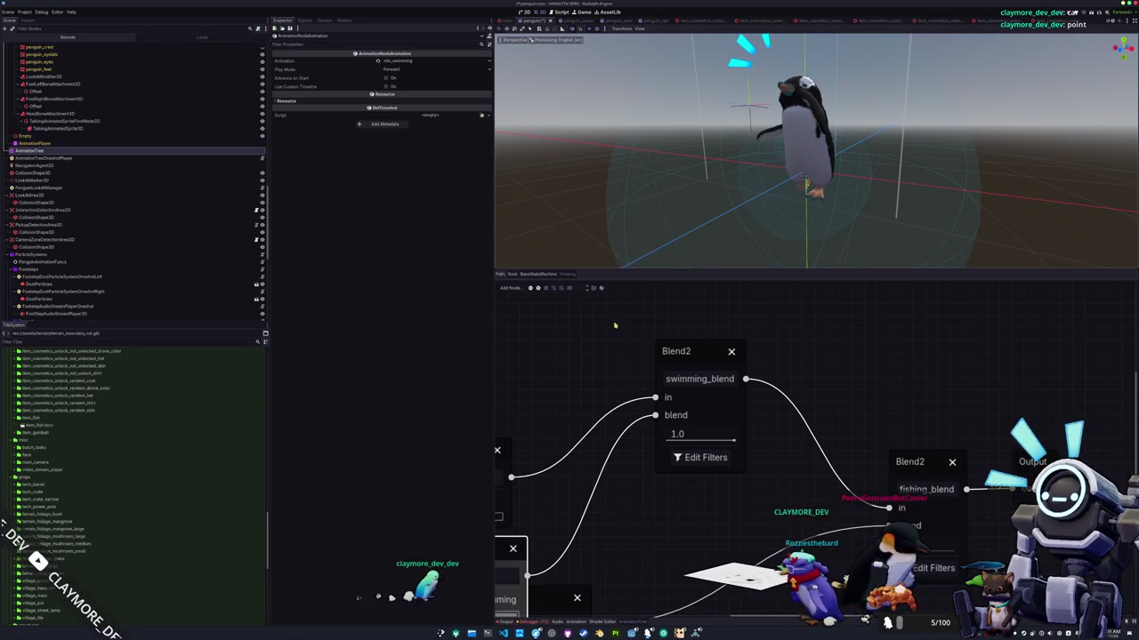
Step: Set fishing_blend's mix to 0.0 and go through swimming_blend's bone track filters again
{"action": "mouse_move", "coordinate": [733, 440]}
{"action": "left_mouse_down"}
{"action": "mouse_move", "coordinate": [666, 439]}
{"action": "mouse_move", "coordinate": [733, 440]}
{"action": "left_mouse_up"}
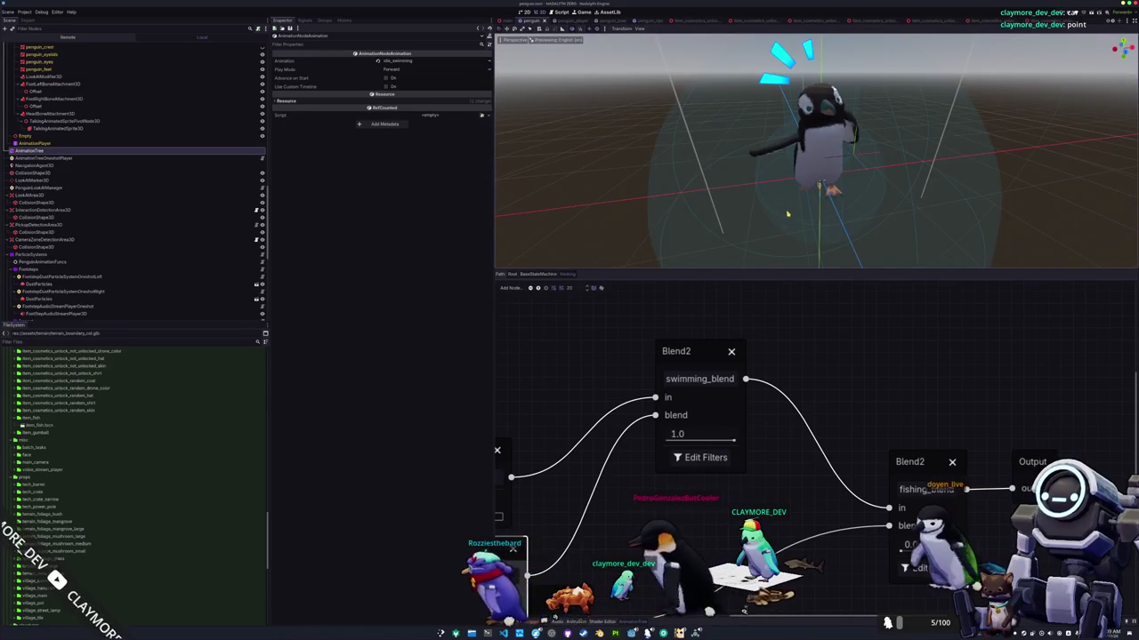
{"action": "scroll", "coordinate": [716, 448], "scroll_direction": "down", "scroll_amount": 2}
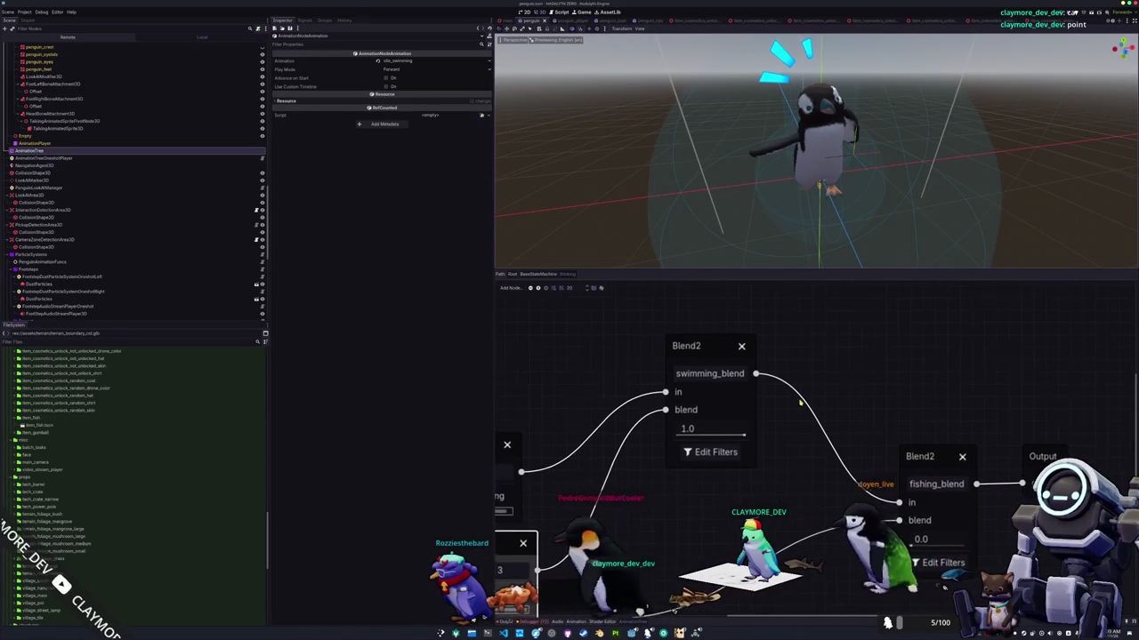
{"action": "left_click", "coordinate": [717, 447]}
{"action": "scroll", "coordinate": [534, 318], "scroll_direction": "down", "scroll_amount": 5}
{"action": "scroll", "coordinate": [525, 329], "scroll_direction": "down", "scroll_amount": 10}
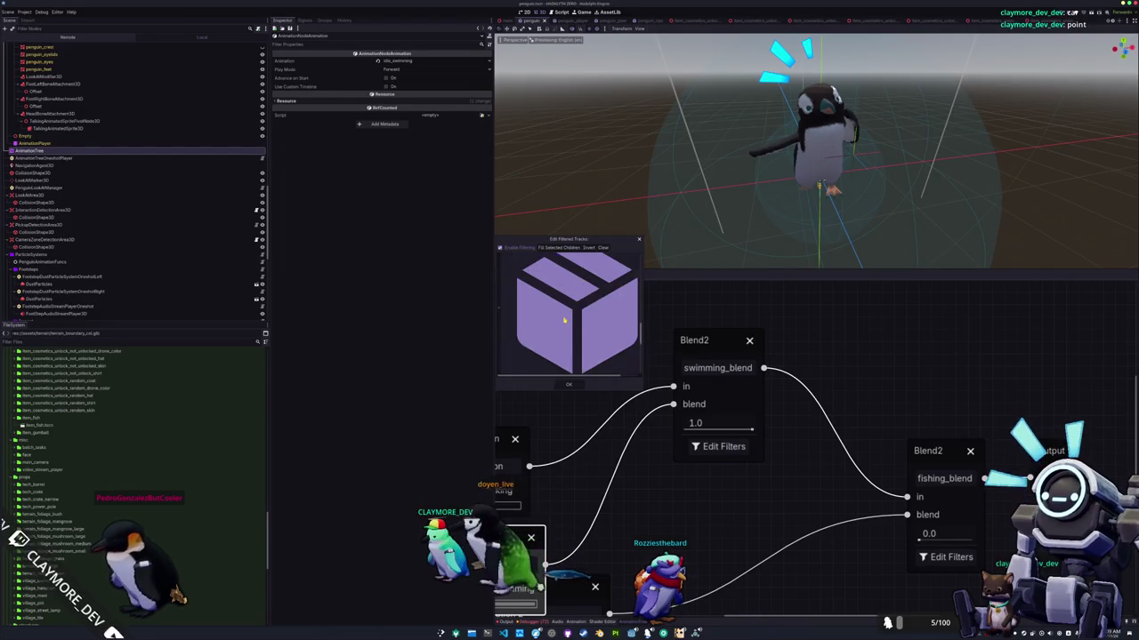
{"action": "scroll", "coordinate": [539, 352], "scroll_direction": "up", "scroll_amount": 5}
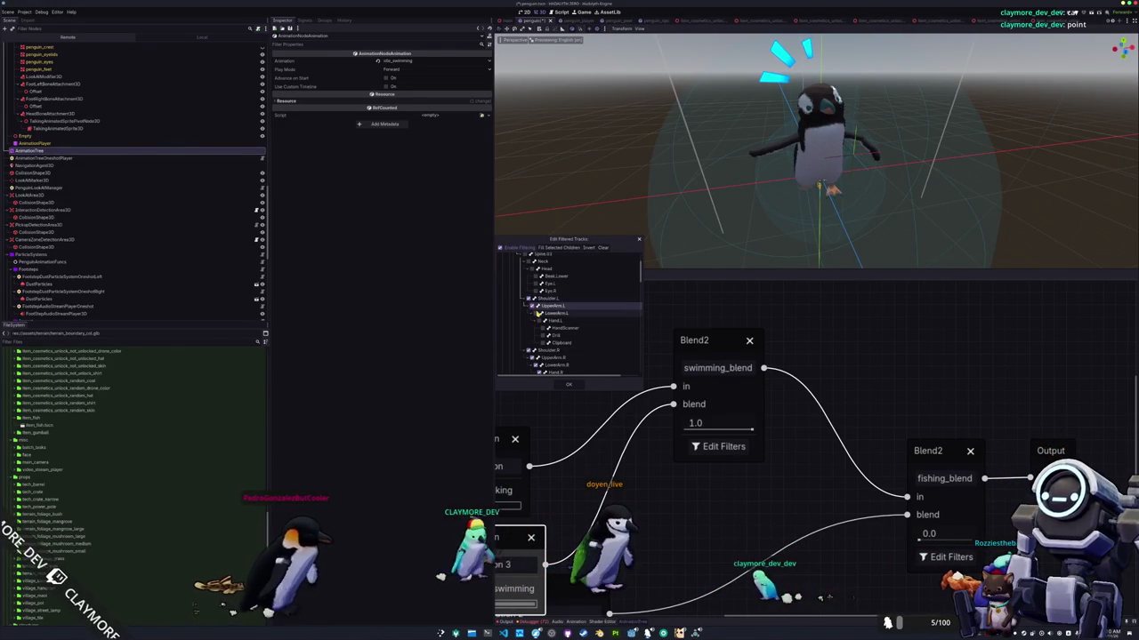
{"action": "scroll", "coordinate": [538, 313], "scroll_direction": "down", "scroll_amount": 3}
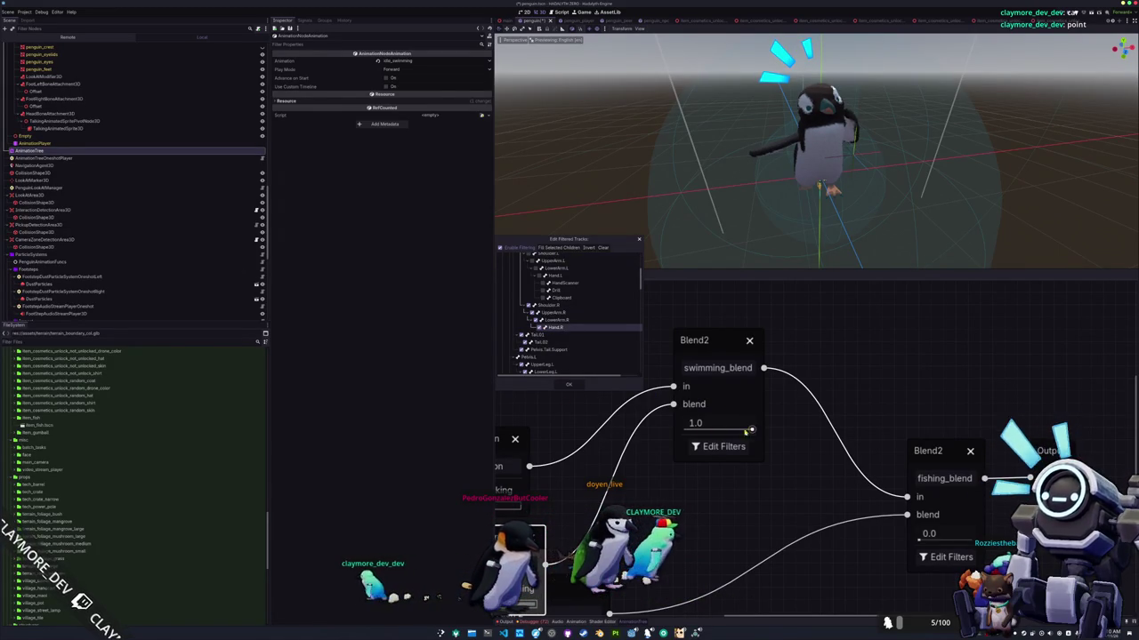
{"action": "scroll", "coordinate": [556, 302], "scroll_direction": "up", "scroll_amount": 3}
{"action": "scroll", "coordinate": [556, 302], "scroll_direction": "up", "scroll_amount": 2}
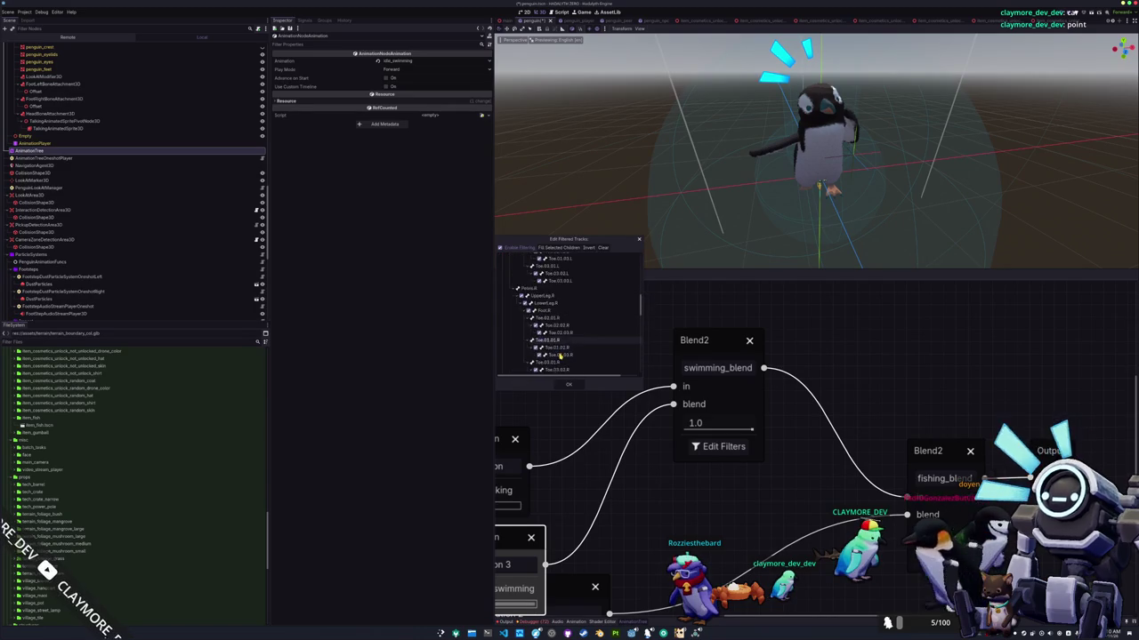
{"action": "left_click", "coordinate": [570, 385]}
Step: Place the thinking node beside swimming_blend, with idle_swimming below it
{"action": "scroll", "coordinate": [571, 387], "scroll_direction": "down", "scroll_amount": 2}
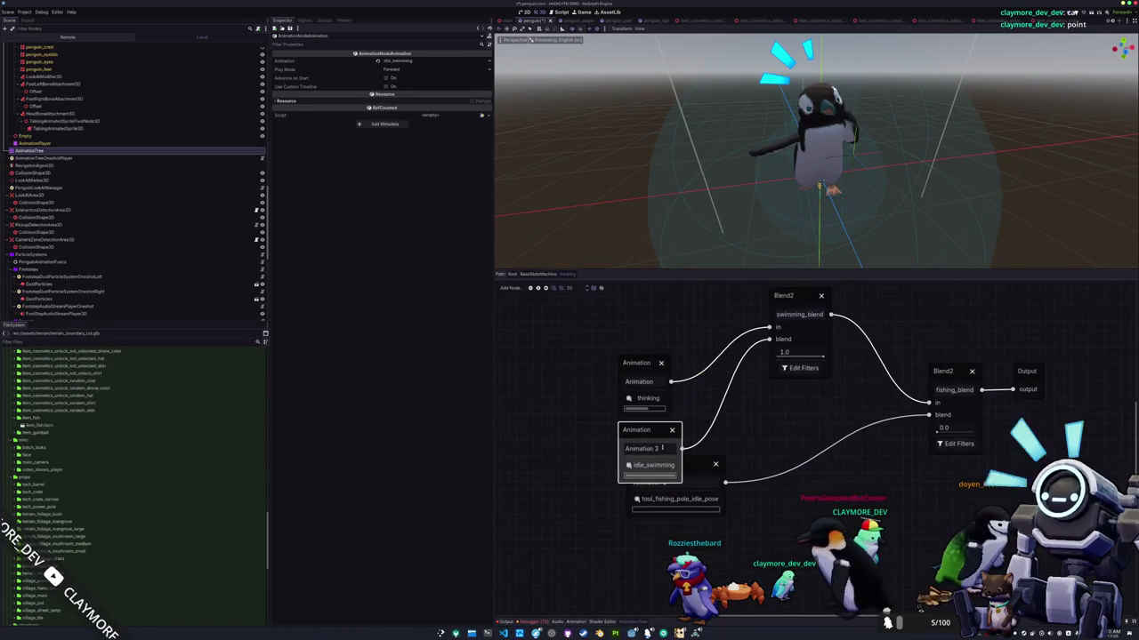
{"action": "left_click_drag", "start_coordinate": [641, 395], "coordinate": [649, 337]}
{"action": "left_click_drag", "start_coordinate": [642, 430], "coordinate": [651, 372]}
{"action": "left_click", "coordinate": [596, 408]}
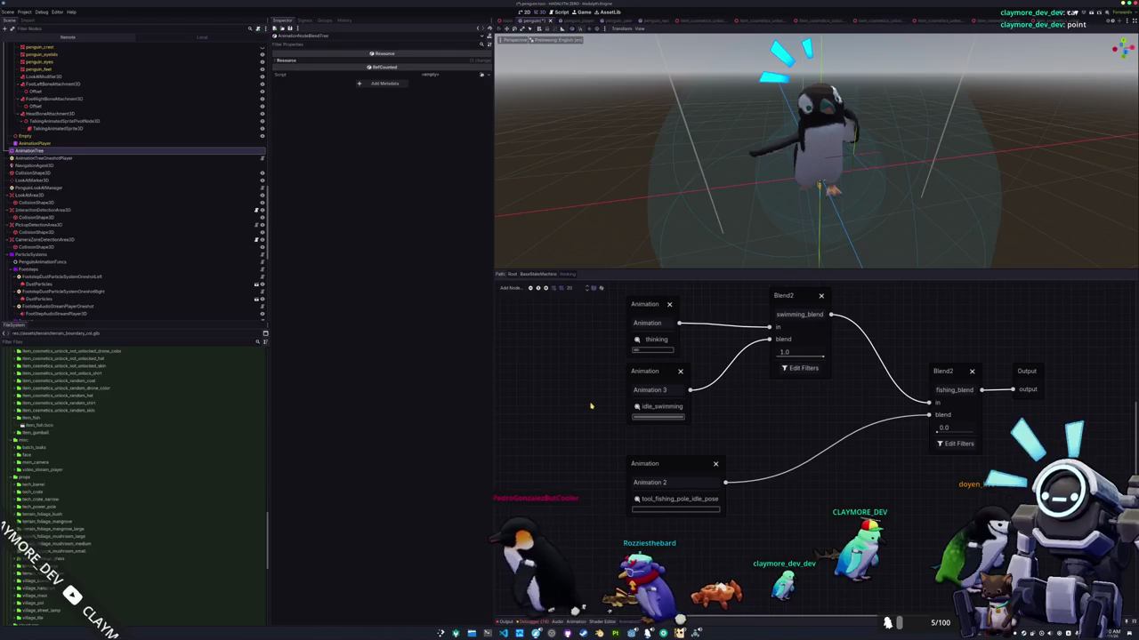
Step: Select the meshes penguin folder in the FileSystem panel
{"action": "scroll", "coordinate": [148, 514], "scroll_direction": "down", "scroll_amount": 10}
{"action": "scroll", "coordinate": [148, 513], "scroll_direction": "up", "scroll_amount": 5}
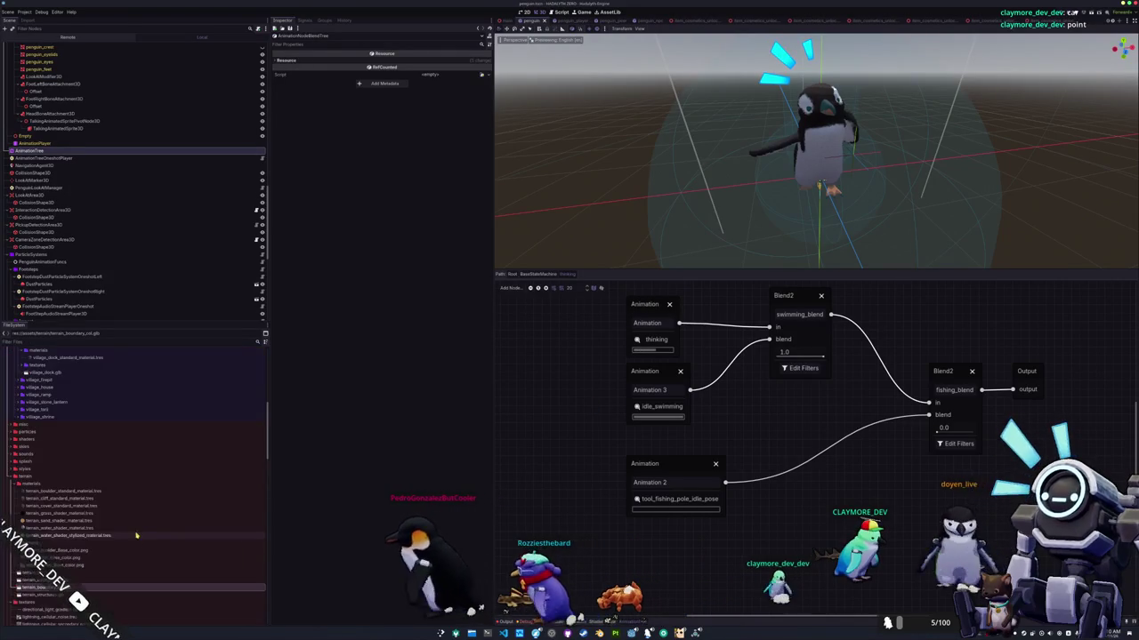
{"action": "scroll", "coordinate": [116, 529], "scroll_direction": "up", "scroll_amount": 5}
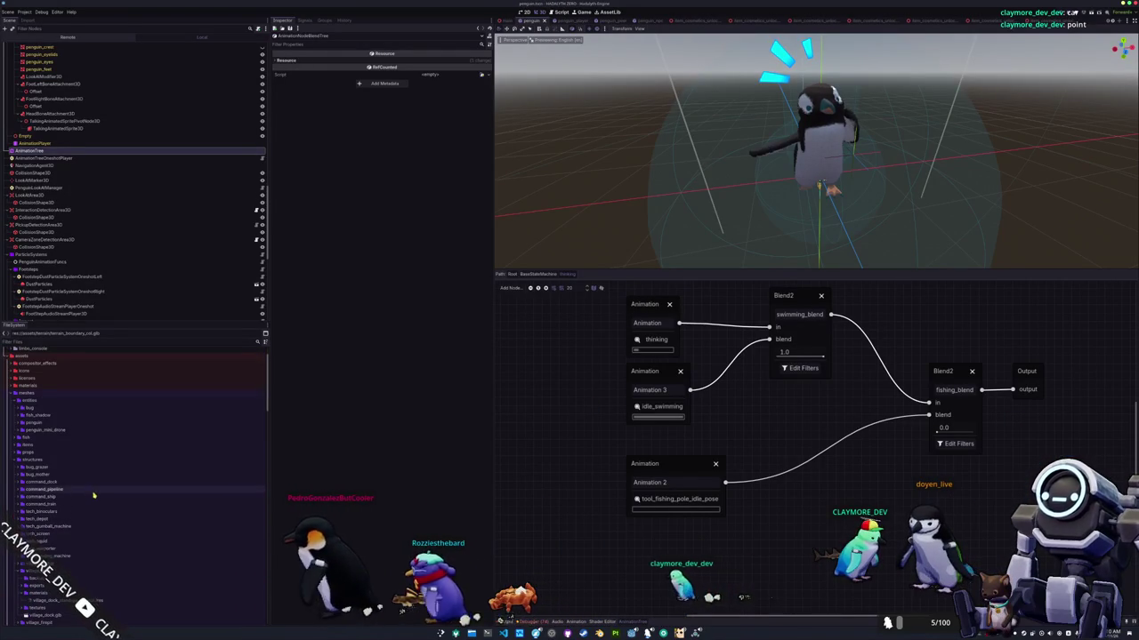
{"action": "left_click", "coordinate": [72, 423]}
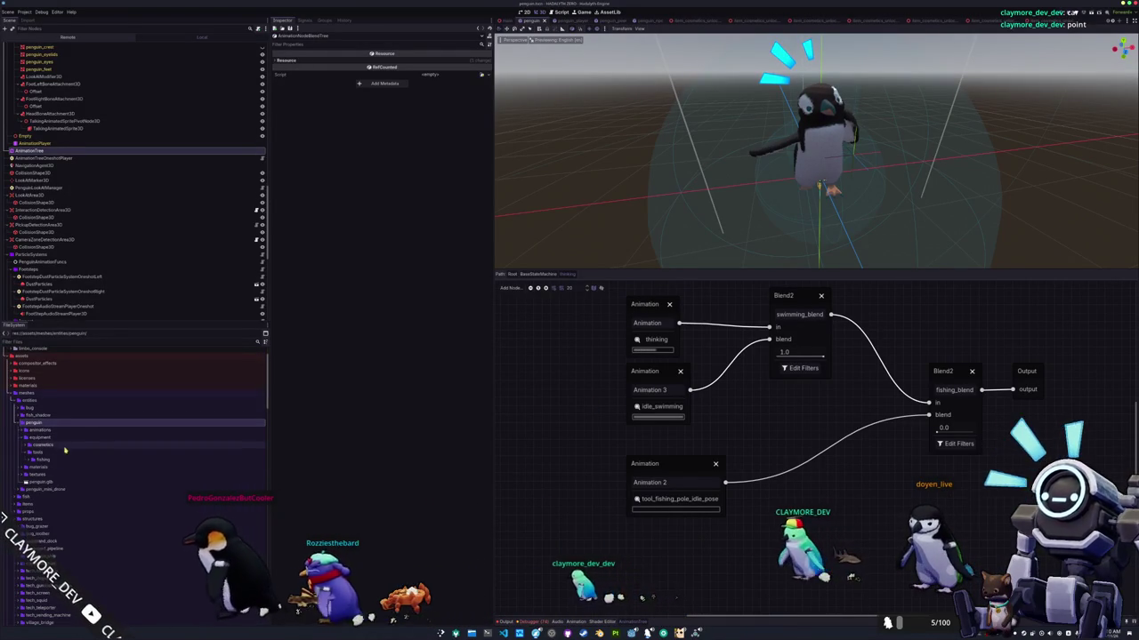
Step: Inspect the idle_swimming animation in penguin.glb's Advanced Import Settings, then close them
{"action": "double_click", "coordinate": [72, 423]}
{"action": "double_click", "coordinate": [40, 481]}
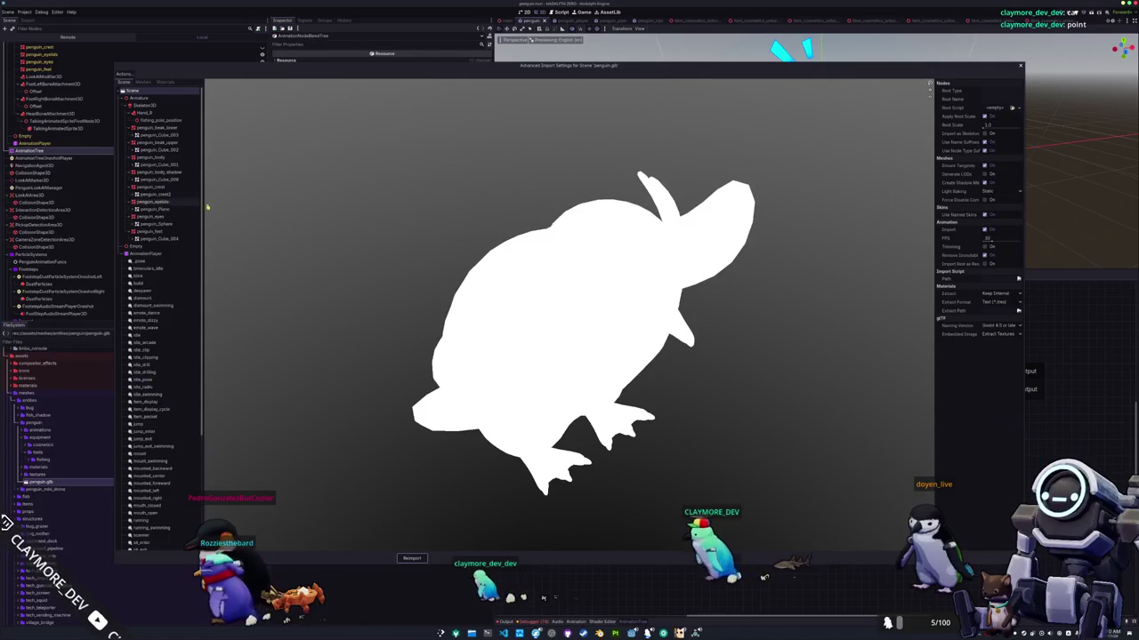
{"action": "scroll", "coordinate": [156, 267], "scroll_direction": "down", "scroll_amount": 3}
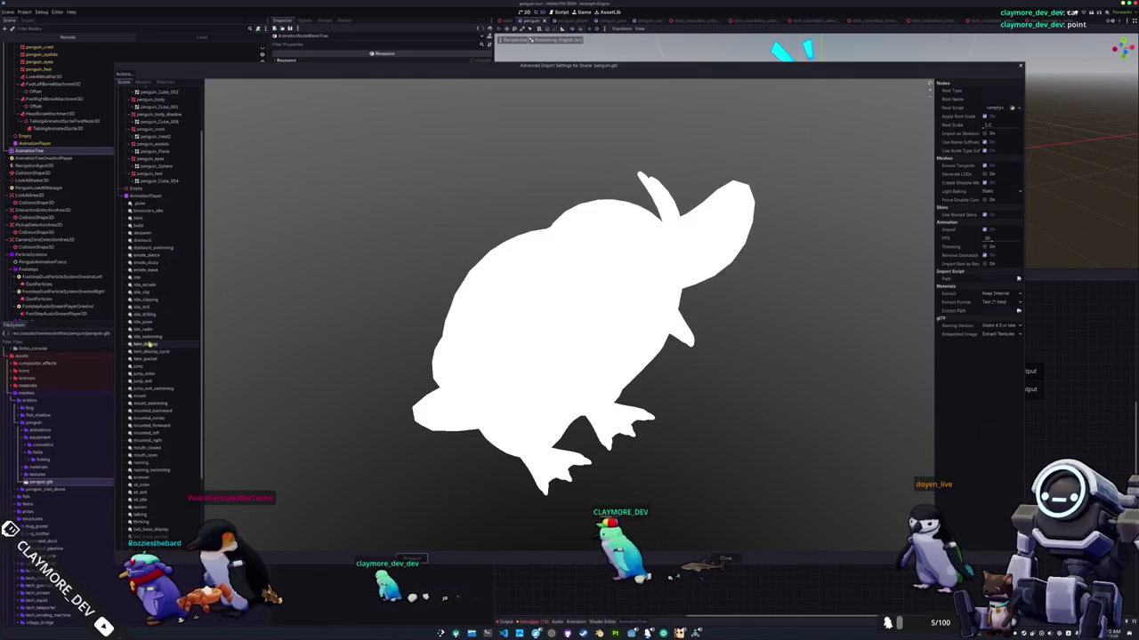
{"action": "left_click", "coordinate": [156, 336]}
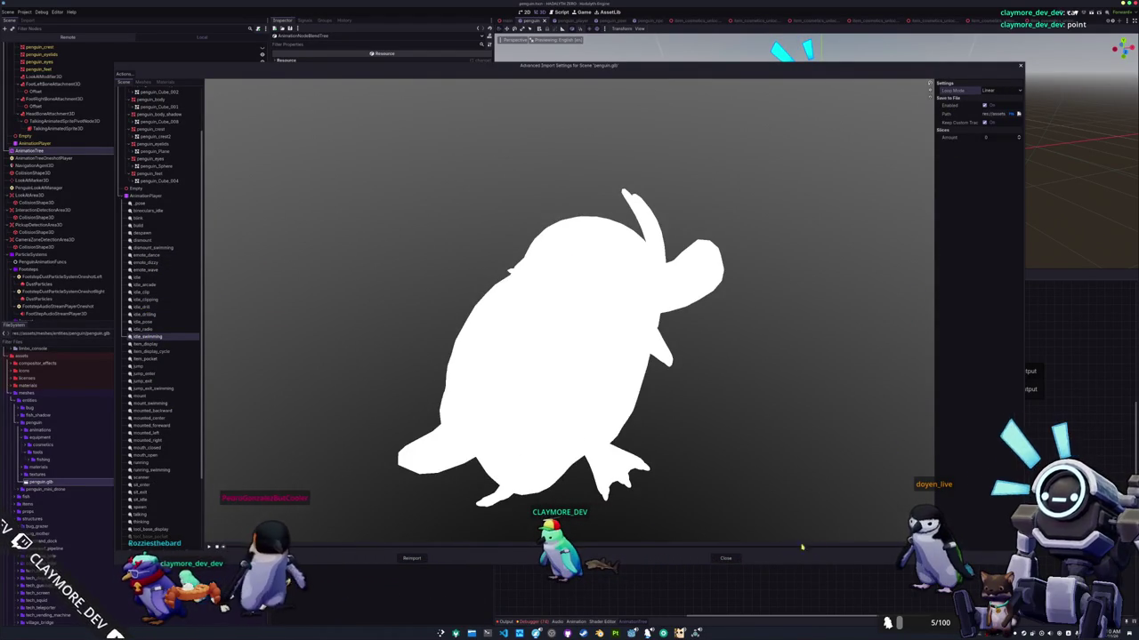
{"action": "left_click", "coordinate": [723, 559]}
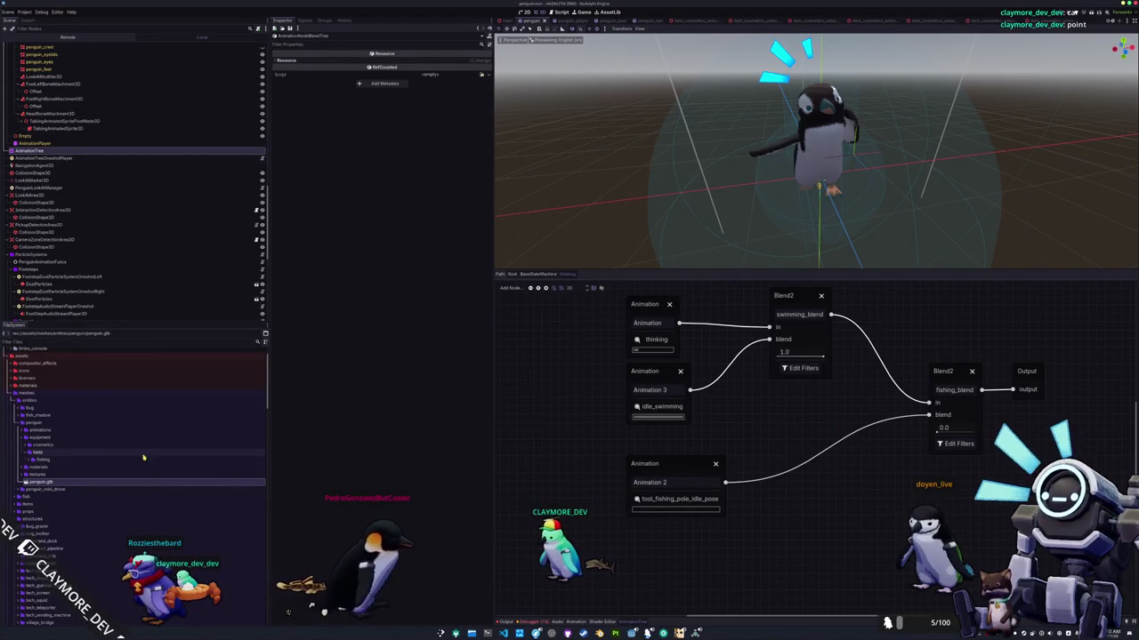
Step: Expand the animations folder and confirm idle_swimming.res uses linear loop mode
{"action": "double_click", "coordinate": [56, 431]}
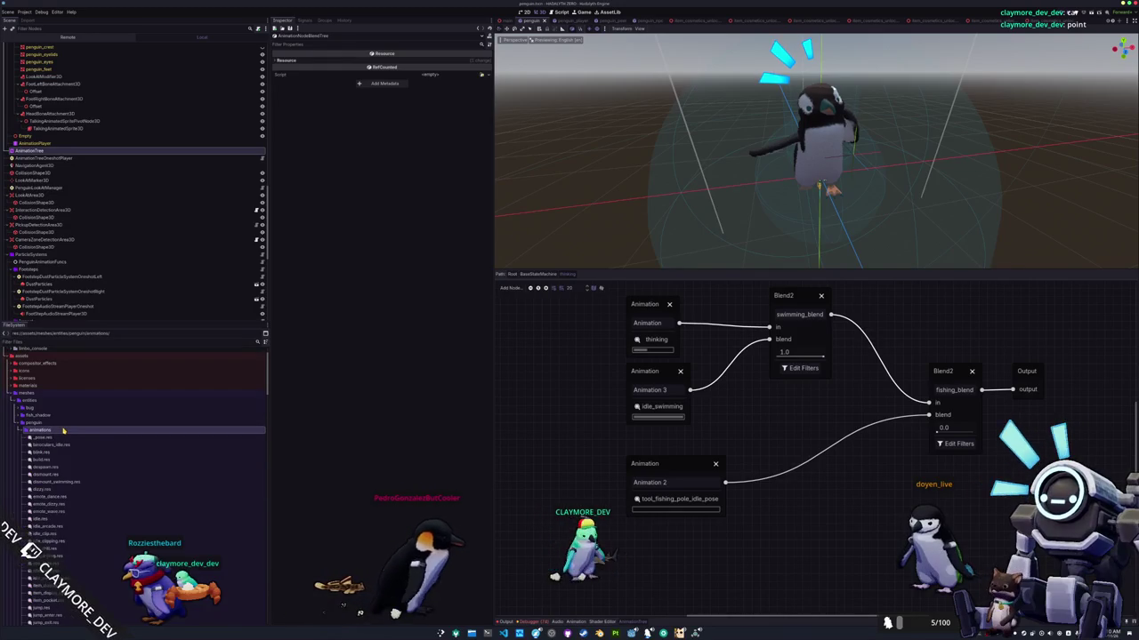
{"action": "left_click", "coordinate": [52, 482]}
{"action": "scroll", "coordinate": [62, 458], "scroll_direction": "down", "scroll_amount": 3}
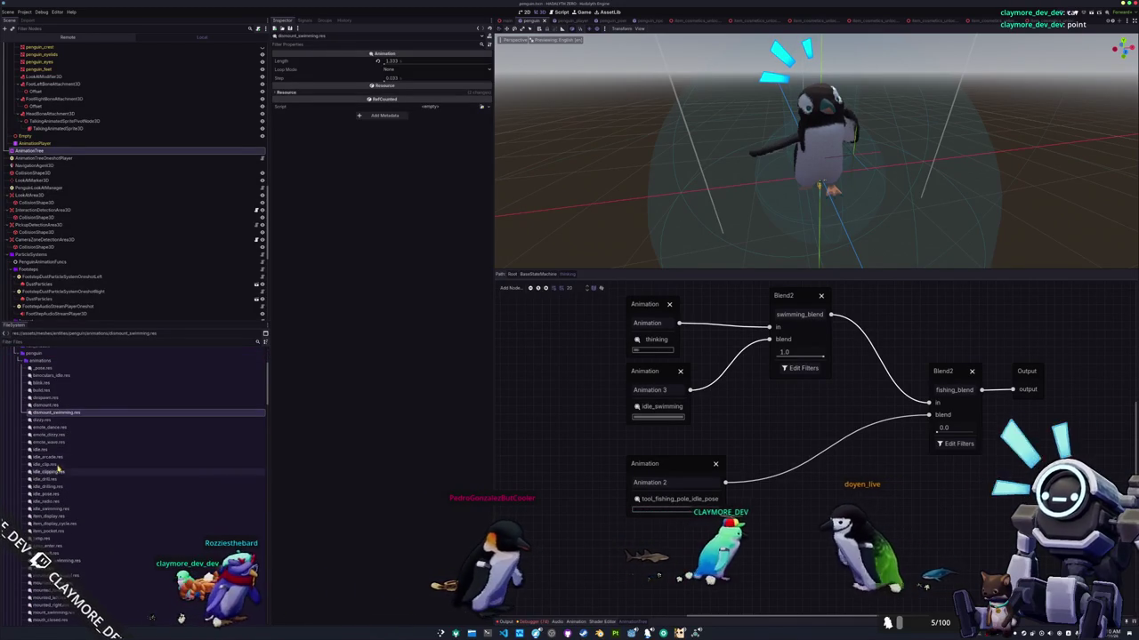
{"action": "left_click", "coordinate": [55, 509]}
{"action": "left_click", "coordinate": [55, 509]}
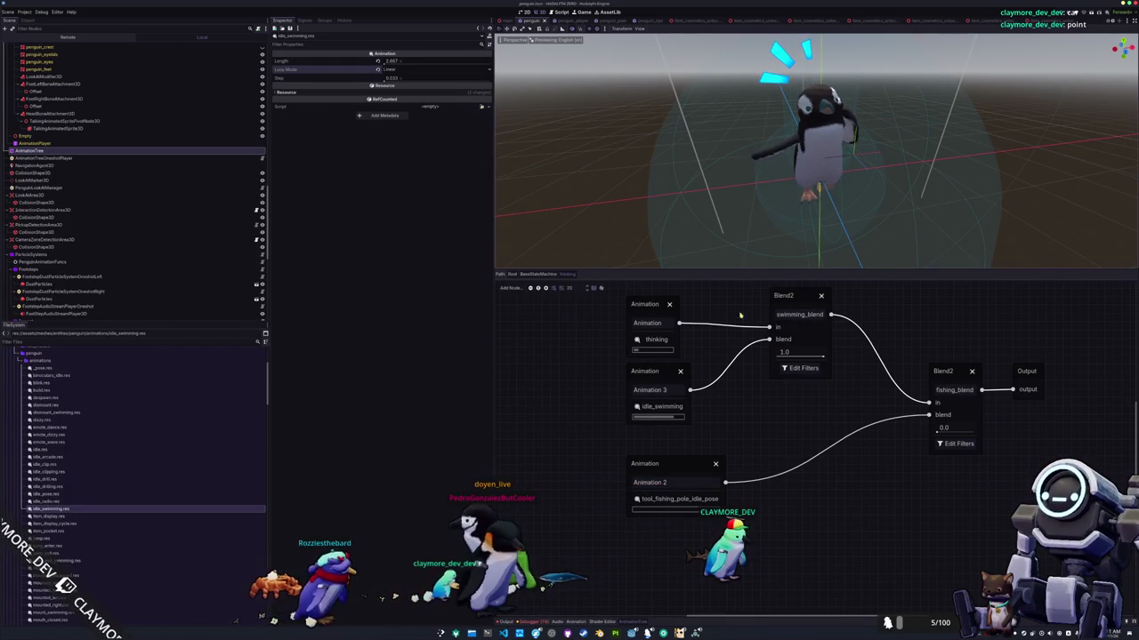
Step: Reopen swimming_blend's bone track filters, then switch over to Blender
{"action": "left_click", "coordinate": [804, 367]}
{"action": "scroll", "coordinate": [545, 288], "scroll_direction": "up", "scroll_amount": 5}
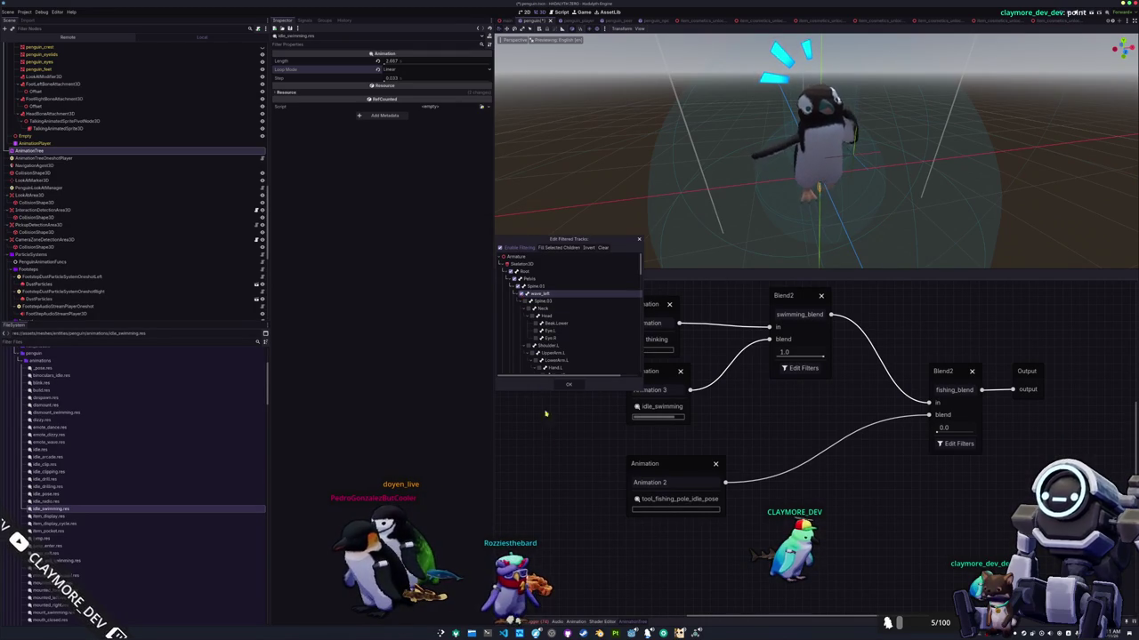
{"action": "key", "text": "alt+Tab"}
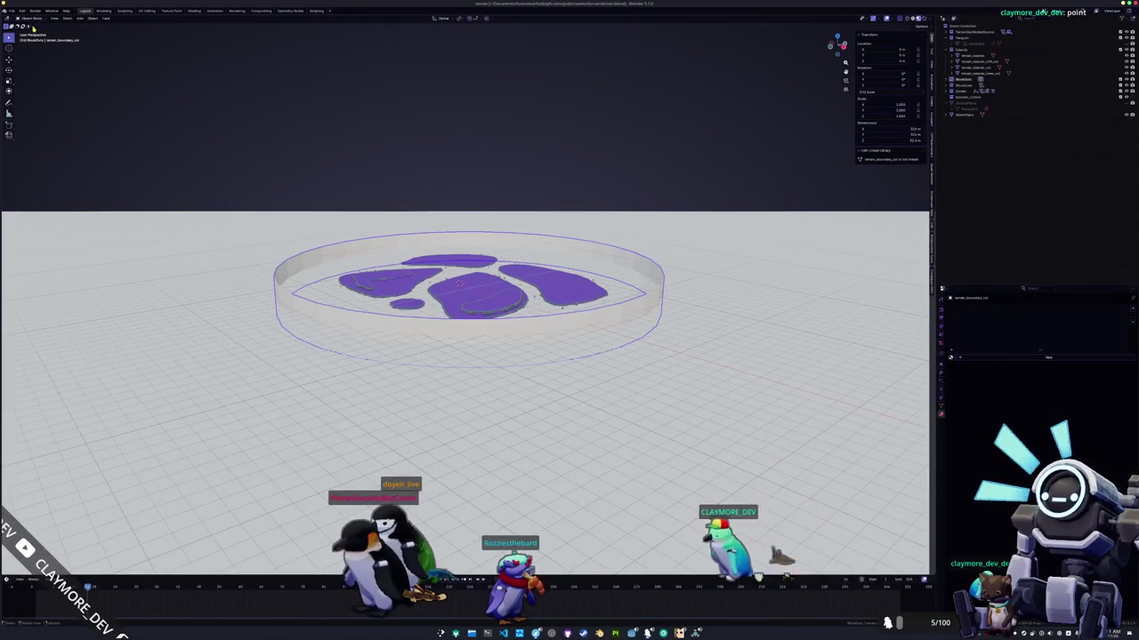
Step: Open the recent penguin animation file, frame the armature and enter Edit Mode
{"action": "left_click", "coordinate": [11, 11]}
{"action": "mouse_move", "coordinate": [25, 36]}
{"action": "left_click", "coordinate": [89, 41]}
{"action": "key", "text": "KP_Decimal"}
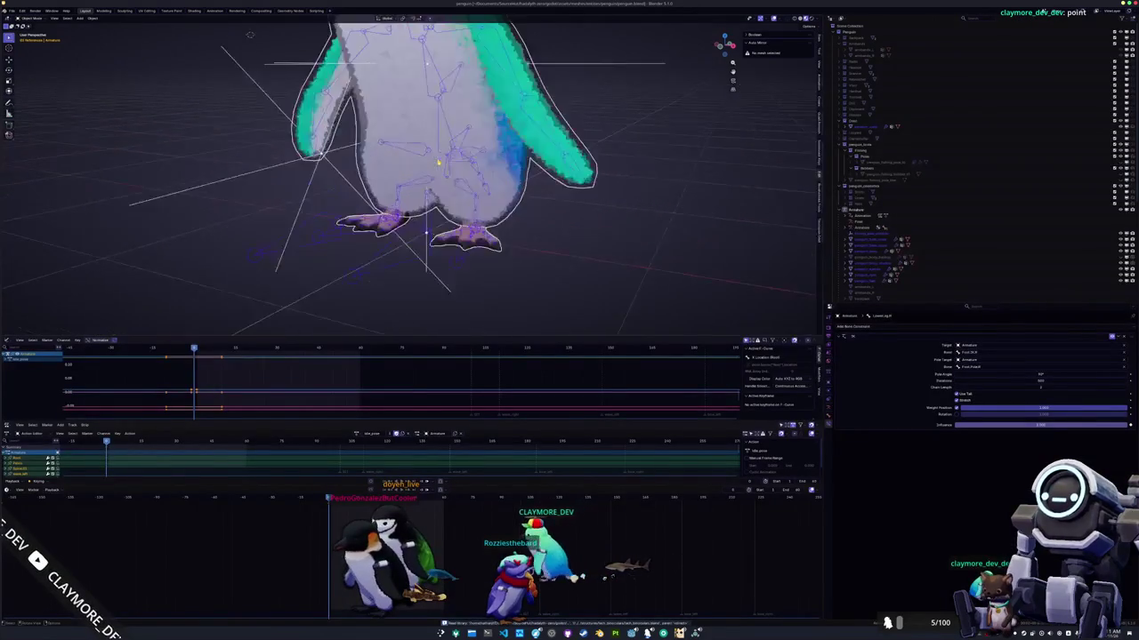
{"action": "key", "text": "Tab"}
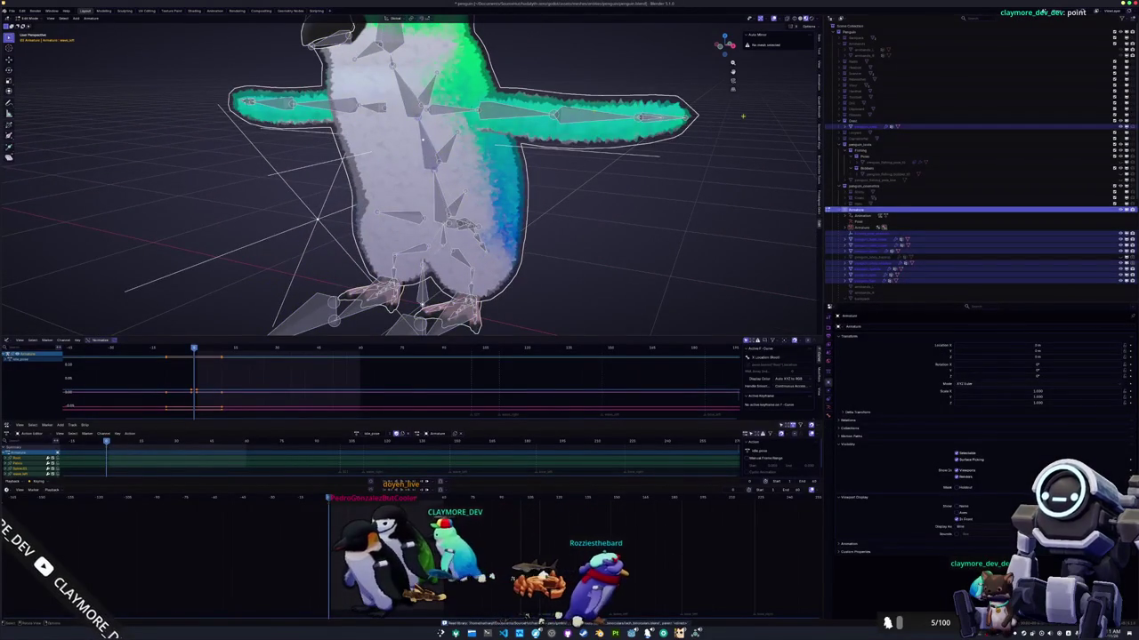
Step: Expand the armature's bone hierarchy in the Outliner and rename the selected bone to 'bon'
{"action": "left_click", "coordinate": [849, 229], "text": "shift"}
{"action": "scroll", "coordinate": [849, 233], "scroll_direction": "down", "scroll_amount": 2}
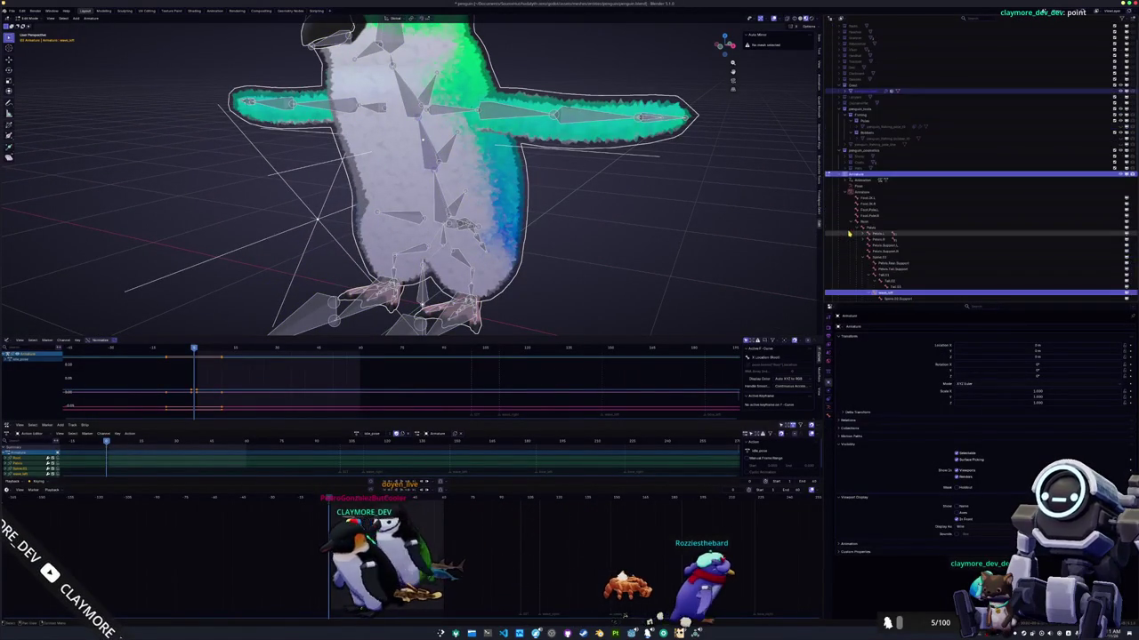
{"action": "scroll", "coordinate": [872, 242], "scroll_direction": "down", "scroll_amount": 3}
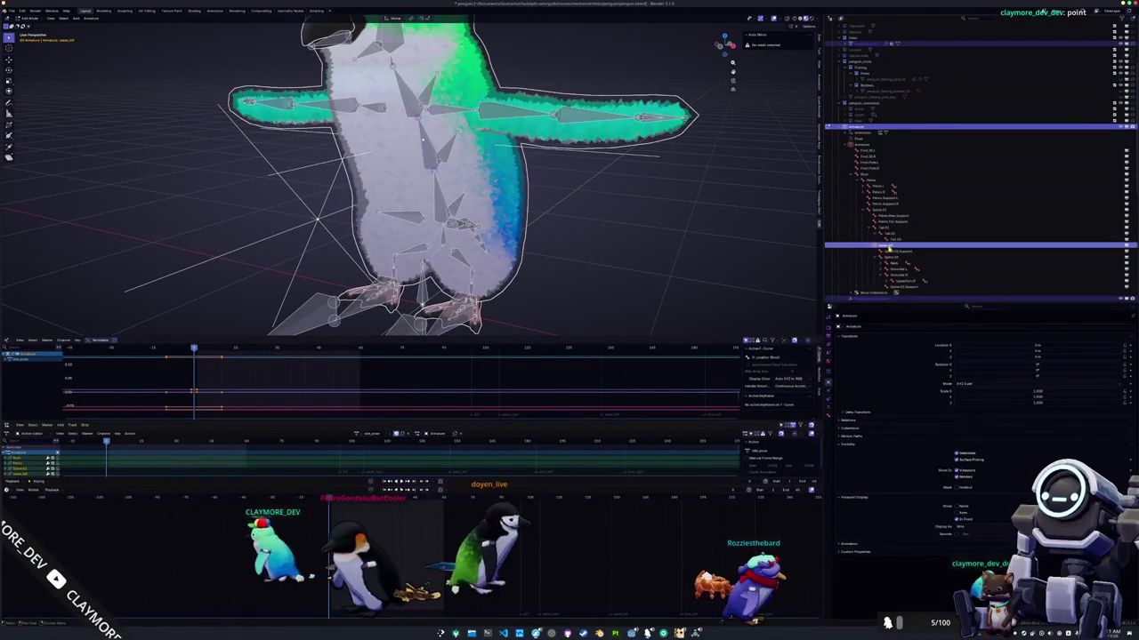
{"action": "left_click", "coordinate": [637, 232]}
{"action": "scroll", "coordinate": [637, 232], "scroll_direction": "down", "scroll_amount": 3}
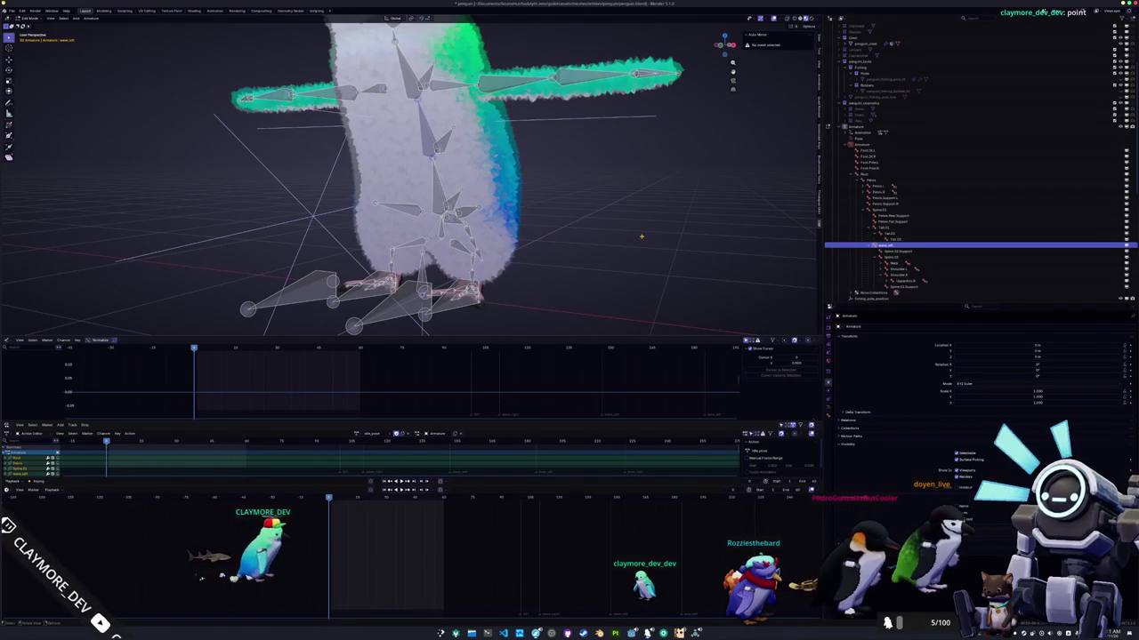
{"action": "key", "text": "F2"}
{"action": "type", "text": "bon"}
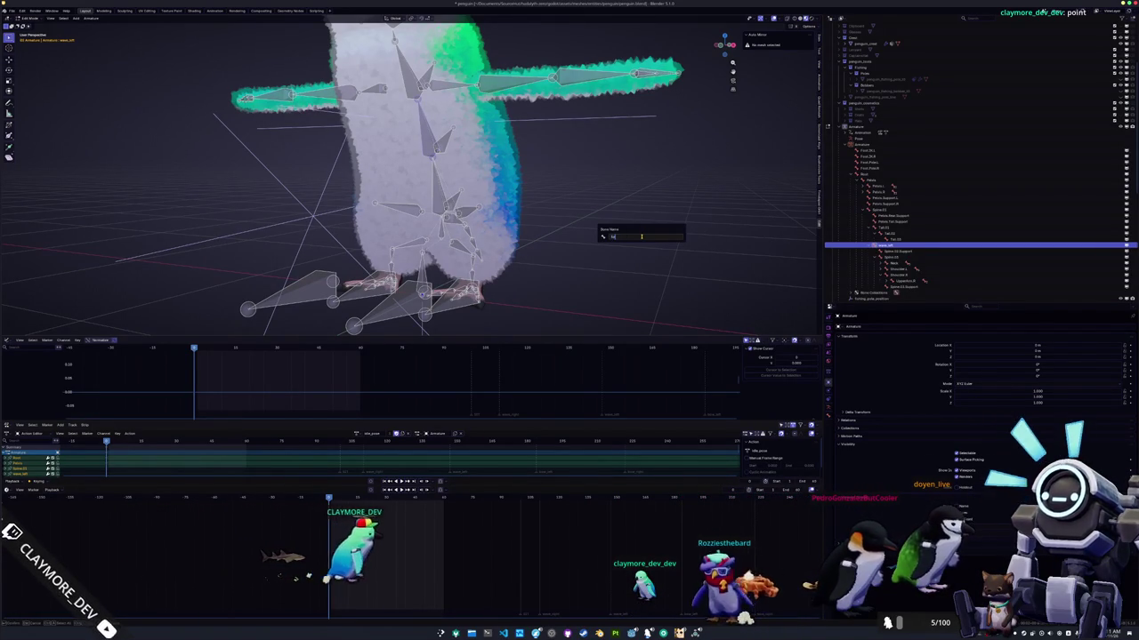
{"action": "key", "text": "Return"}
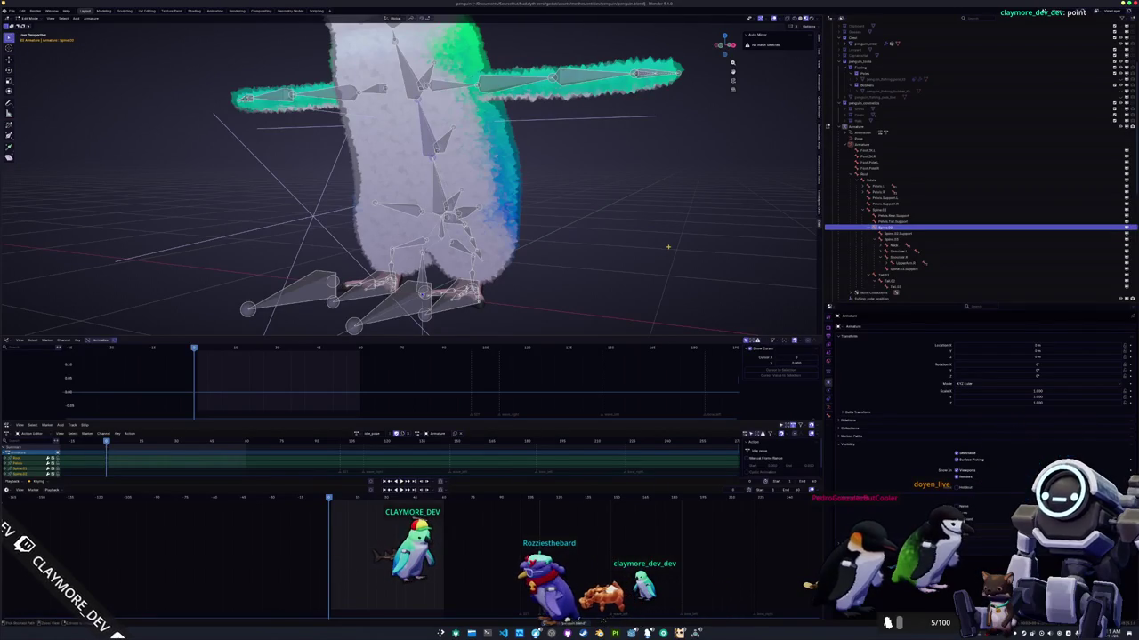
Step: Check neighbouring bones, return to Object Mode, and box-select the penguin armature and meshes
{"action": "left_click", "coordinate": [889, 239]}
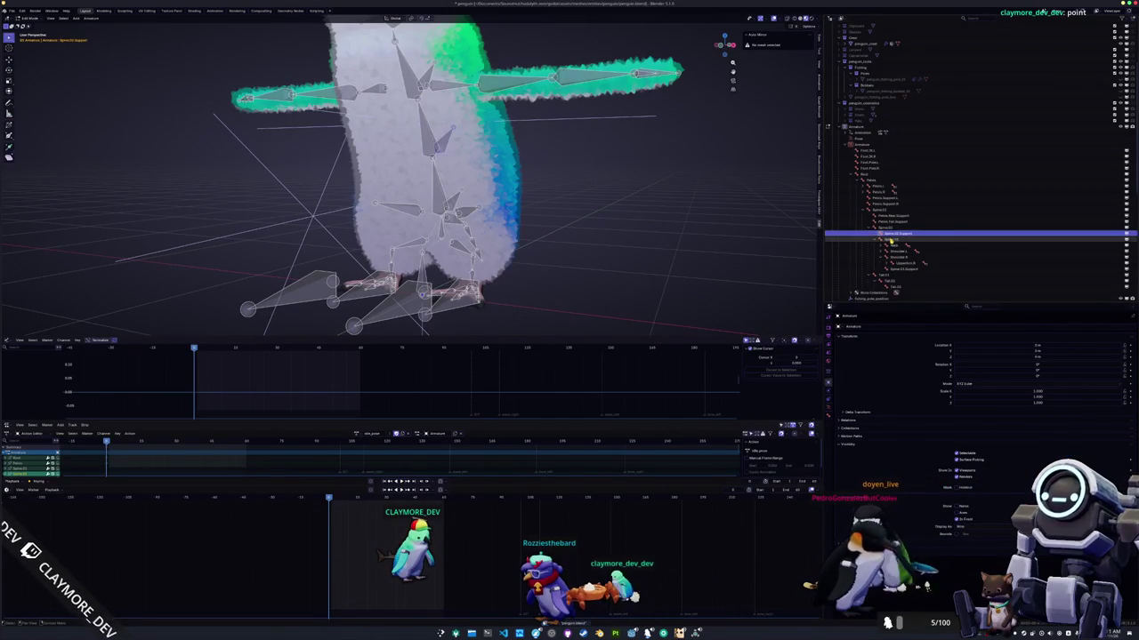
{"action": "scroll", "coordinate": [409, 178], "scroll_direction": "down", "scroll_amount": 3}
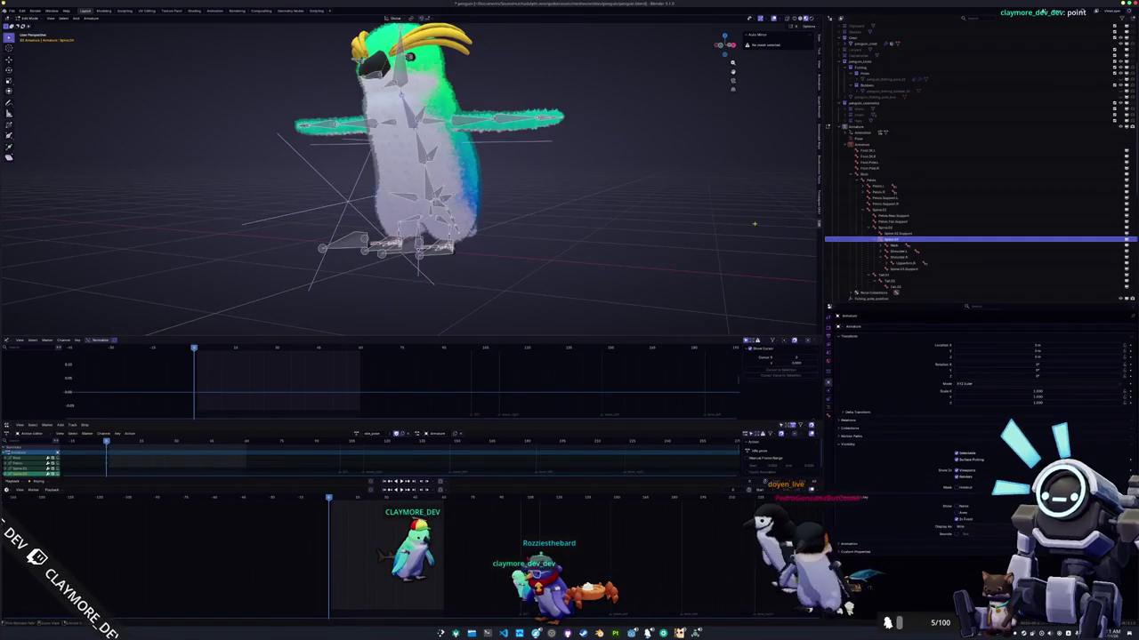
{"action": "key", "text": "Tab"}
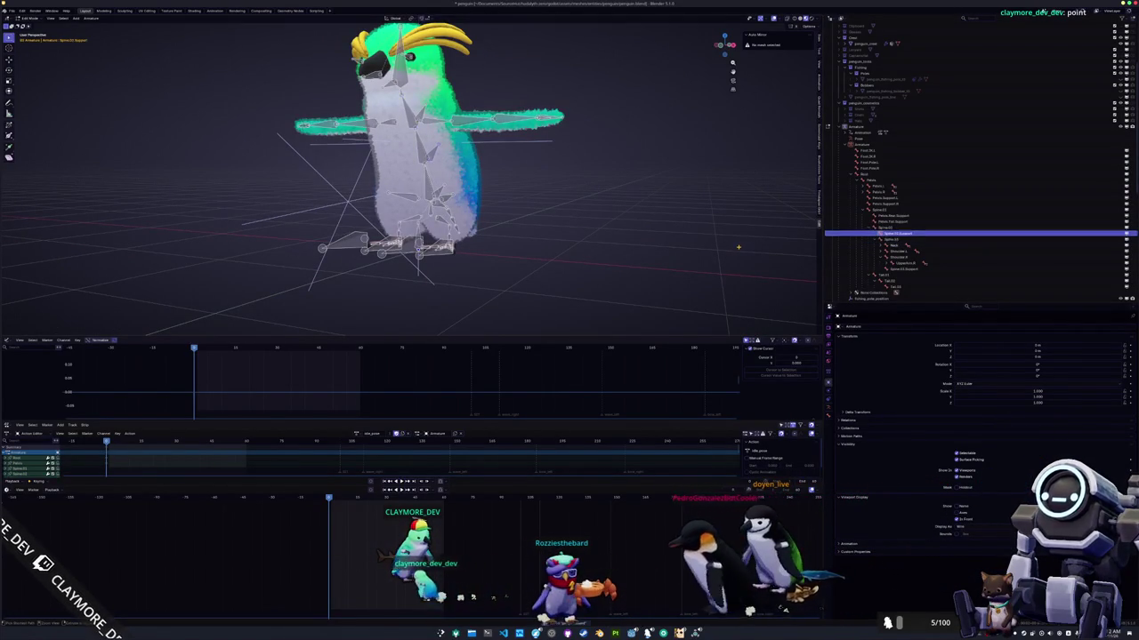
{"action": "key", "text": "Tab"}
{"action": "key", "text": "Tab"}
{"action": "key", "text": "Tab"}
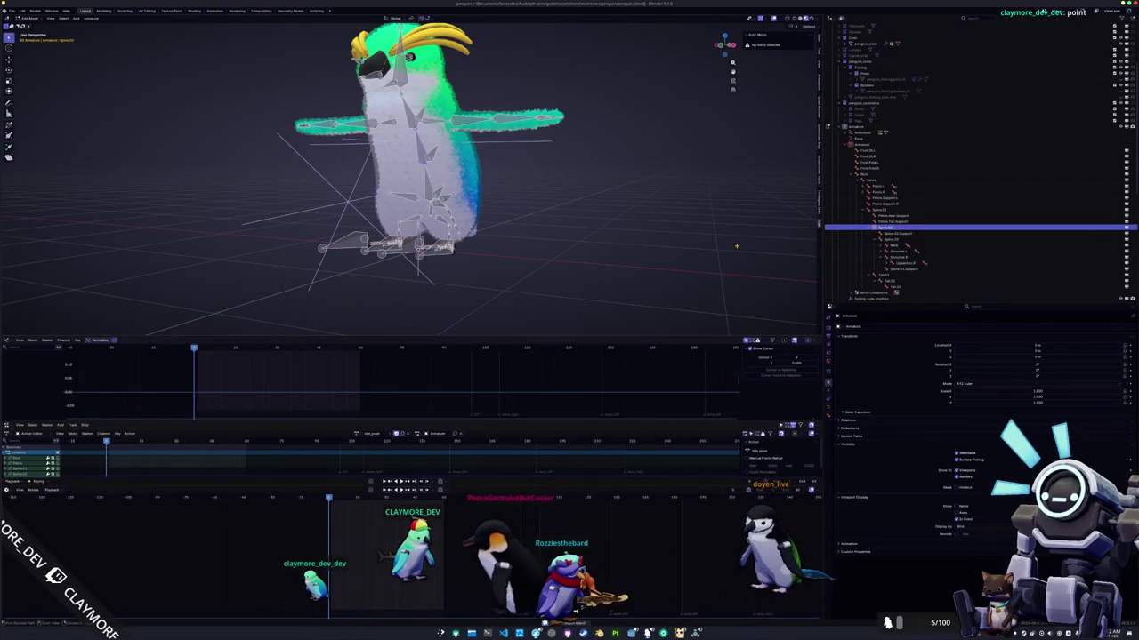
{"action": "scroll", "coordinate": [732, 242], "scroll_direction": "down", "scroll_amount": 3}
{"action": "key", "text": "Tab"}
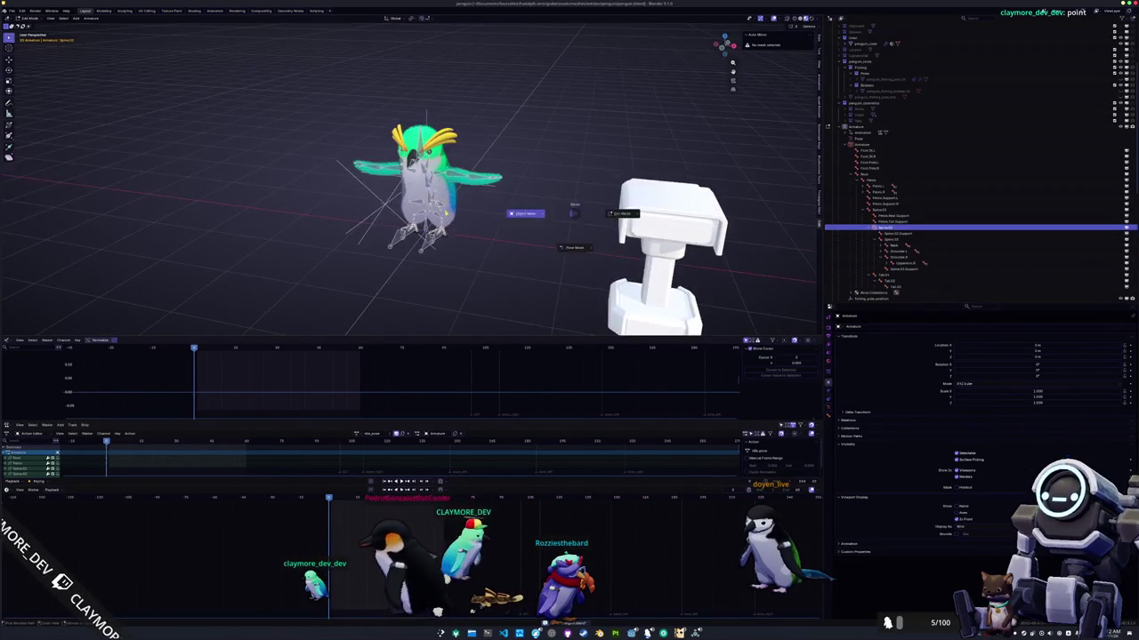
{"action": "mouse_move", "coordinate": [539, 292]}
{"action": "left_mouse_down"}
{"action": "mouse_move", "coordinate": [362, 99]}
{"action": "mouse_move", "coordinate": [303, 82]}
{"action": "left_mouse_up"}
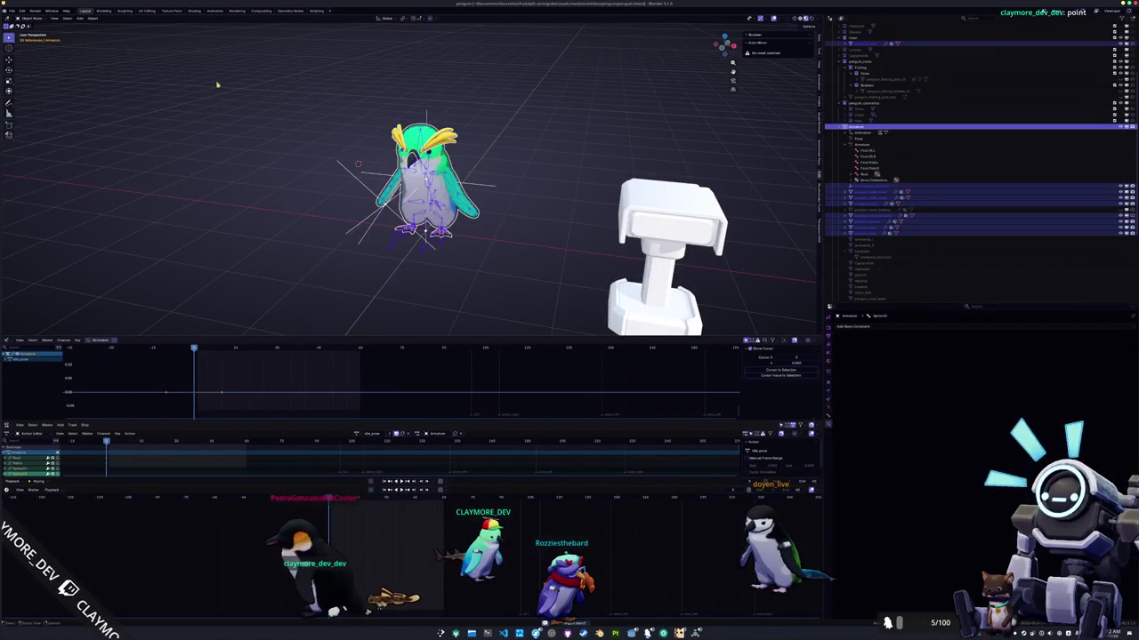
{"action": "left_click", "coordinate": [12, 10]}
Step: Export the penguin as glTF 2.0 to penguin.glb with a different Images option and all actions
{"action": "mouse_move", "coordinate": [40, 106]}
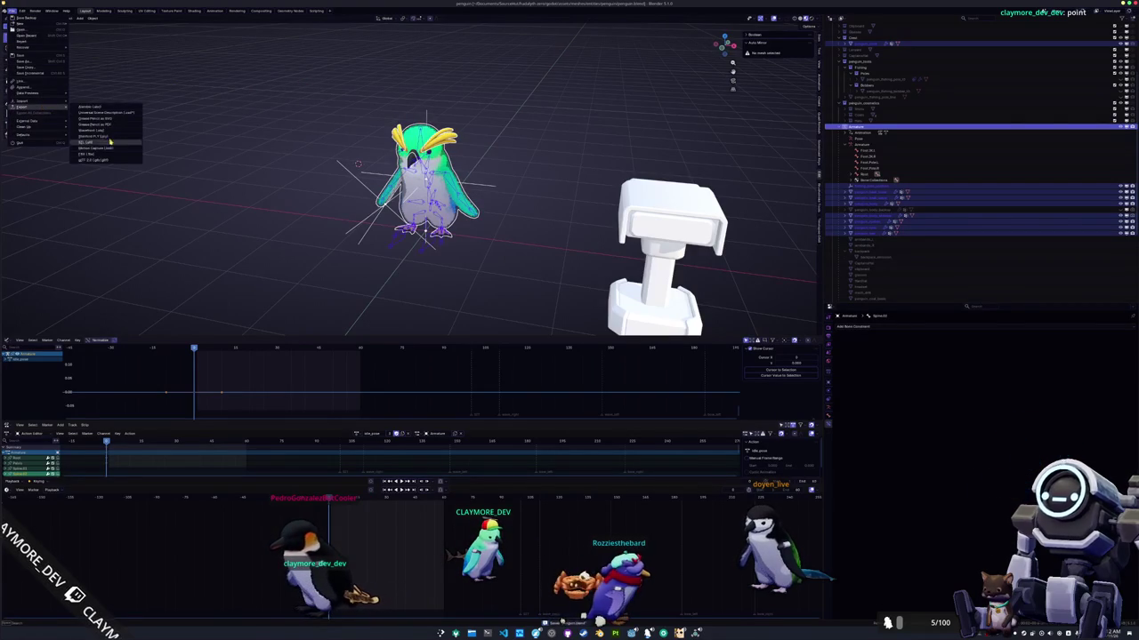
{"action": "left_click", "coordinate": [97, 161]}
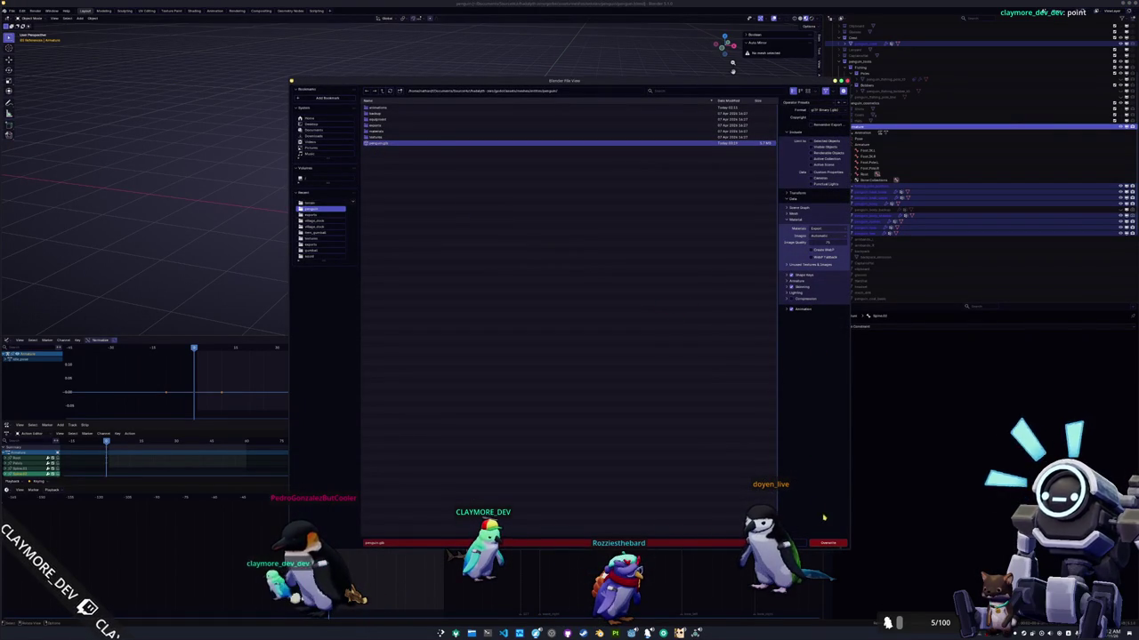
{"action": "left_click", "coordinate": [801, 309]}
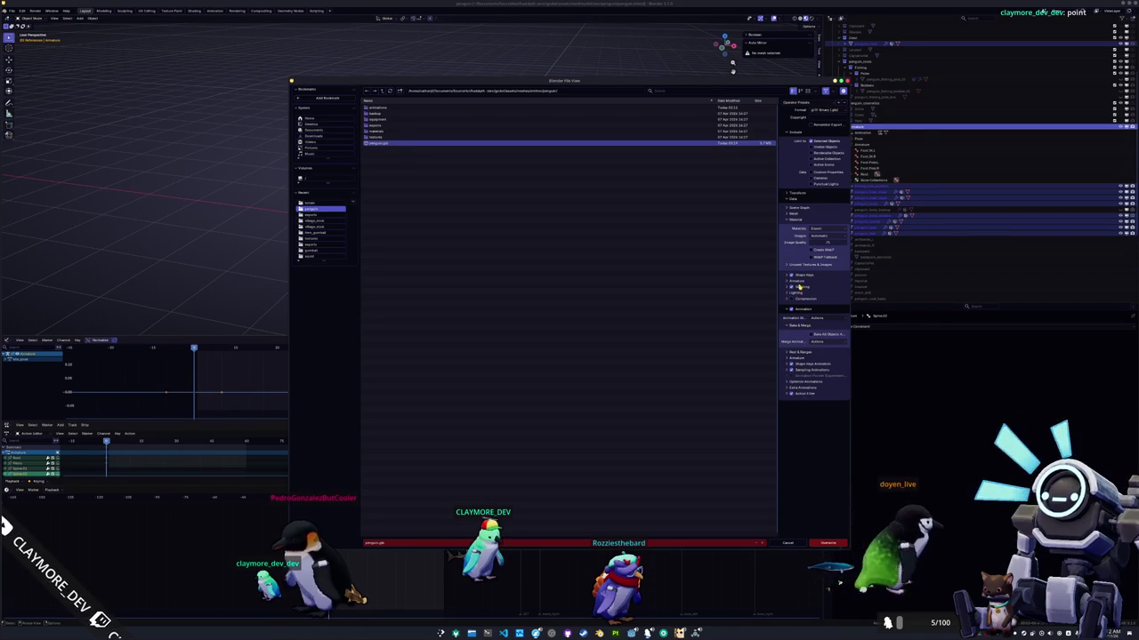
{"action": "left_click", "coordinate": [818, 264]}
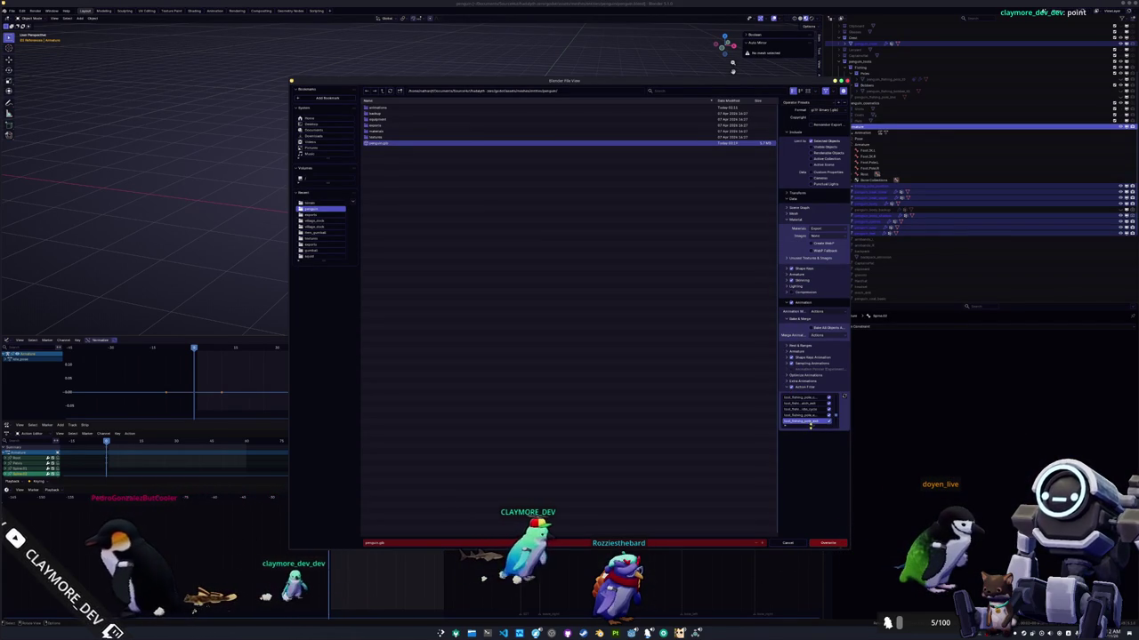
{"action": "left_click_drag", "start_coordinate": [810, 426], "coordinate": [799, 523]}
{"action": "scroll", "coordinate": [796, 480], "scroll_direction": "up", "scroll_amount": 10}
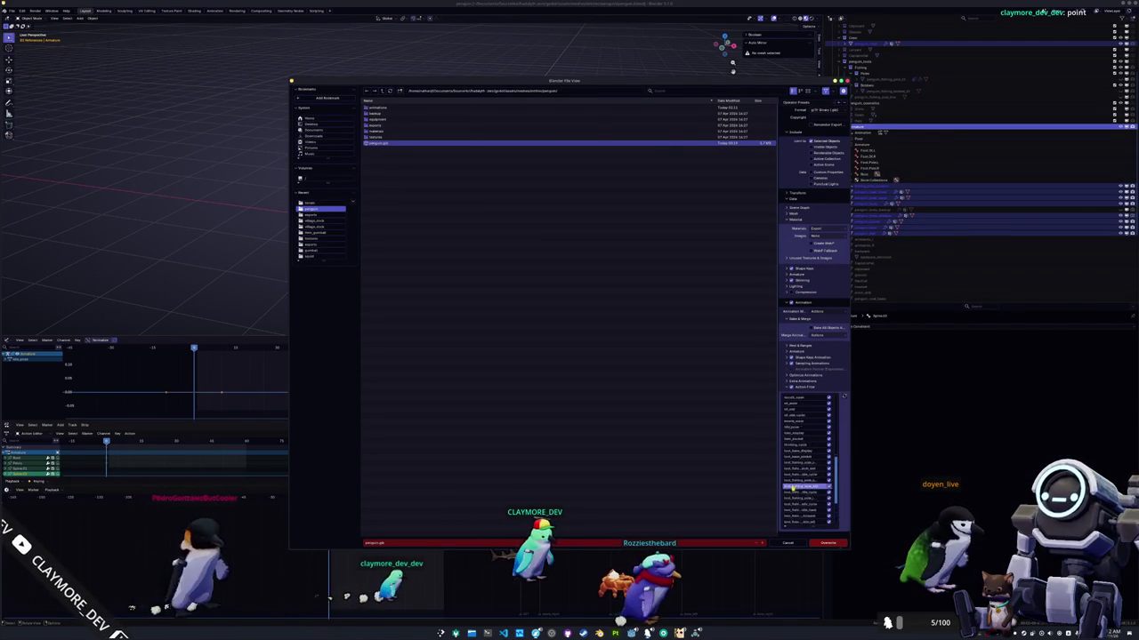
{"action": "scroll", "coordinate": [794, 473], "scroll_direction": "up", "scroll_amount": 5}
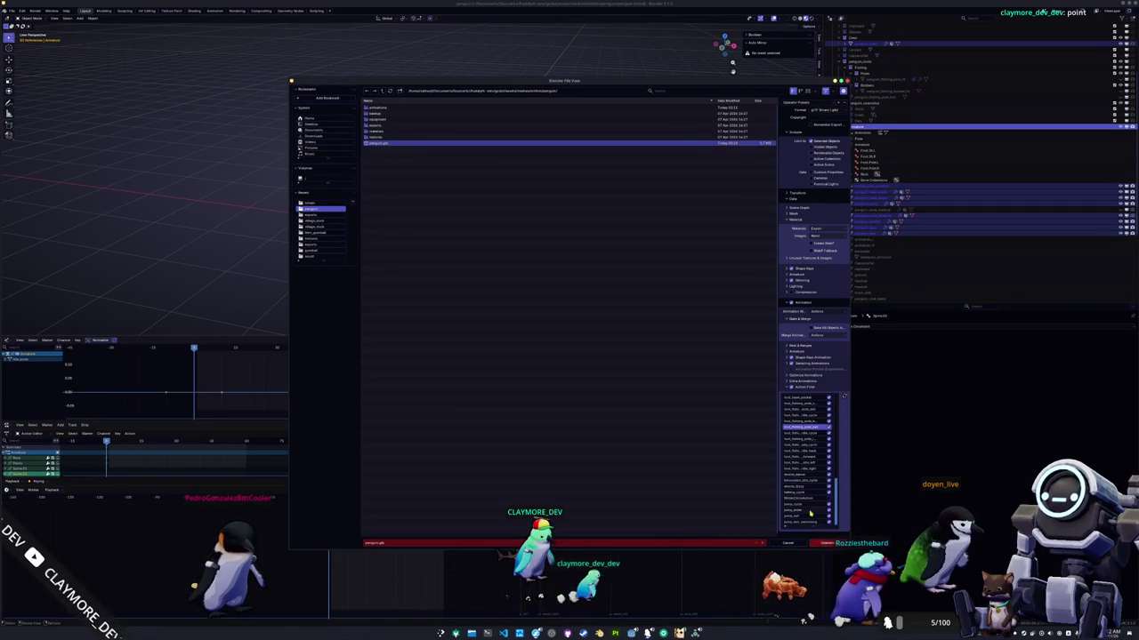
{"action": "left_click", "coordinate": [822, 544]}
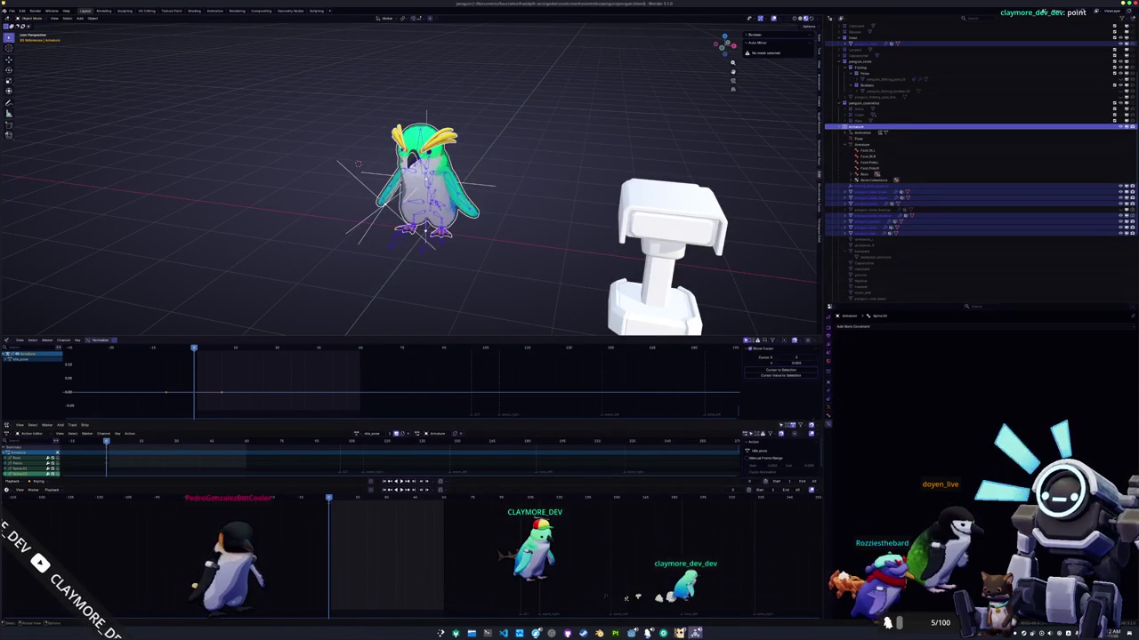
{"action": "key", "text": "alt+Tab"}
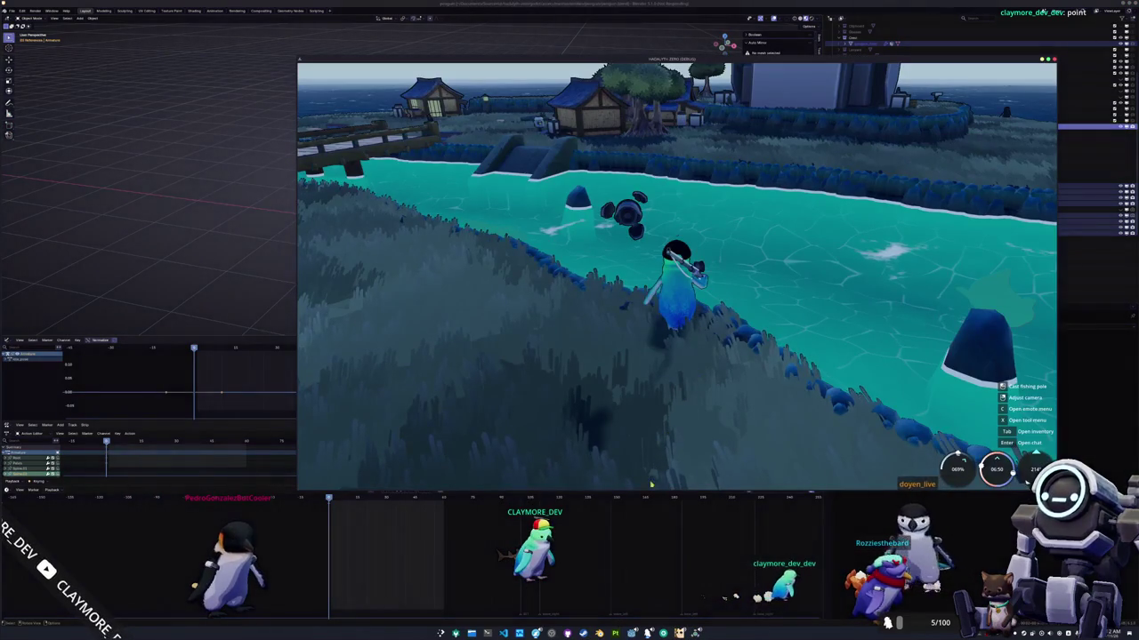
Step: Back in Godot, close Edit Filtered Tracks and lower swimming_blend, then set it to 1.0
{"action": "key", "text": "alt+Tab"}
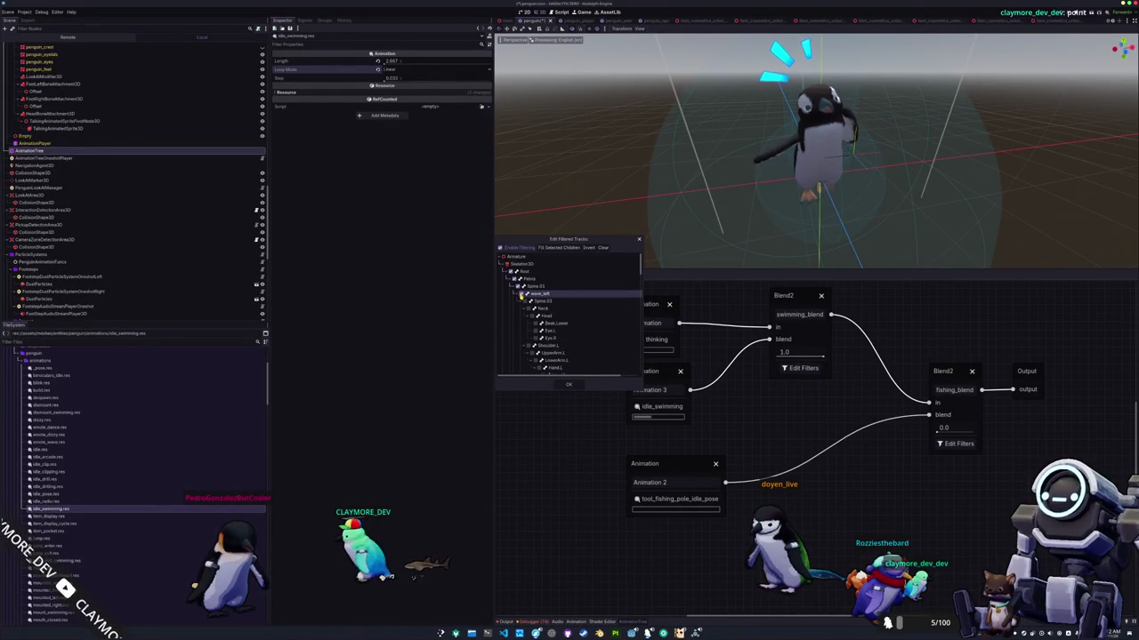
{"action": "left_click", "coordinate": [567, 384]}
{"action": "scroll", "coordinate": [550, 399], "scroll_direction": "down", "scroll_amount": 1}
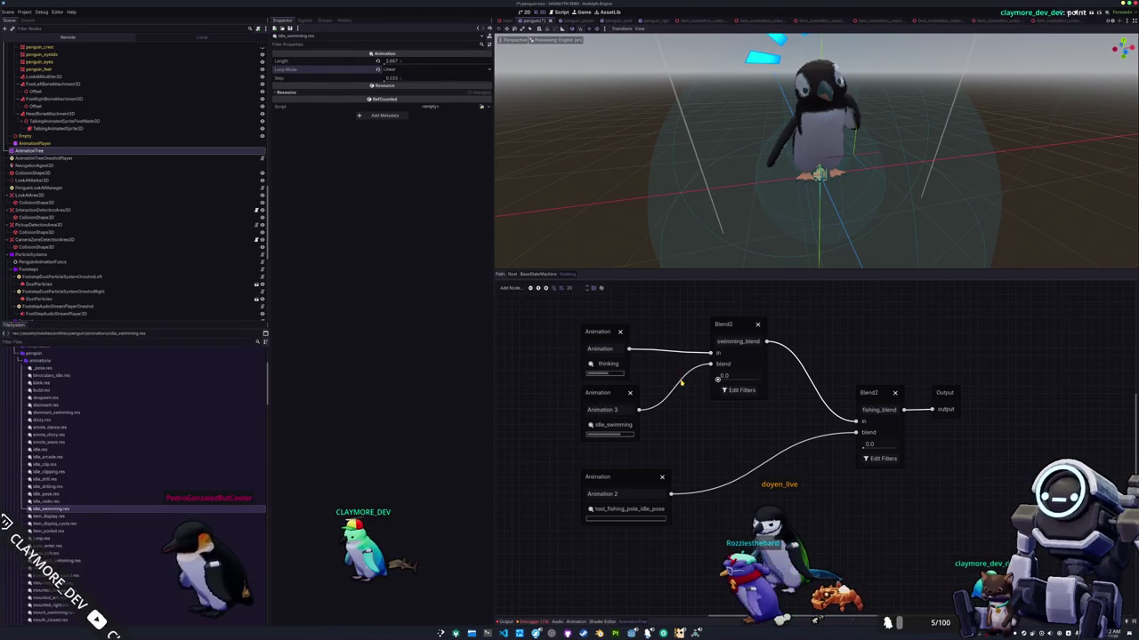
{"action": "mouse_move", "coordinate": [759, 379]}
{"action": "left_mouse_down"}
{"action": "mouse_move", "coordinate": [740, 375]}
{"action": "mouse_move", "coordinate": [771, 370]}
{"action": "left_mouse_up"}
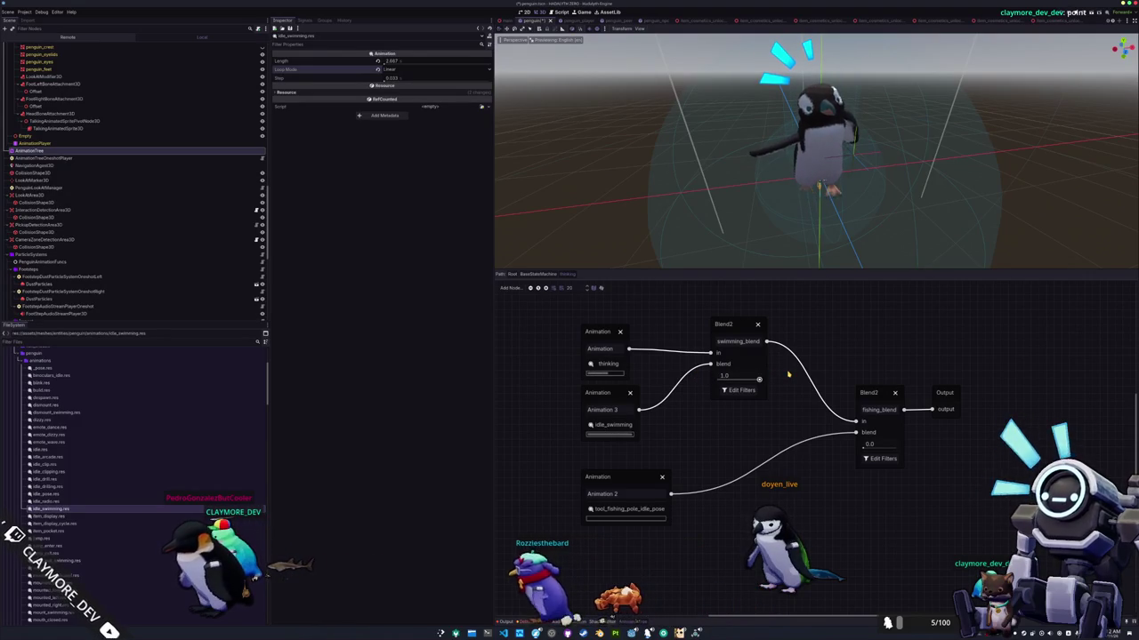
{"action": "mouse_move", "coordinate": [738, 364]}
{"action": "left_mouse_down"}
{"action": "mouse_move", "coordinate": [792, 360]}
{"action": "mouse_move", "coordinate": [711, 360]}
{"action": "left_mouse_up"}
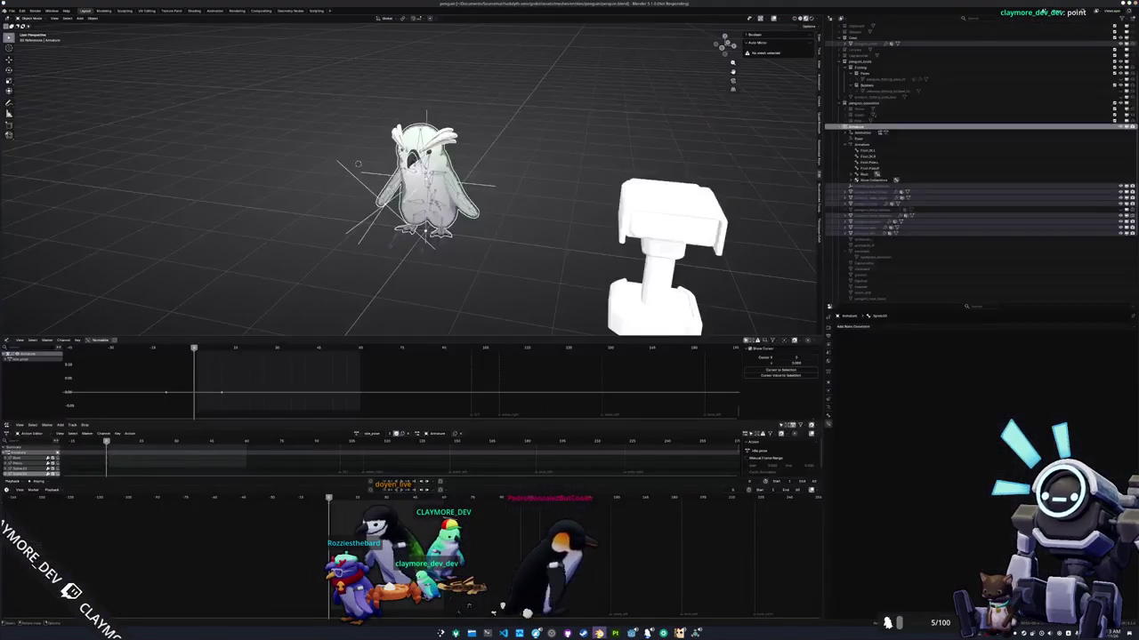
Step: Walk the penguin with WASD out onto the wooden dock, facing the sea
{"action": "key", "text": "a"}
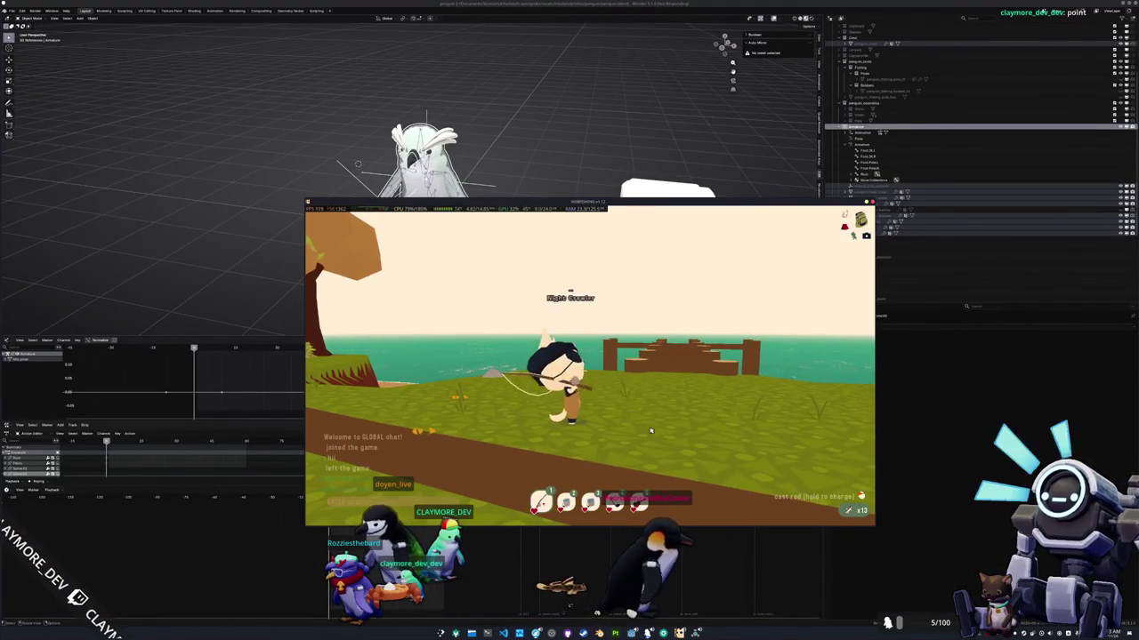
{"action": "key", "text": "d"}
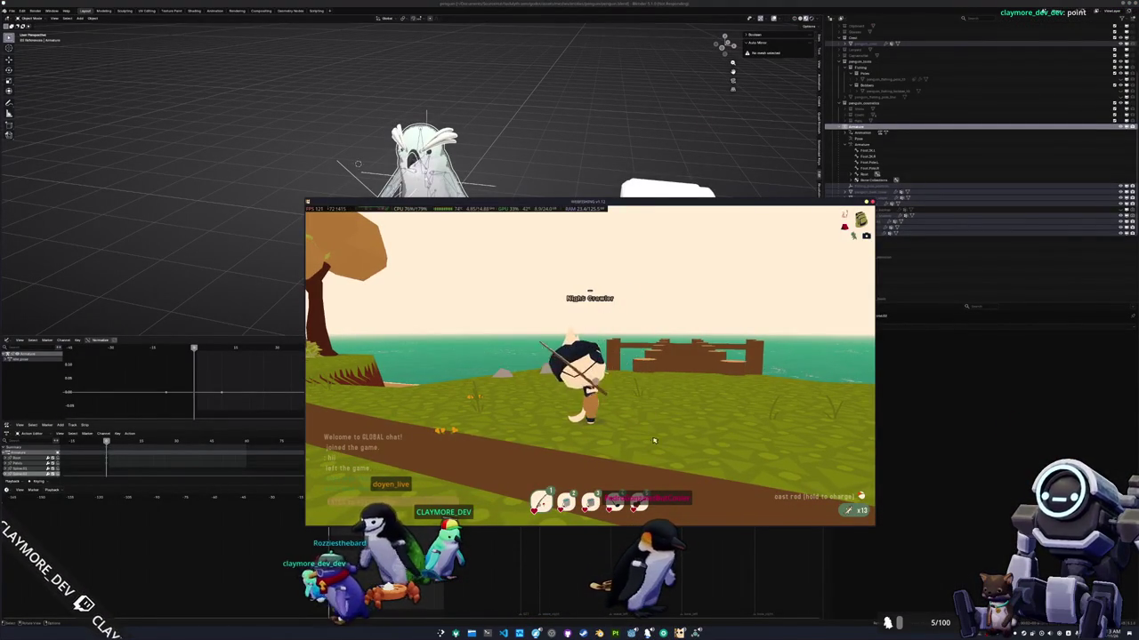
{"action": "key", "text": "w"}
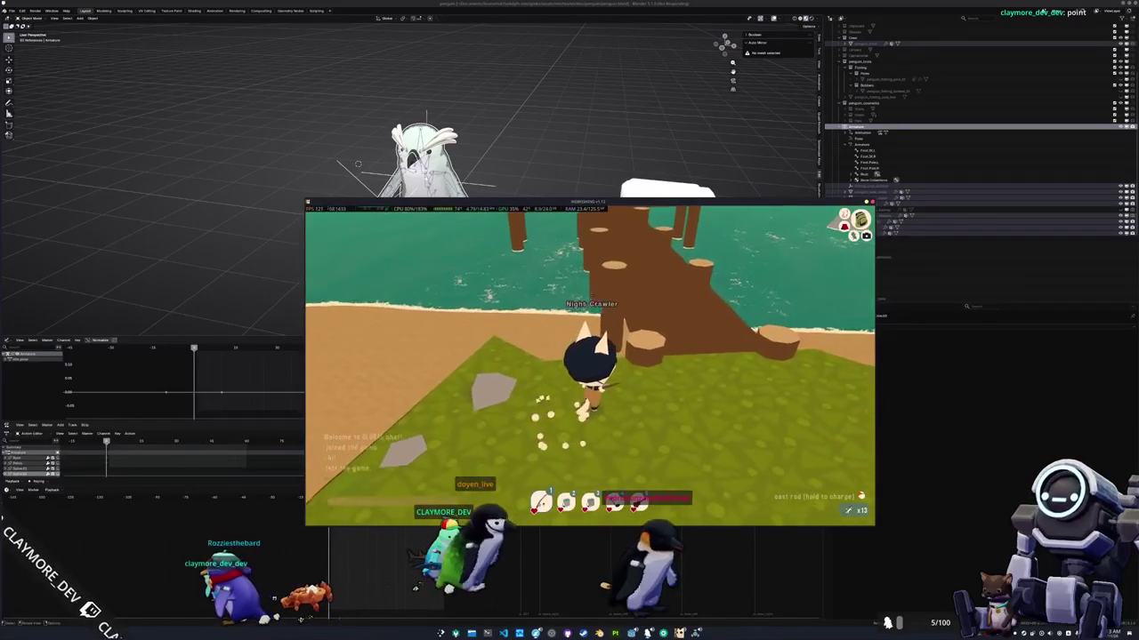
{"action": "key", "text": "w"}
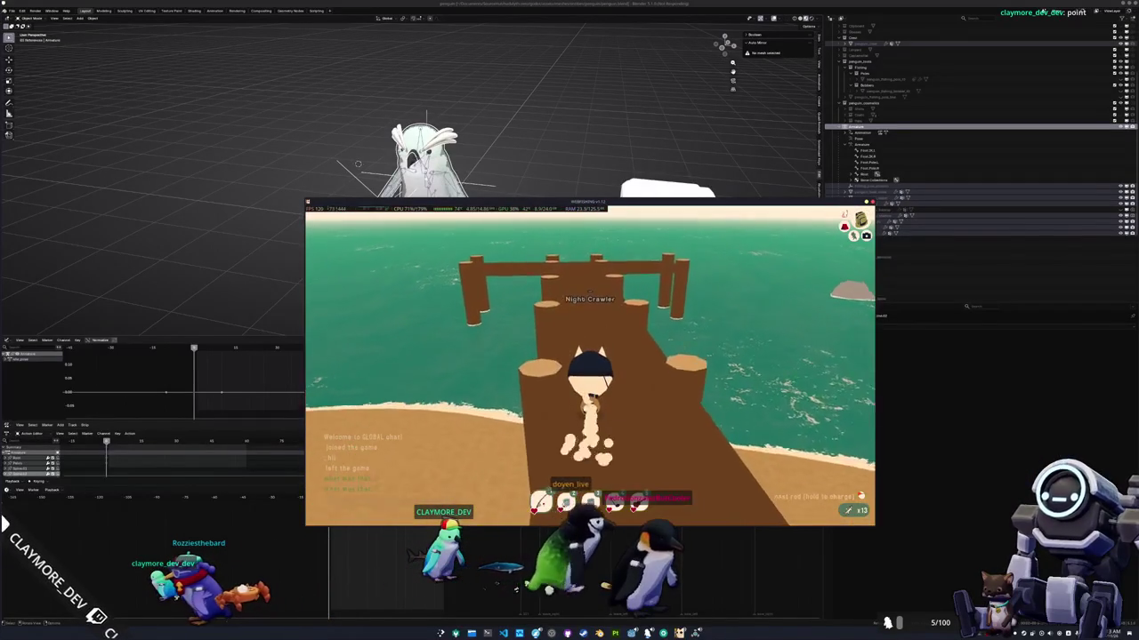
{"action": "key", "text": "w"}
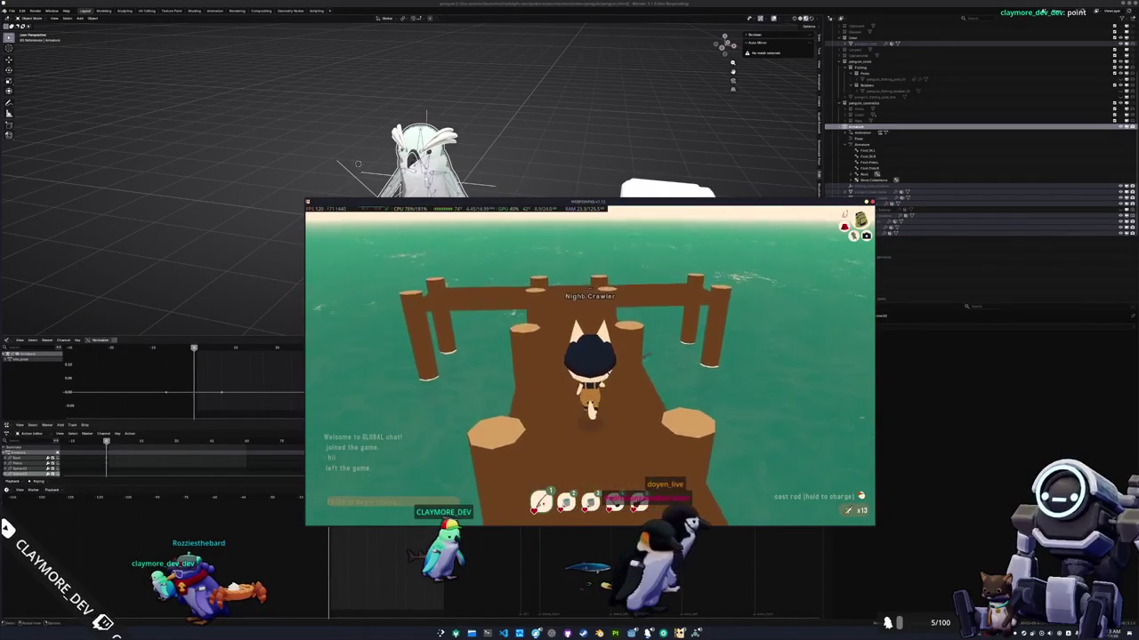
{"action": "key", "text": "w"}
Step: Cast and reel in the fishing line, then Save and Quit To Desktop
{"action": "left_click", "coordinate": [689, 387]}
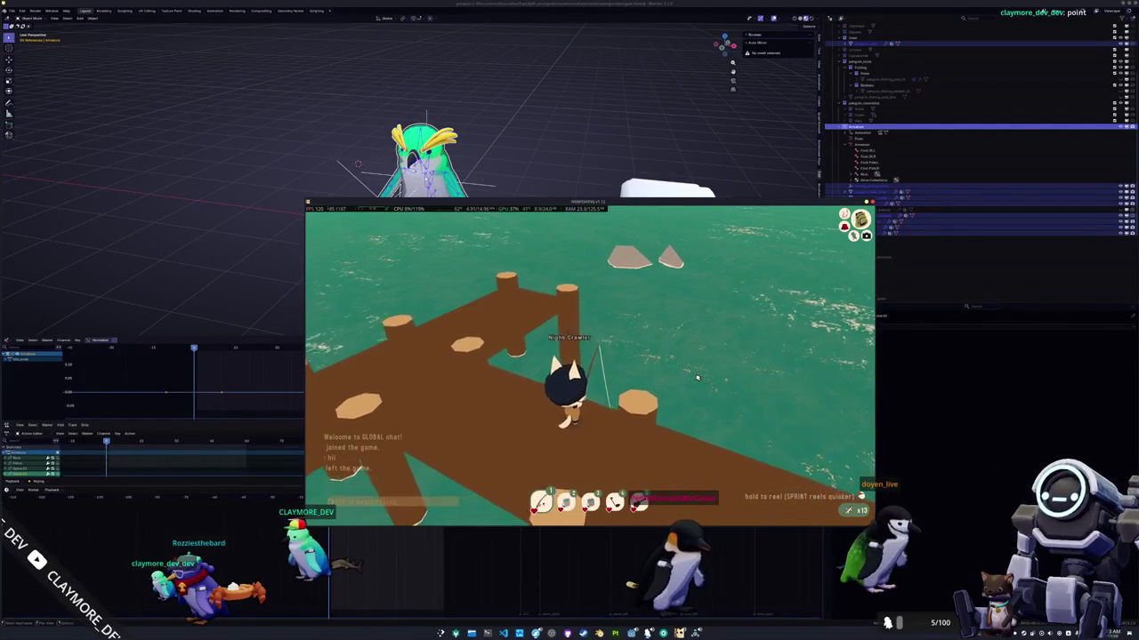
{"action": "left_click", "coordinate": [695, 396]}
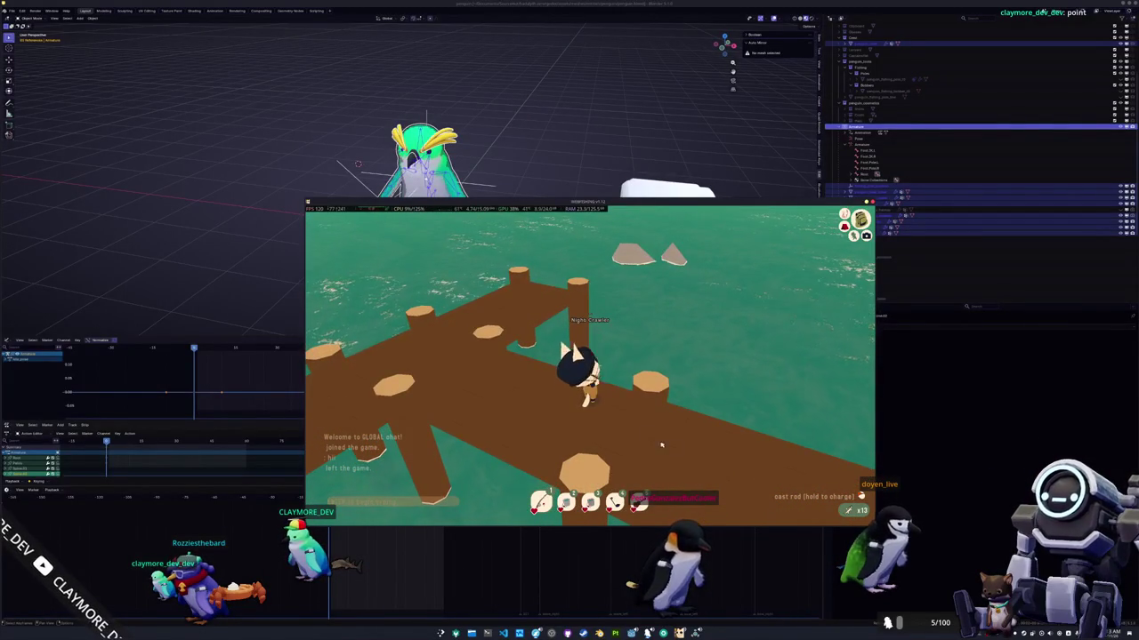
{"action": "key", "text": "Escape"}
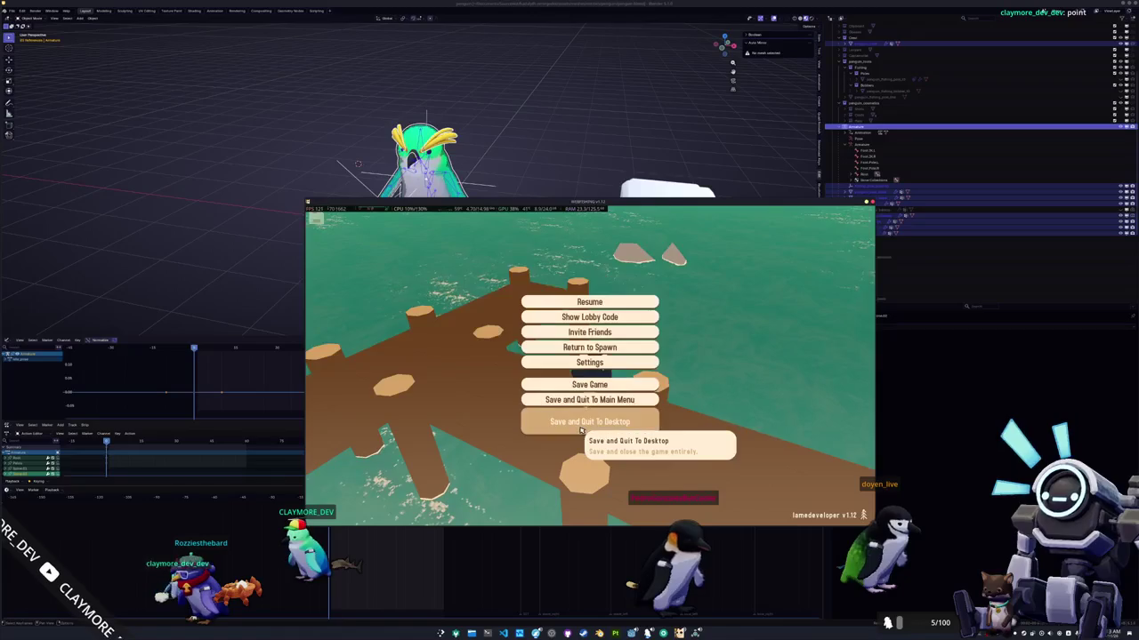
{"action": "left_click", "coordinate": [589, 427]}
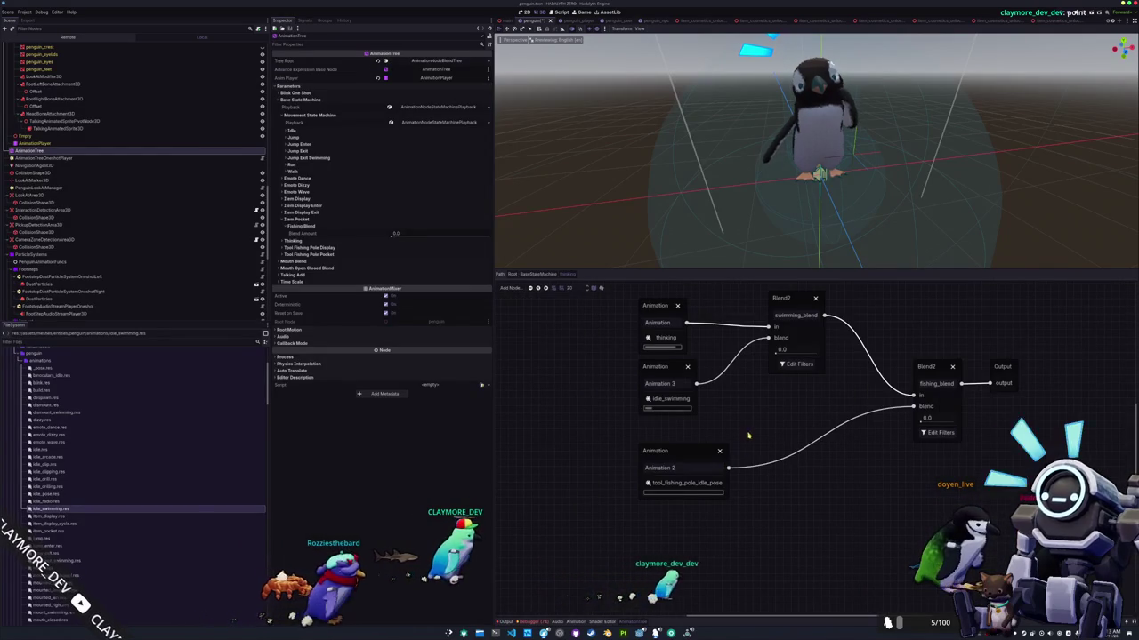
Step: Select the idle_swimming node, raise swimming_blend to 1.0, and show the Output log's errors
{"action": "left_click", "coordinate": [608, 423]}
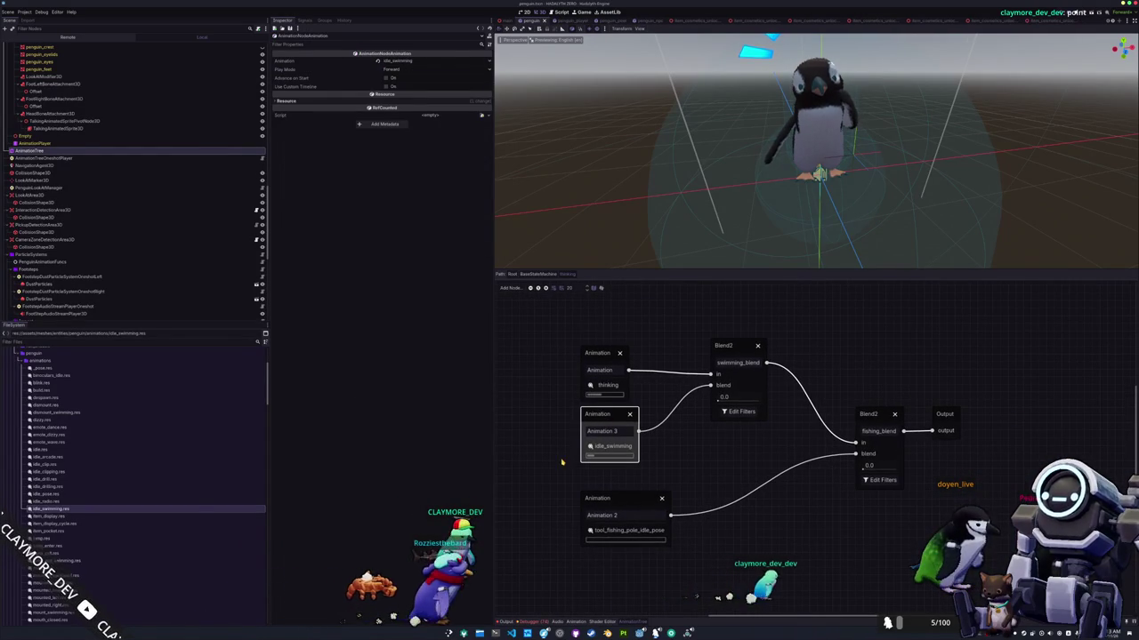
{"action": "left_click_drag", "start_coordinate": [720, 400], "coordinate": [772, 406]}
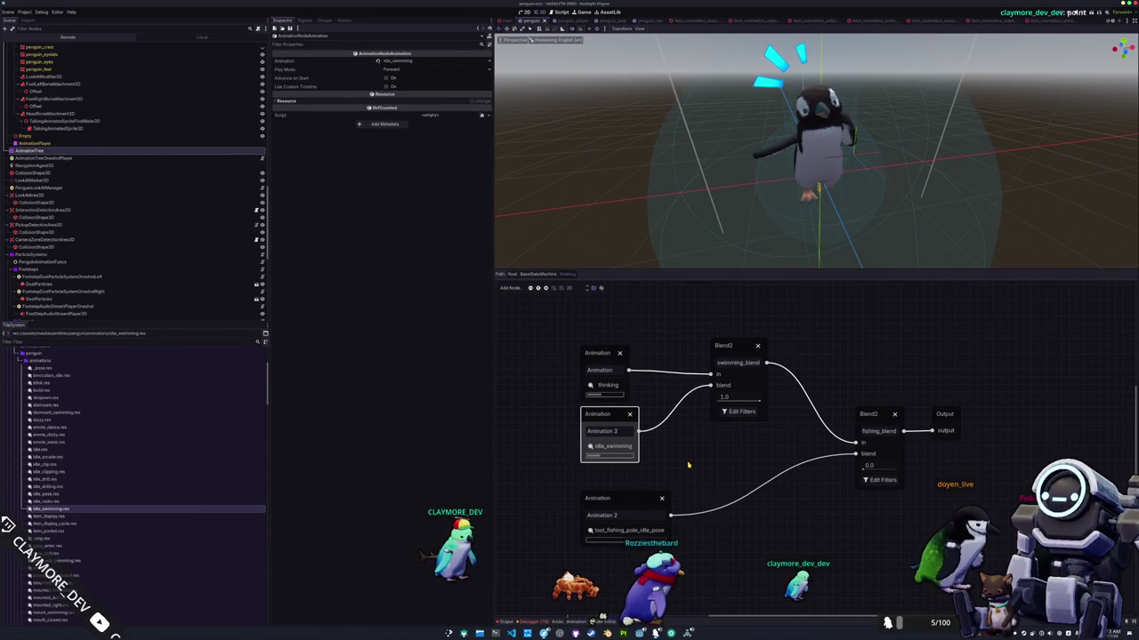
{"action": "scroll", "coordinate": [79, 510], "scroll_direction": "down", "scroll_amount": 2}
{"action": "scroll", "coordinate": [78, 510], "scroll_direction": "down", "scroll_amount": 5}
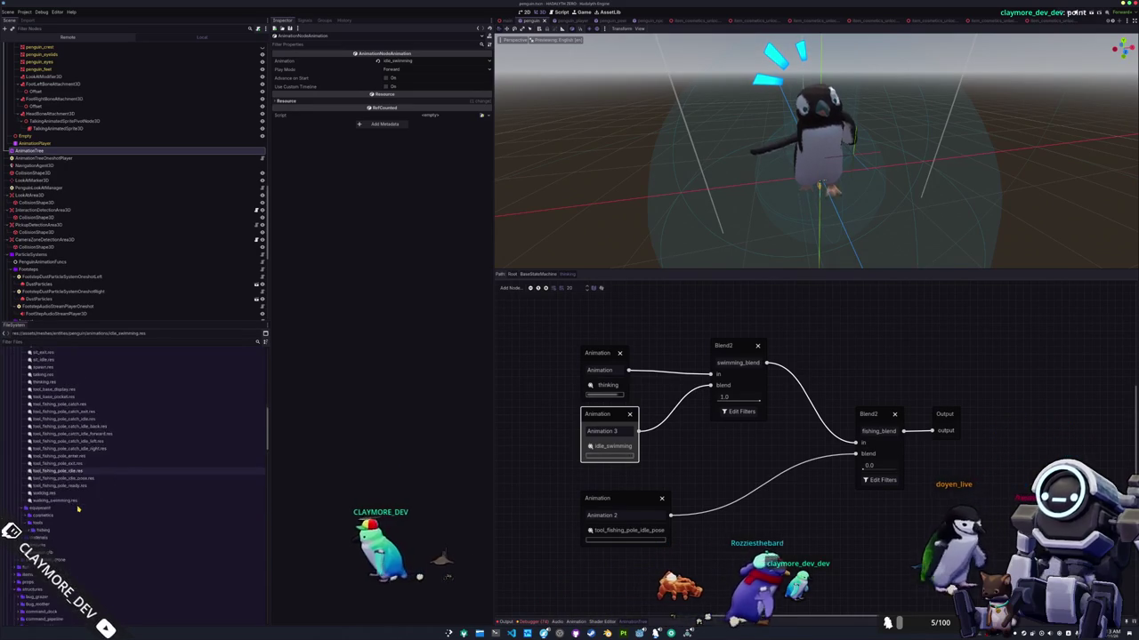
{"action": "key", "text": "F5"}
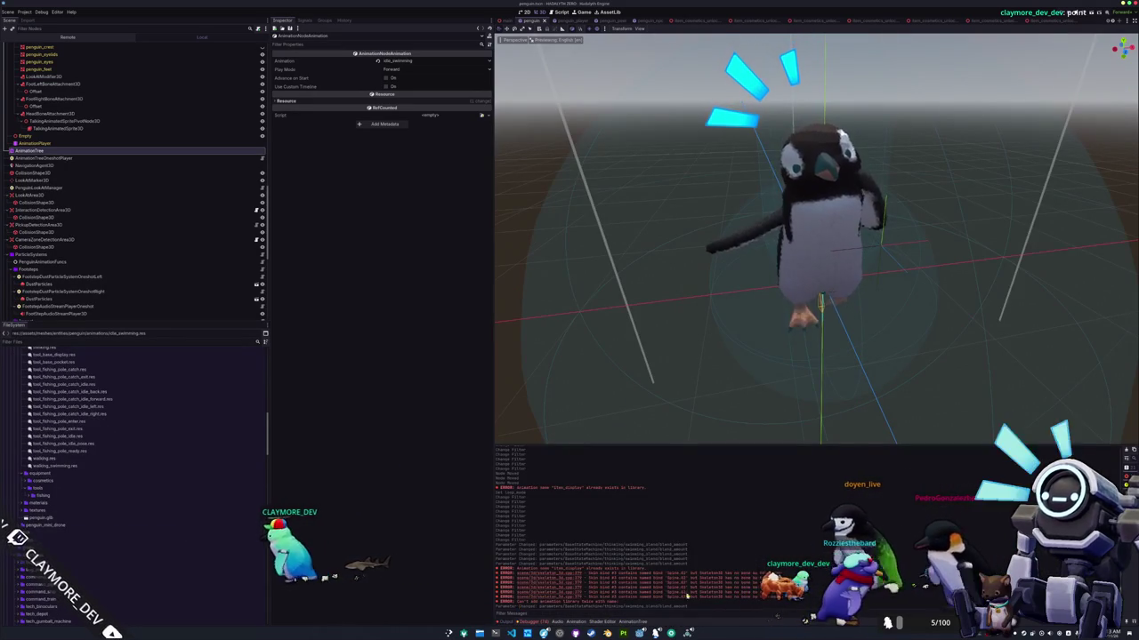
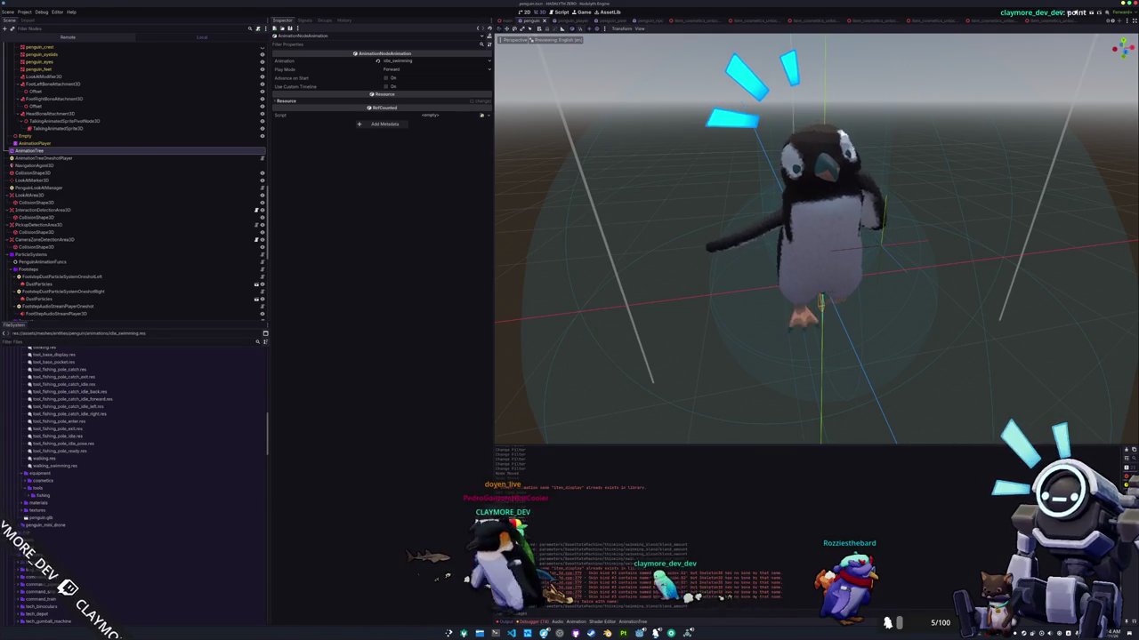
Step: Run the game, which stops on a parse error: the fishing tool lacks can_use_swimming
{"action": "key", "text": "F6"}
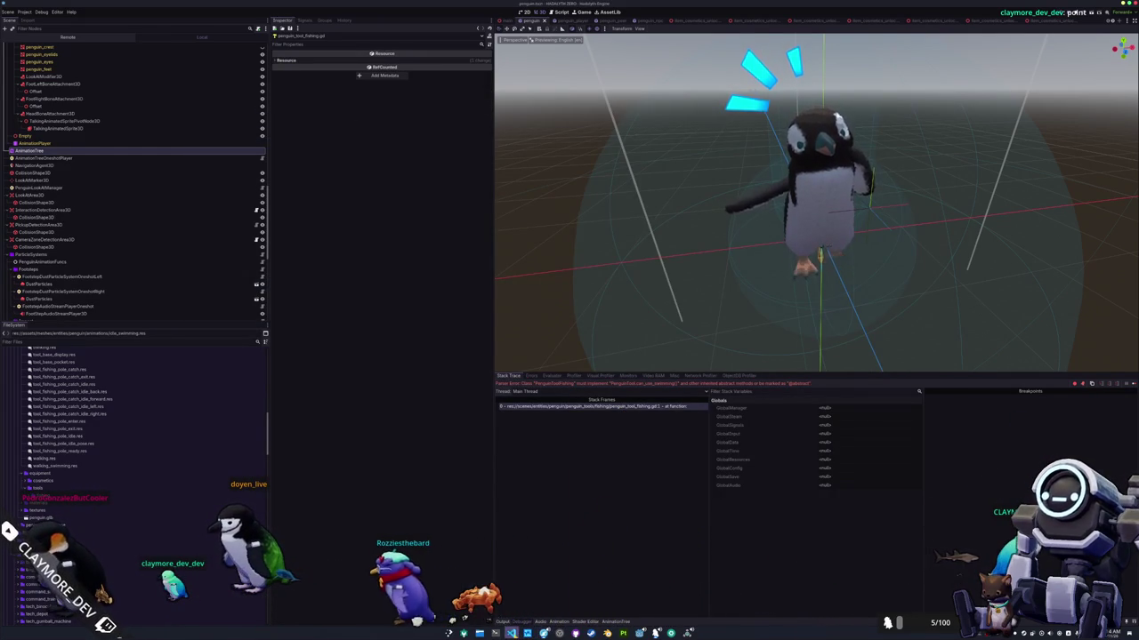
{"action": "key", "text": "alt+Tab"}
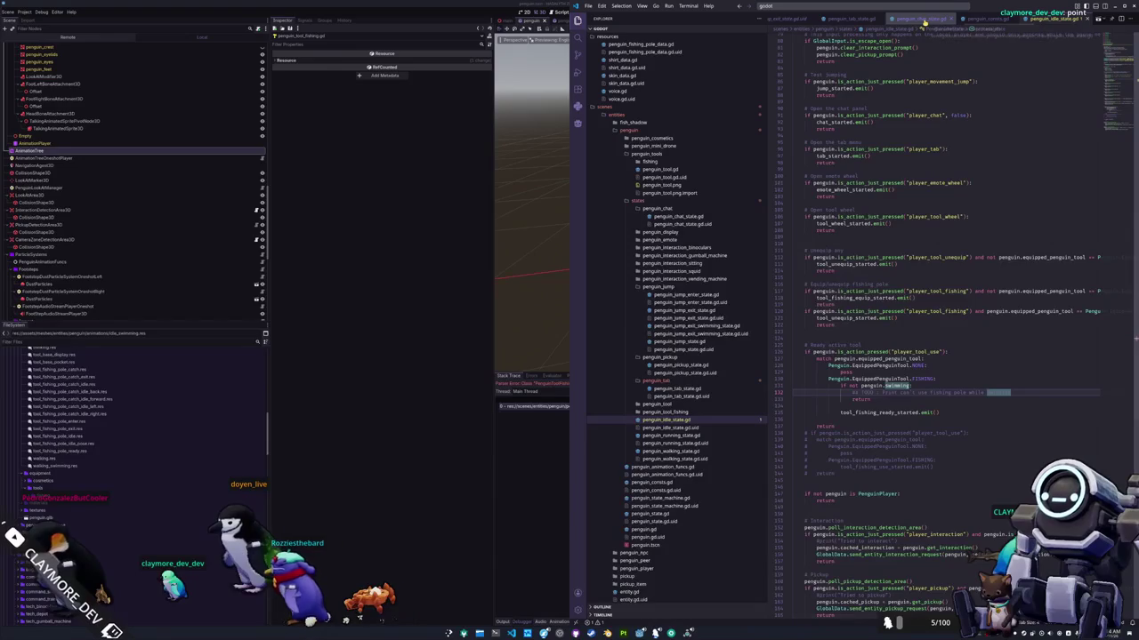
Step: Delete the abstract can_use_swimming() -> bool declaration and its comment from penguin_tool.gd
{"action": "left_click", "coordinate": [909, 7]}
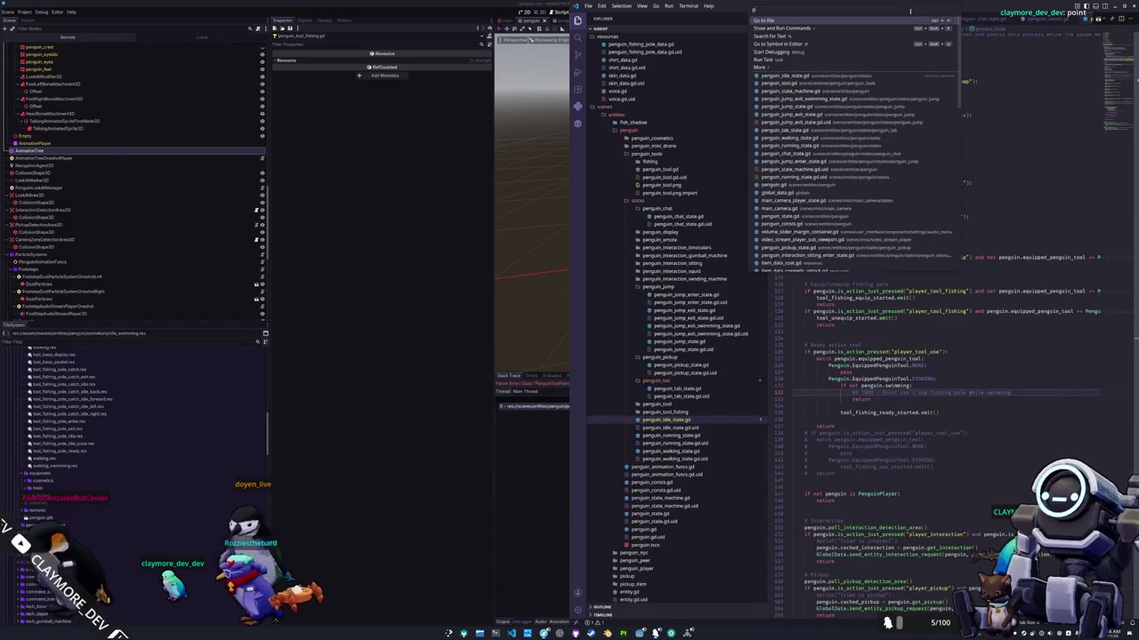
{"action": "type", "text": "penguin_tool"}
{"action": "key", "text": "Return"}
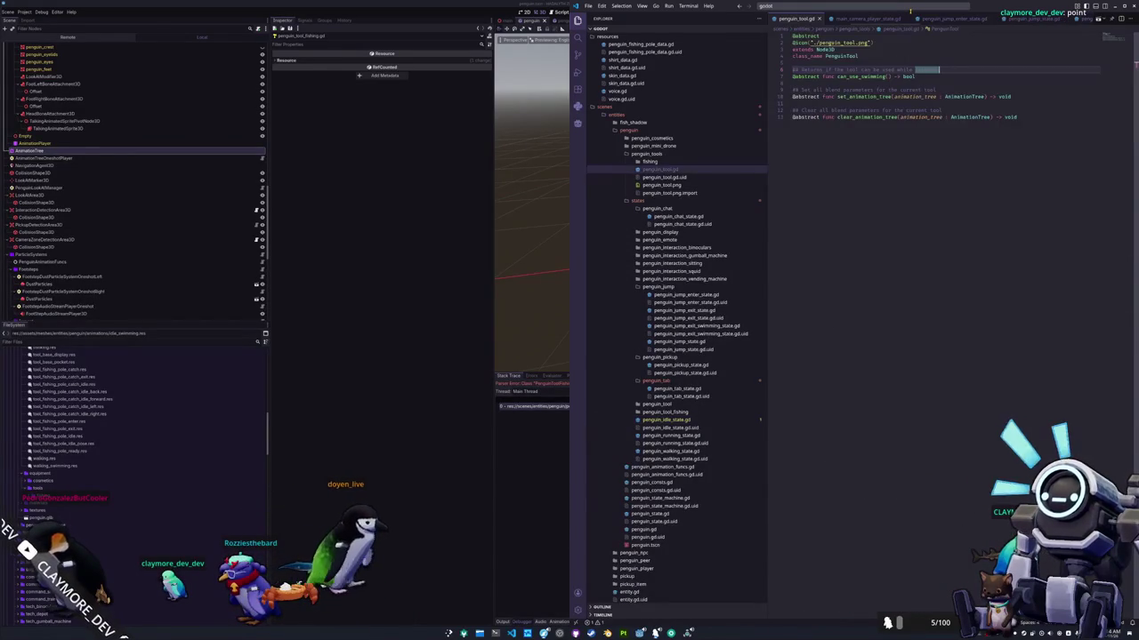
{"action": "left_click_drag", "start_coordinate": [941, 83], "coordinate": [927, 62]}
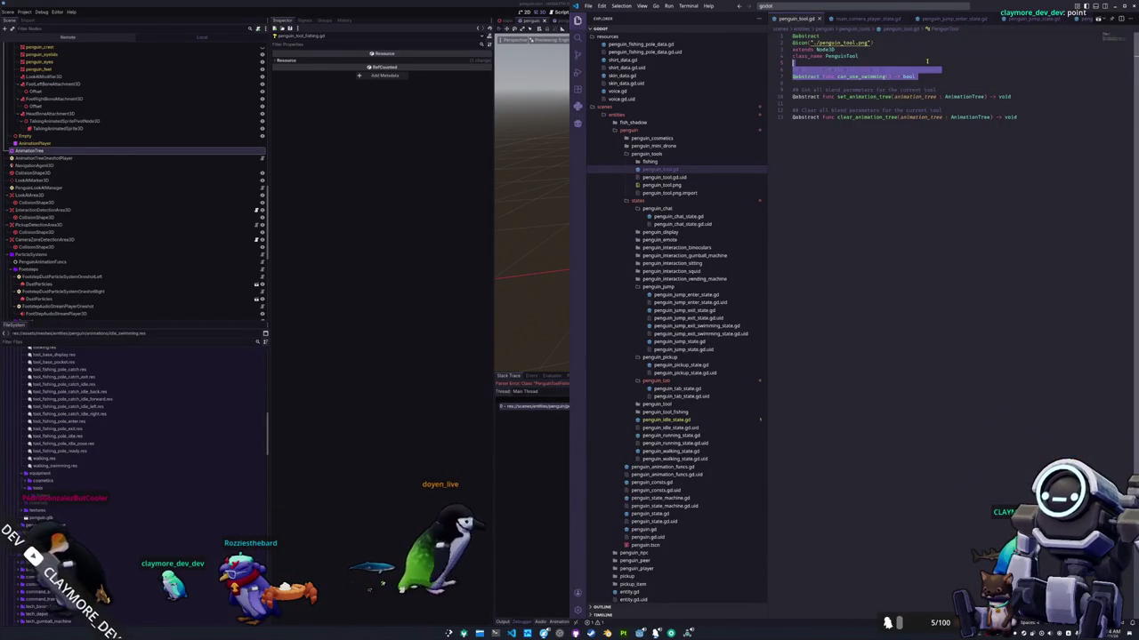
{"action": "key", "text": "BackSpace"}
{"action": "left_click", "coordinate": [460, 386]}
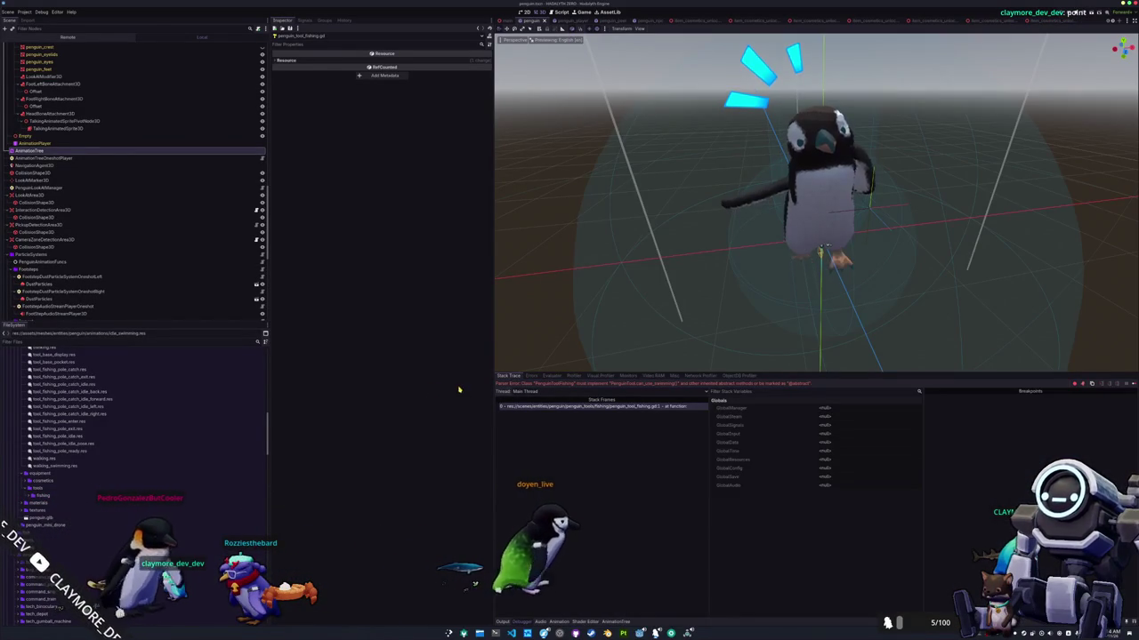
Step: Relaunch the game into the village lobby and expand the Skin bind error in the Errors list
{"action": "key", "text": "F5"}
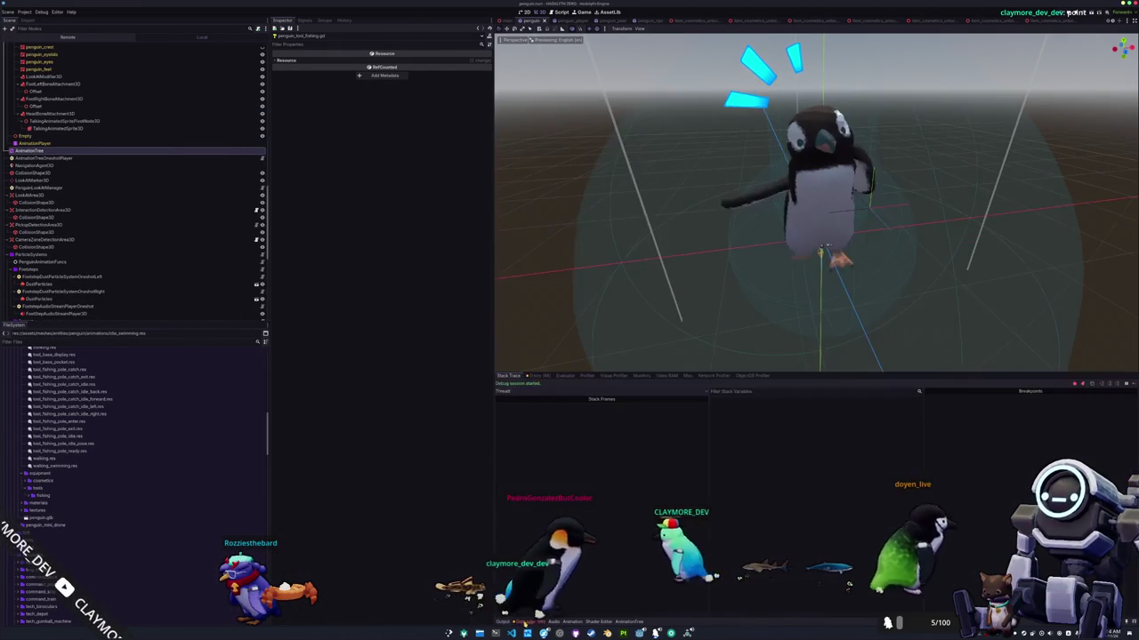
{"action": "left_click", "coordinate": [537, 376]}
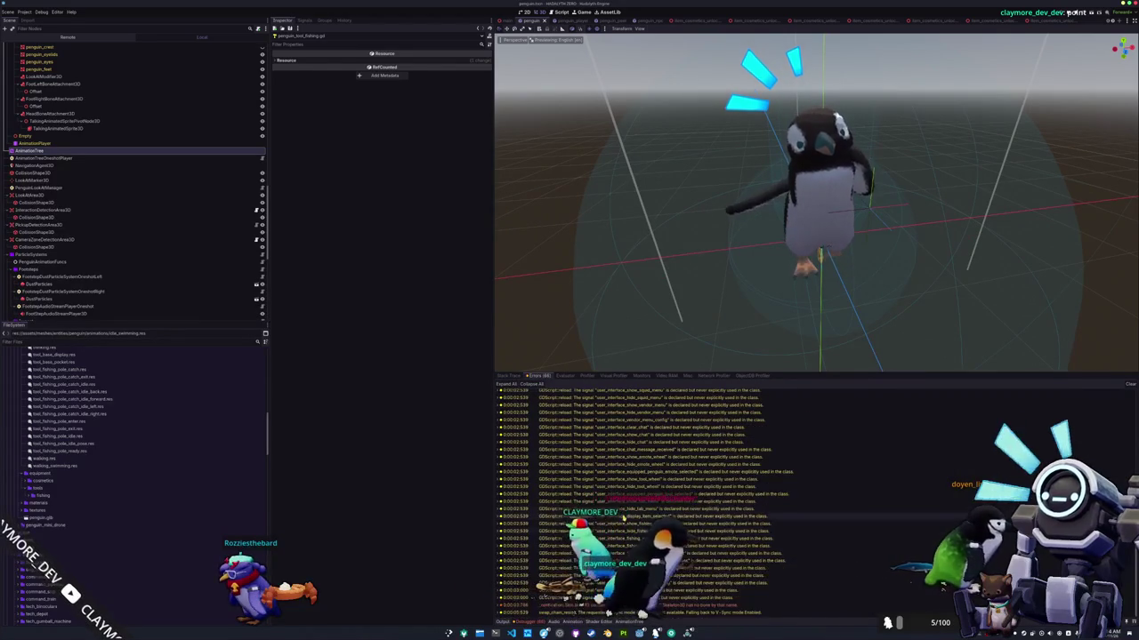
{"action": "left_click", "coordinate": [614, 606]}
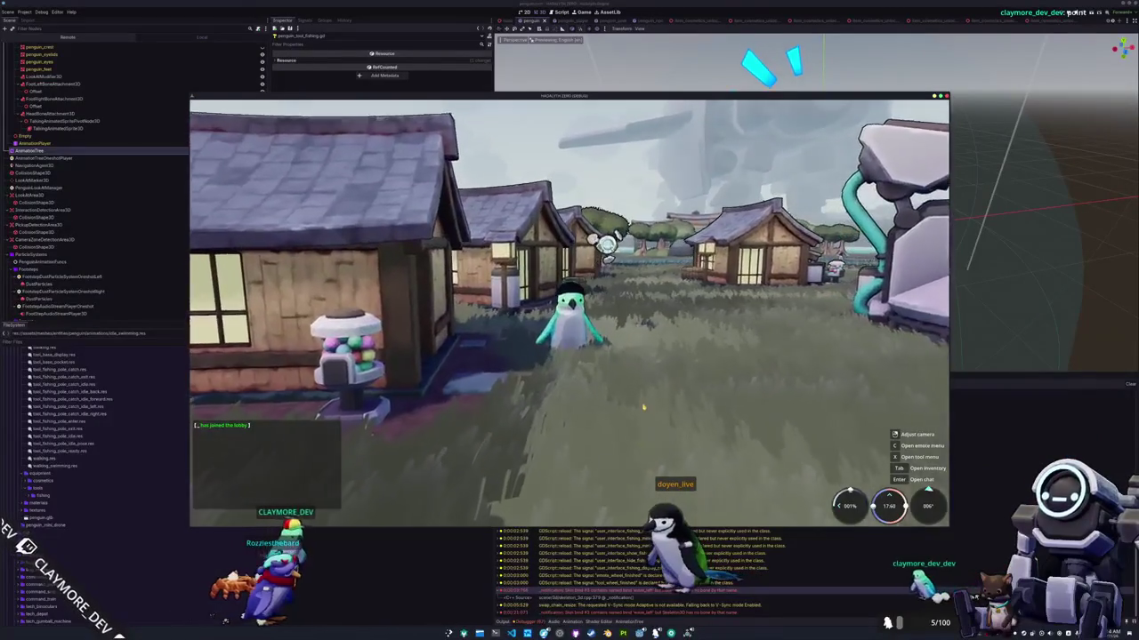
Step: Walk the penguin into the water to check swimming, then quit the game to desktop
{"action": "key", "text": "Tab"}
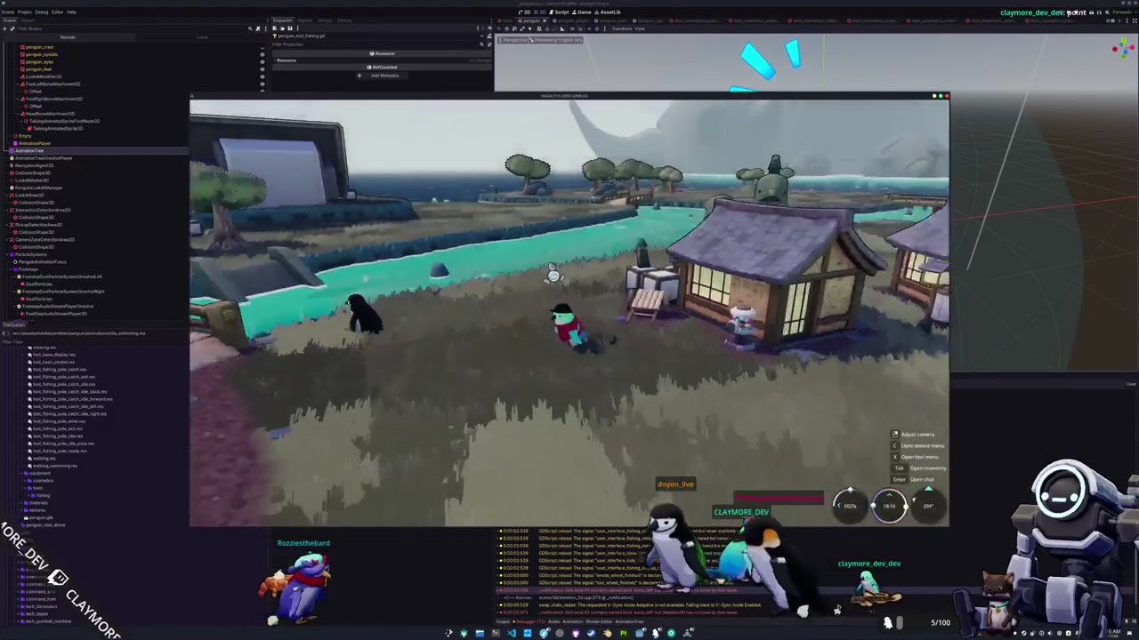
{"action": "key", "text": "w"}
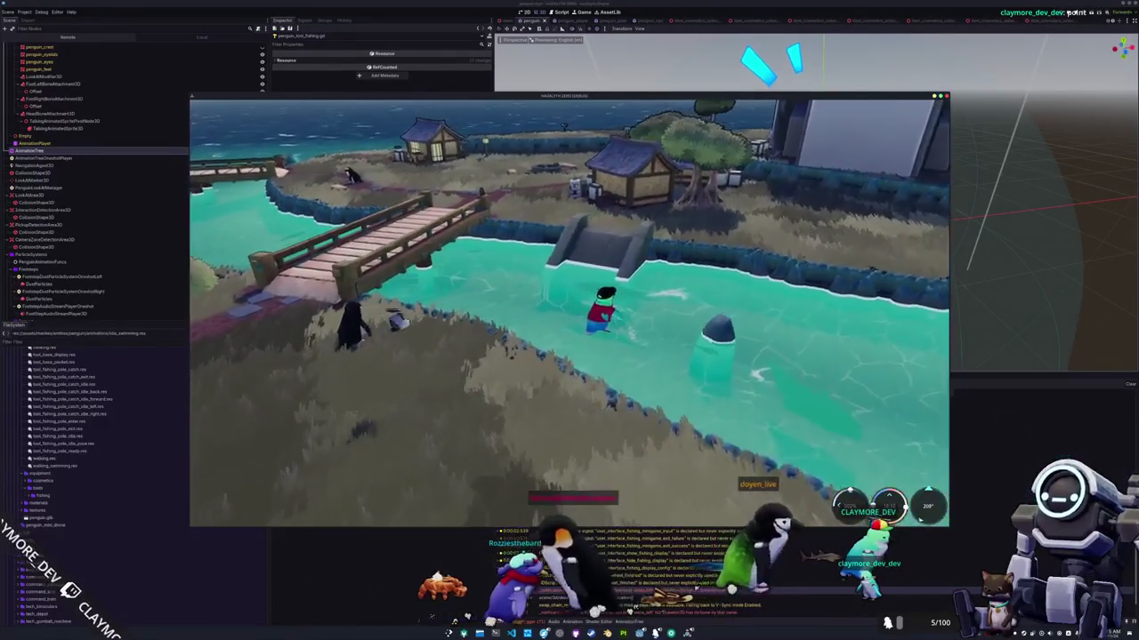
{"action": "key", "text": "Escape"}
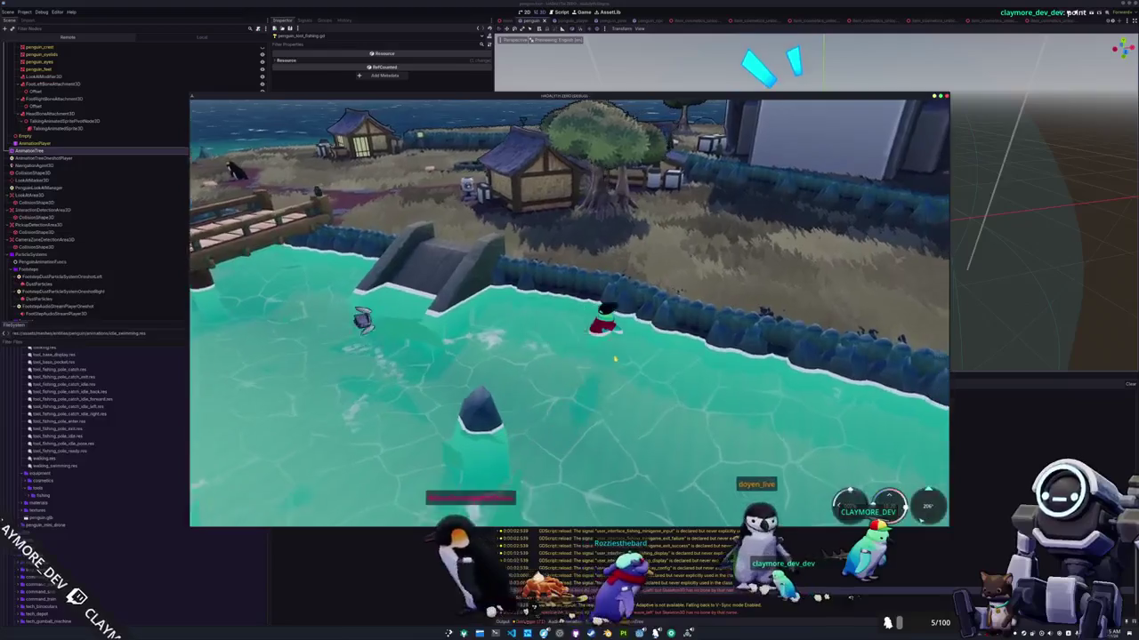
{"action": "left_click", "coordinate": [569, 328]}
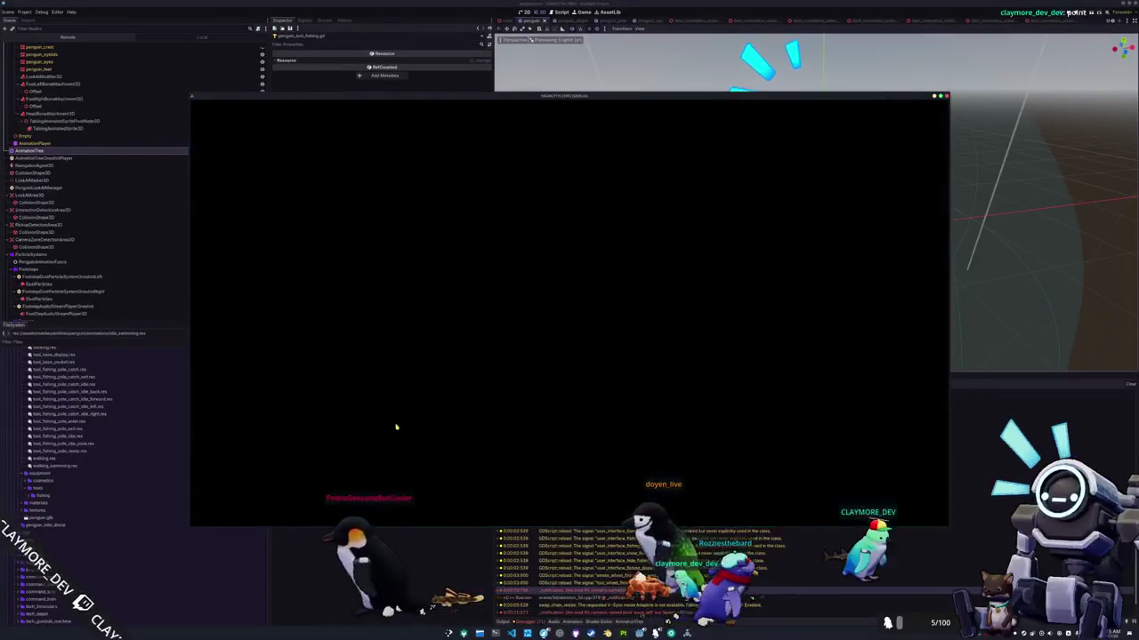
{"action": "key", "text": "alt+Tab"}
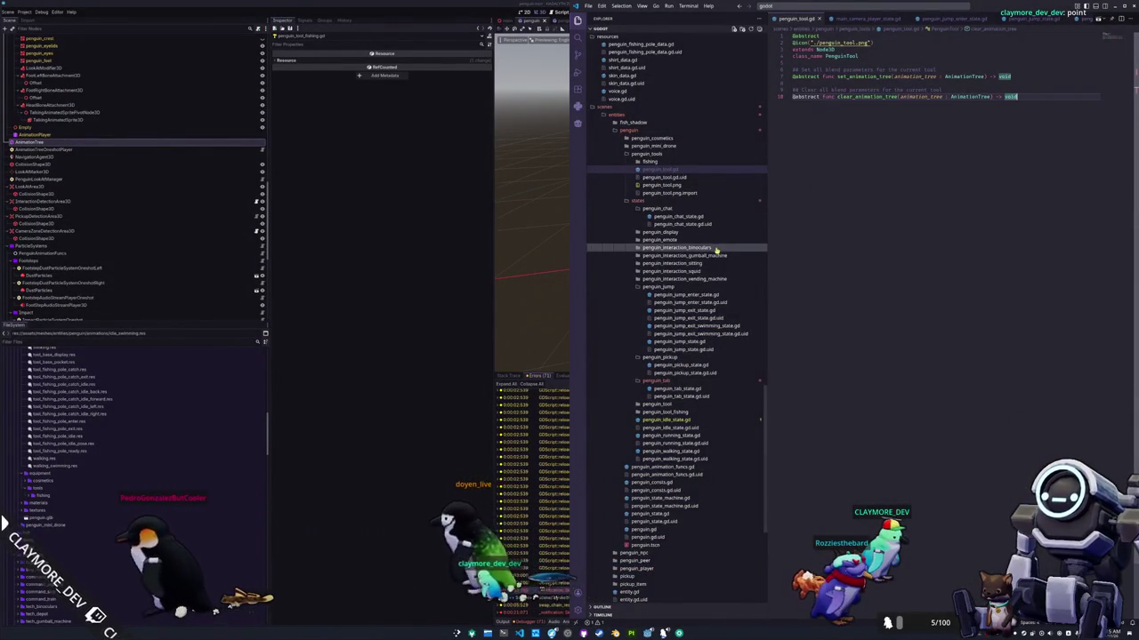
Step: In penguin_state_machine.gd, connect penguin_jump_state's swimming-exit signal to change_state
{"action": "scroll", "coordinate": [676, 364], "scroll_direction": "down", "scroll_amount": 3}
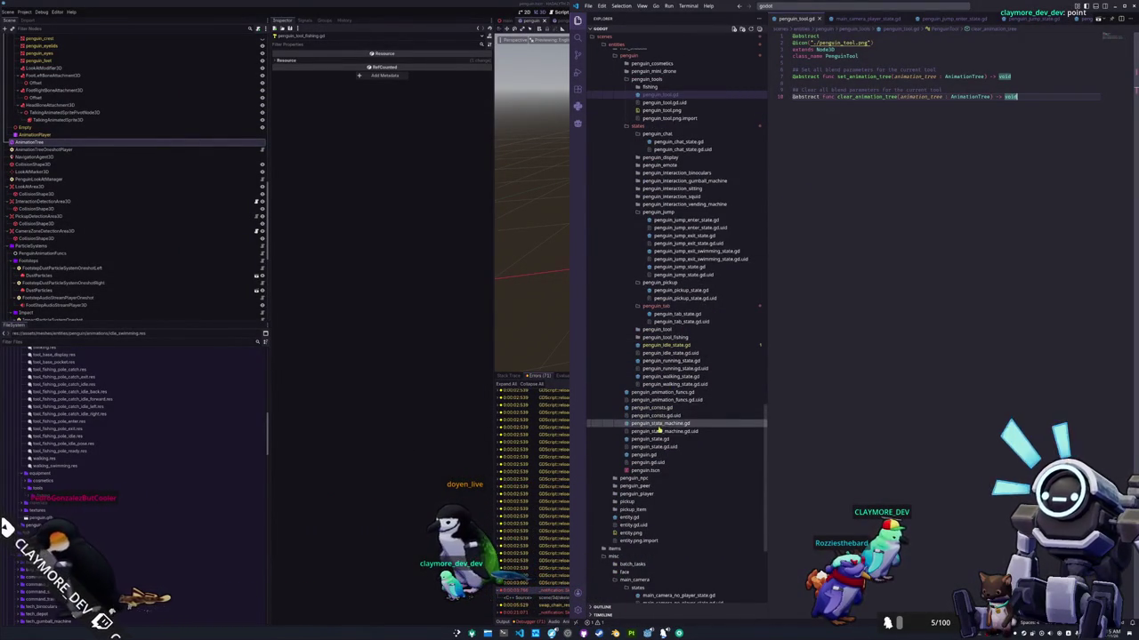
{"action": "left_click", "coordinate": [655, 439]}
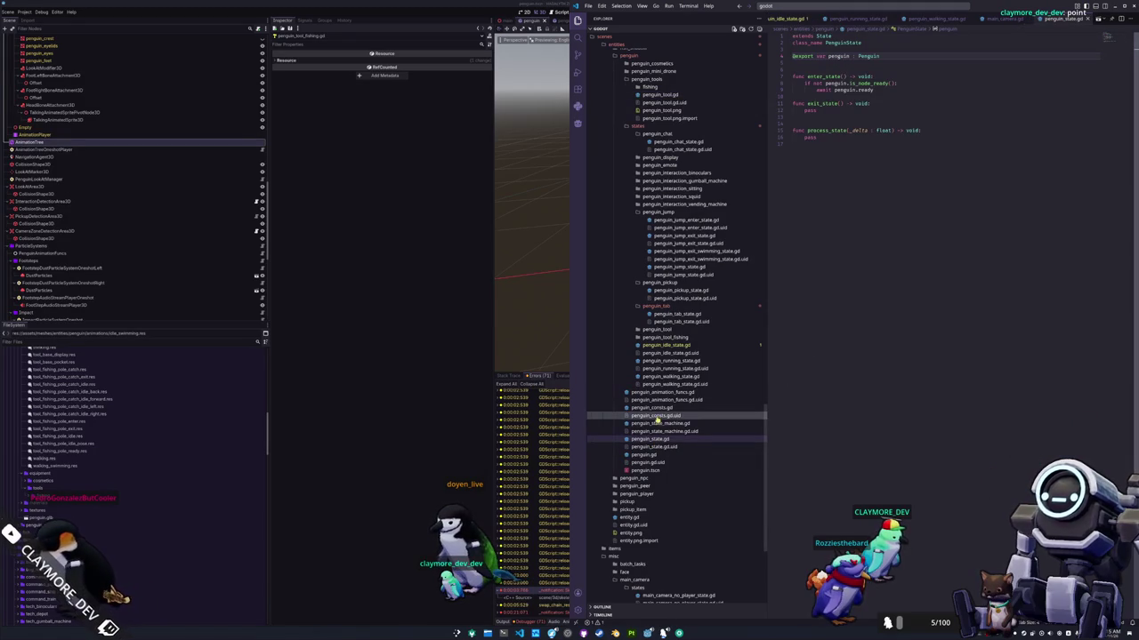
{"action": "left_click", "coordinate": [652, 424]}
{"action": "scroll", "coordinate": [801, 409], "scroll_direction": "down", "scroll_amount": 15}
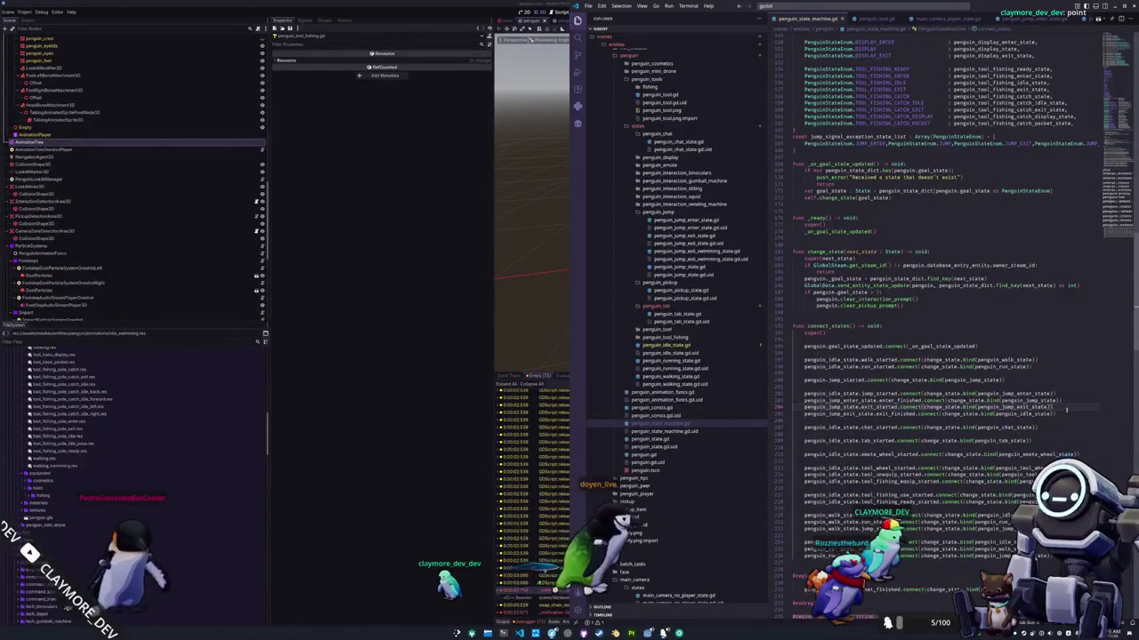
{"action": "key", "text": "Return"}
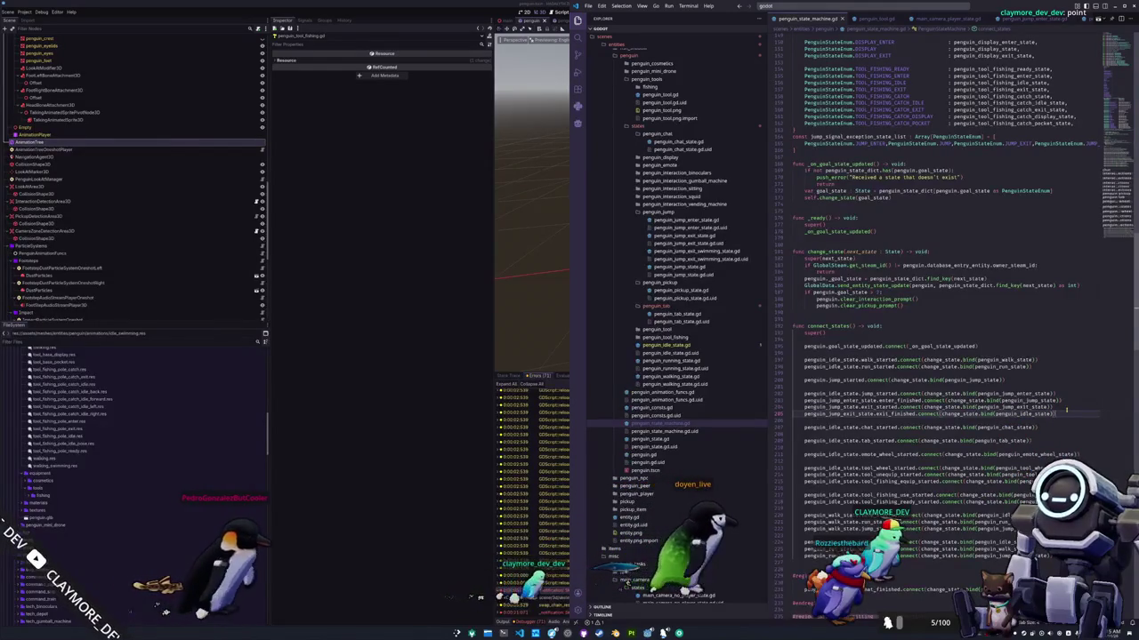
{"action": "type", "text": "penguin_jump_state"}
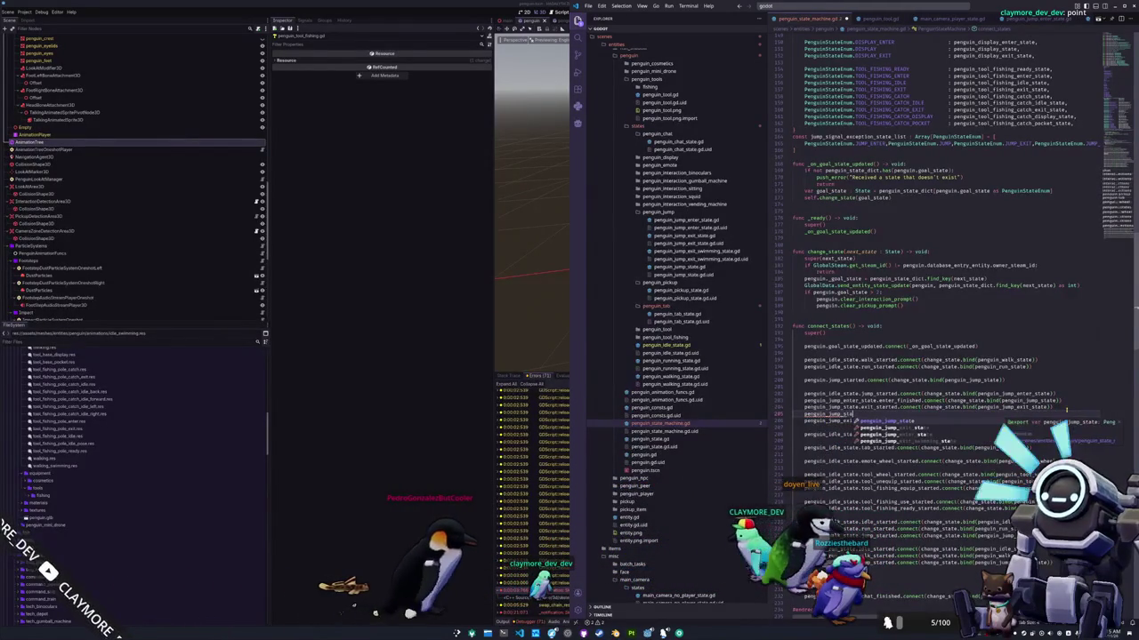
{"action": "type", "text": ".exit_swimming_started.co"}
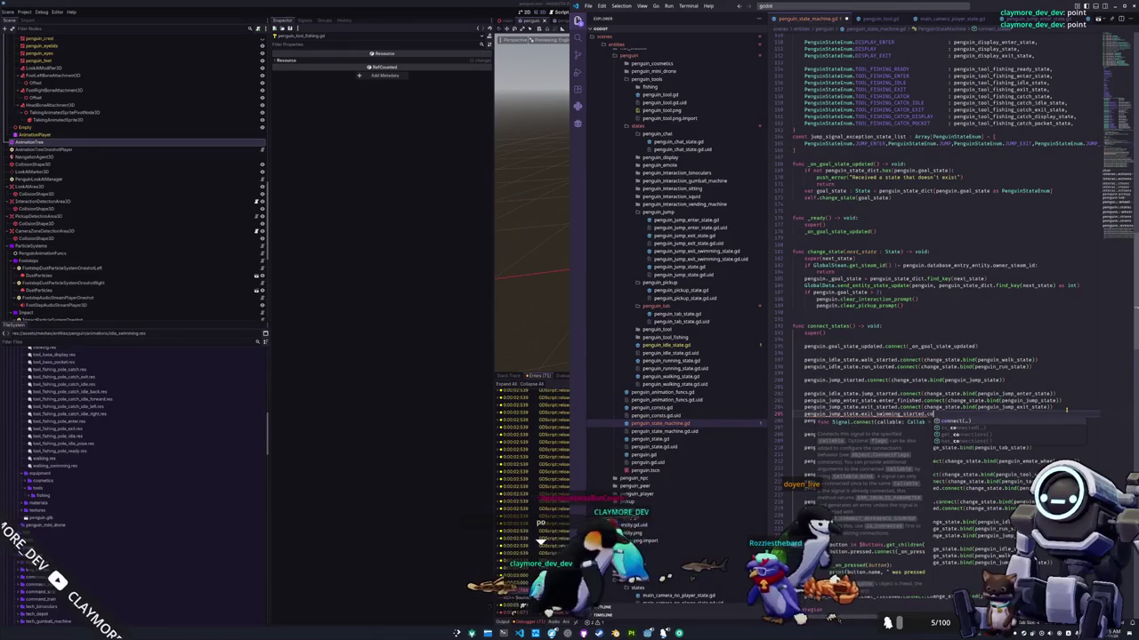
{"action": "key", "text": "Return"}
{"action": "type", "text": "change_s"}
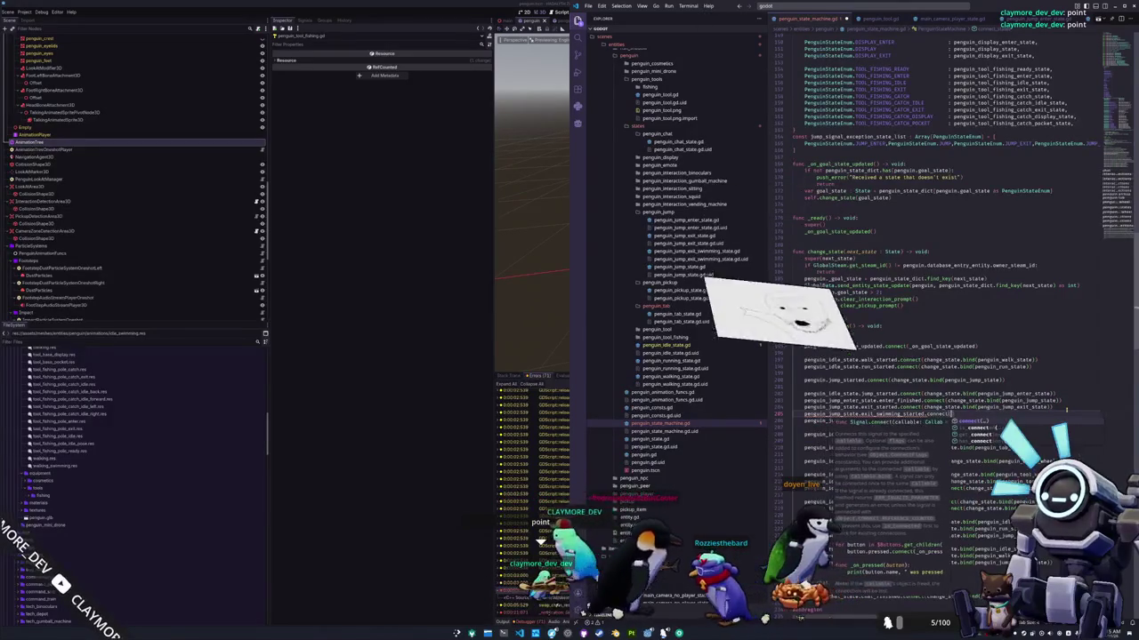
{"action": "type", "text": "bind(penguin_idle_state"}
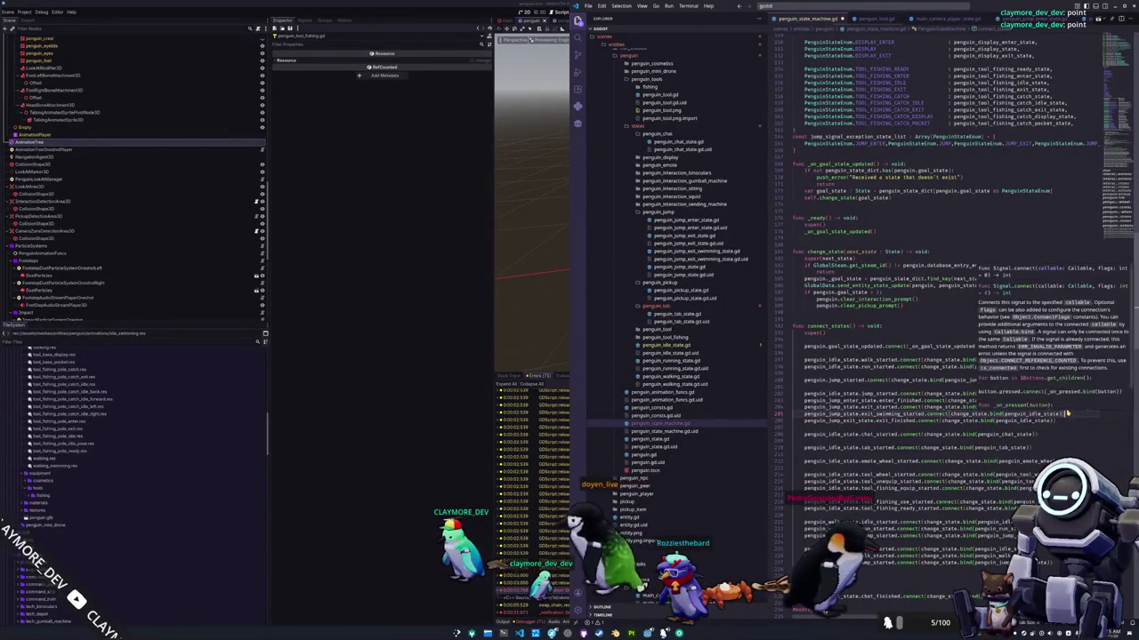
{"action": "key", "text": "Return"}
{"action": "key", "text": "End"}
{"action": "key", "text": "Return"}
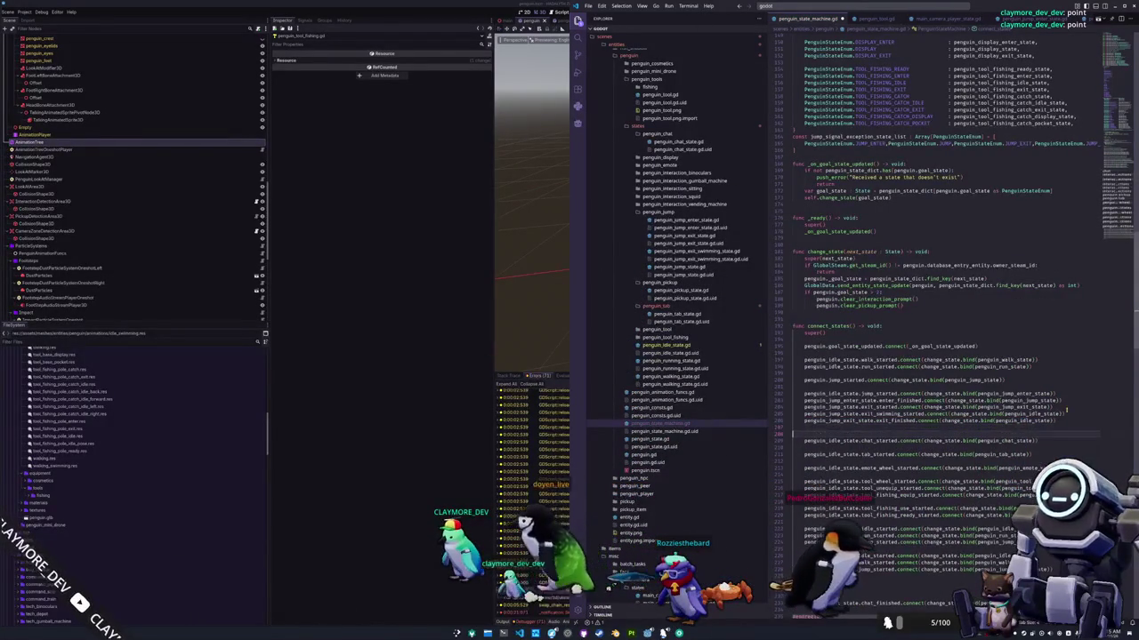
Step: Connect penguin_jump_exit_swimming_state to change_state.bind(penguin_idle_state) so it returns to idle
{"action": "type", "text": "pen"}
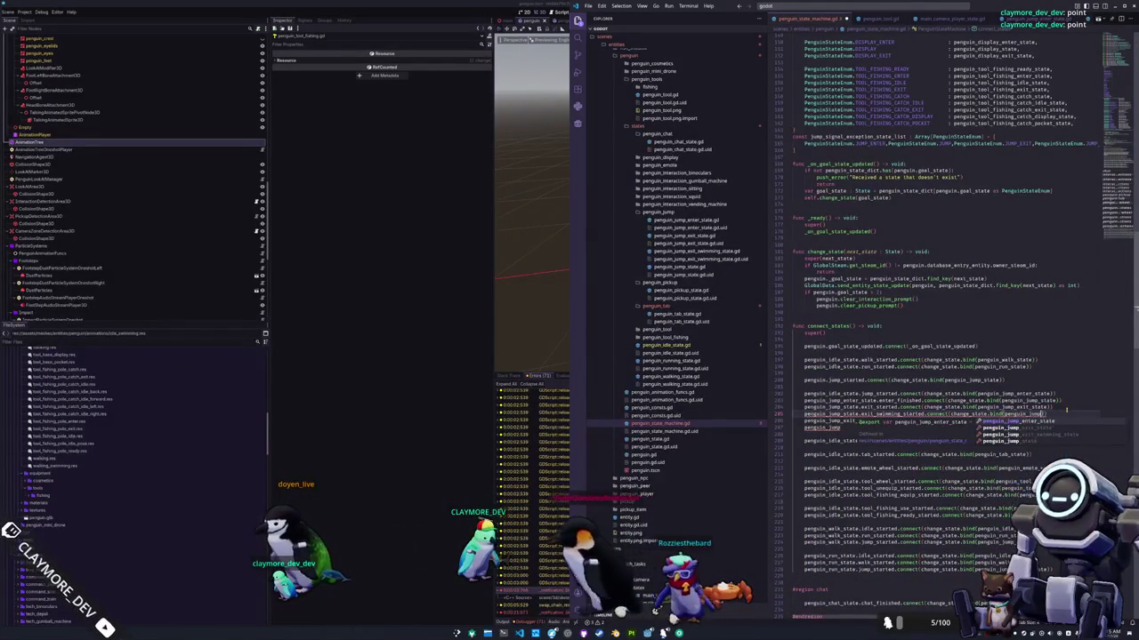
{"action": "key", "text": "Down"}
{"action": "key", "text": "Down"}
{"action": "key", "text": "Return"}
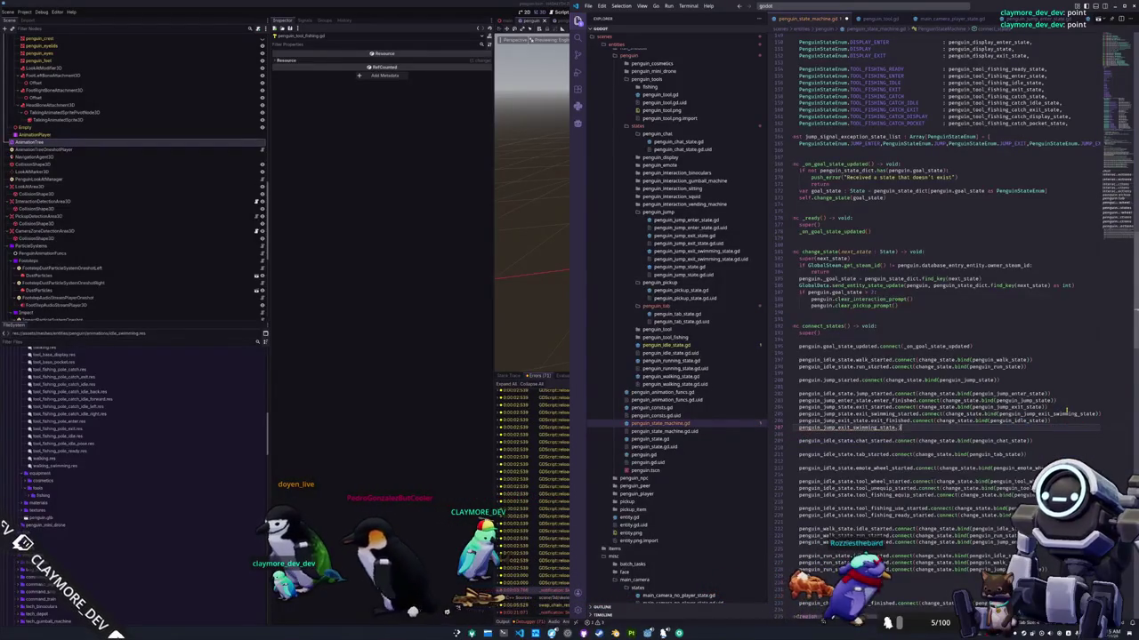
{"action": "type", "text": ".connec"}
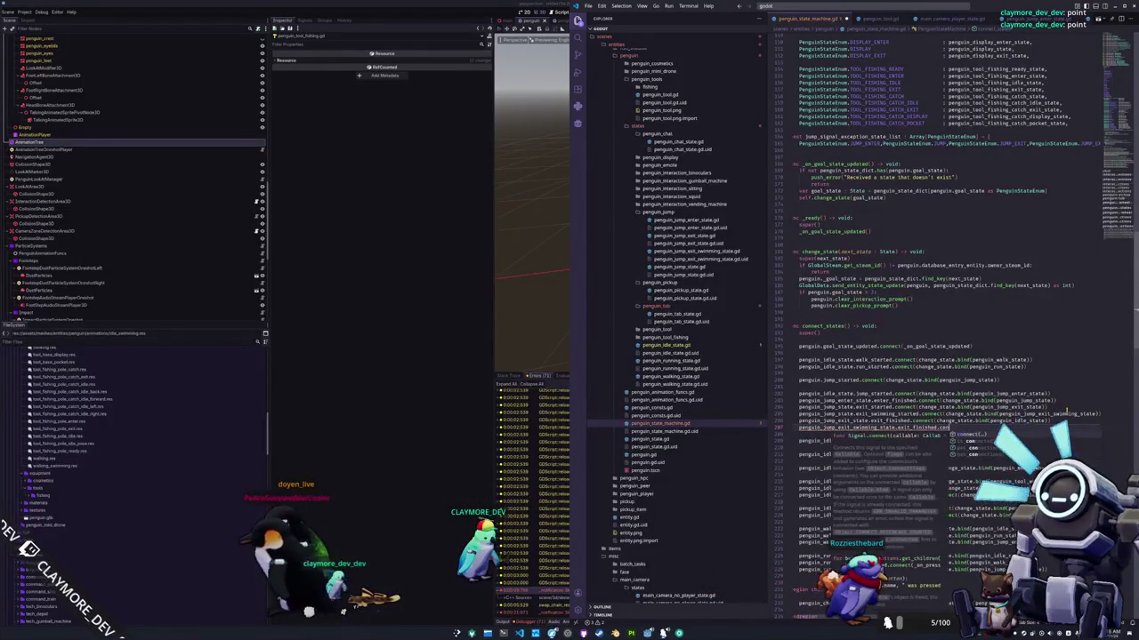
{"action": "type", "text": "t(change_state."}
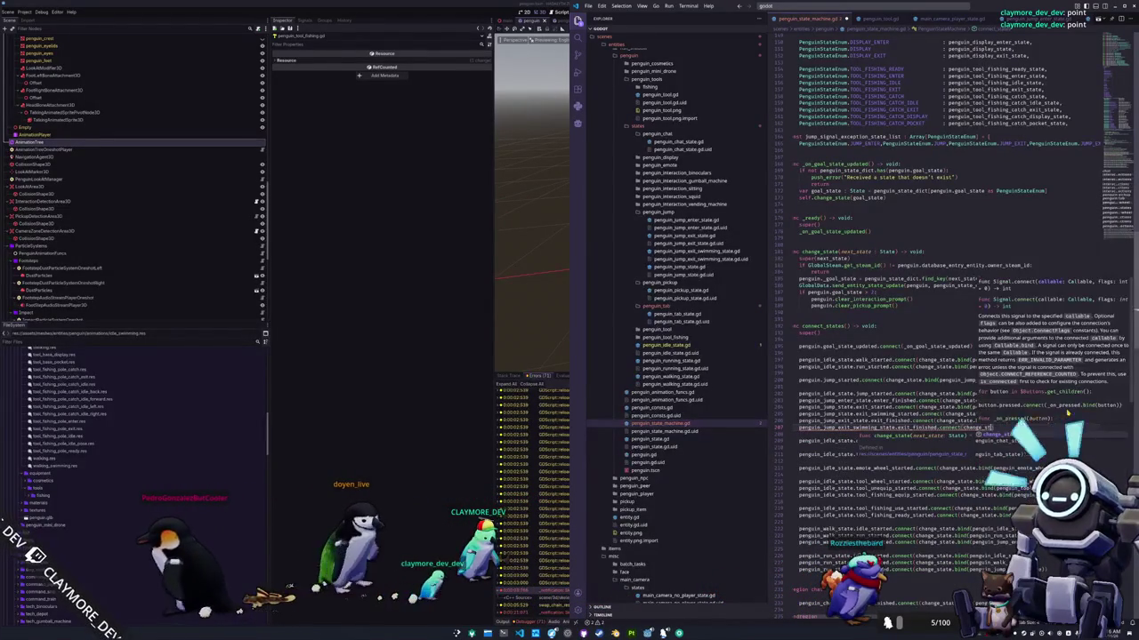
{"action": "type", "text": "bind(penguin_idl"}
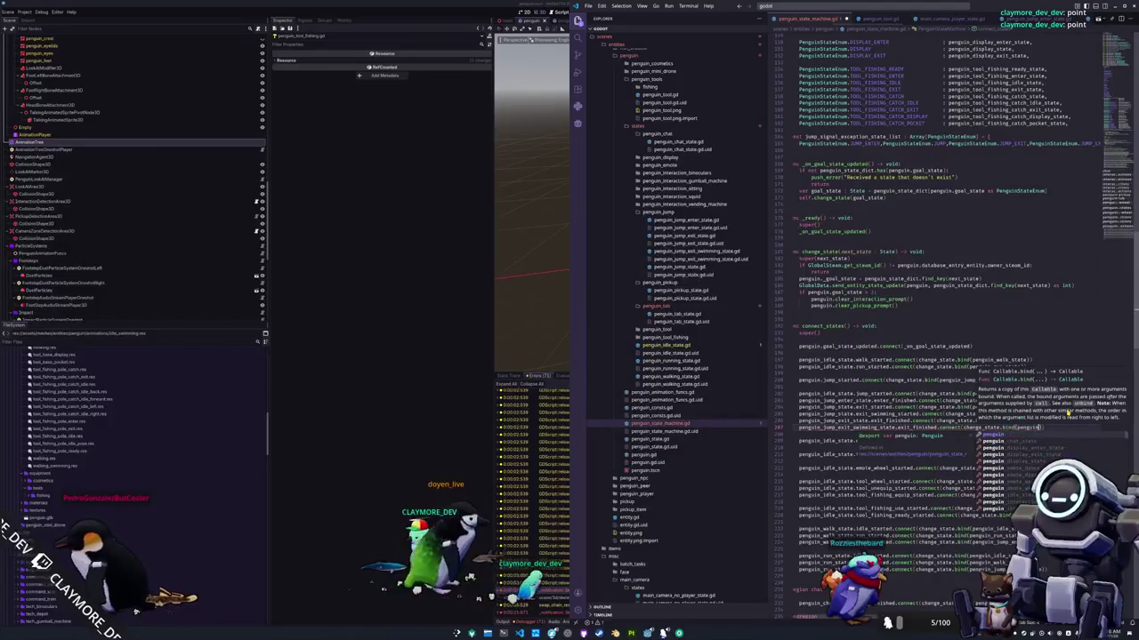
{"action": "type", "text": "e_state))"}
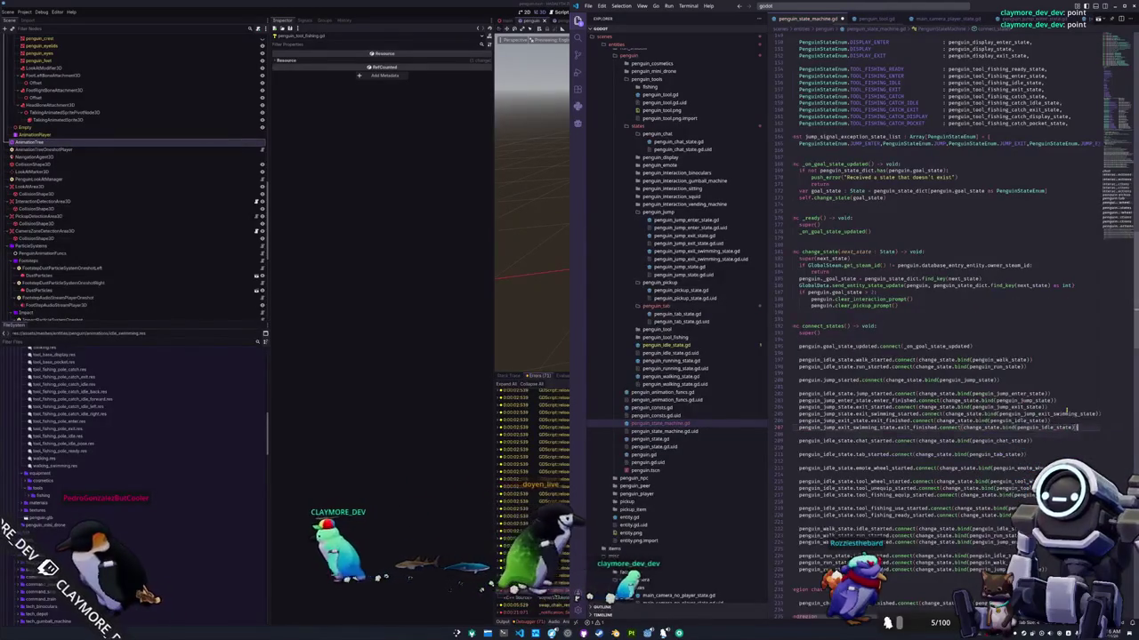
{"action": "key", "text": "alt+Tab"}
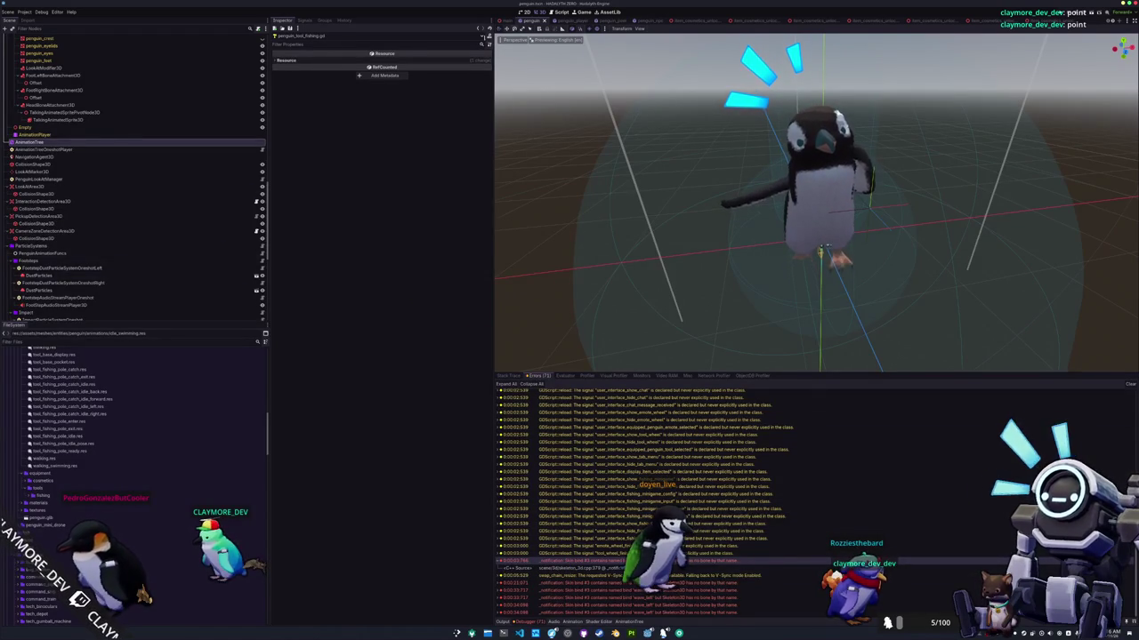
Step: Delete the extra BoneAttachment3D nodes from the penguin_player scene and save it
{"action": "left_click", "coordinate": [564, 22]}
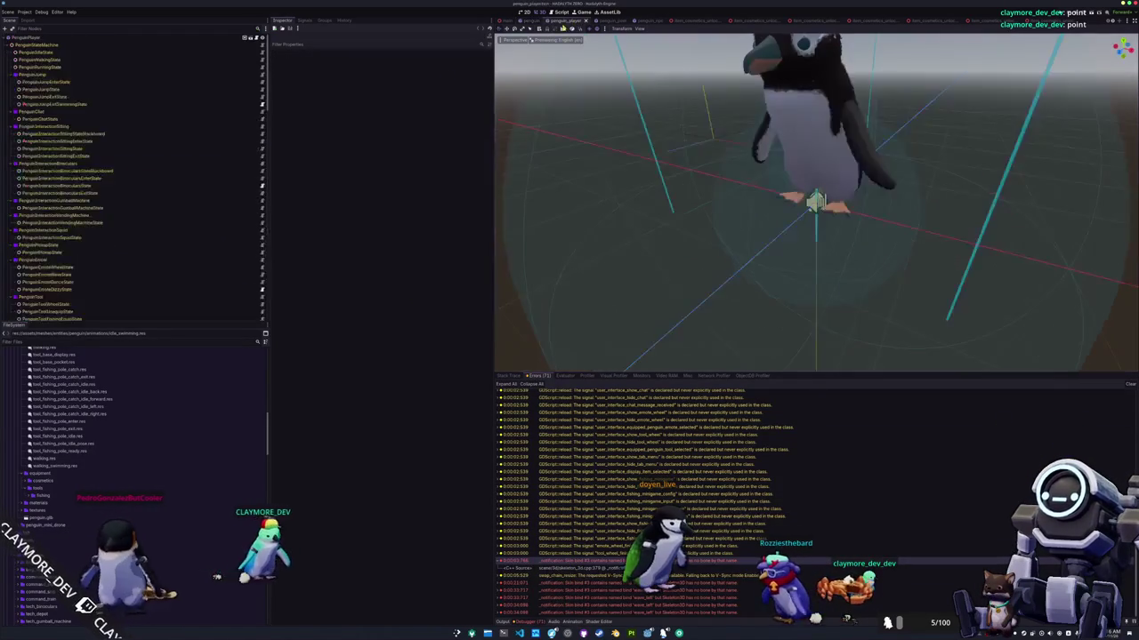
{"action": "scroll", "coordinate": [114, 202], "scroll_direction": "down", "scroll_amount": 10}
{"action": "left_click", "coordinate": [69, 246]}
{"action": "left_click", "coordinate": [62, 267], "text": "ctrl"}
{"action": "key", "text": "Delete"}
{"action": "key", "text": "Return"}
{"action": "key", "text": "ctrl+s"}
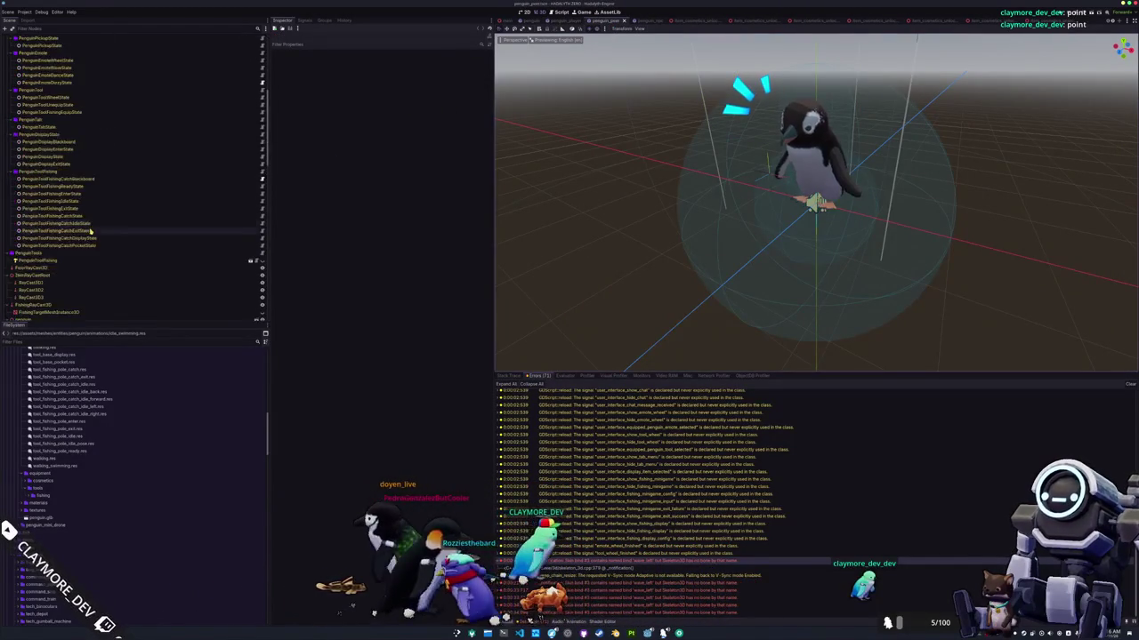
{"action": "left_click", "coordinate": [80, 252]}
{"action": "left_click", "coordinate": [239, 274], "text": "ctrl"}
{"action": "key", "text": "Delete"}
{"action": "key", "text": "Return"}
{"action": "key", "text": "ctrl+s"}
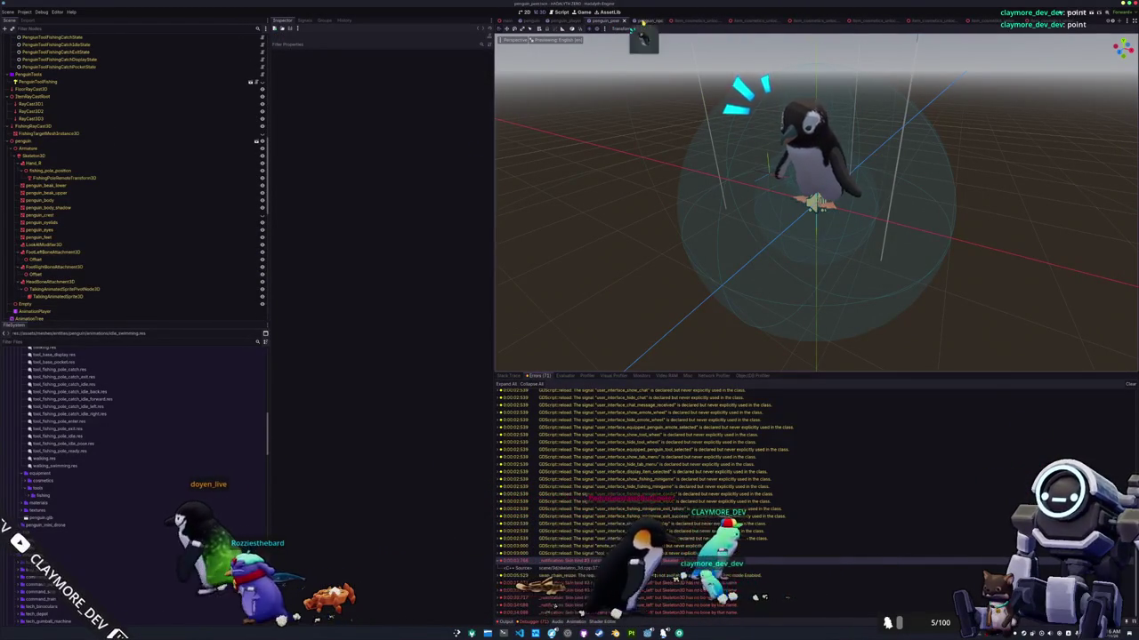
{"action": "key", "text": "ctrl+Tab"}
{"action": "scroll", "coordinate": [94, 258], "scroll_direction": "down", "scroll_amount": 10}
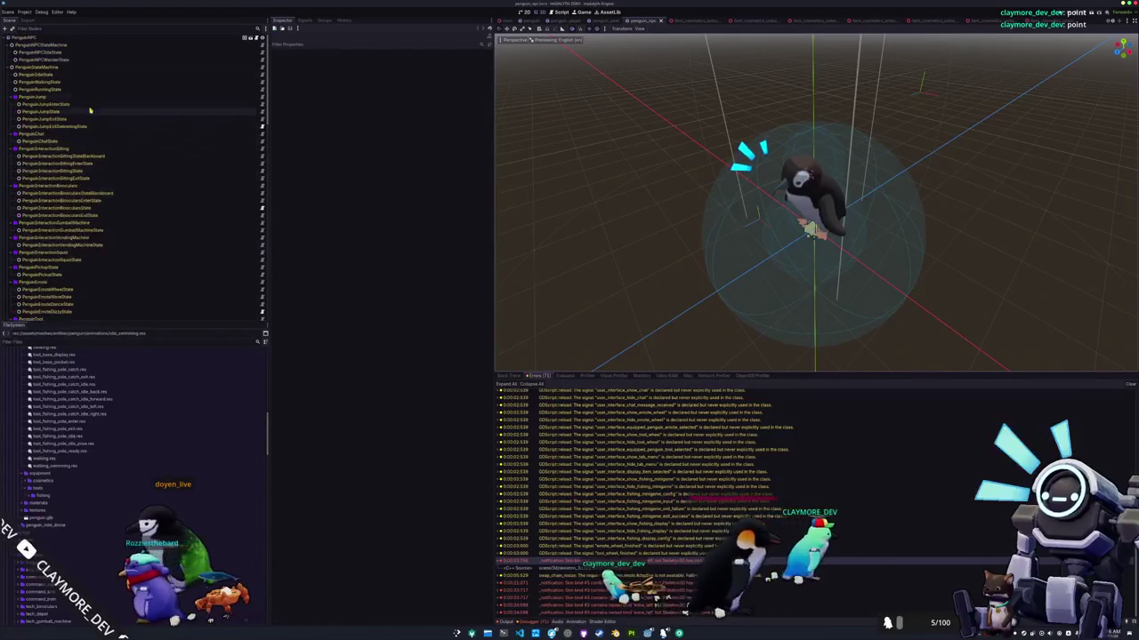
{"action": "scroll", "coordinate": [77, 169], "scroll_direction": "down", "scroll_amount": 10}
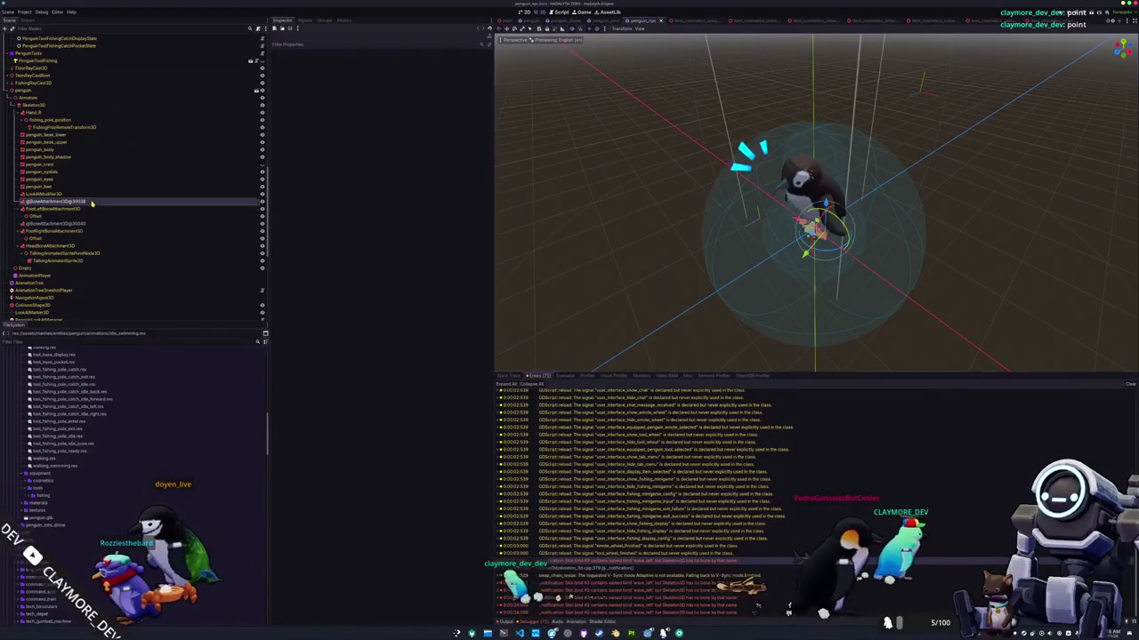
{"action": "left_click", "coordinate": [84, 202]}
{"action": "left_click", "coordinate": [79, 224], "text": "ctrl"}
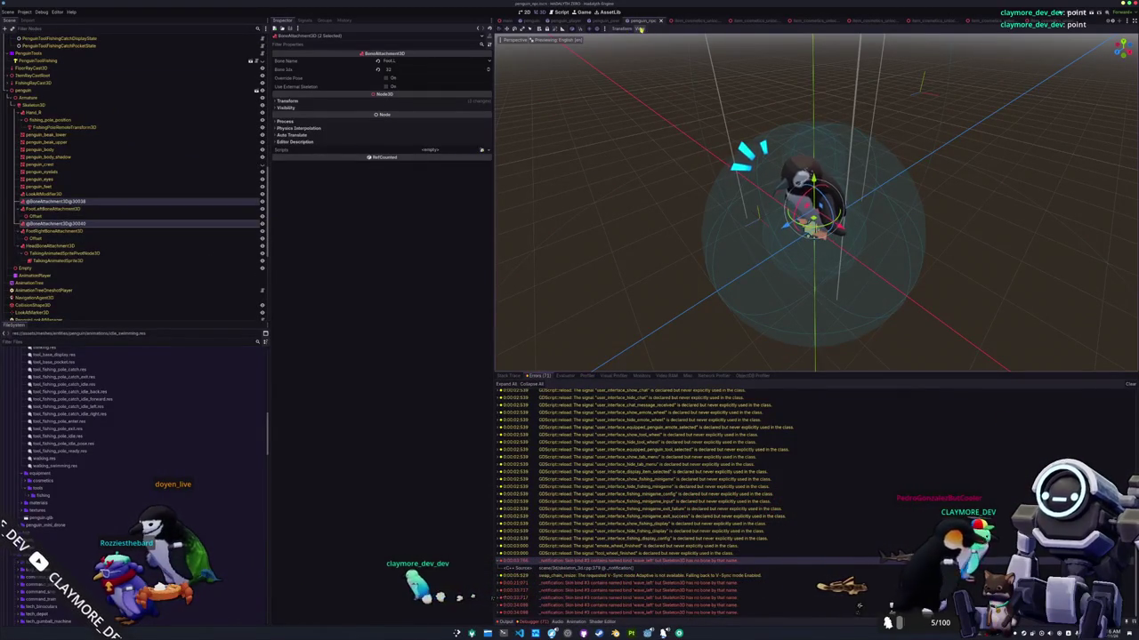
{"action": "key", "text": "Delete"}
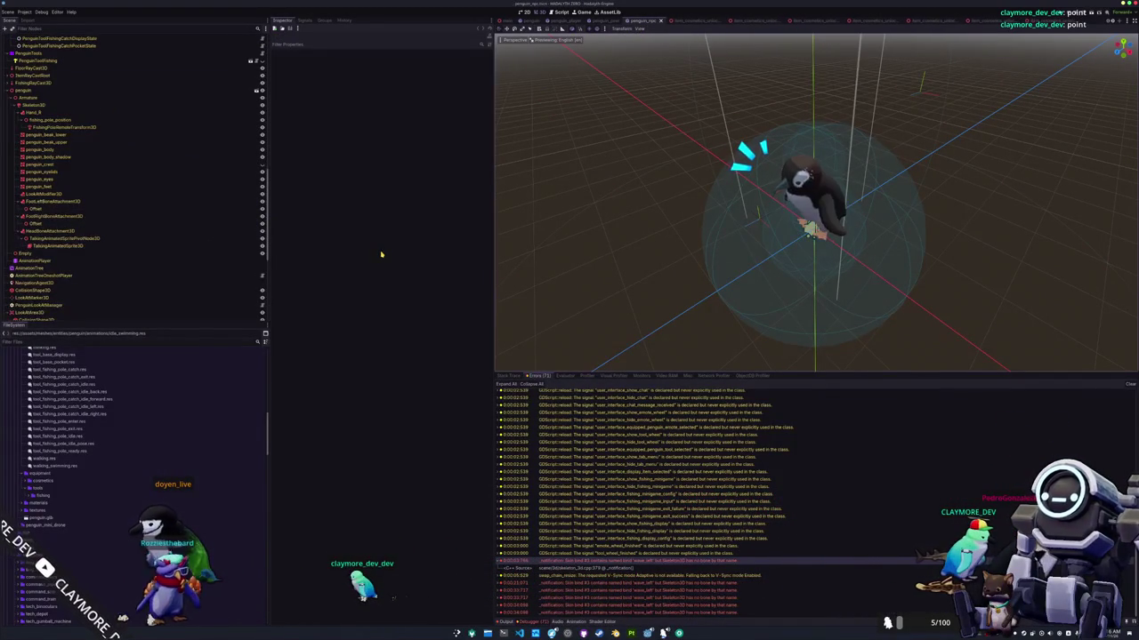
Step: Open the Advanced Import Settings for cosmetics/shirts/penguin_shirt_basic.glb
{"action": "left_click", "coordinate": [529, 21]}
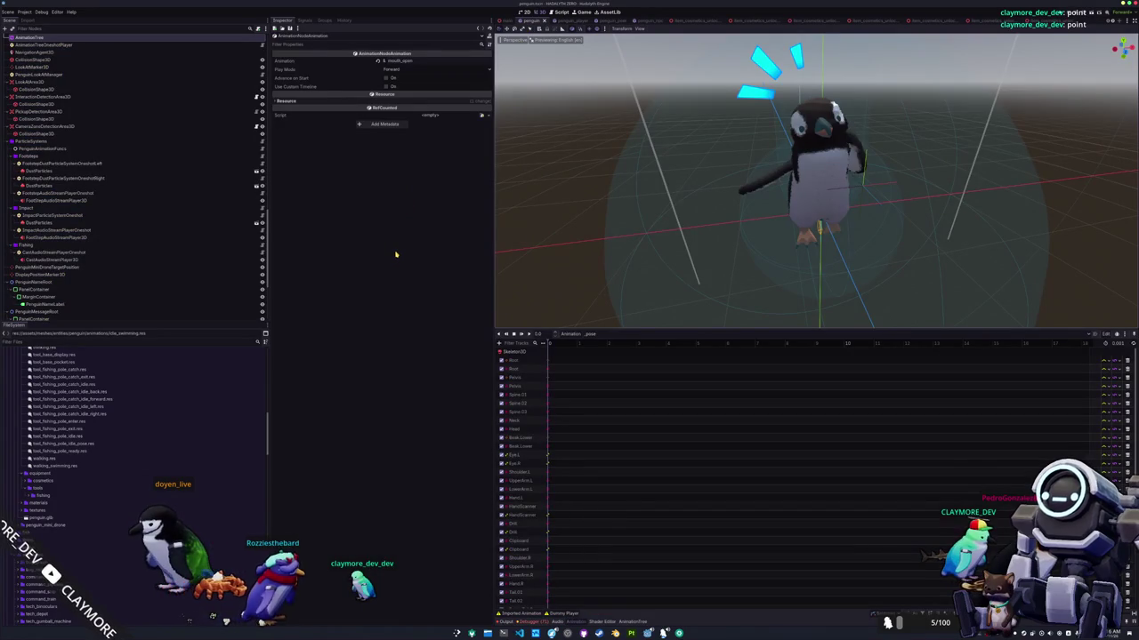
{"action": "scroll", "coordinate": [79, 471], "scroll_direction": "down", "scroll_amount": 3}
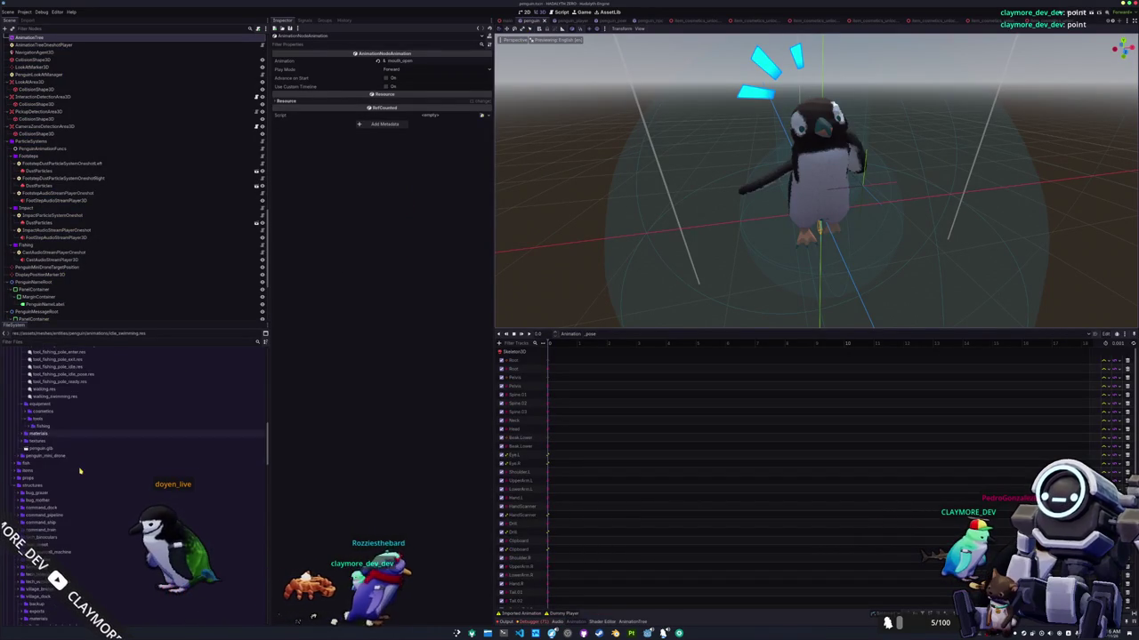
{"action": "double_click", "coordinate": [42, 412]}
{"action": "double_click", "coordinate": [41, 434]}
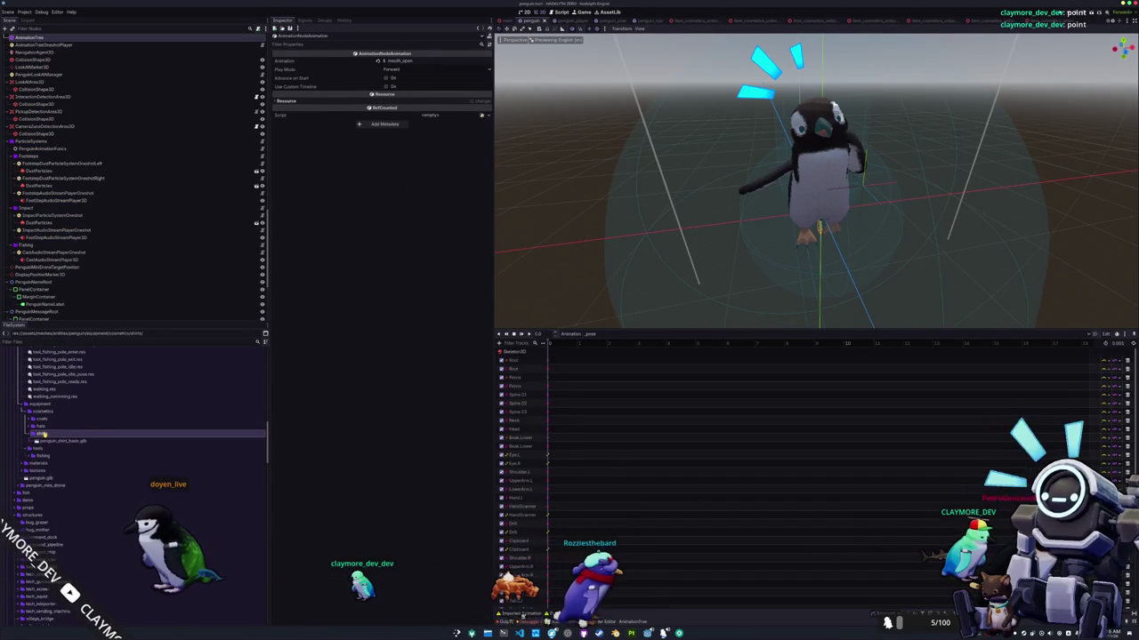
{"action": "double_click", "coordinate": [55, 441]}
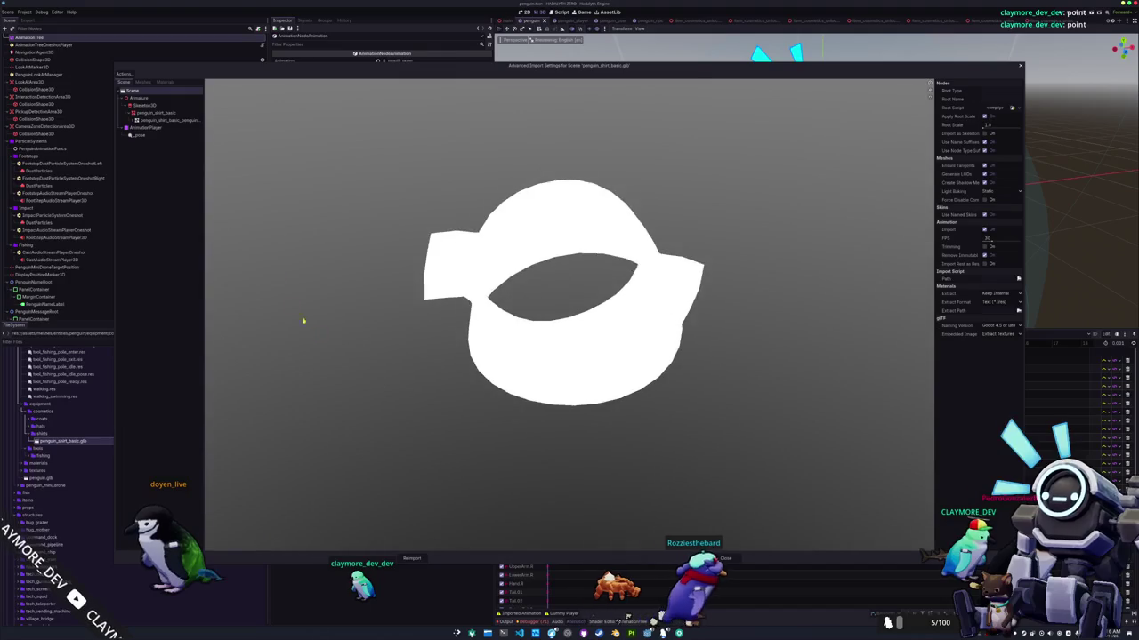
{"action": "scroll", "coordinate": [303, 320], "scroll_direction": "down", "scroll_amount": 2}
{"action": "scroll", "coordinate": [302, 320], "scroll_direction": "up", "scroll_amount": 5}
{"action": "left_click", "coordinate": [140, 135]}
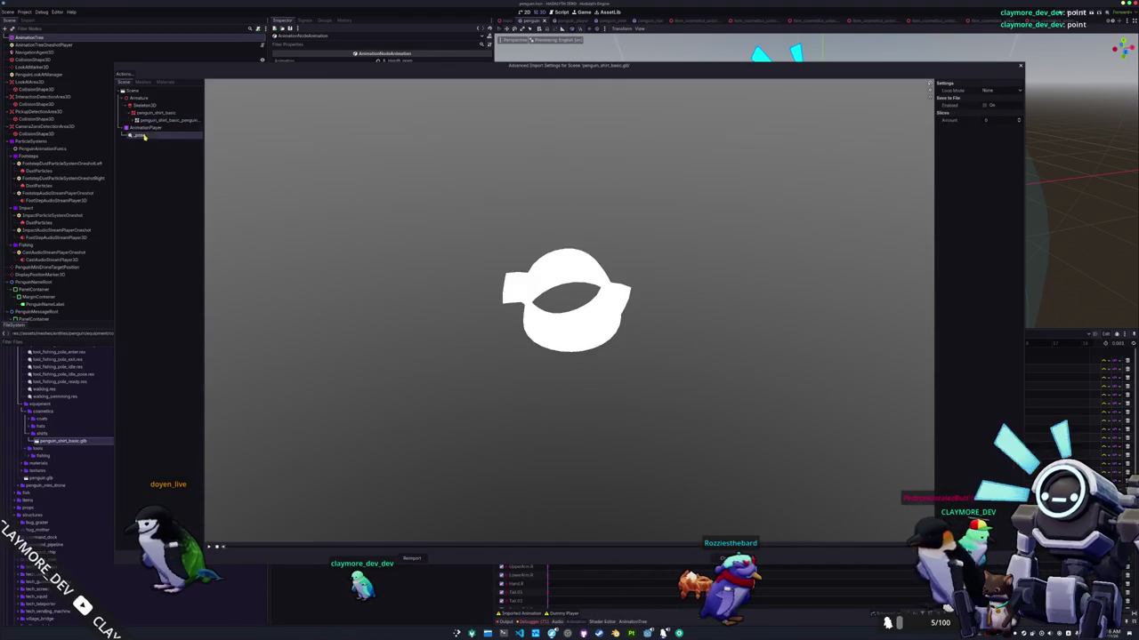
Step: Inspect the shirt's Skeleton3D, mesh and _pose animation, then close the import settings
{"action": "left_click", "coordinate": [160, 120]}
{"action": "left_click", "coordinate": [144, 105]}
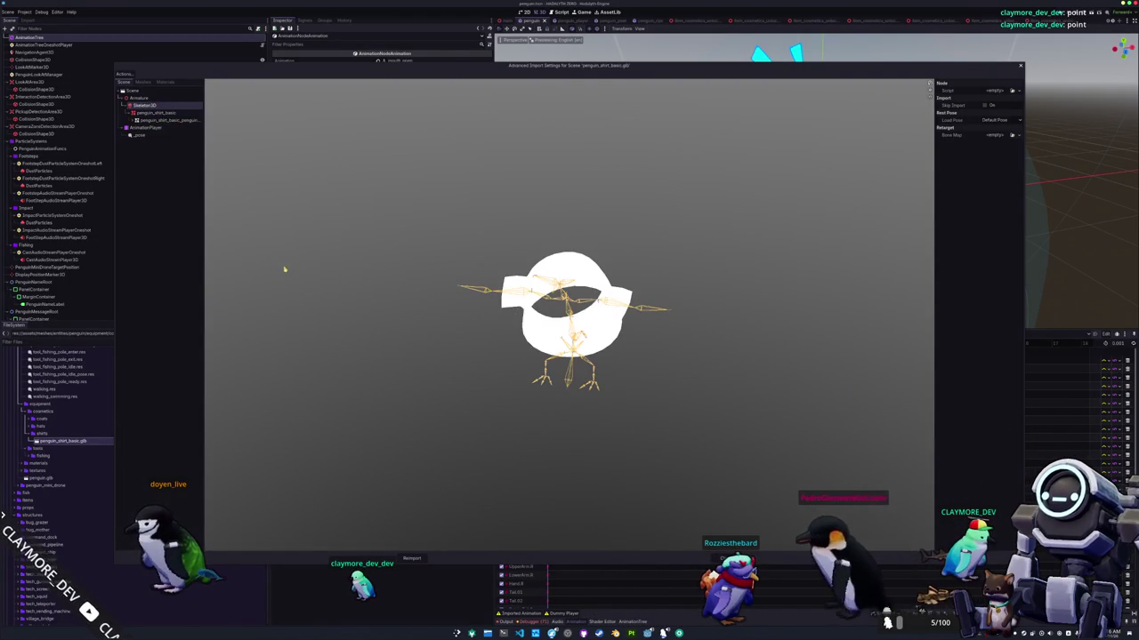
{"action": "left_click", "coordinate": [162, 119]}
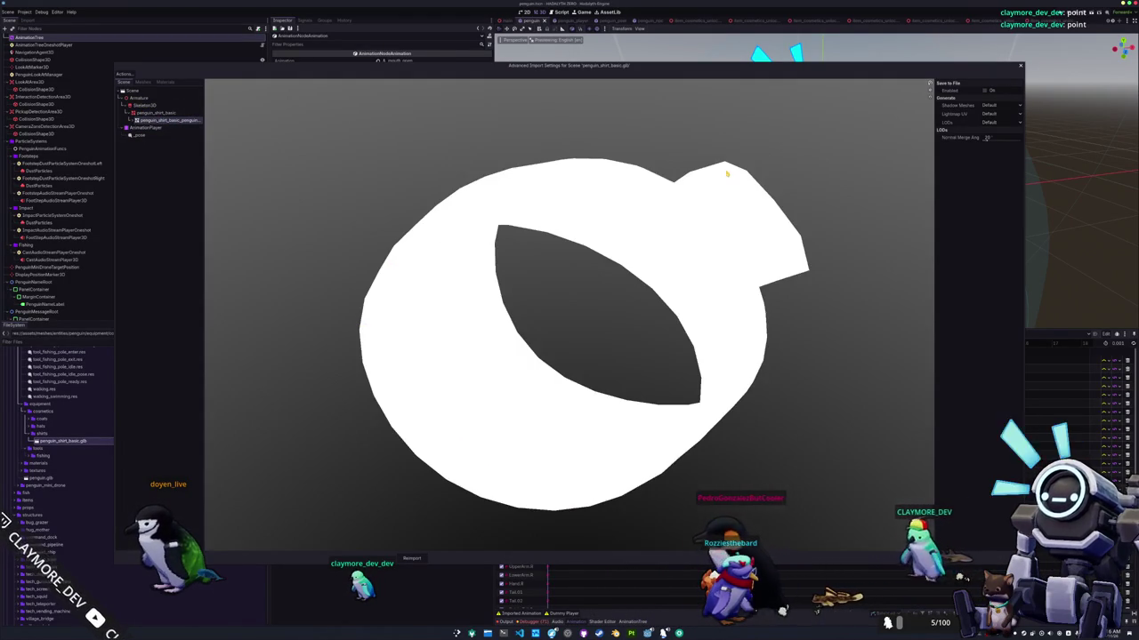
{"action": "left_click", "coordinate": [131, 120]}
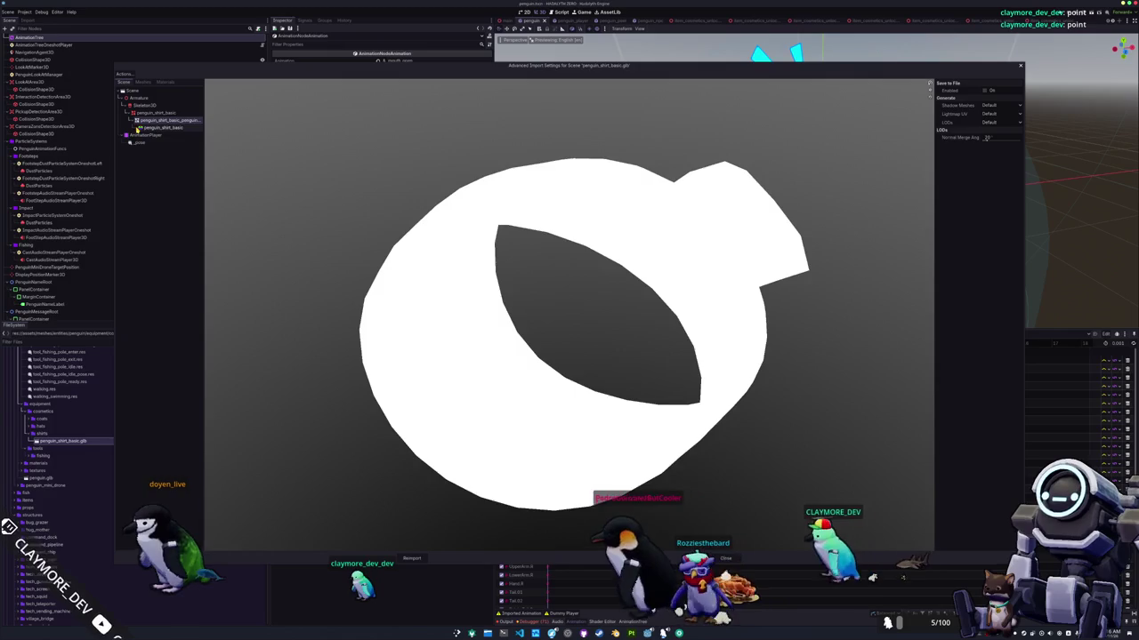
{"action": "left_click", "coordinate": [139, 142]}
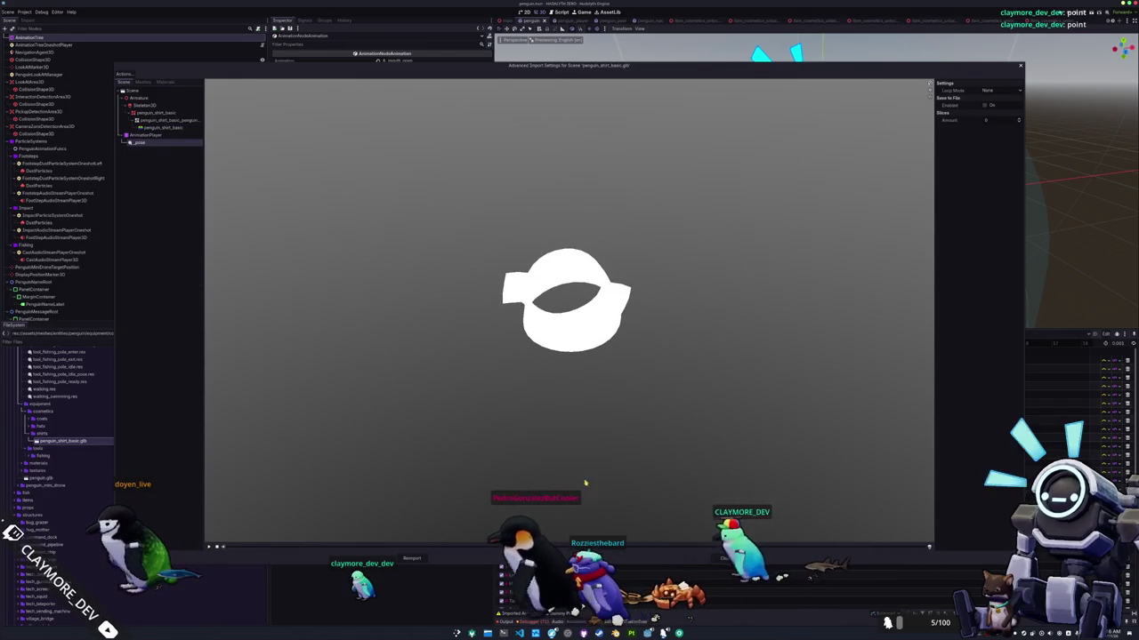
{"action": "key", "text": "Escape"}
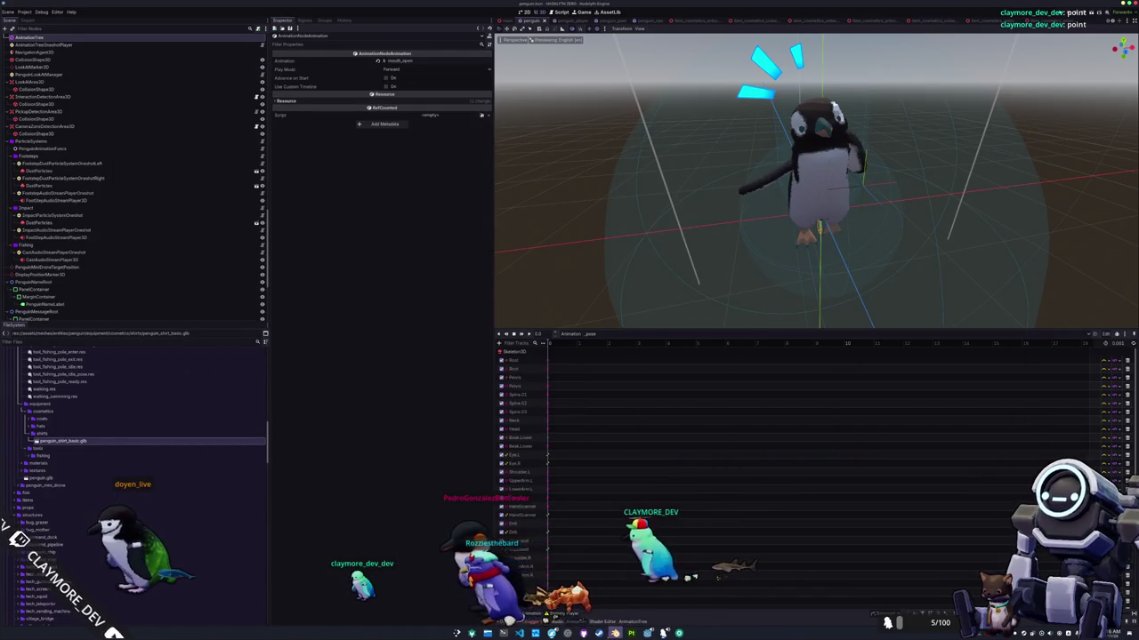
{"action": "key", "text": "alt+Tab"}
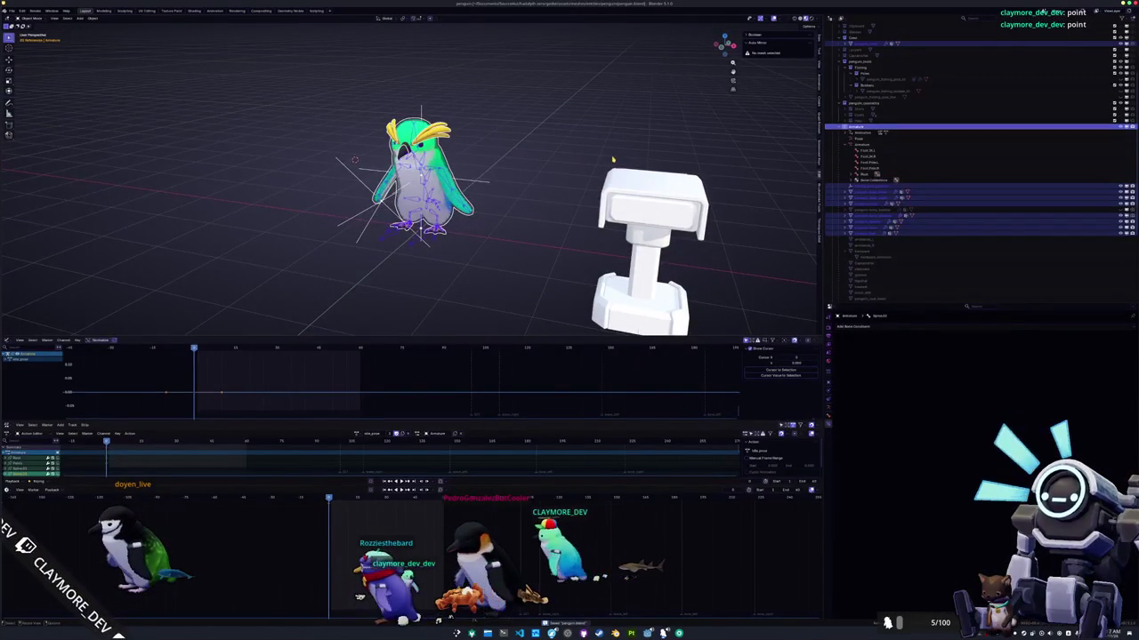
Step: Select the penguin_shirt_base mesh from the cosmetics collection together with the Armature
{"action": "left_click", "coordinate": [871, 211]}
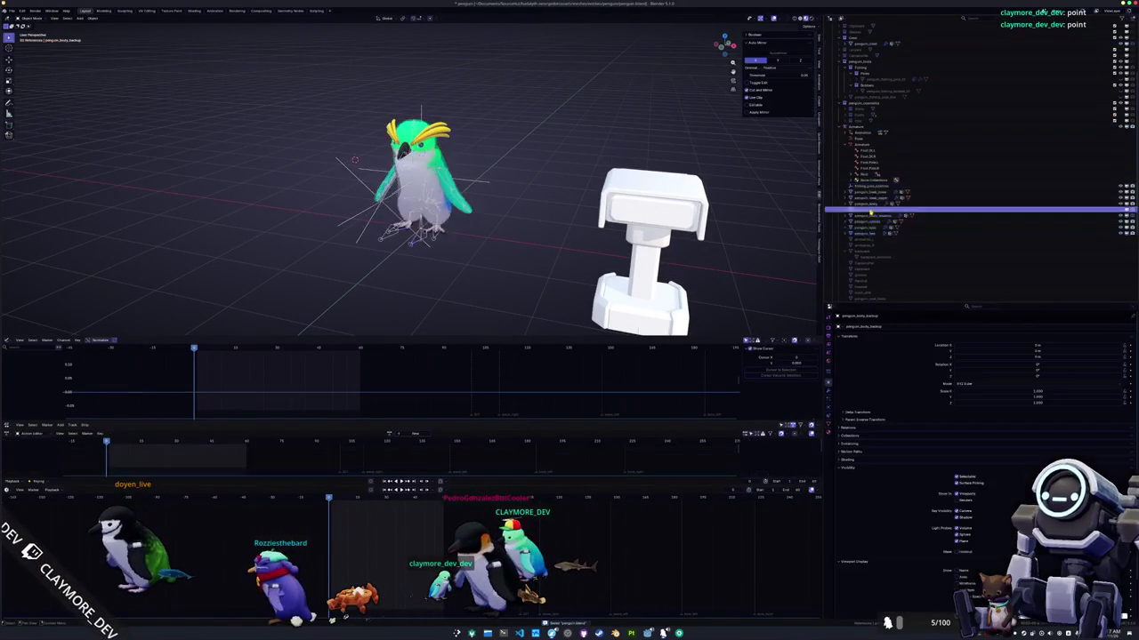
{"action": "scroll", "coordinate": [872, 213], "scroll_direction": "down", "scroll_amount": 5}
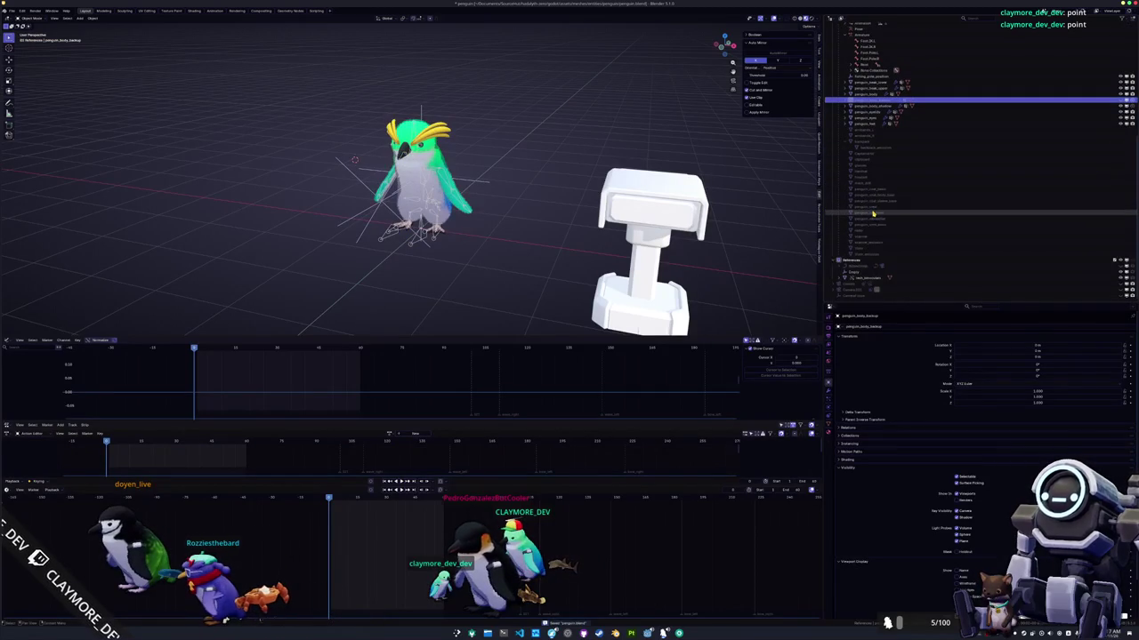
{"action": "scroll", "coordinate": [880, 195], "scroll_direction": "up", "scroll_amount": 5}
{"action": "left_click", "coordinate": [1032, 131]}
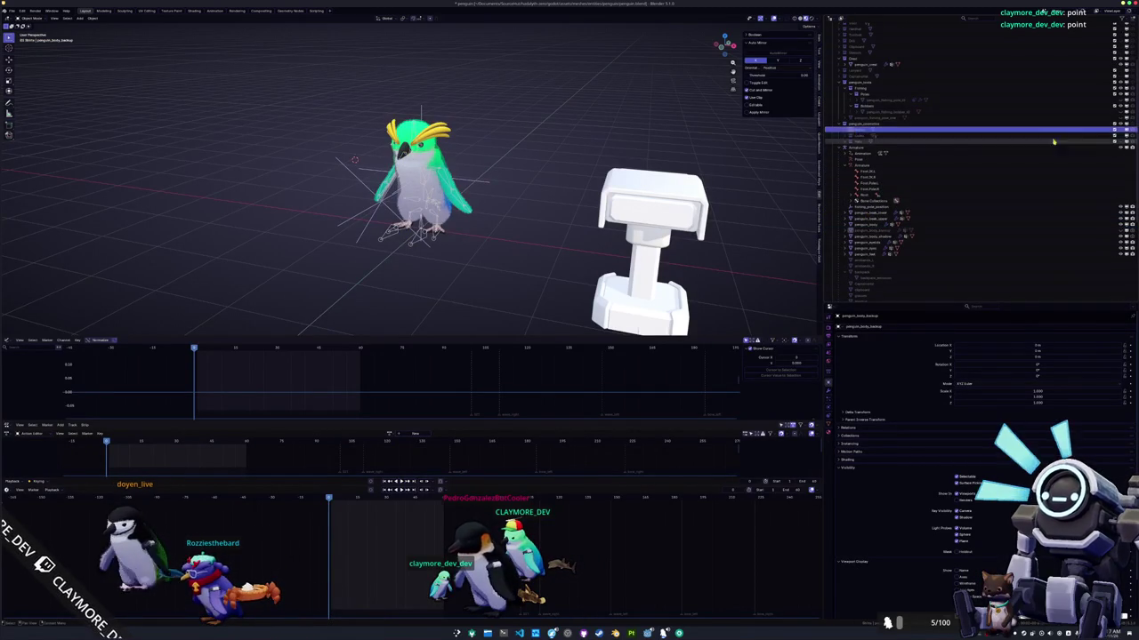
{"action": "left_click", "coordinate": [851, 131]}
{"action": "left_click", "coordinate": [877, 135]}
{"action": "key", "text": "KP_Decimal"}
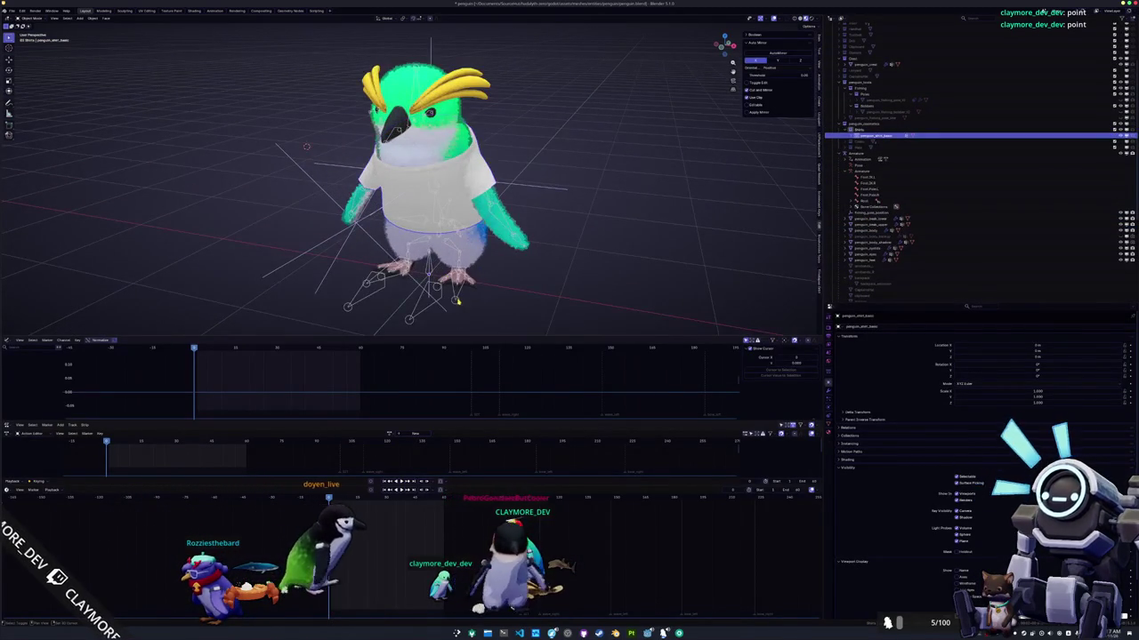
{"action": "left_click", "coordinate": [457, 303]}
{"action": "scroll", "coordinate": [461, 301], "scroll_direction": "down", "scroll_amount": 3}
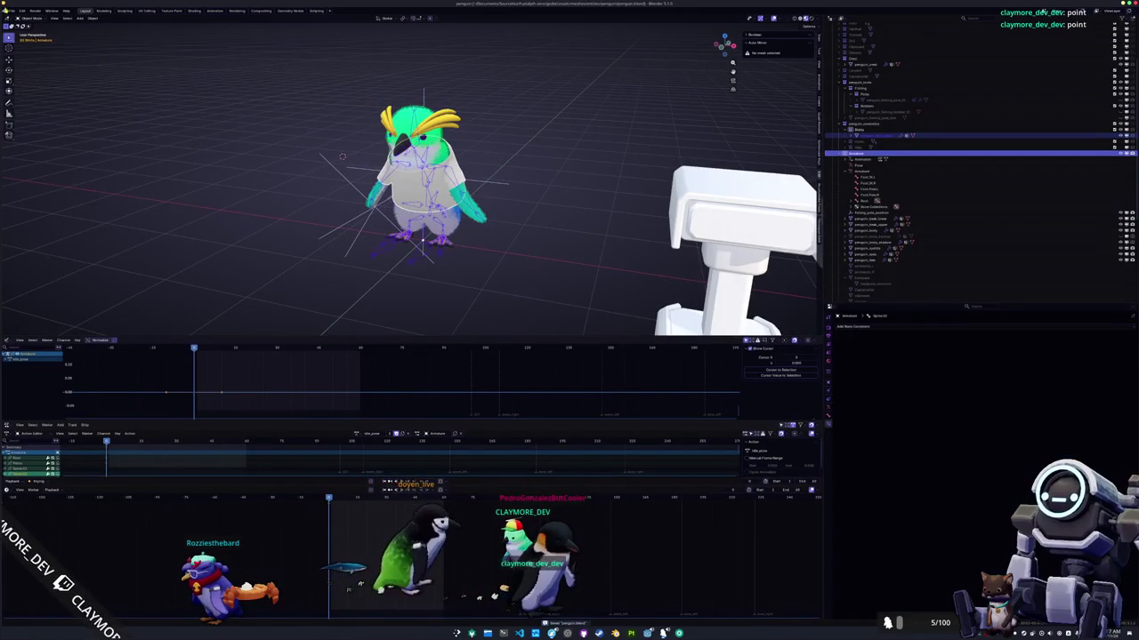
{"action": "left_click", "coordinate": [10, 11]}
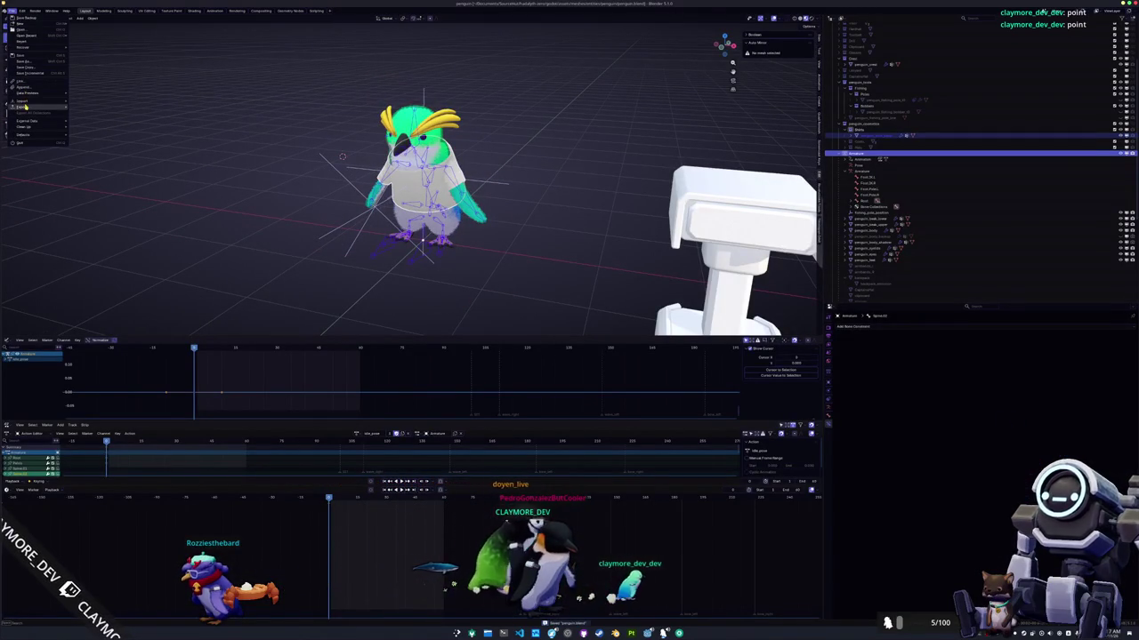
Step: Export the selection as glTF 2.0 to equipment/cosmetics/shirts, overwriting penguin_shirt_basic.glb
{"action": "mouse_move", "coordinate": [26, 106]}
{"action": "left_click", "coordinate": [101, 160]}
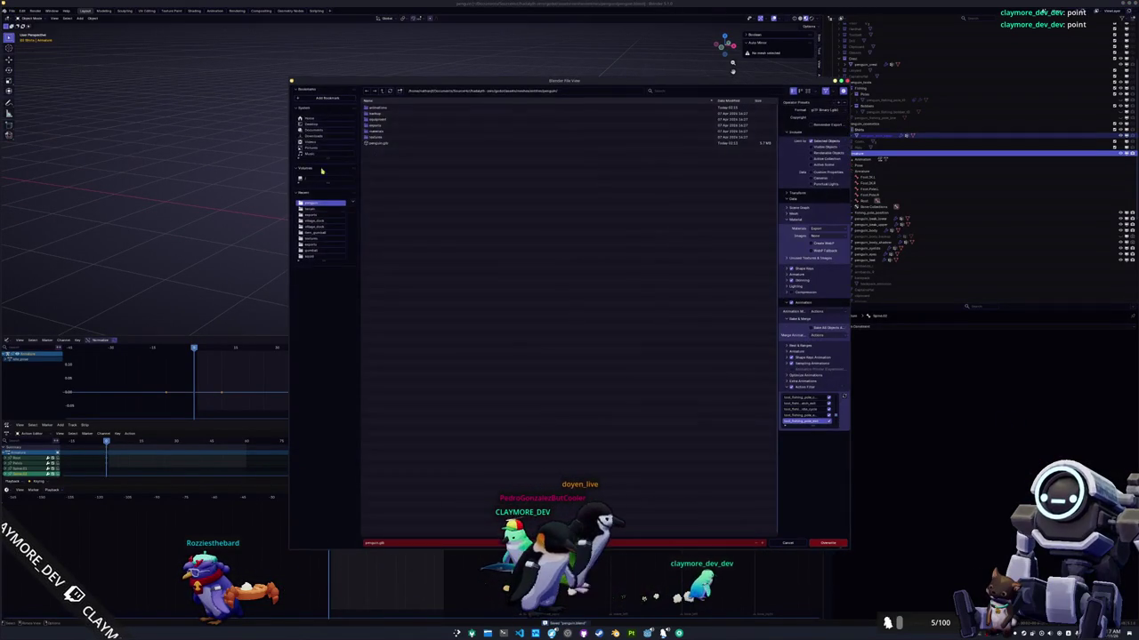
{"action": "left_click", "coordinate": [385, 123]}
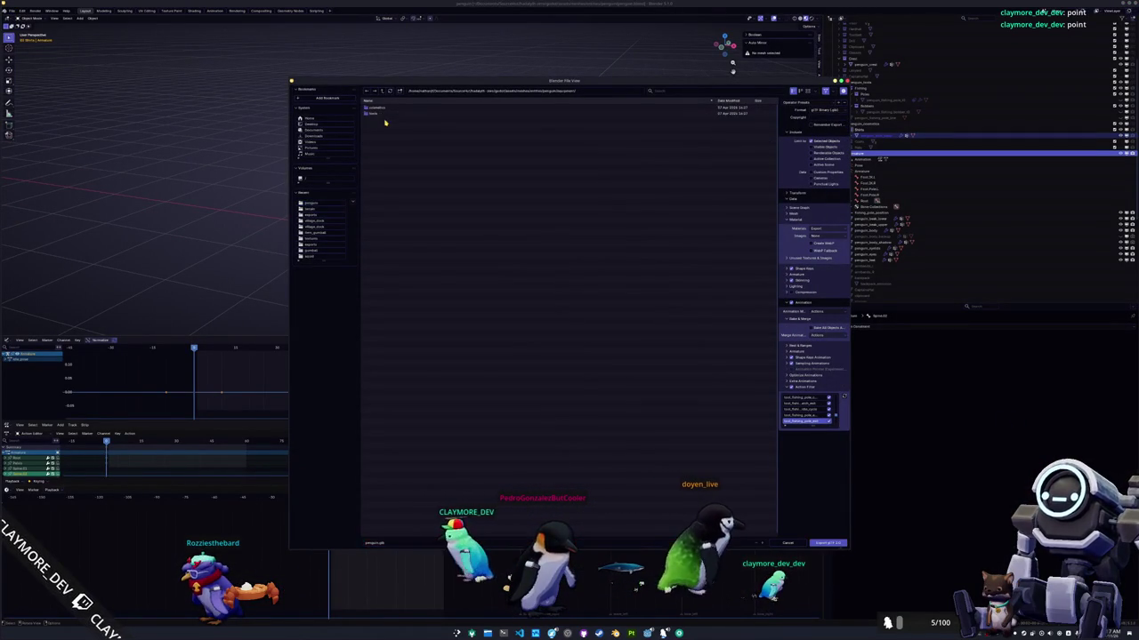
{"action": "left_click", "coordinate": [384, 118]}
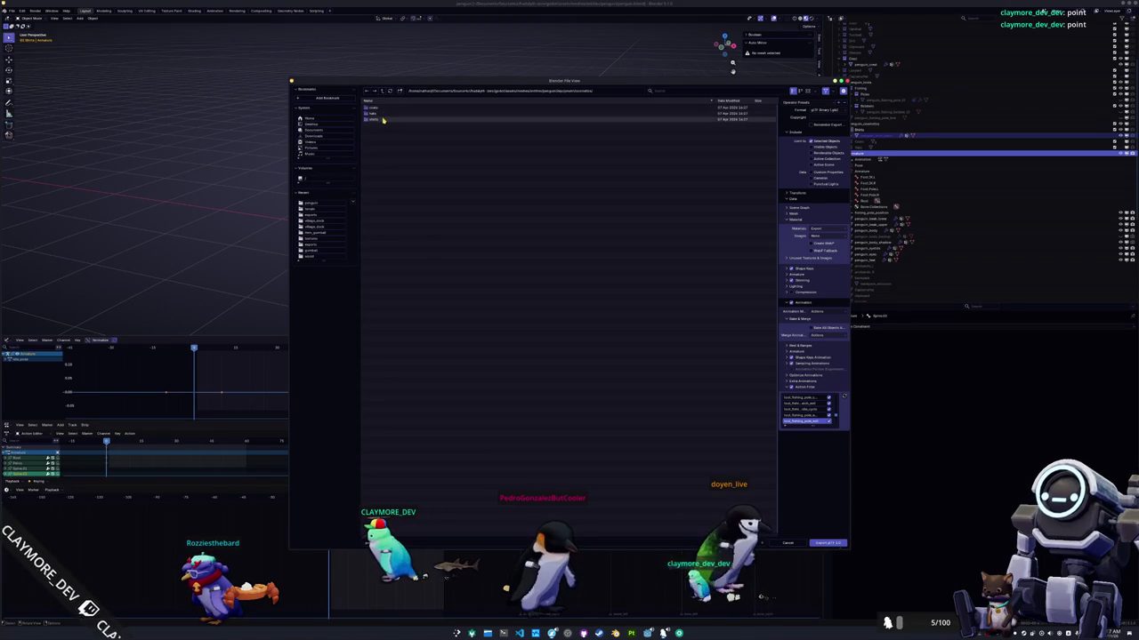
{"action": "left_click", "coordinate": [391, 108]}
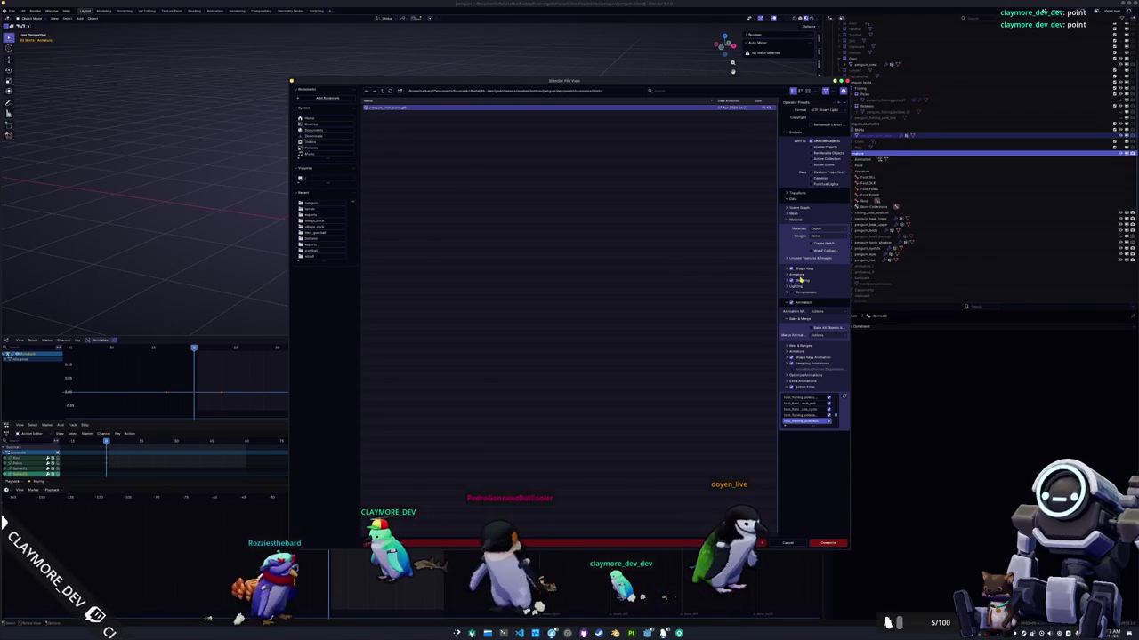
{"action": "left_click_drag", "start_coordinate": [811, 425], "coordinate": [811, 516]}
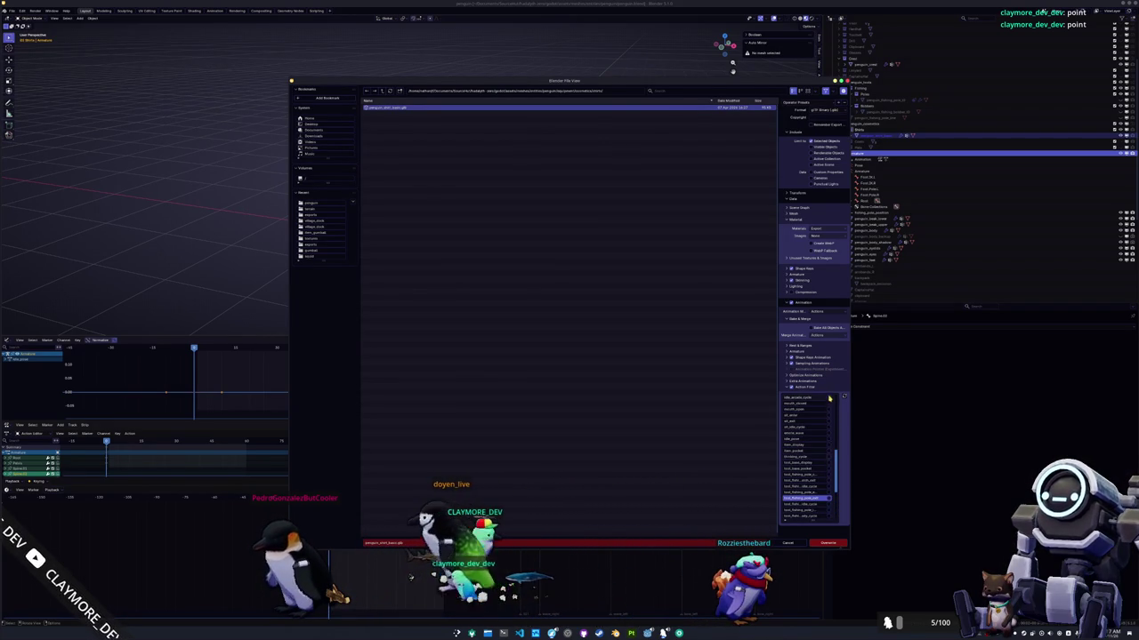
{"action": "scroll", "coordinate": [827, 413], "scroll_direction": "up", "scroll_amount": 5}
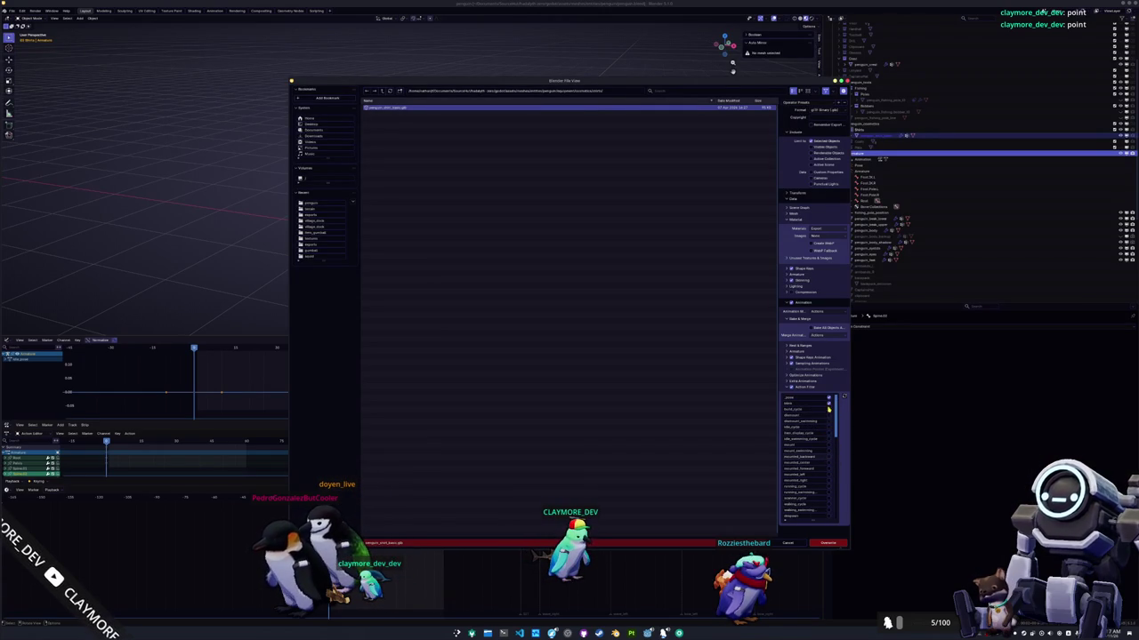
{"action": "left_click", "coordinate": [829, 543]}
{"action": "scroll", "coordinate": [629, 232], "scroll_direction": "down", "scroll_amount": 3}
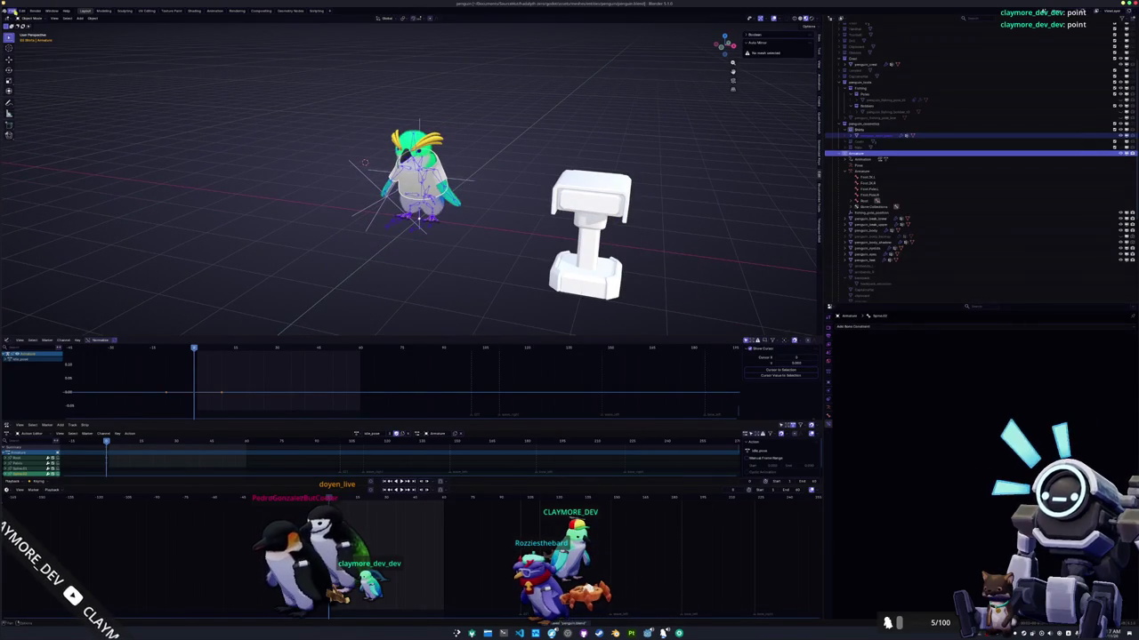
Step: Export the shirt as glTF a second time, confirming the overwrite
{"action": "left_click", "coordinate": [12, 11]}
{"action": "mouse_move", "coordinate": [19, 108]}
{"action": "left_click", "coordinate": [94, 161]}
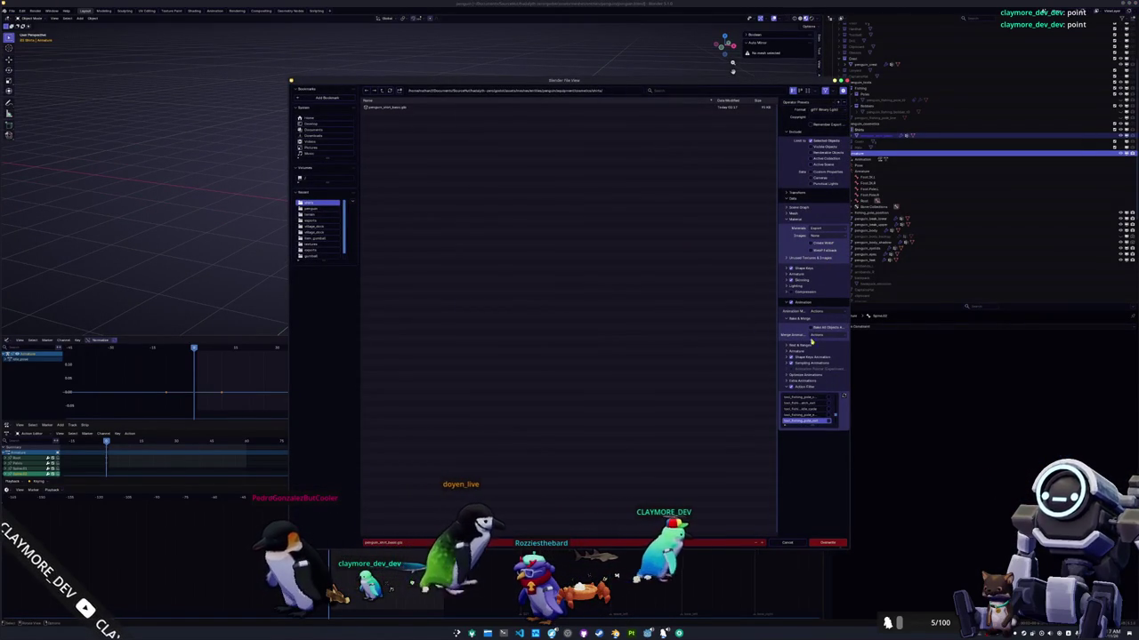
{"action": "left_click", "coordinate": [828, 542]}
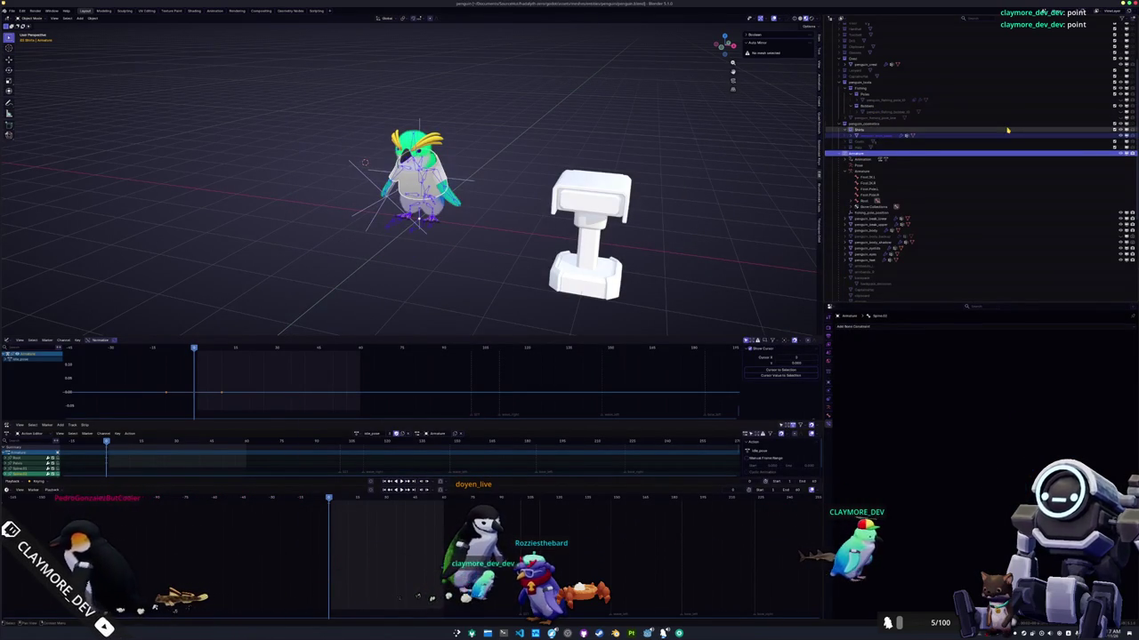
{"action": "left_click", "coordinate": [843, 142]}
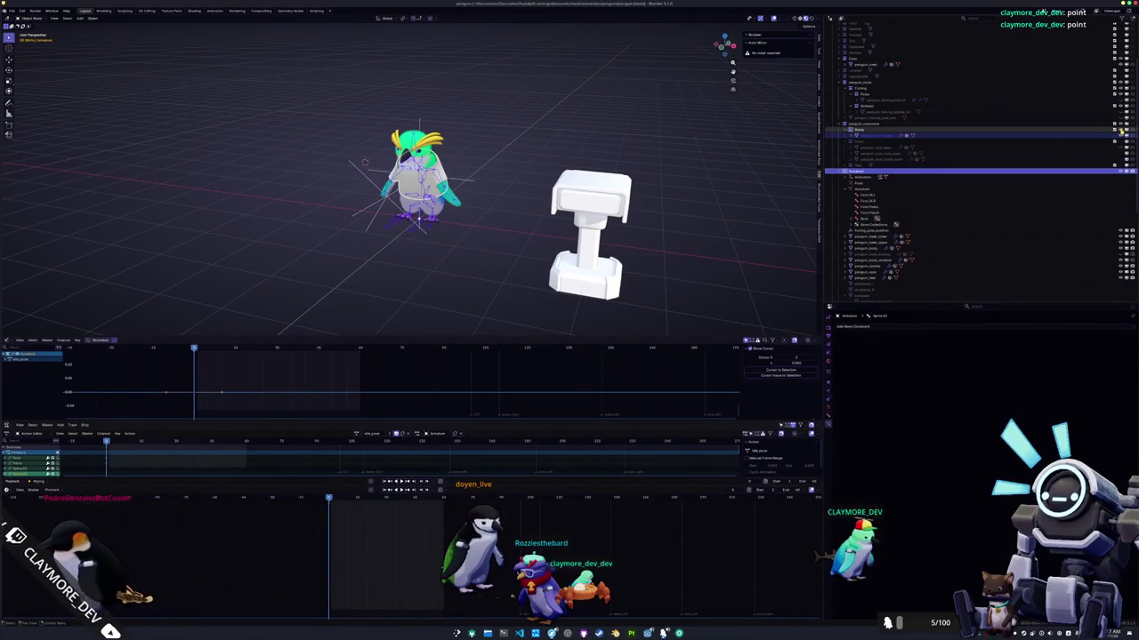
Step: Export the coat with the armature as glTF 2.0, overwriting its existing .glb
{"action": "left_click", "coordinate": [890, 149]}
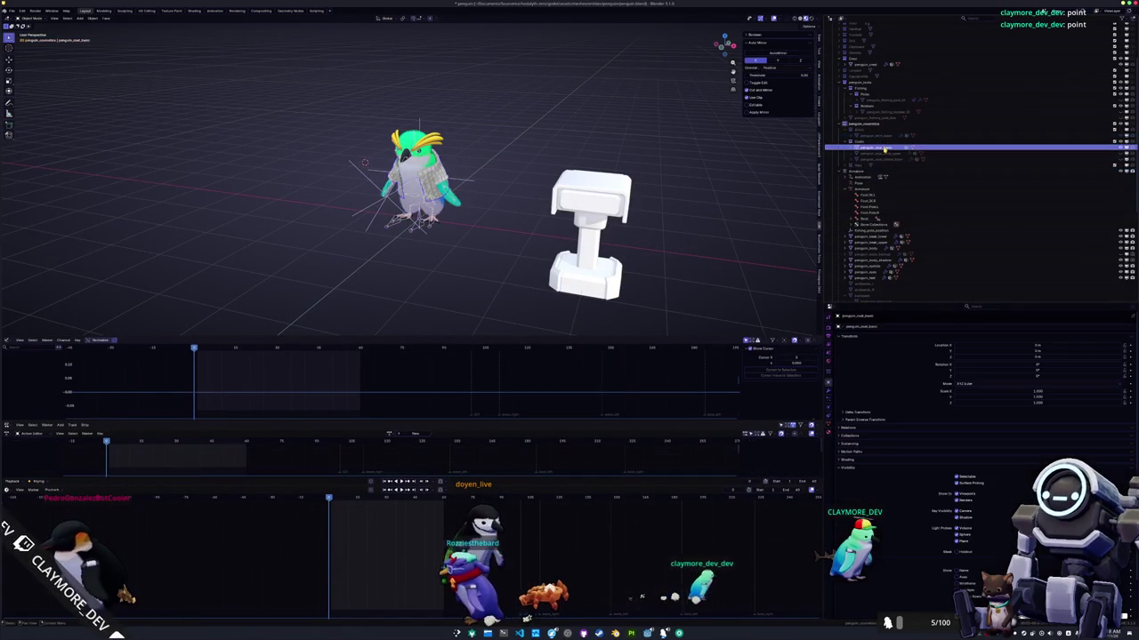
{"action": "left_click", "coordinate": [860, 190]}
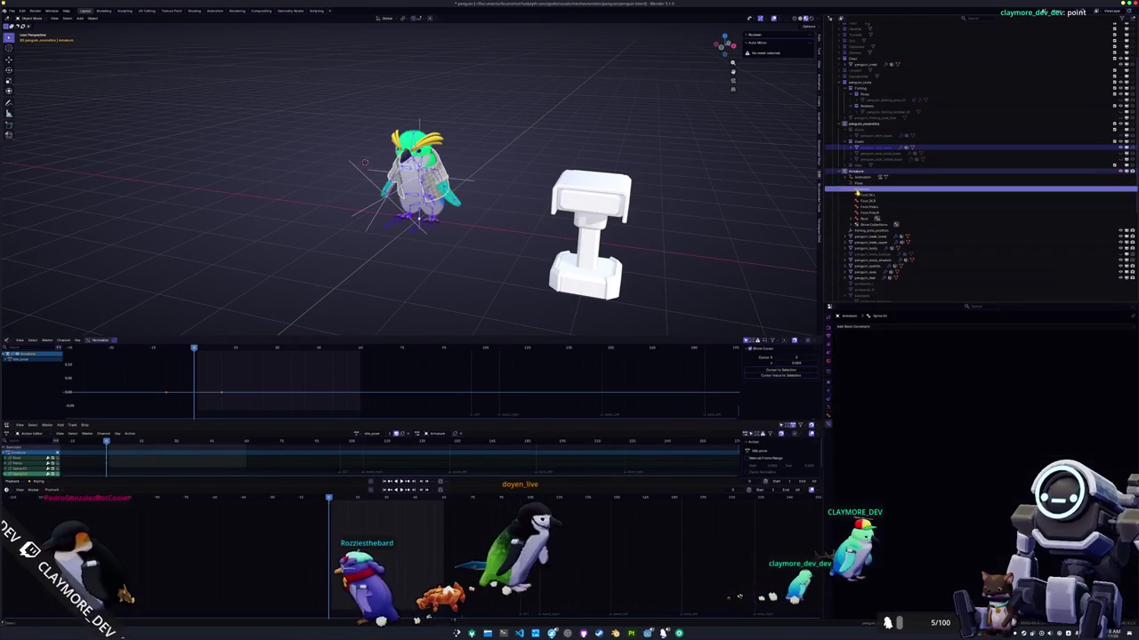
{"action": "left_click", "coordinate": [14, 11]}
{"action": "mouse_move", "coordinate": [36, 107]}
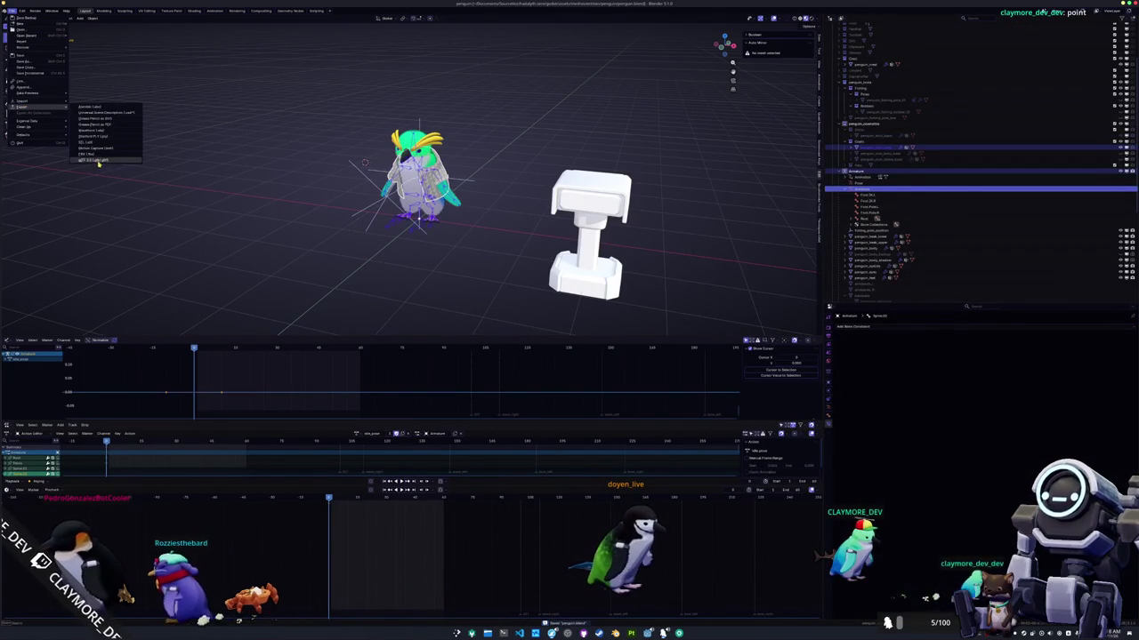
{"action": "left_click", "coordinate": [99, 160]}
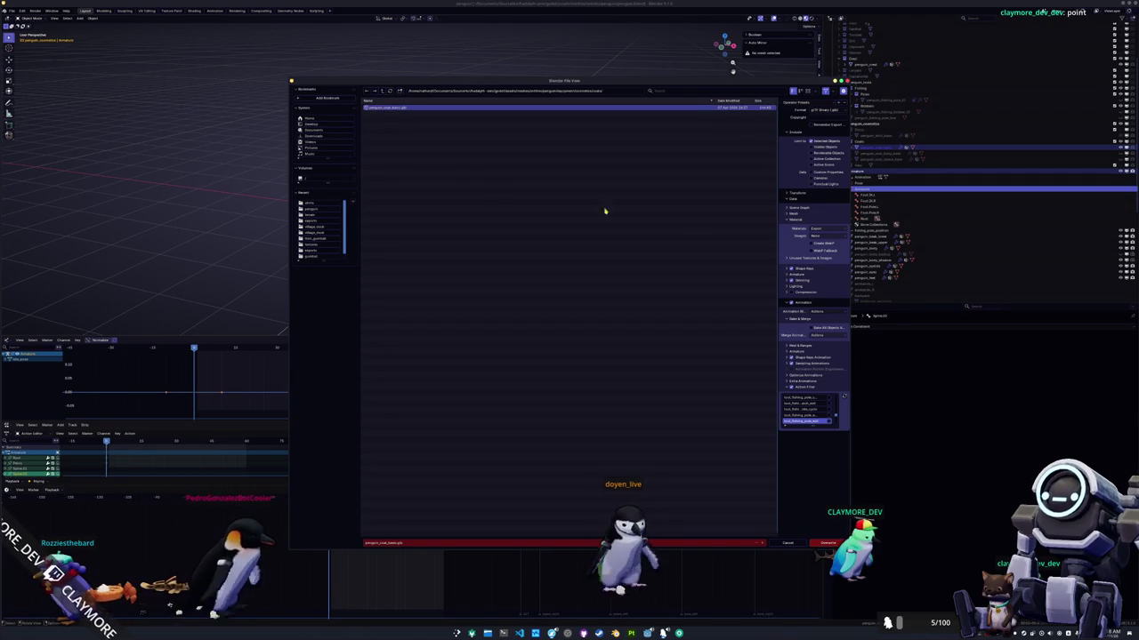
{"action": "left_click", "coordinate": [828, 543]}
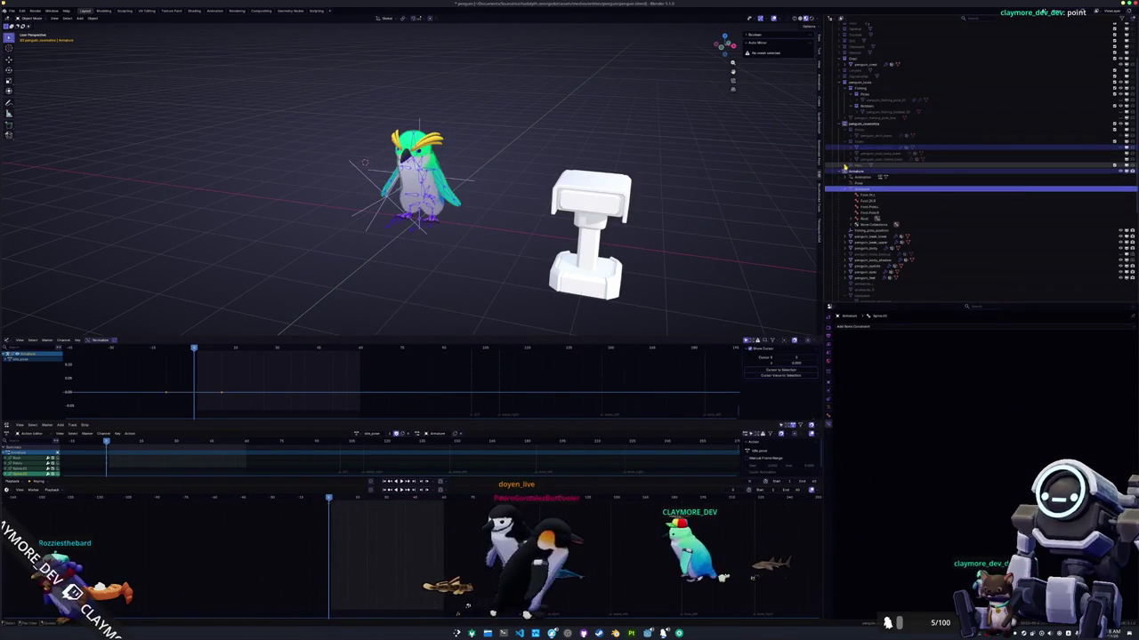
Step: Export the hat with the armature as glTF 2.0, overwriting its existing .glb
{"action": "left_click", "coordinate": [876, 171]}
{"action": "left_click", "coordinate": [963, 192]}
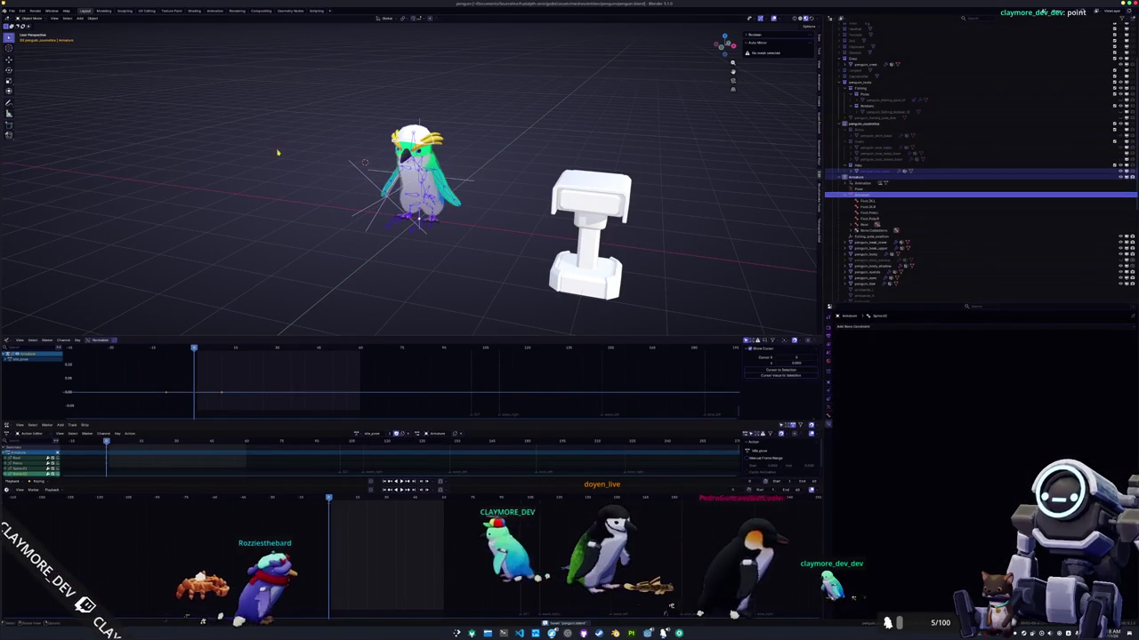
{"action": "left_click", "coordinate": [12, 11]}
{"action": "mouse_move", "coordinate": [30, 108]}
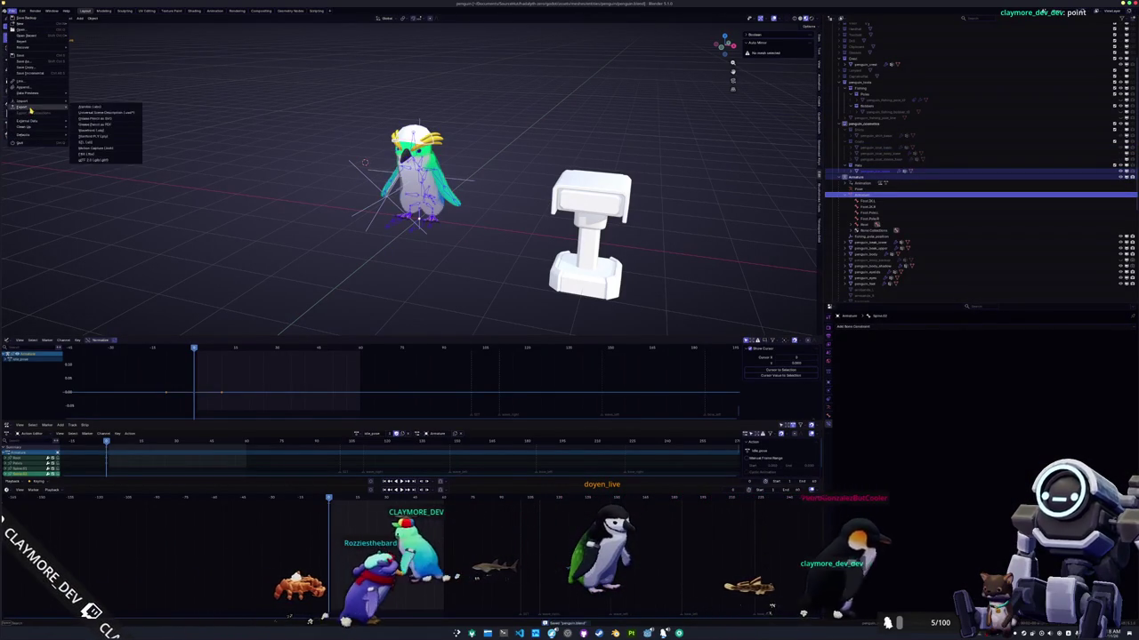
{"action": "left_click", "coordinate": [94, 160]}
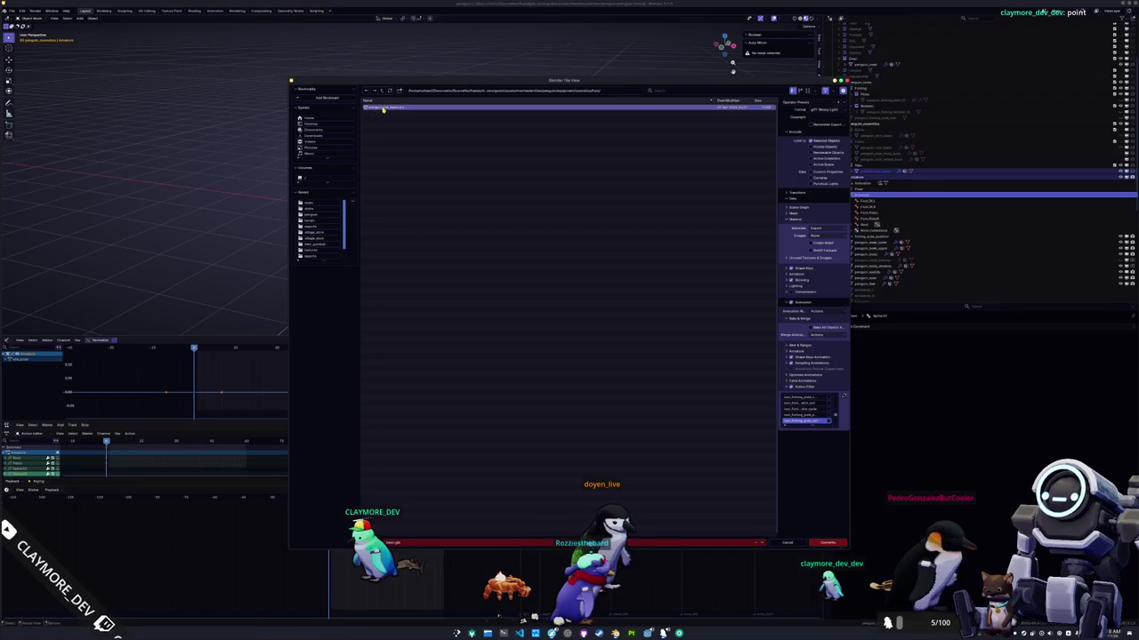
{"action": "left_click", "coordinate": [830, 543]}
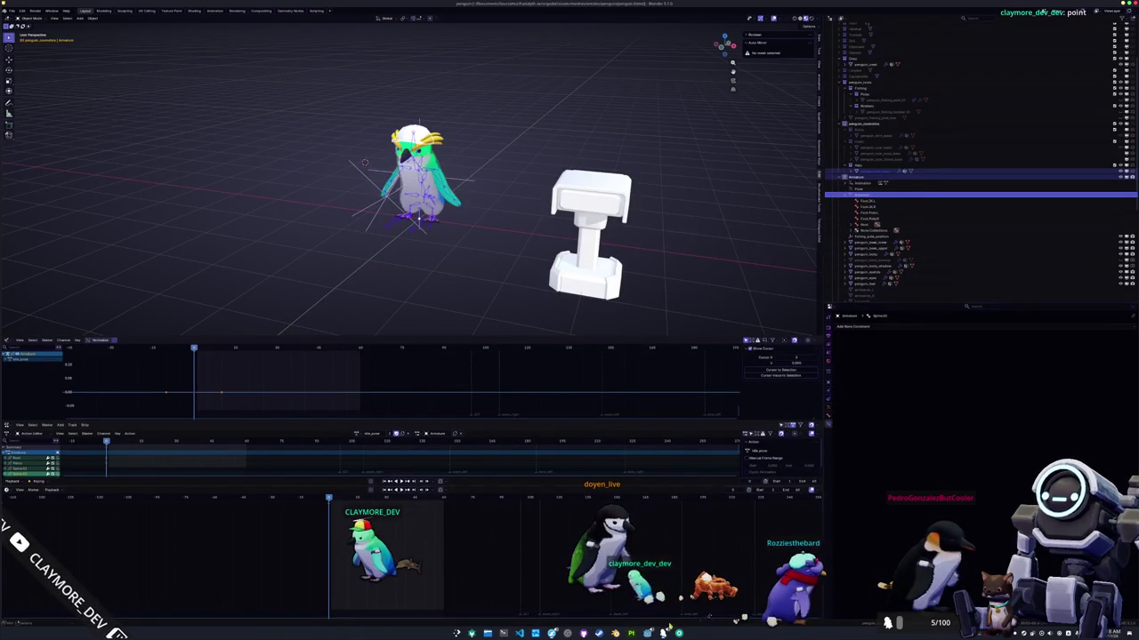
{"action": "left_click", "coordinate": [647, 633]}
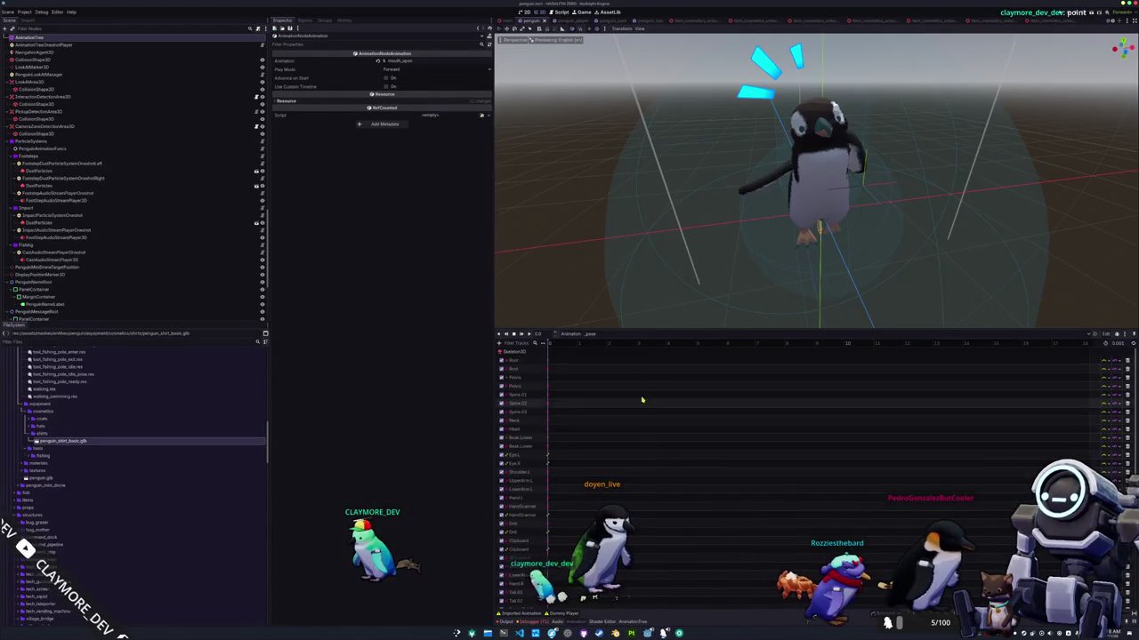
Step: Save the current scene and open batch_tasks.tscn through Quick Open
{"action": "scroll", "coordinate": [623, 285], "scroll_direction": "down", "scroll_amount": 4}
{"action": "key", "text": "ctrl+s"}
{"action": "scroll", "coordinate": [149, 449], "scroll_direction": "down", "scroll_amount": 10}
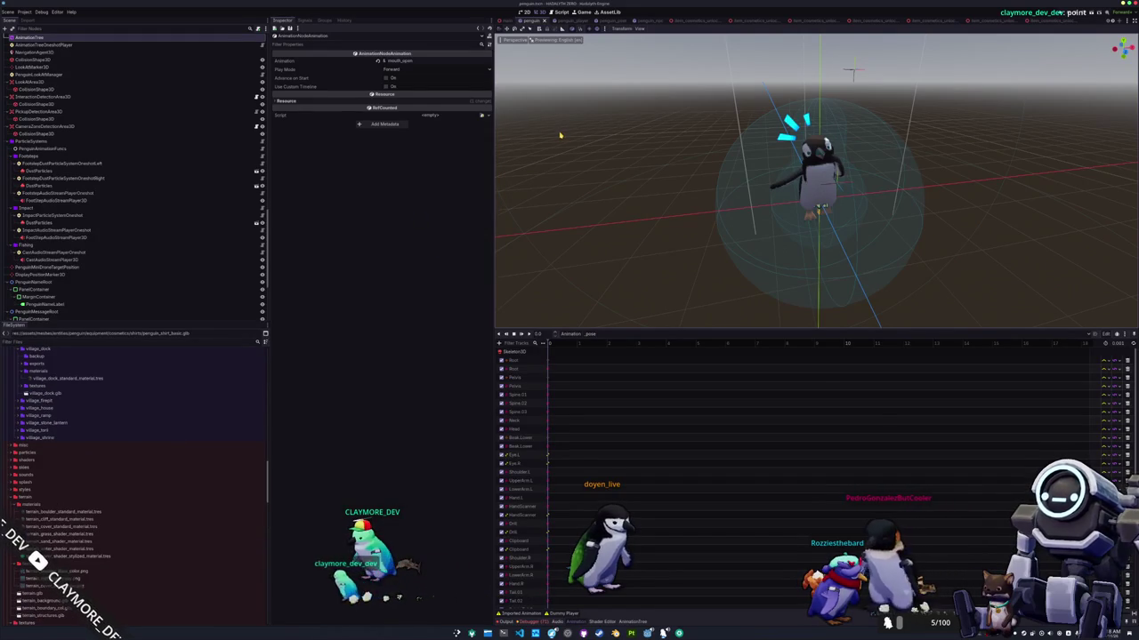
{"action": "key", "text": "alt+shift+o"}
{"action": "type", "text": "bat"}
{"action": "key", "text": "Return"}
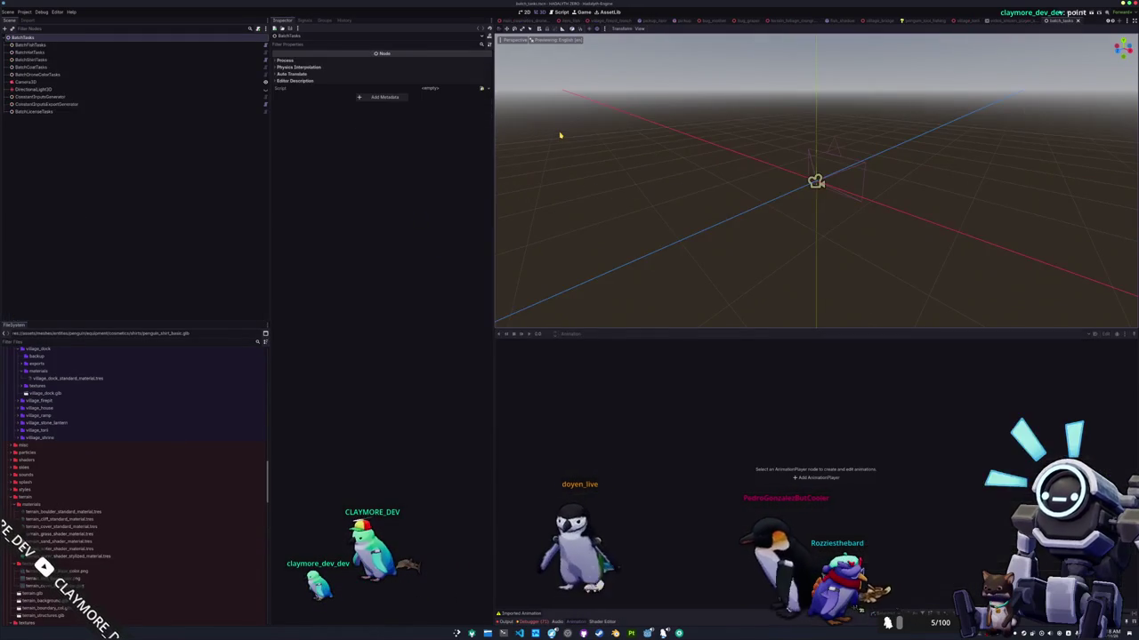
Step: Run the batch_tasks scene after reviewing its hat, shirt, coat and drone colour tasks
{"action": "left_click", "coordinate": [73, 52]}
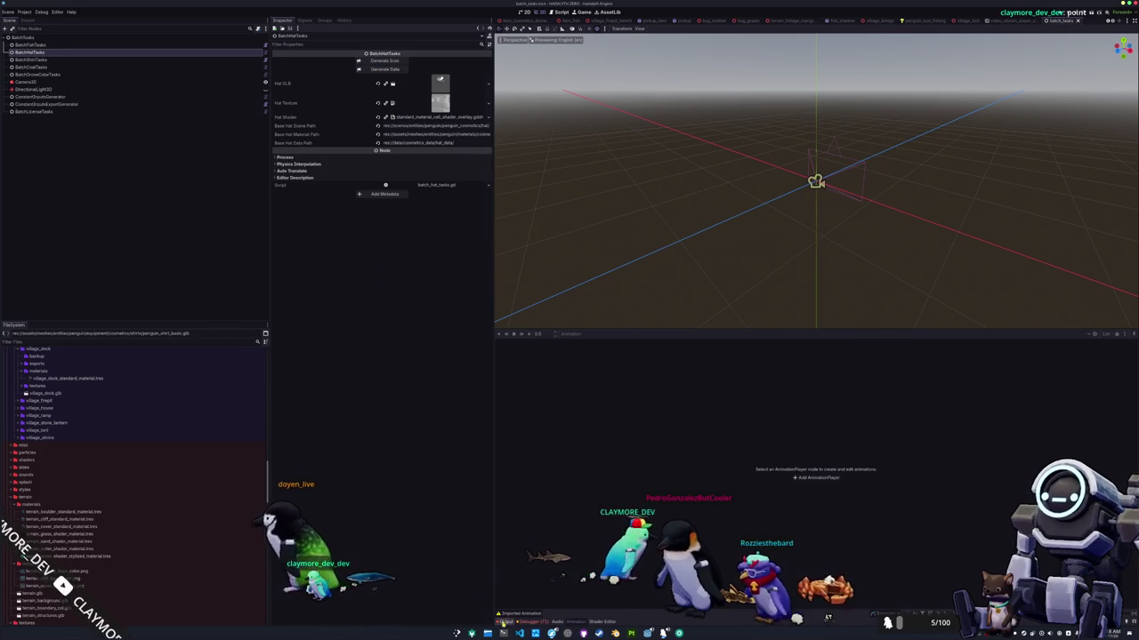
{"action": "key", "text": "F6"}
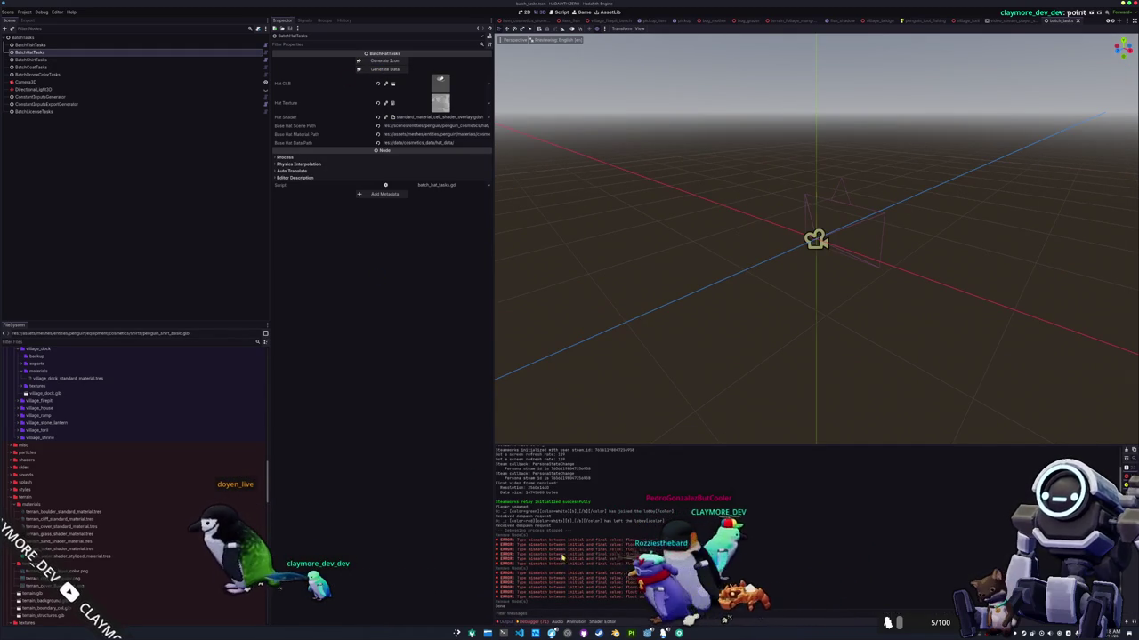
{"action": "left_click", "coordinate": [123, 60]}
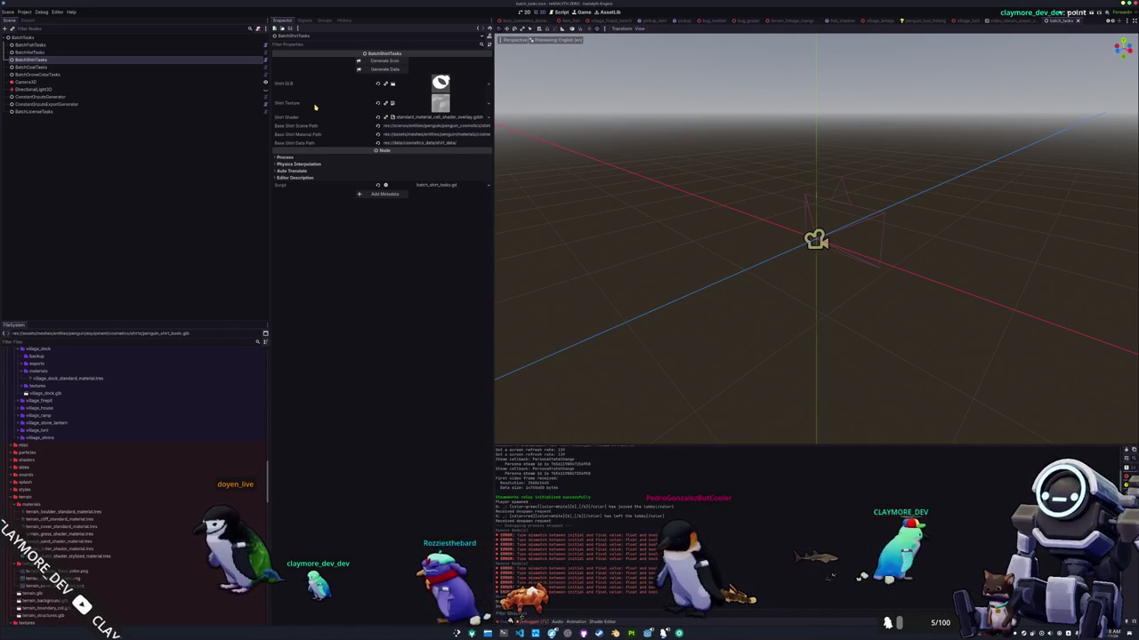
{"action": "left_click", "coordinate": [107, 67]}
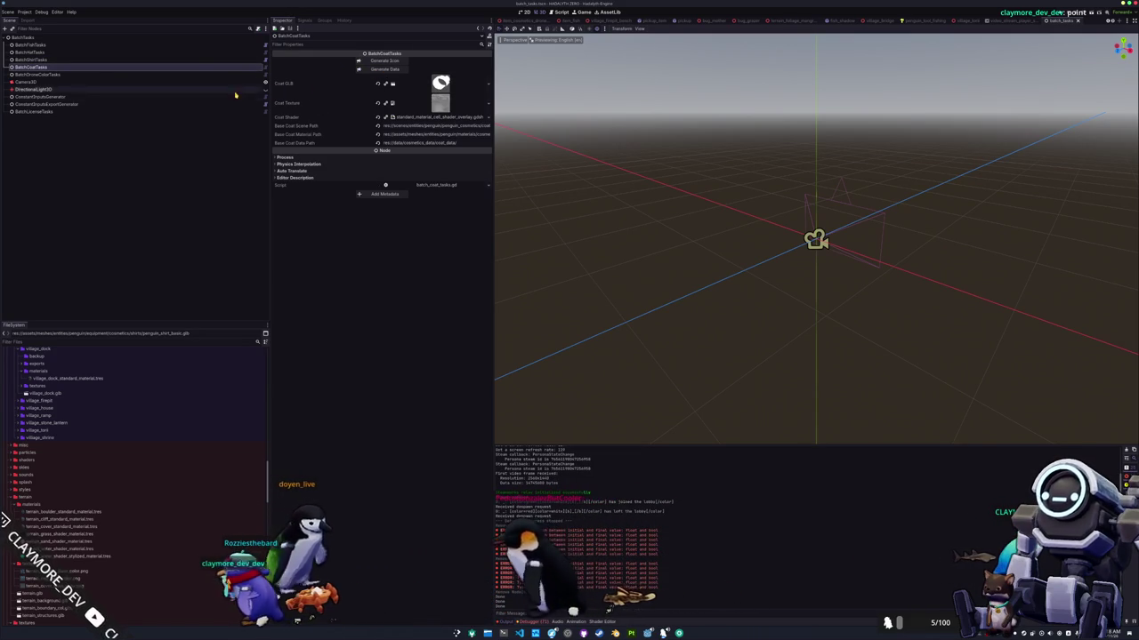
{"action": "left_click", "coordinate": [111, 76]}
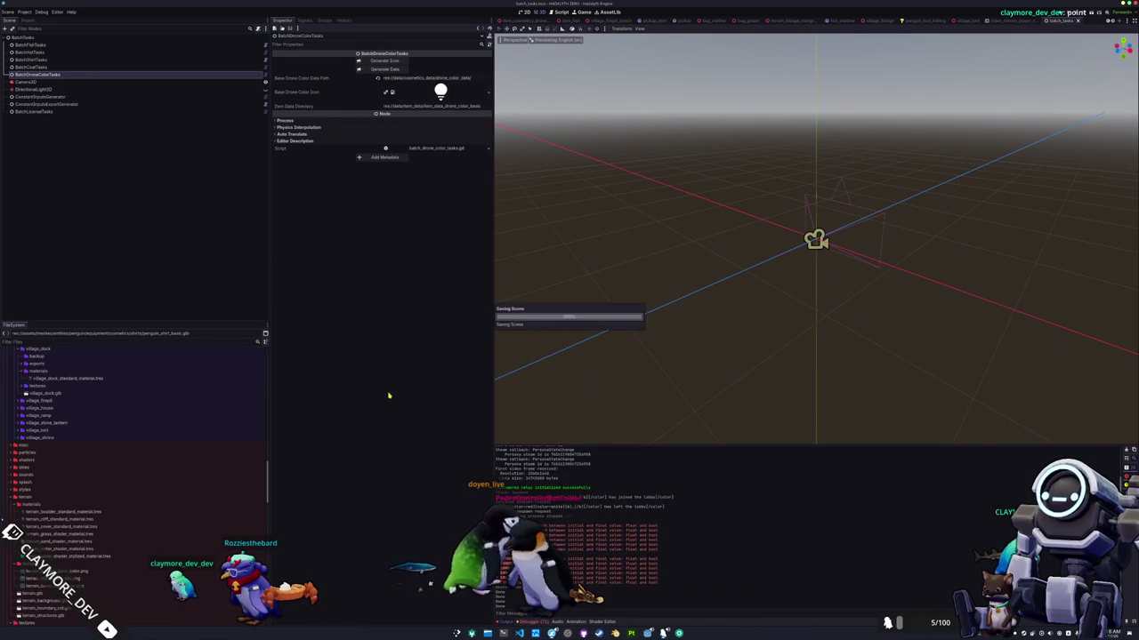
{"action": "key", "text": "F6"}
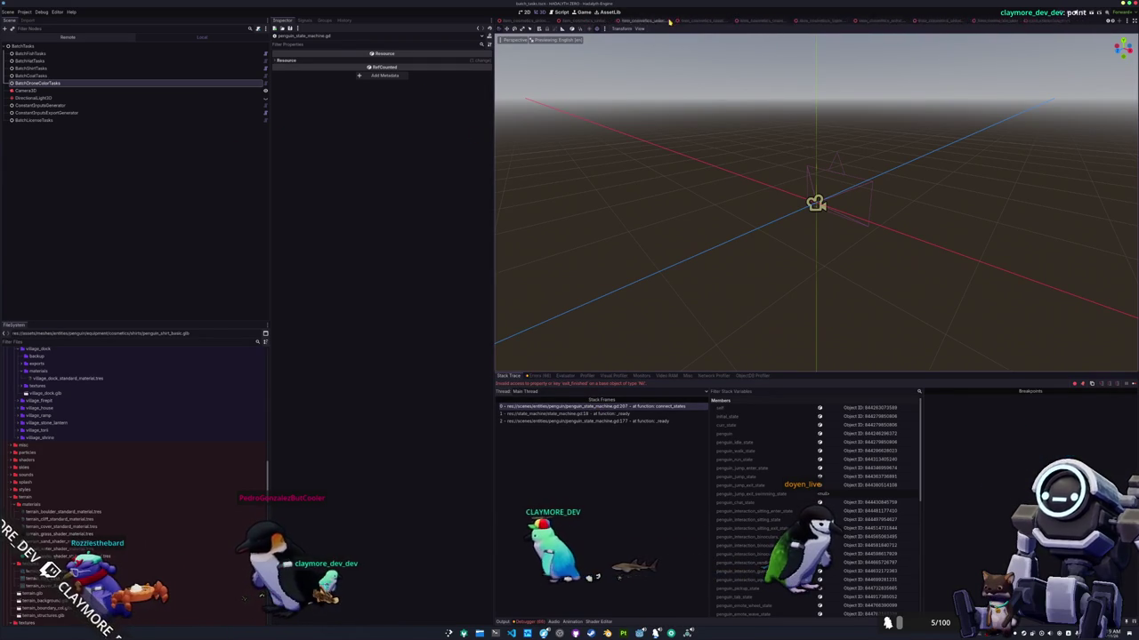
Step: Reassign the Penguin node to the penguin scene's Jump Exit Swimming state
{"action": "left_click", "coordinate": [526, 24]}
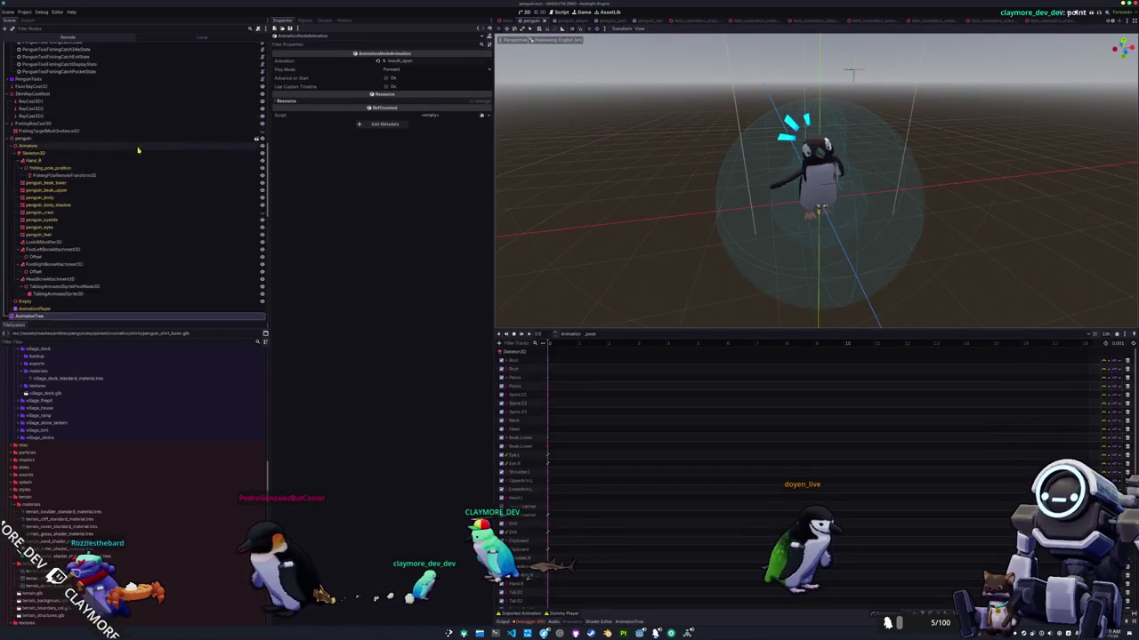
{"action": "left_click", "coordinate": [63, 54]}
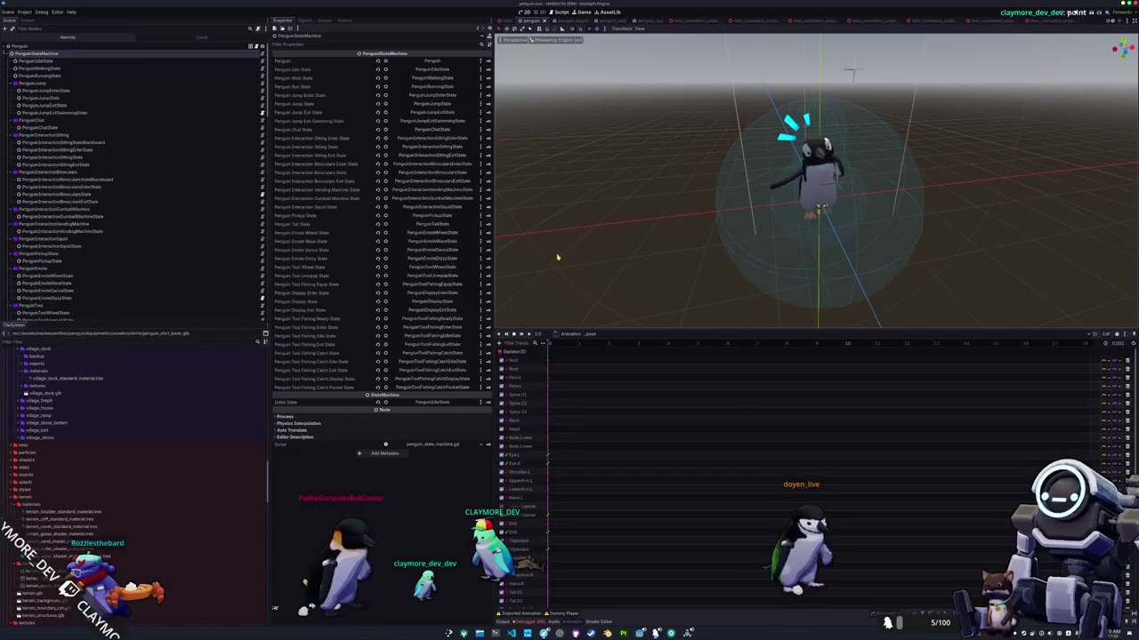
{"action": "left_click", "coordinate": [87, 113]}
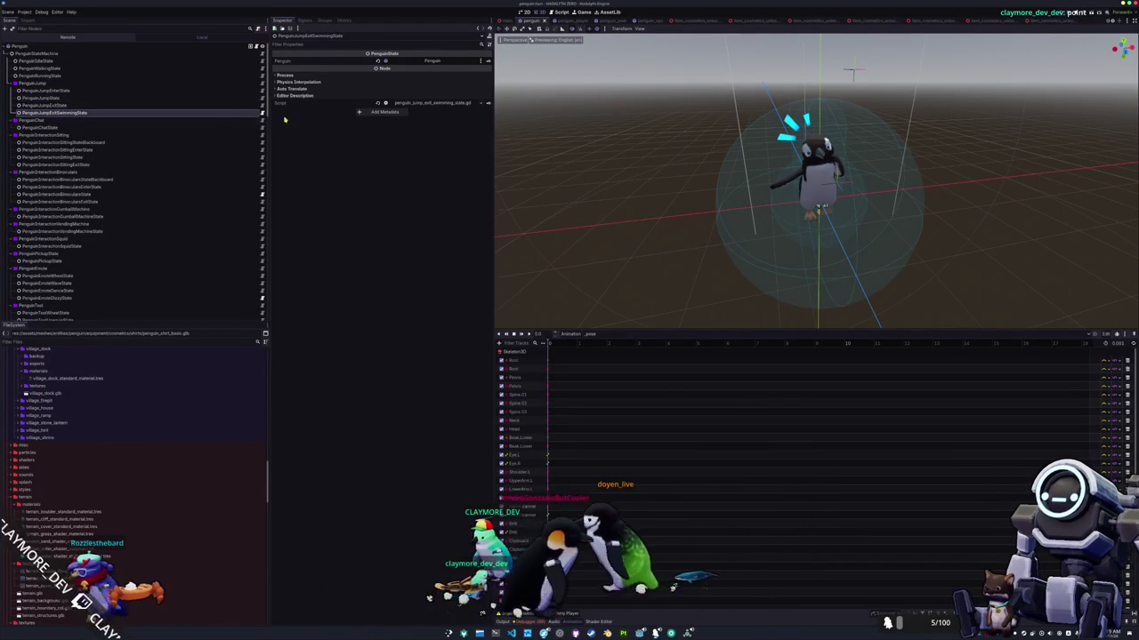
{"action": "left_click", "coordinate": [377, 104]}
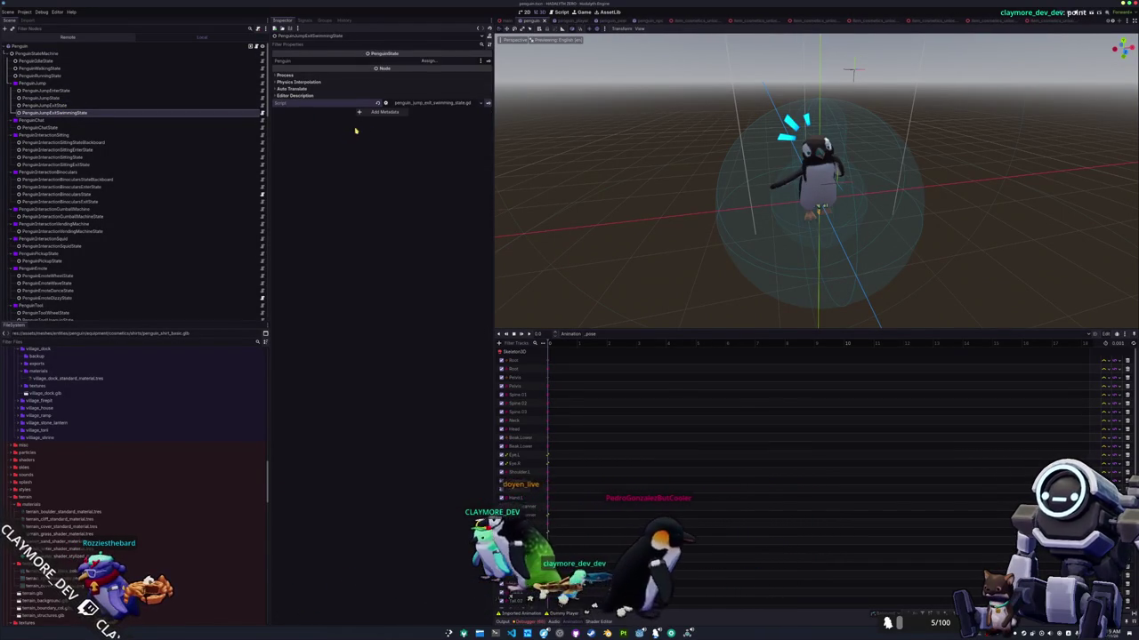
{"action": "left_click", "coordinate": [427, 61]}
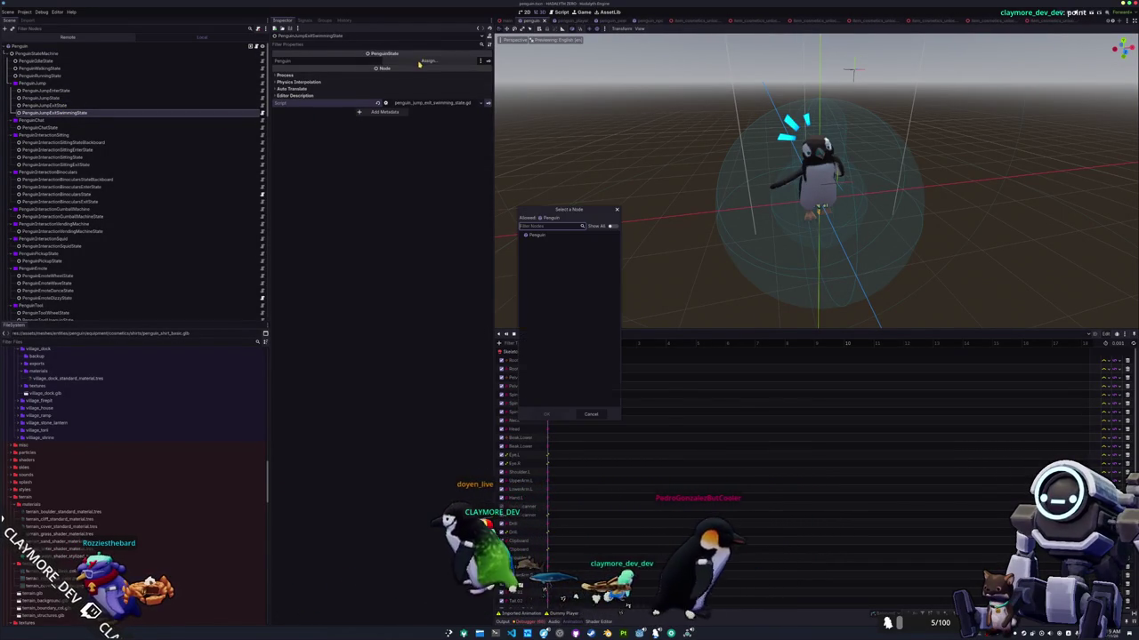
{"action": "double_click", "coordinate": [538, 236]}
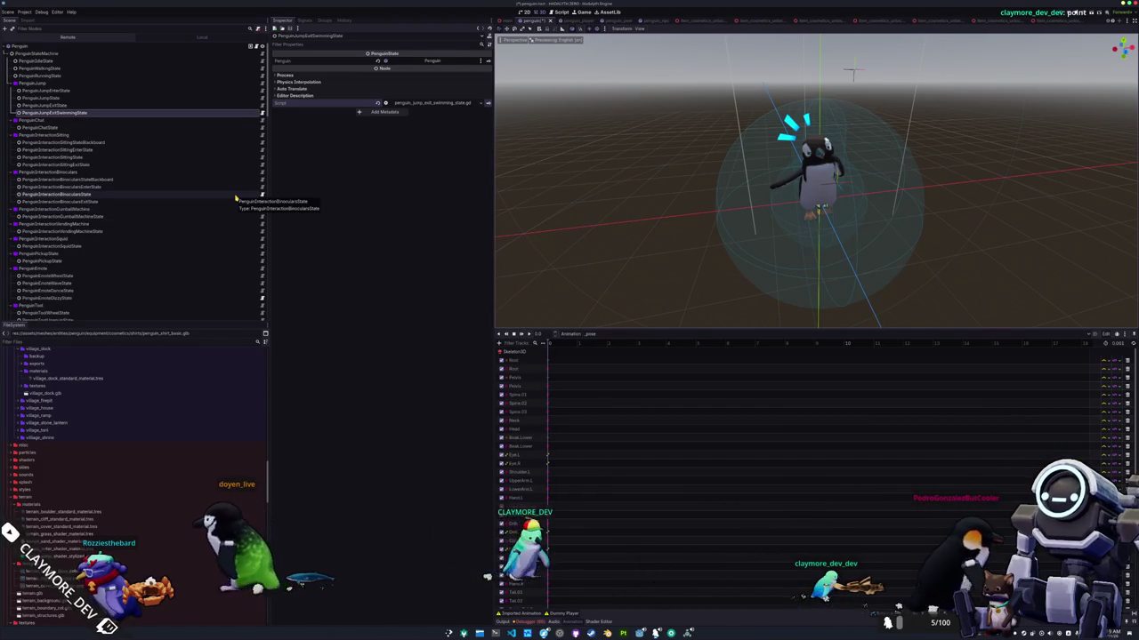
Step: Check the binoculars enter, binoculars and jump states, then reselect the PenguinStateMachine
{"action": "left_click", "coordinate": [237, 188]}
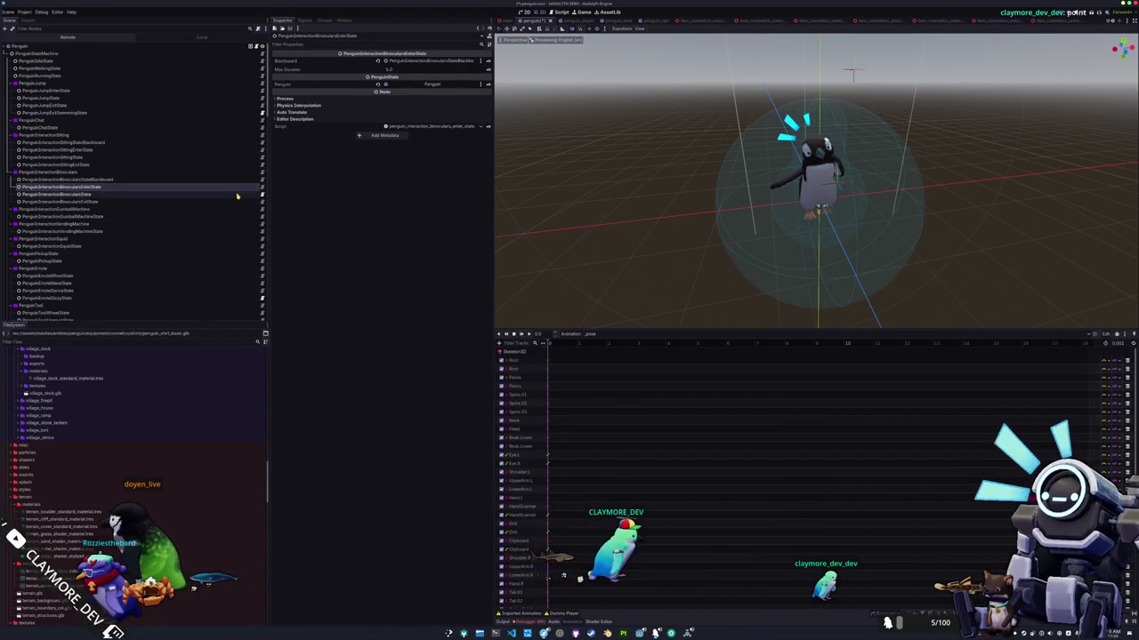
{"action": "left_click", "coordinate": [237, 195]}
{"action": "left_click", "coordinate": [238, 189]}
{"action": "left_click", "coordinate": [190, 101]}
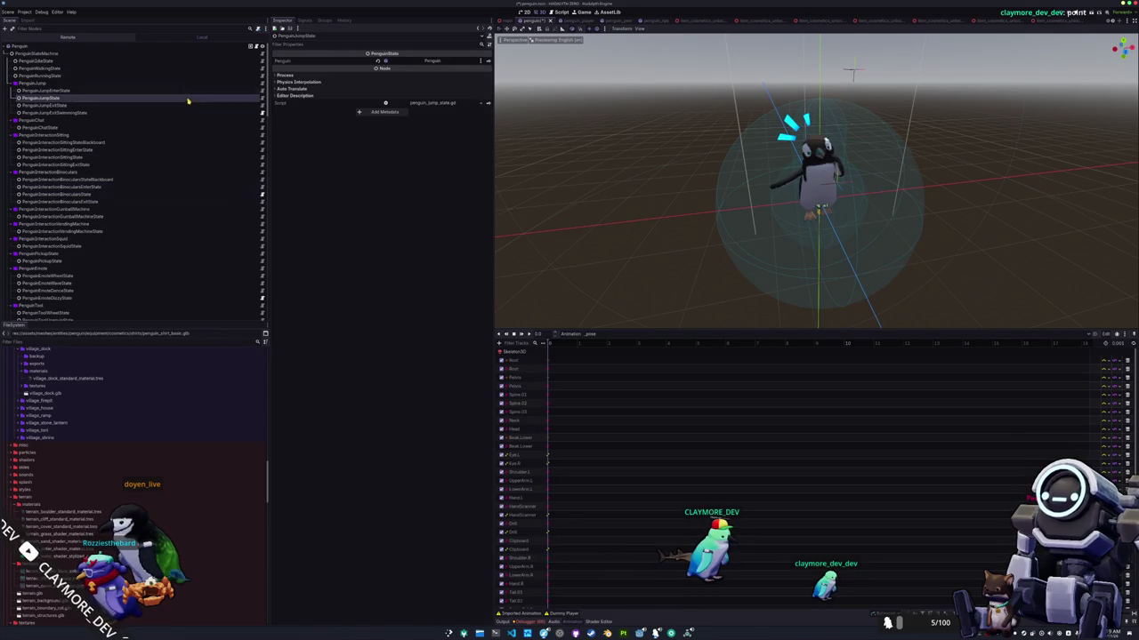
{"action": "left_click", "coordinate": [137, 54]}
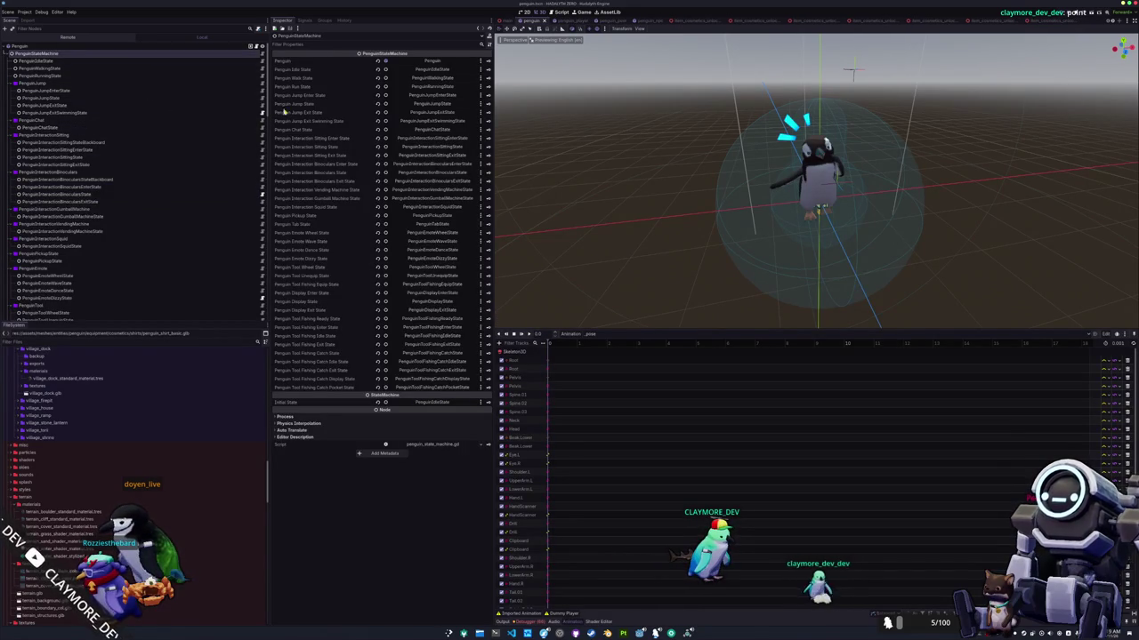
Step: Run the game and expand both skeleton_3d.cpp skin-bind errors, glancing at the Remote tree
{"action": "key", "text": "F5"}
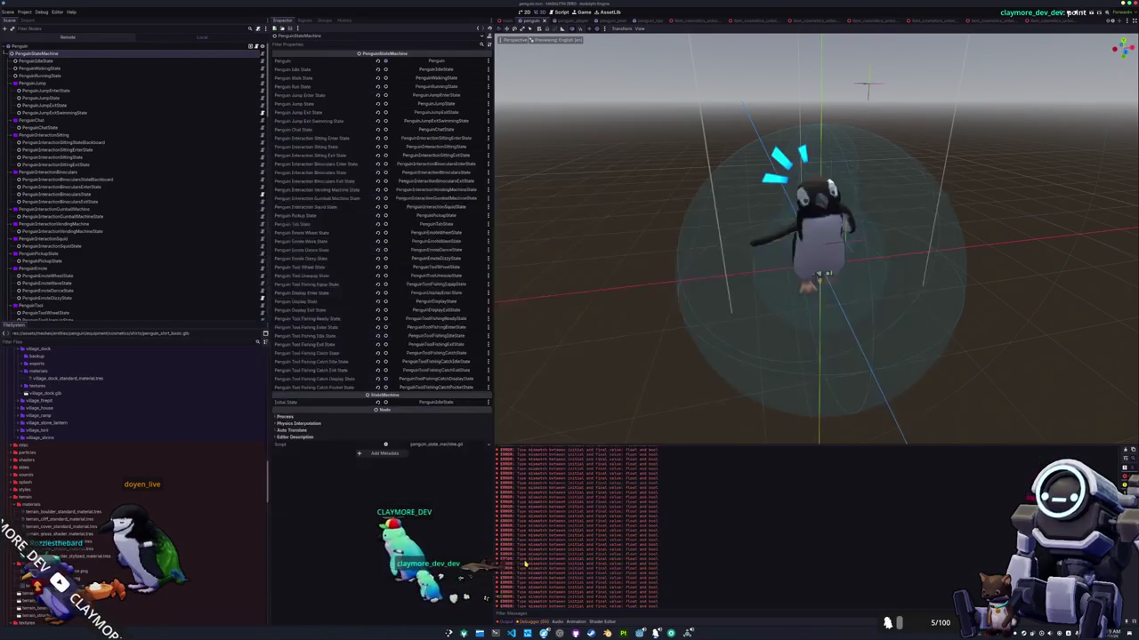
{"action": "left_click", "coordinate": [538, 375]}
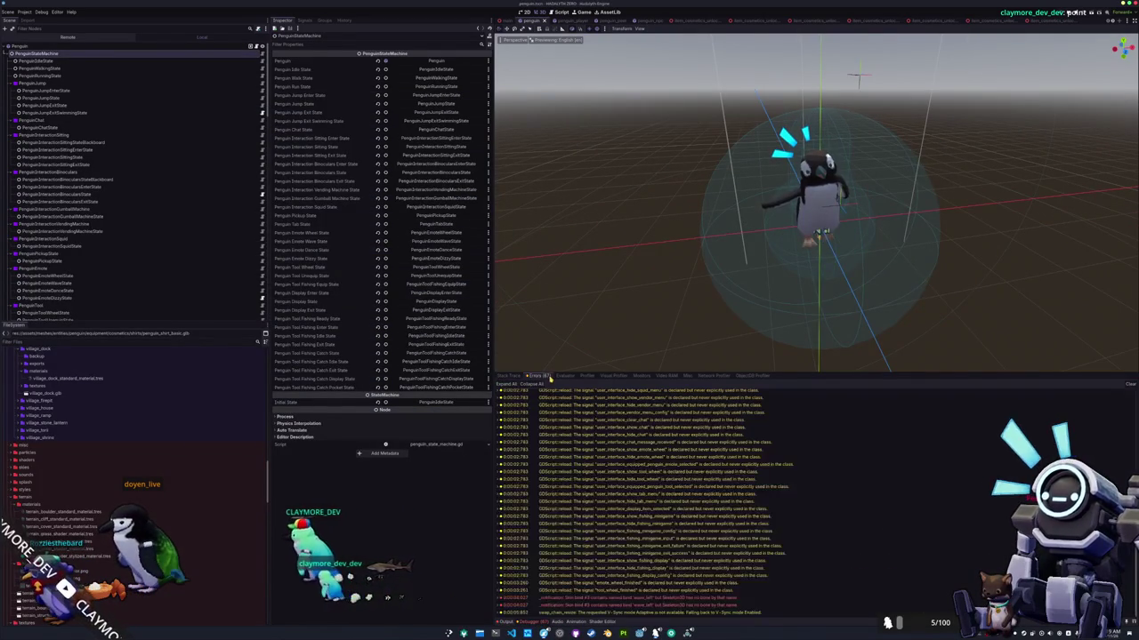
{"action": "left_click", "coordinate": [620, 603]}
{"action": "left_click", "coordinate": [608, 607]}
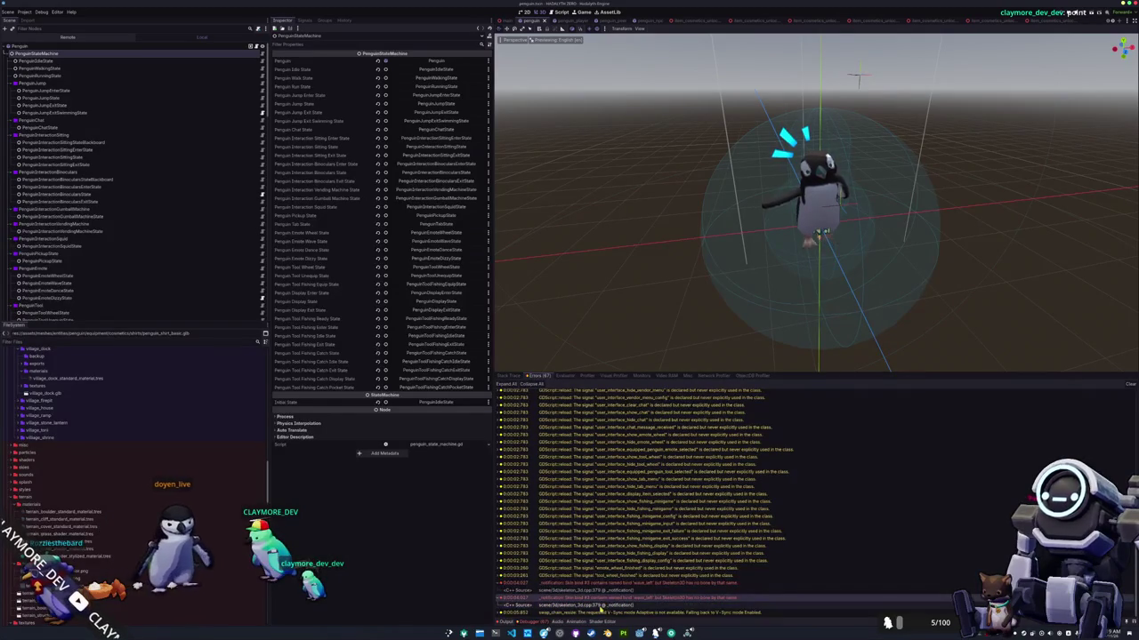
{"action": "left_click", "coordinate": [604, 586]}
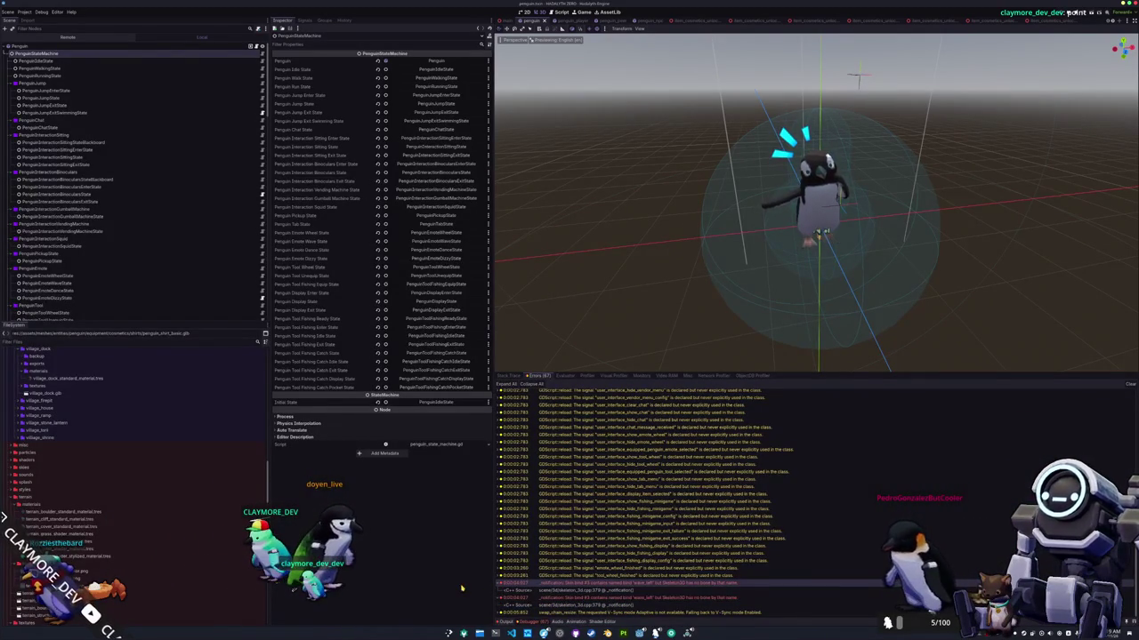
{"action": "left_click", "coordinate": [68, 38]}
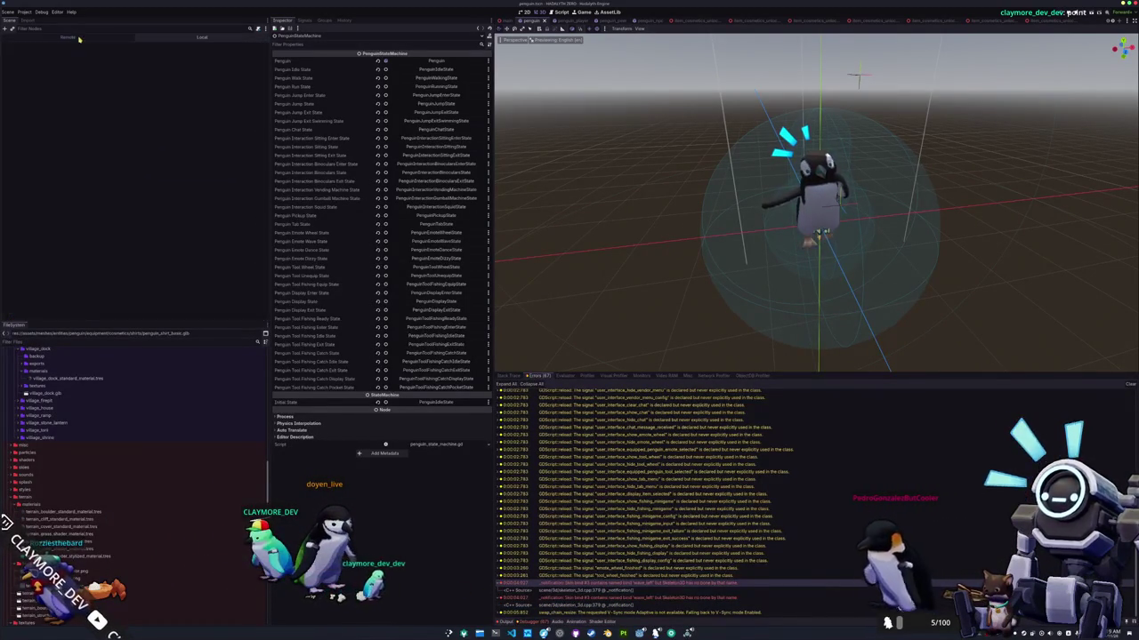
{"action": "left_click", "coordinate": [153, 38]}
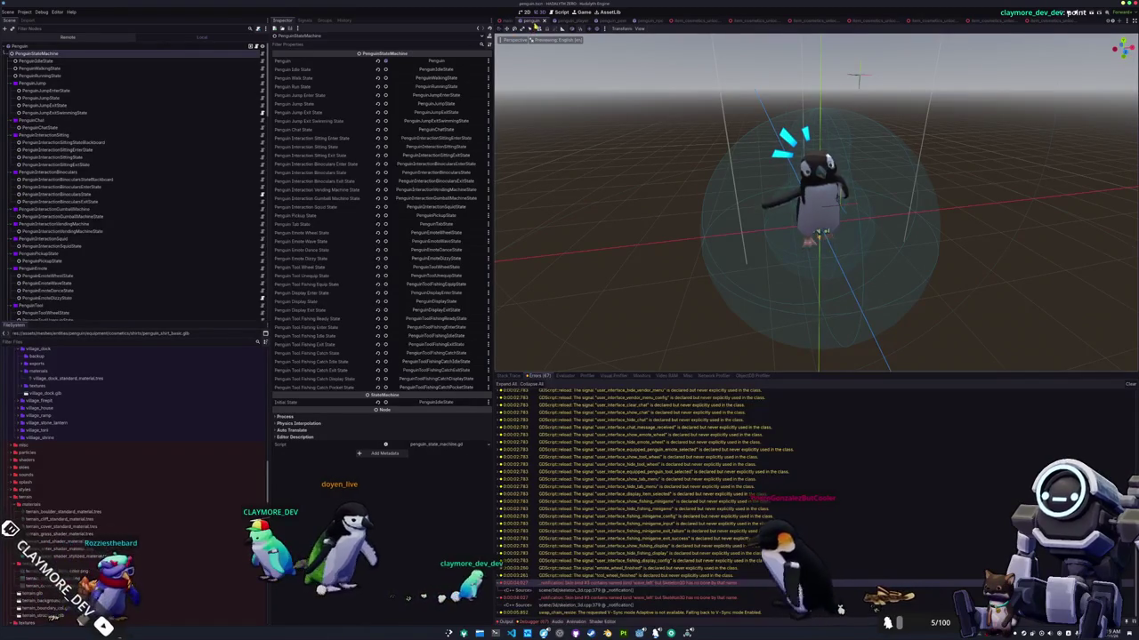
{"action": "scroll", "coordinate": [164, 106], "scroll_direction": "down", "scroll_amount": 10}
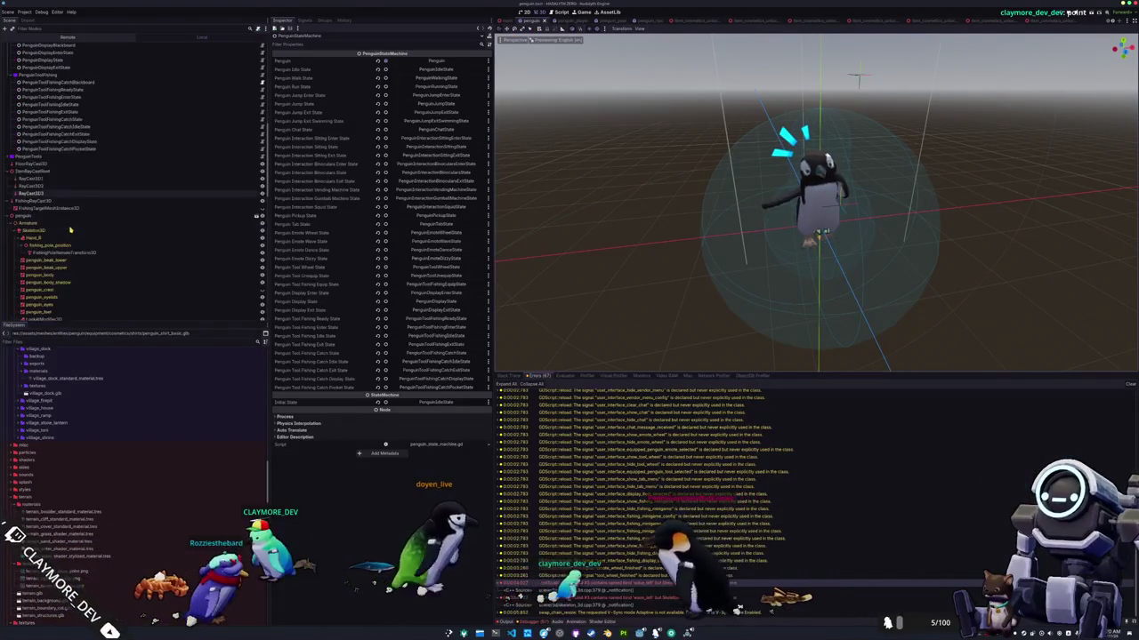
Step: Inspect the penguin_feet, crest, beak_lower and body meshes, ending on penguin_feet, then reopen the Debugger
{"action": "left_click", "coordinate": [64, 207]}
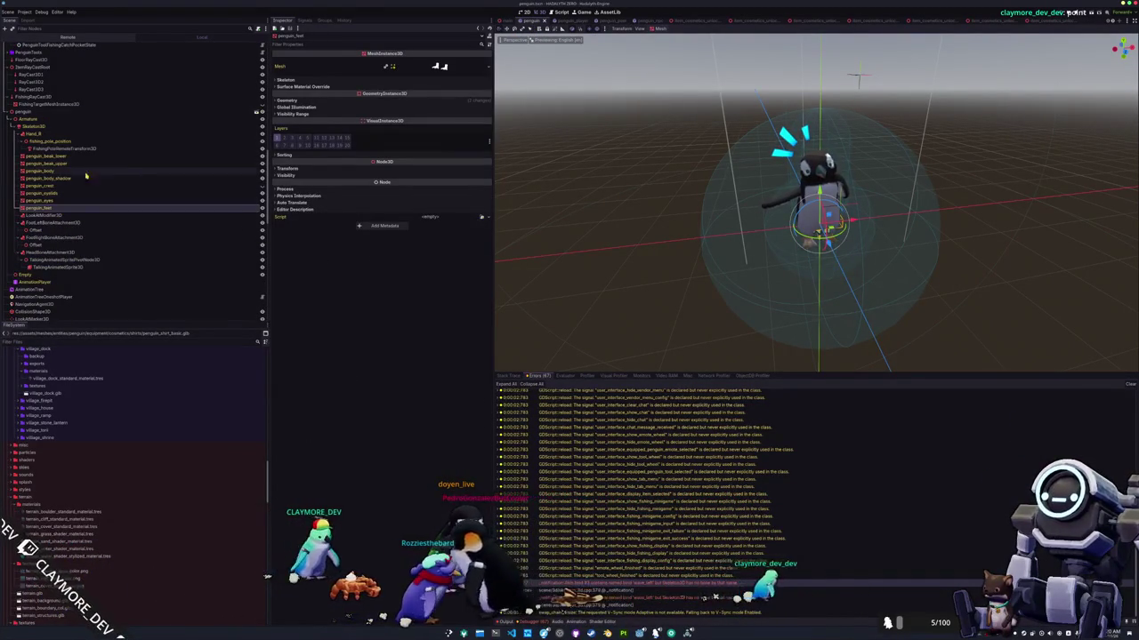
{"action": "left_click", "coordinate": [54, 186]}
{"action": "left_click", "coordinate": [55, 178]}
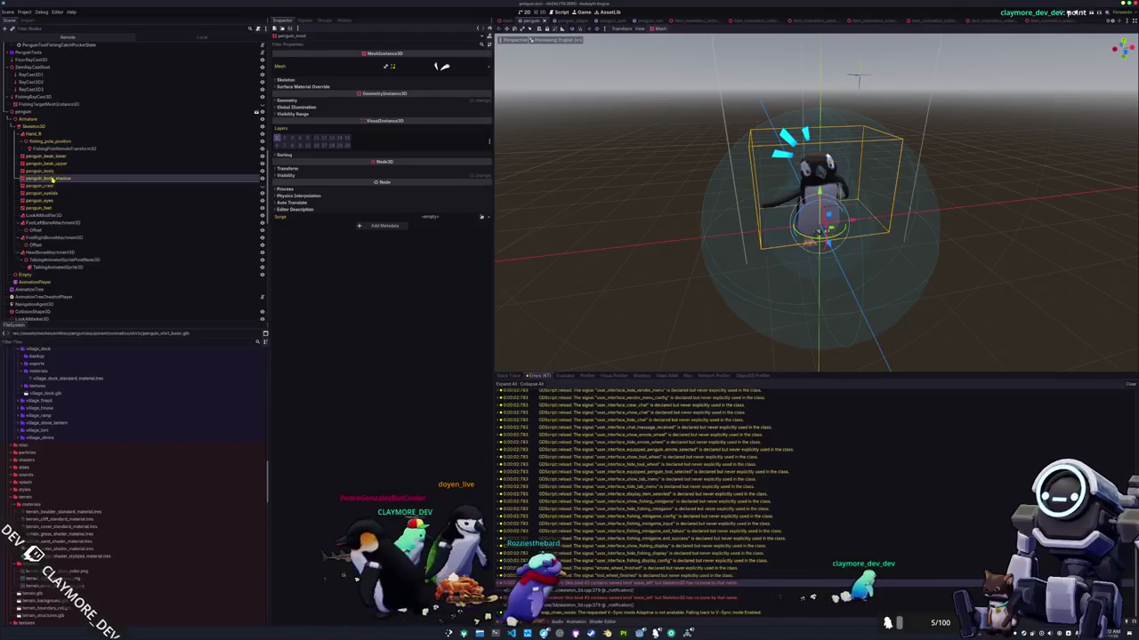
{"action": "left_click", "coordinate": [58, 157]}
{"action": "left_click", "coordinate": [54, 171]}
{"action": "left_click", "coordinate": [53, 186]}
{"action": "left_click", "coordinate": [53, 200]}
{"action": "left_click", "coordinate": [54, 207]}
{"action": "scroll", "coordinate": [54, 207], "scroll_direction": "down", "scroll_amount": 2}
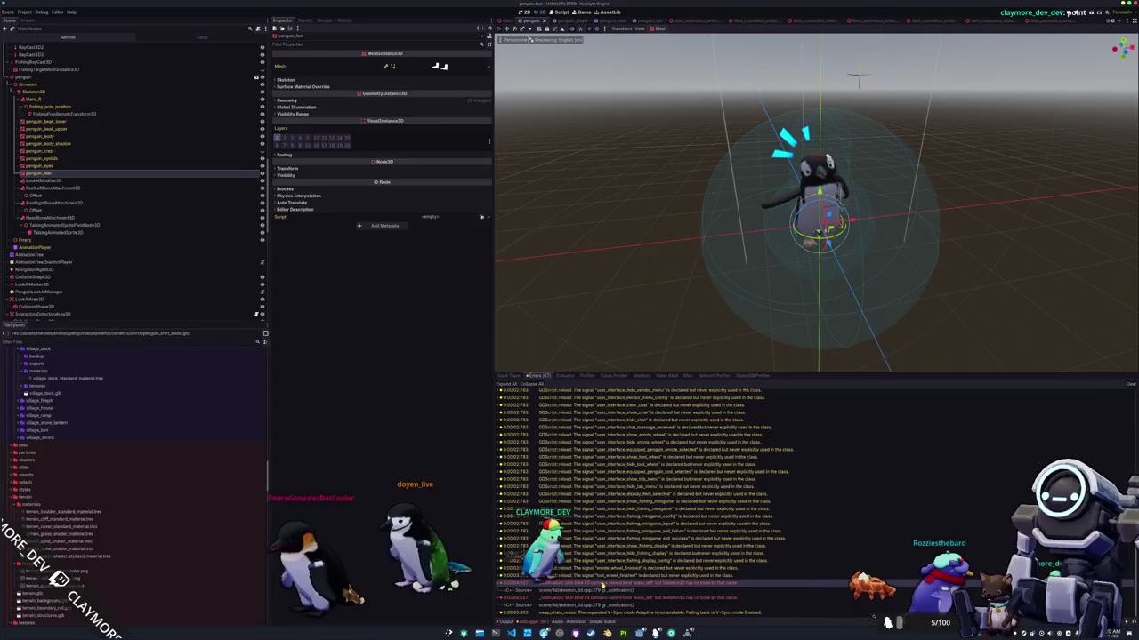
{"action": "left_click", "coordinate": [532, 621]}
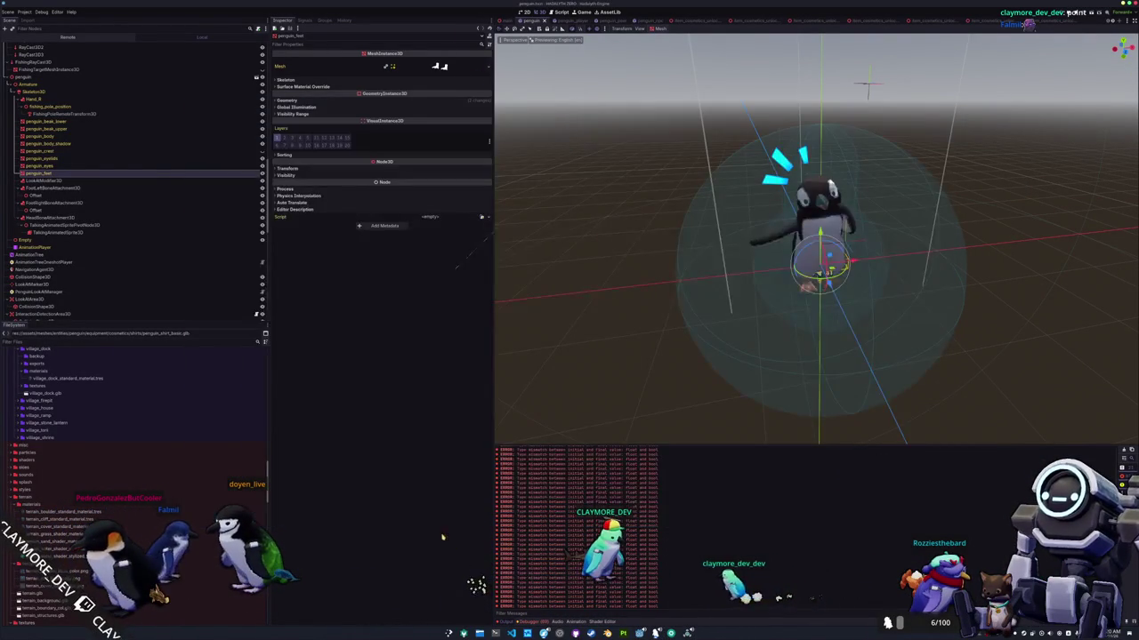
Step: Reload the current project from the Project menu
{"action": "left_click", "coordinate": [22, 12]}
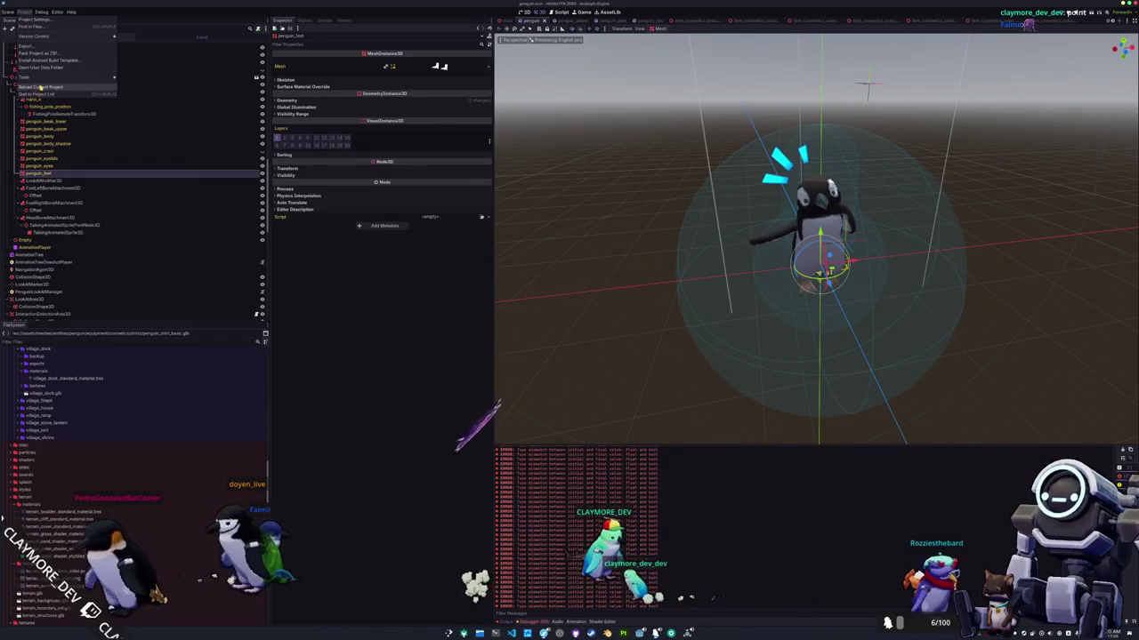
{"action": "left_click", "coordinate": [49, 91]}
{"action": "left_click", "coordinate": [545, 323]}
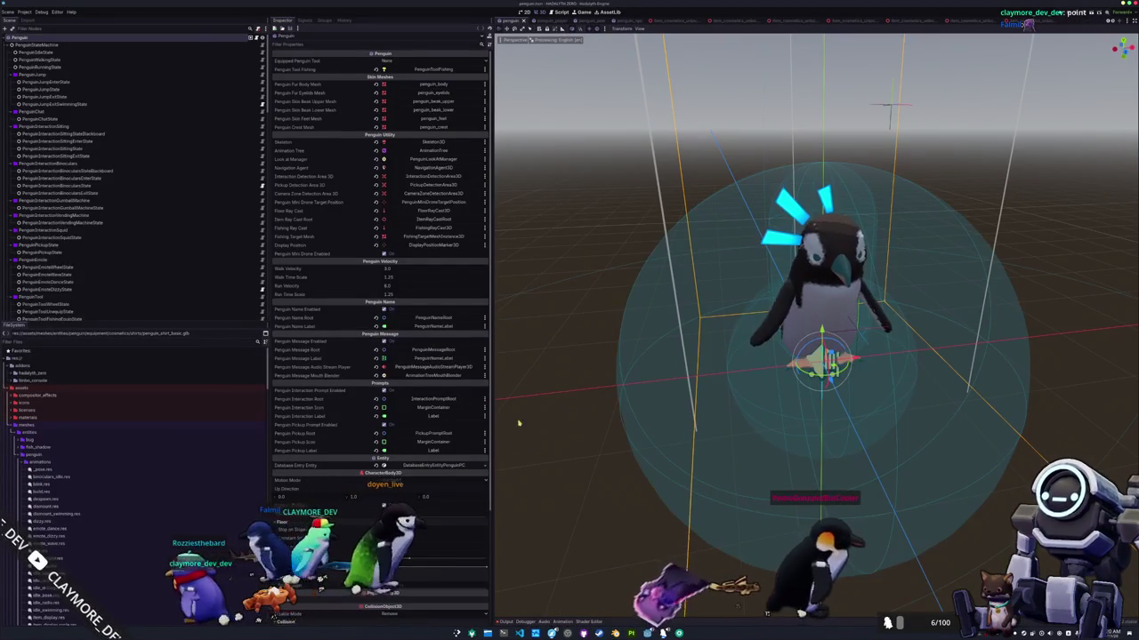
Step: Show the Output log, save the penguin scene and launch a fresh game run
{"action": "left_click", "coordinate": [505, 621]}
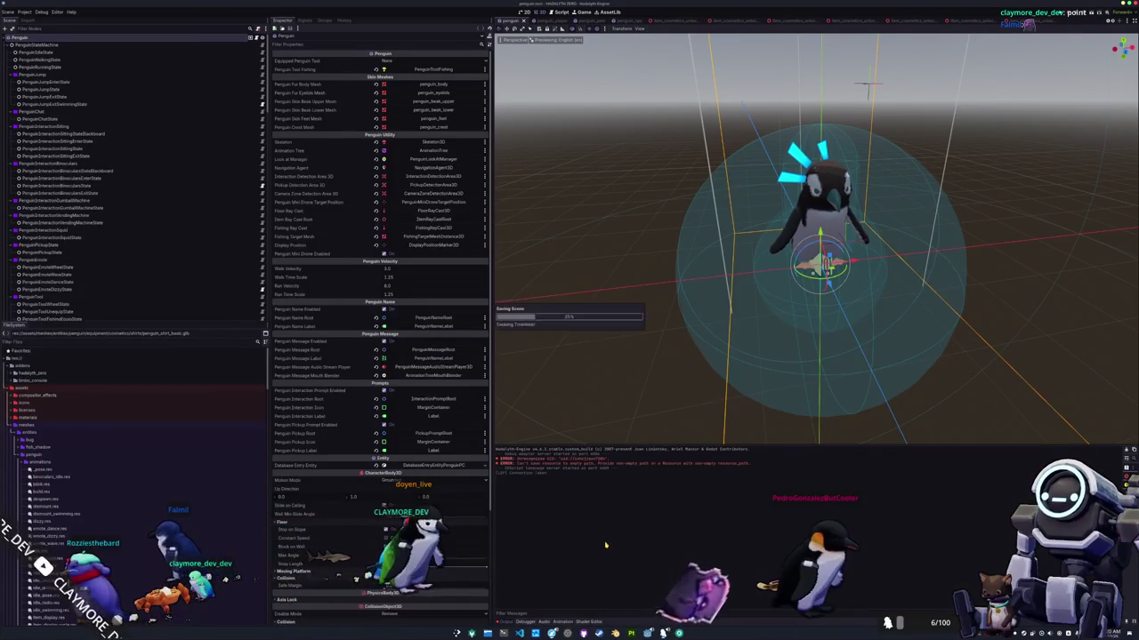
{"action": "mouse_move", "coordinate": [623, 374]}
{"action": "left_mouse_down"}
{"action": "mouse_move", "coordinate": [546, 315]}
{"action": "mouse_move", "coordinate": [555, 335]}
{"action": "mouse_move", "coordinate": [579, 318]}
{"action": "left_mouse_up"}
{"action": "key", "text": "ctrl+s"}
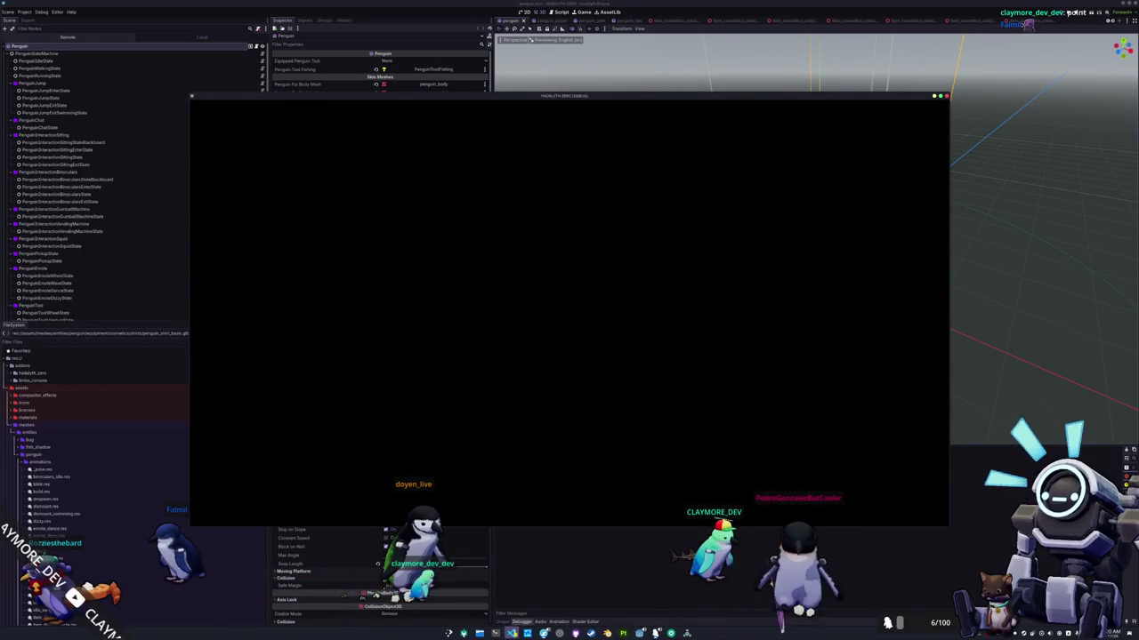
{"action": "key", "text": "alt+Tab"}
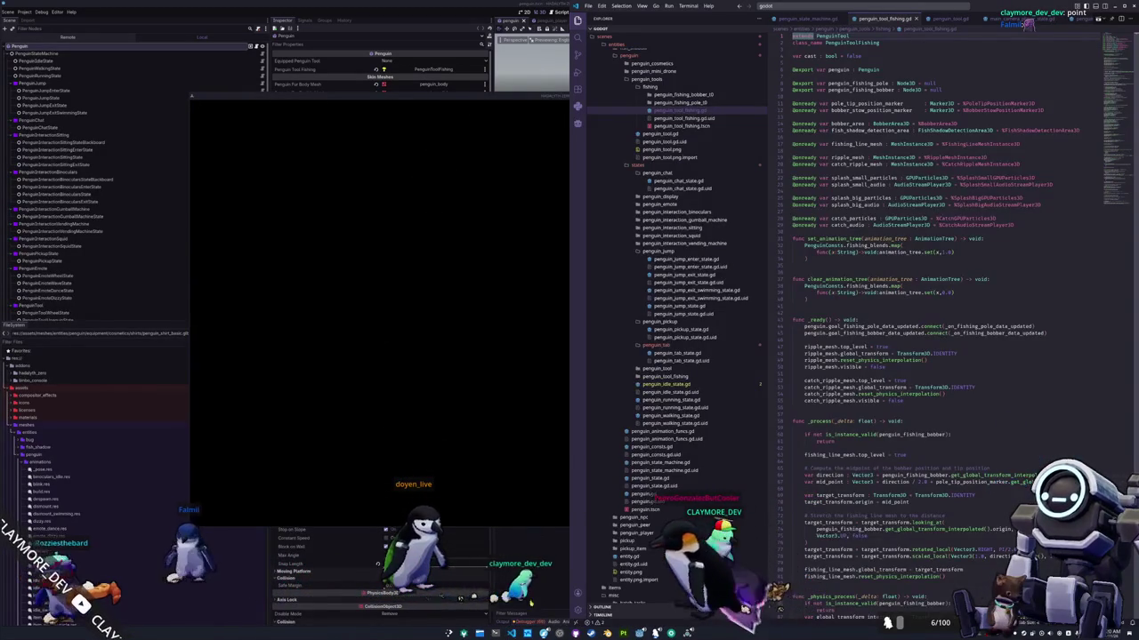
{"action": "key", "text": "alt+Tab"}
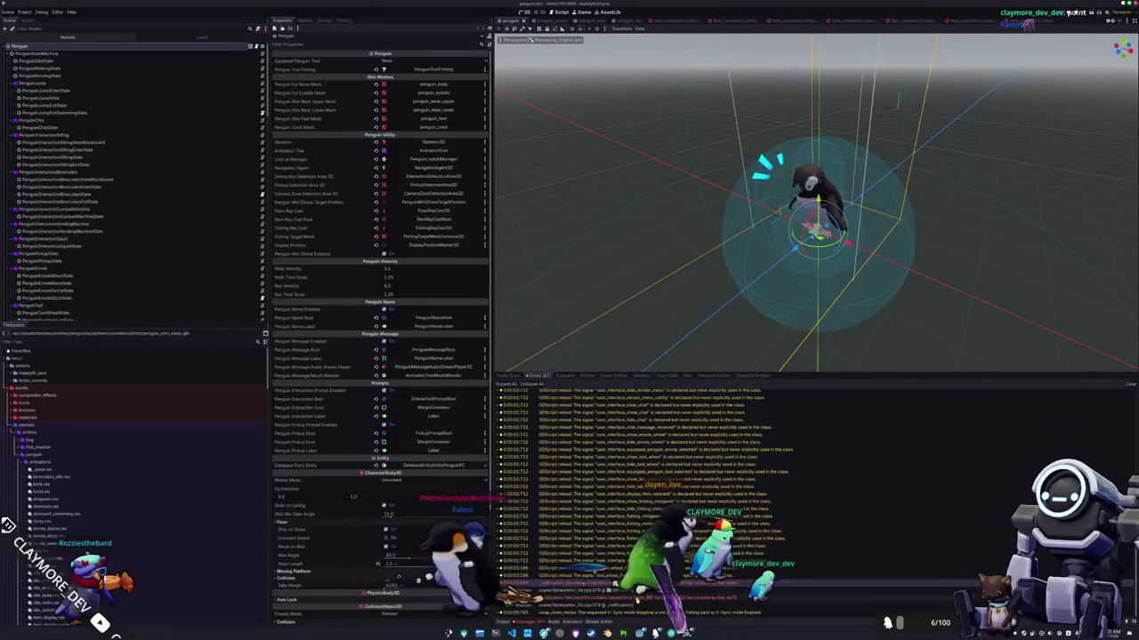
Step: Select the Skeleton3D node in the penguin scene tree
{"action": "scroll", "coordinate": [76, 99], "scroll_direction": "down", "scroll_amount": 5}
{"action": "scroll", "coordinate": [75, 188], "scroll_direction": "down", "scroll_amount": 5}
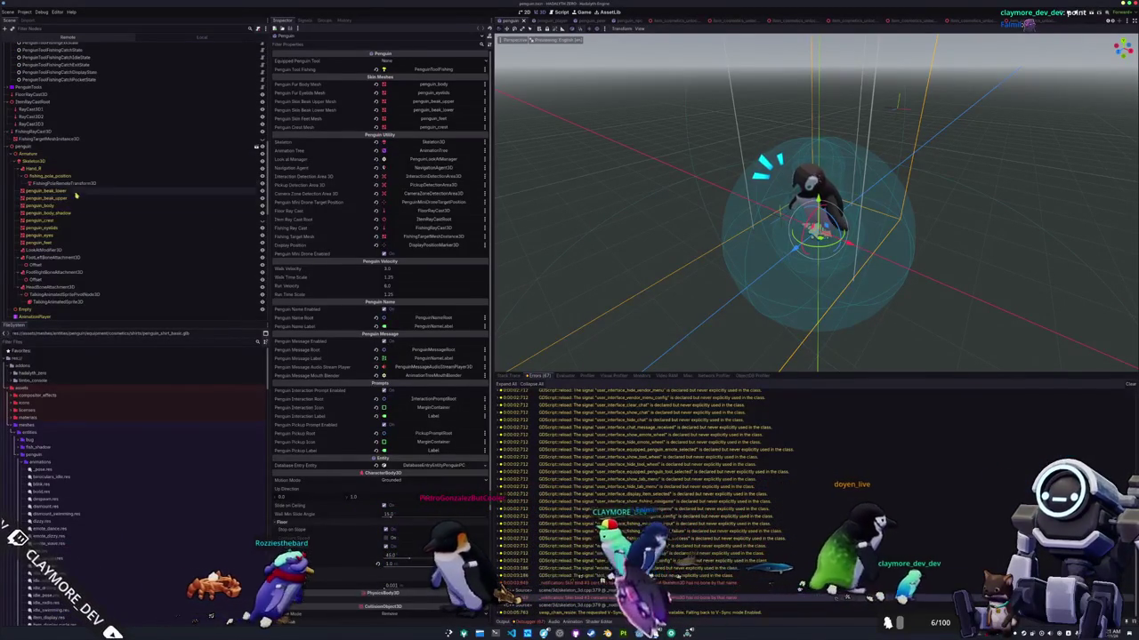
{"action": "left_click", "coordinate": [82, 168]}
{"action": "left_click", "coordinate": [83, 161]}
{"action": "scroll", "coordinate": [323, 151], "scroll_direction": "down", "scroll_amount": 5}
{"action": "scroll", "coordinate": [317, 129], "scroll_direction": "down", "scroll_amount": 4}
{"action": "scroll", "coordinate": [303, 116], "scroll_direction": "up", "scroll_amount": 6}
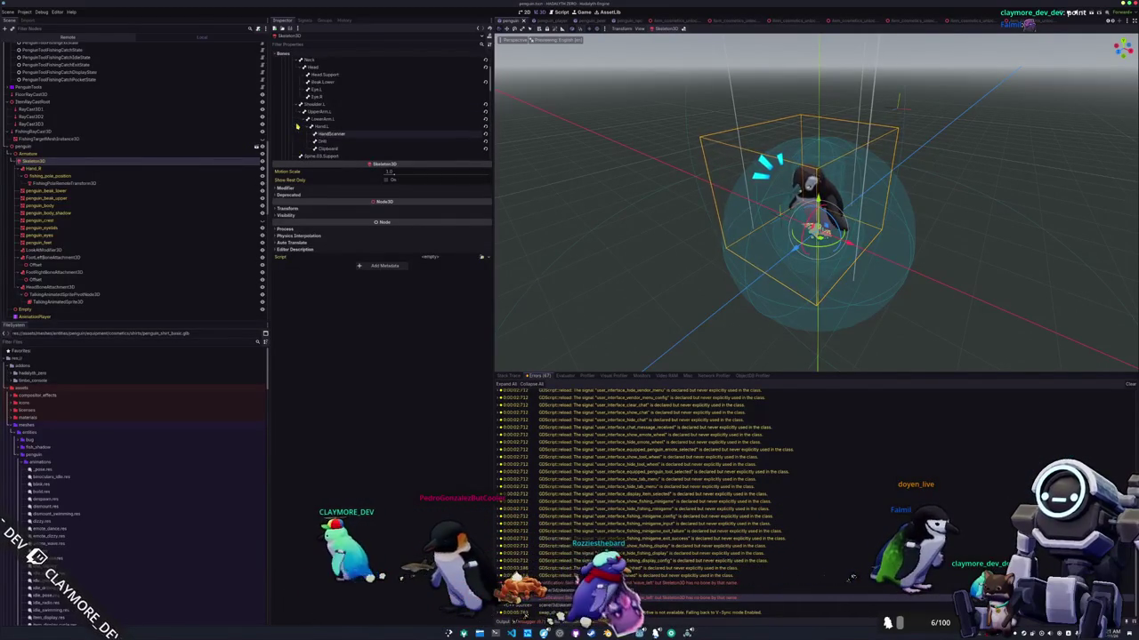
Step: Inspect the Spine.03, Spine.01 and Foot.Pole.R bone poses, then select penguin_beak_lower
{"action": "left_click", "coordinate": [310, 89]}
{"action": "left_click", "coordinate": [299, 77]}
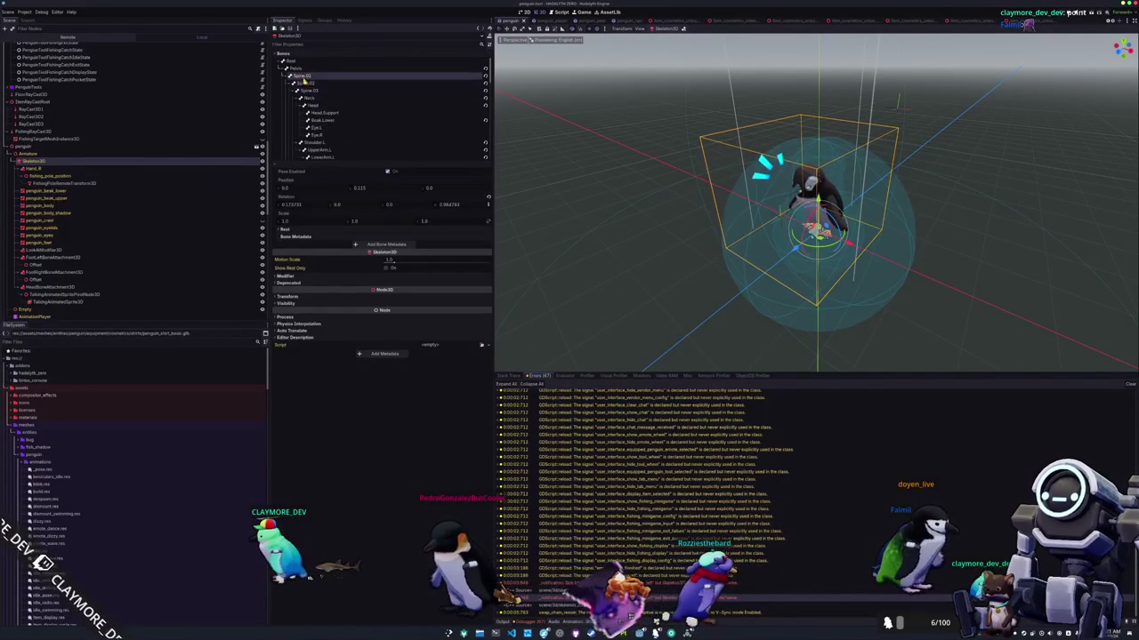
{"action": "scroll", "coordinate": [306, 98], "scroll_direction": "down", "scroll_amount": 10}
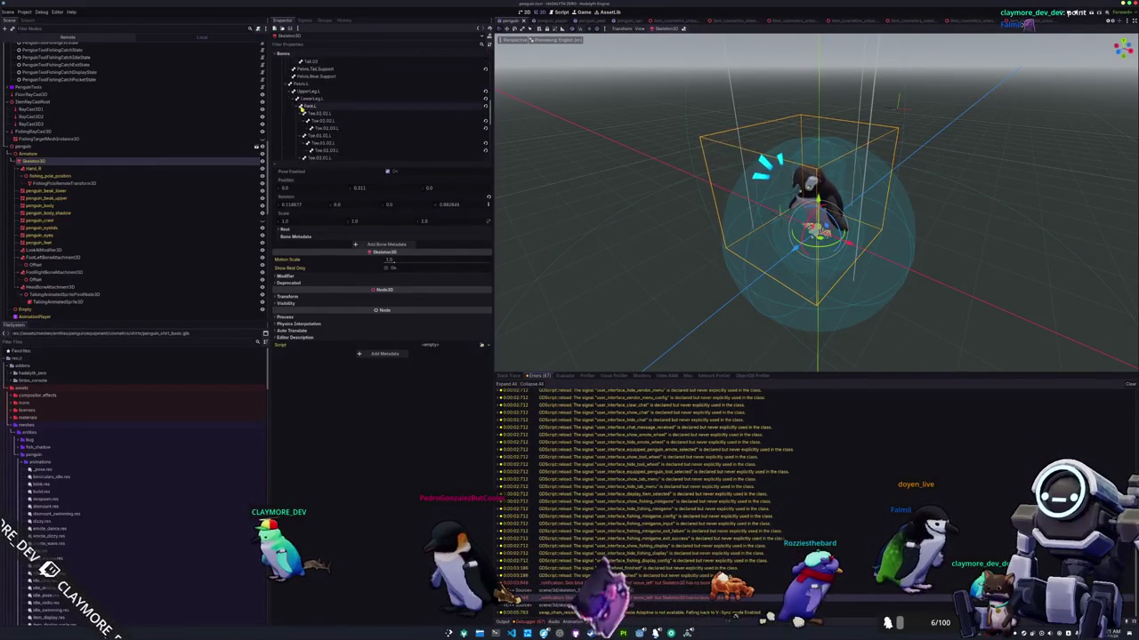
{"action": "left_click", "coordinate": [296, 155]}
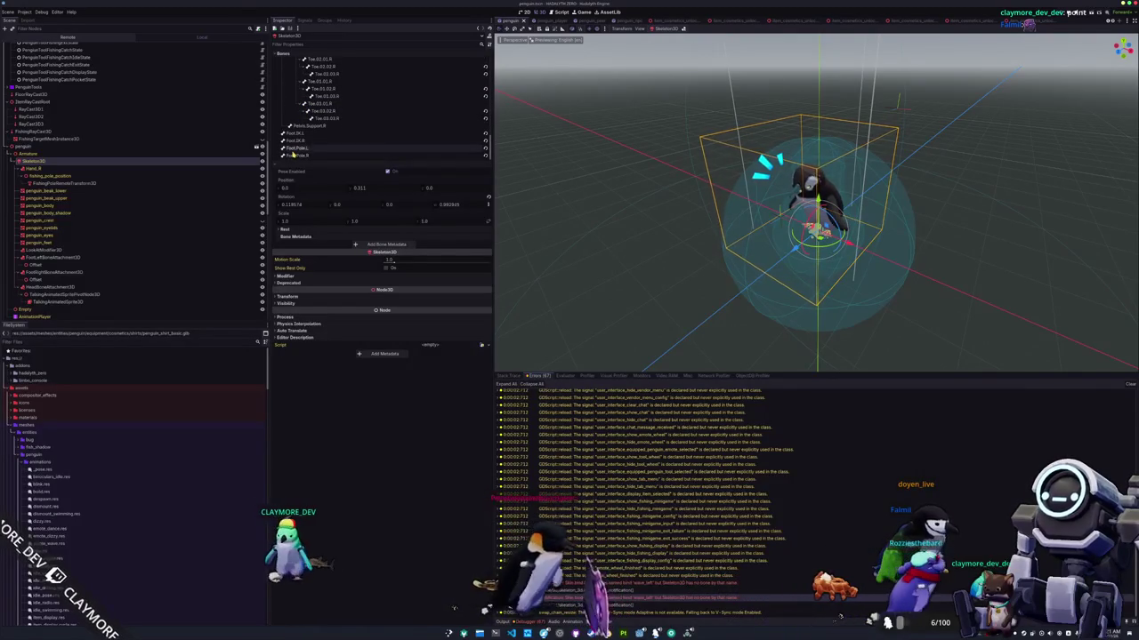
{"action": "left_click", "coordinate": [67, 177]}
{"action": "left_click", "coordinate": [44, 190]}
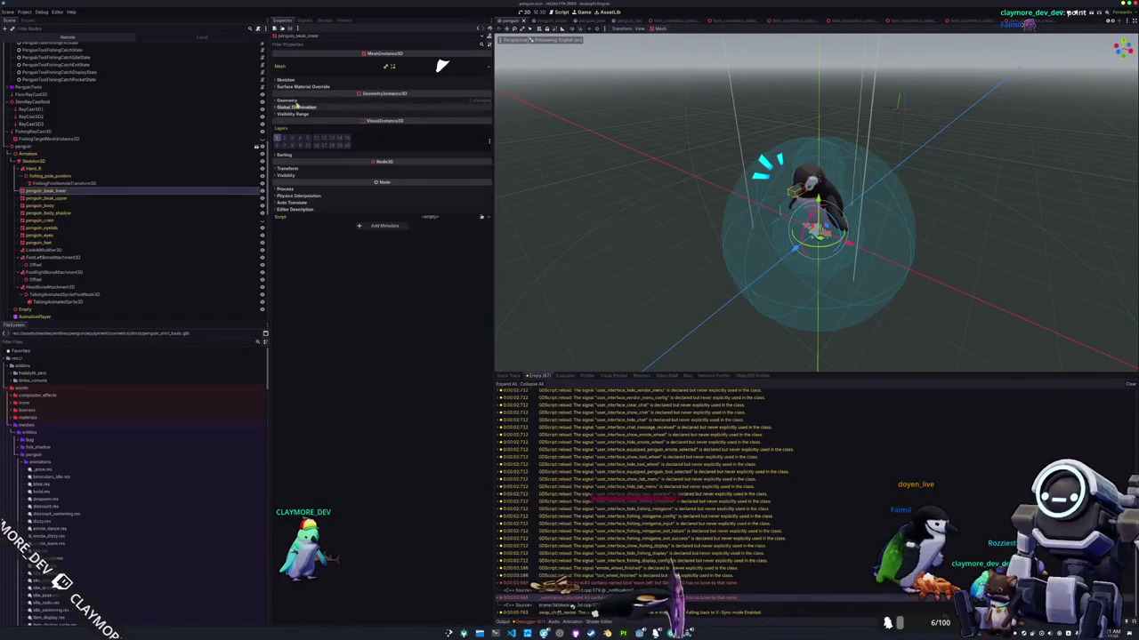
Step: Expand penguin_beak_lower's mesh, skin settings and its Skin resource's bind list
{"action": "left_click", "coordinate": [424, 69]}
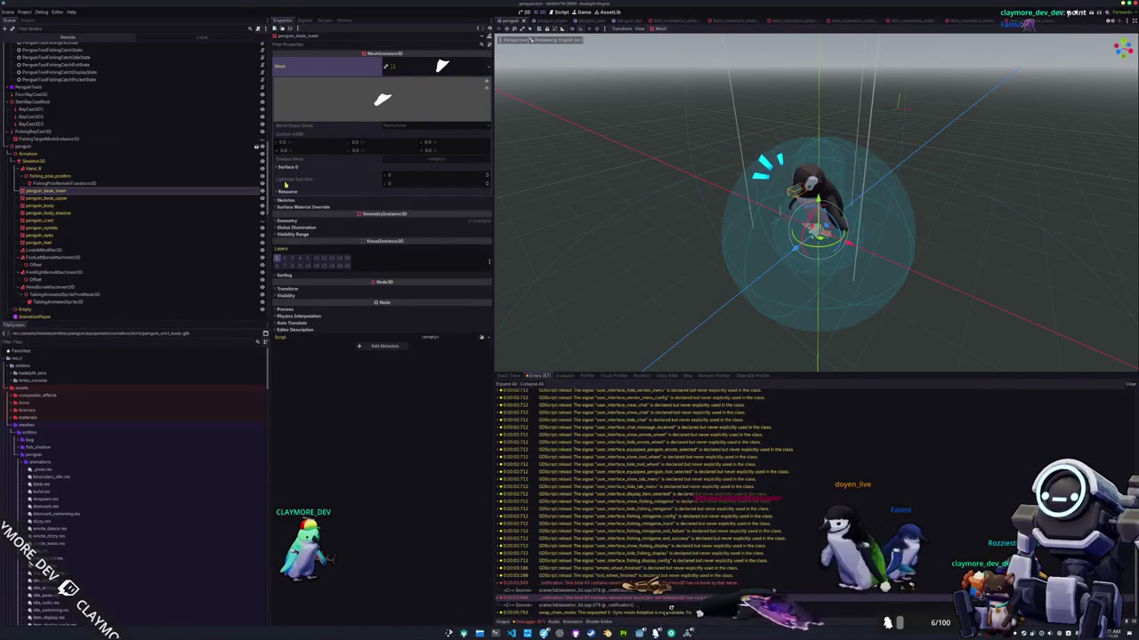
{"action": "left_click", "coordinate": [311, 167]}
{"action": "left_click", "coordinate": [311, 168]}
{"action": "left_click", "coordinate": [318, 207]}
{"action": "left_click", "coordinate": [302, 201]}
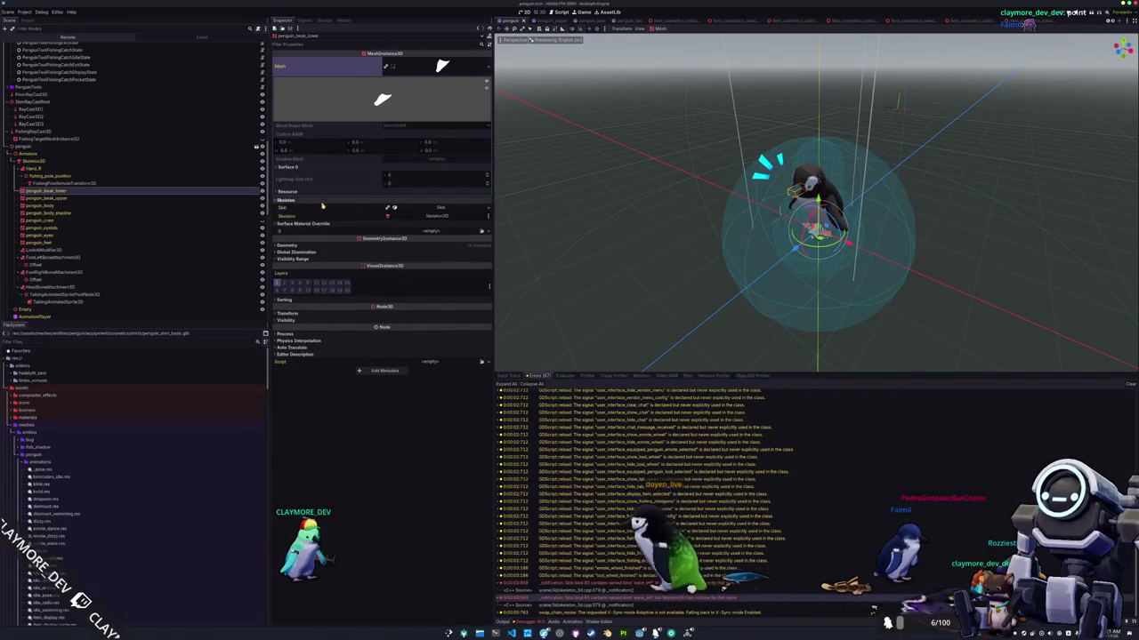
{"action": "left_click", "coordinate": [439, 209]}
{"action": "left_click", "coordinate": [303, 226]}
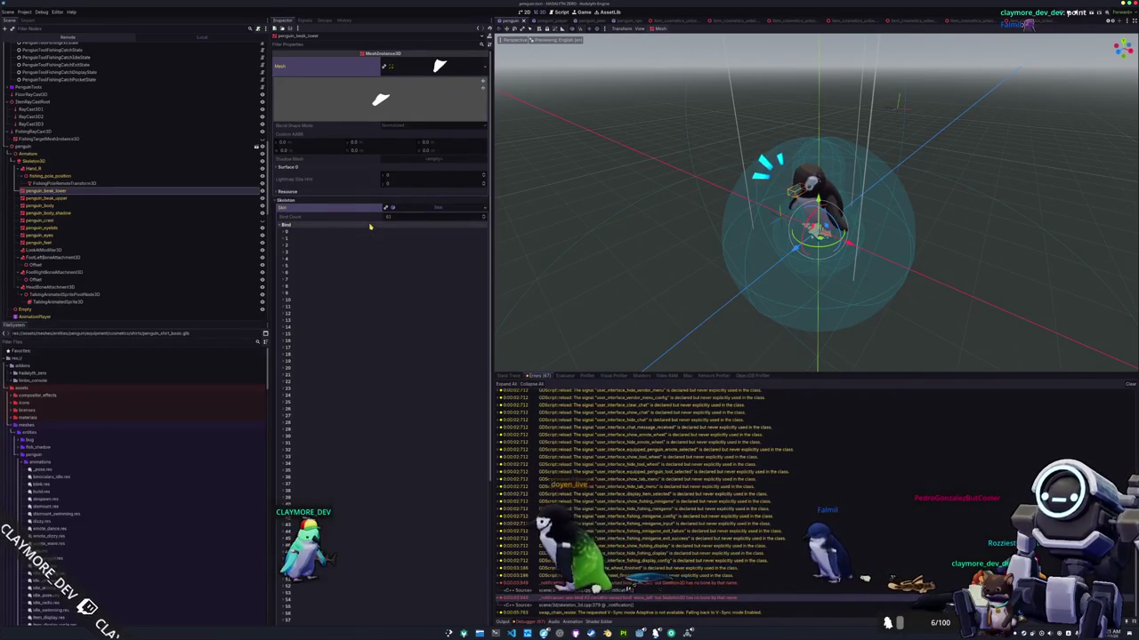
Step: Expand bind entries 0, Pelvis, Spine.01-03, Neck, Head, Head.Support and Beak.Lower
{"action": "left_click", "coordinate": [325, 232]}
{"action": "left_click", "coordinate": [293, 279]}
{"action": "scroll", "coordinate": [296, 267], "scroll_direction": "down", "scroll_amount": 3}
{"action": "left_click", "coordinate": [302, 184]}
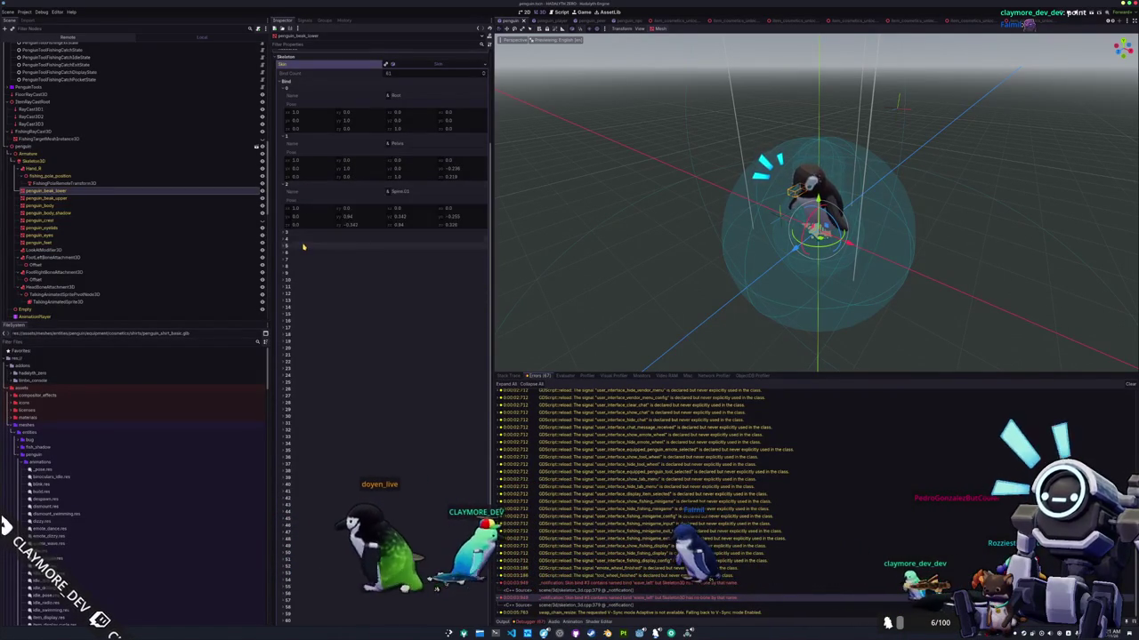
{"action": "left_click", "coordinate": [304, 233]}
{"action": "left_click", "coordinate": [302, 280]}
{"action": "scroll", "coordinate": [303, 297], "scroll_direction": "down", "scroll_amount": 2}
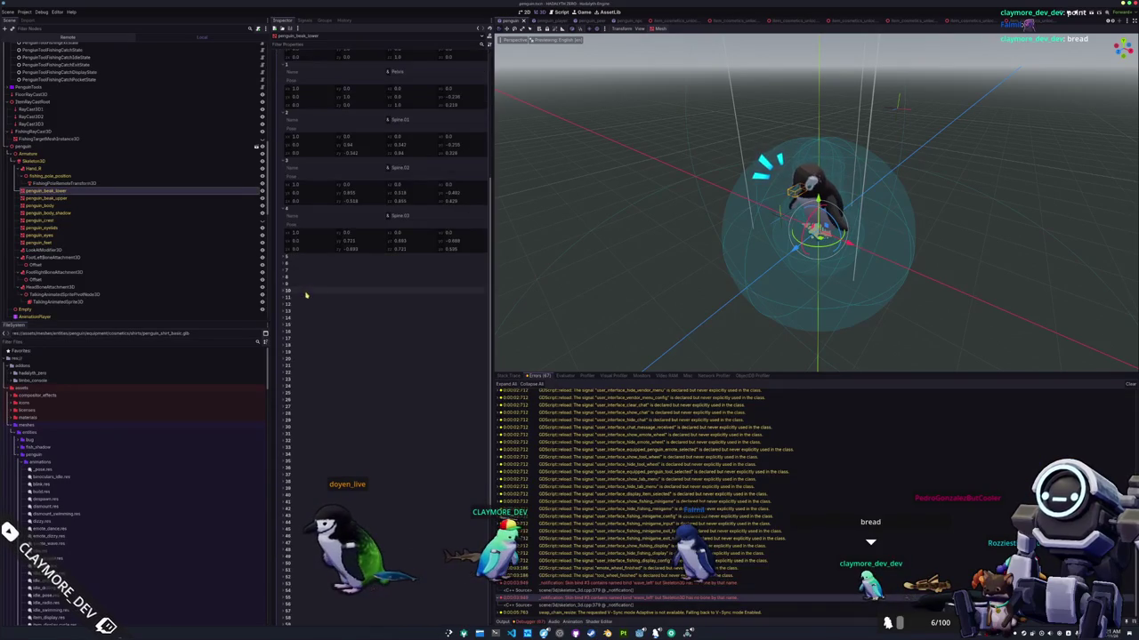
{"action": "left_click", "coordinate": [322, 257]}
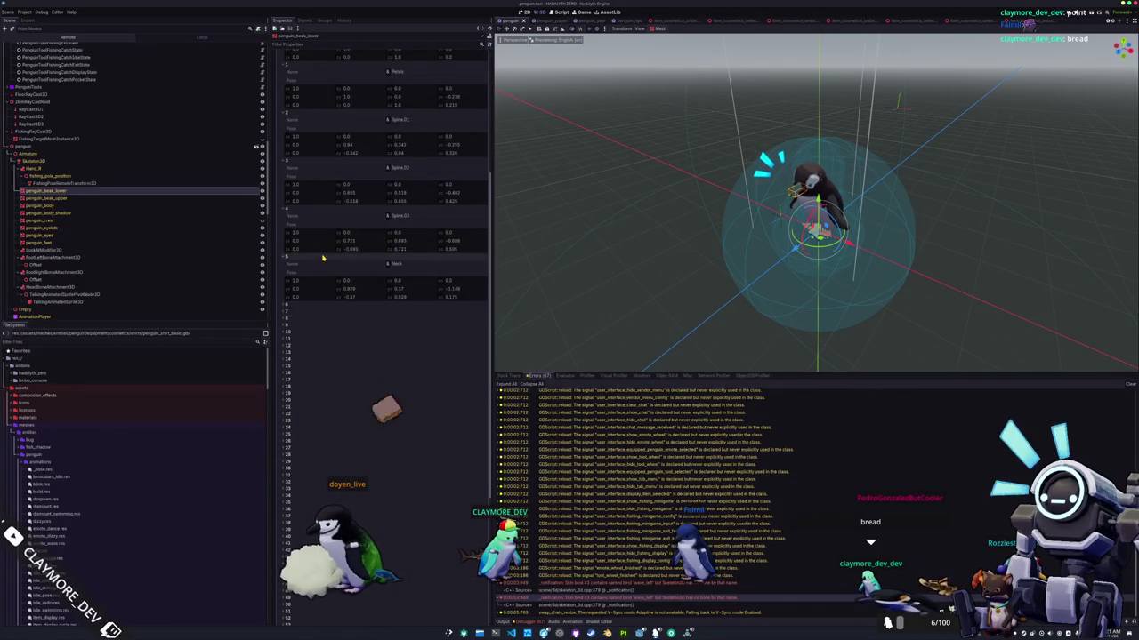
{"action": "left_click", "coordinate": [311, 305]}
{"action": "left_click", "coordinate": [305, 354]}
{"action": "left_click", "coordinate": [303, 400]}
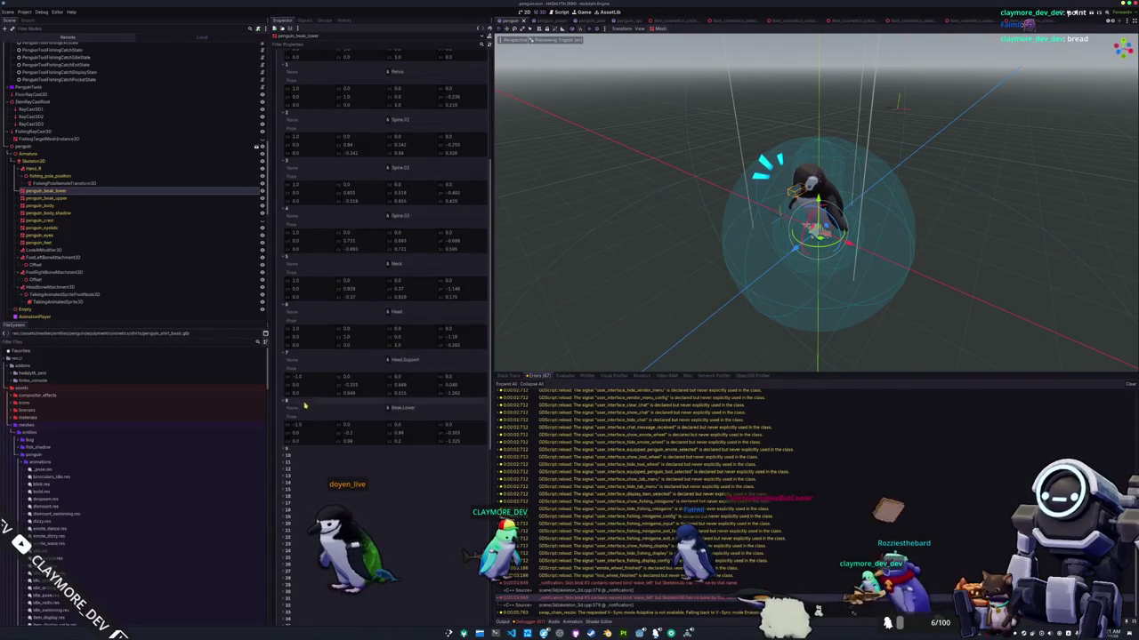
Step: Expand the Eye.L/R, left arm, Hand.L, Drill, Clipboard and Spine.03.Support binds
{"action": "scroll", "coordinate": [304, 356], "scroll_direction": "down", "scroll_amount": 2}
{"action": "left_click", "coordinate": [304, 308]}
{"action": "left_click", "coordinate": [303, 352]}
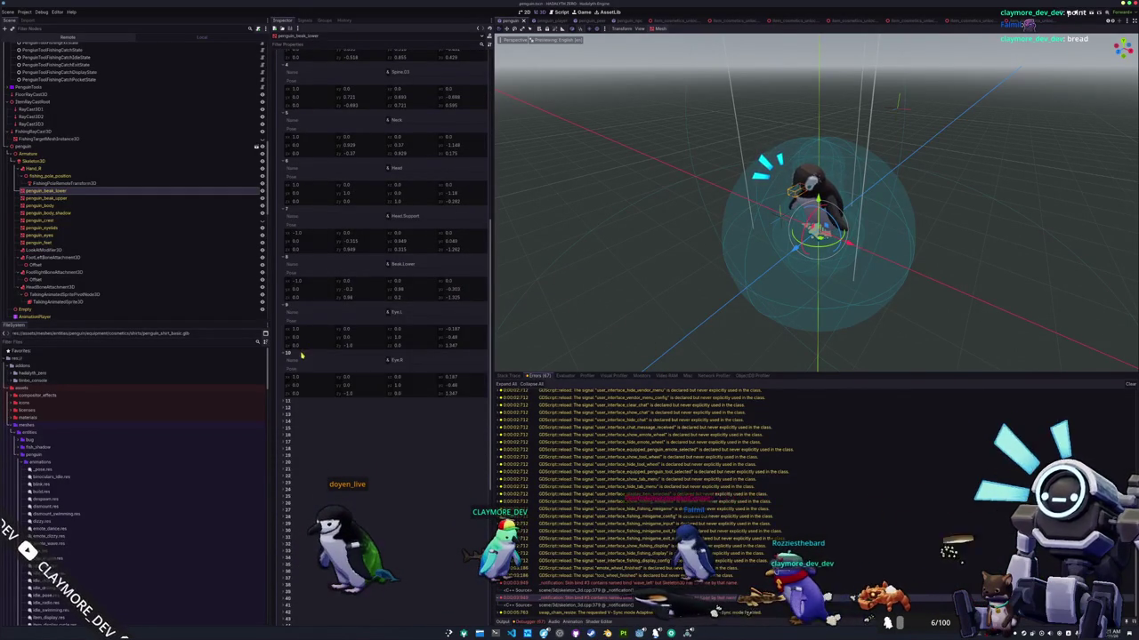
{"action": "left_click", "coordinate": [300, 406]}
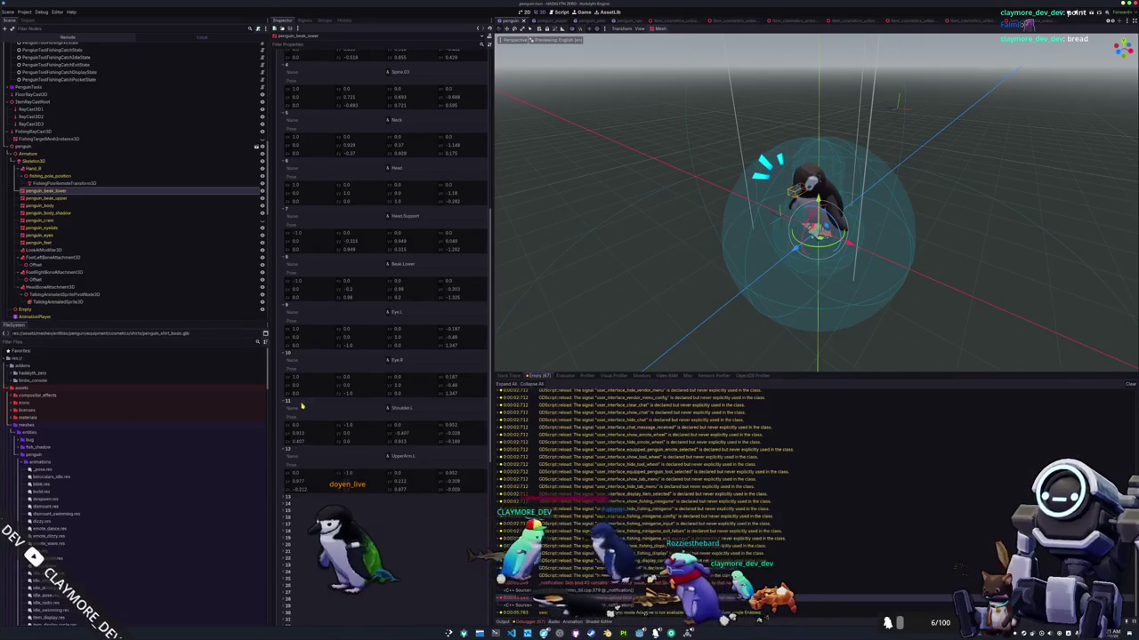
{"action": "left_click", "coordinate": [299, 400]}
{"action": "scroll", "coordinate": [304, 424], "scroll_direction": "down", "scroll_amount": 2}
{"action": "left_click", "coordinate": [305, 426]}
{"action": "scroll", "coordinate": [310, 418], "scroll_direction": "down", "scroll_amount": 2}
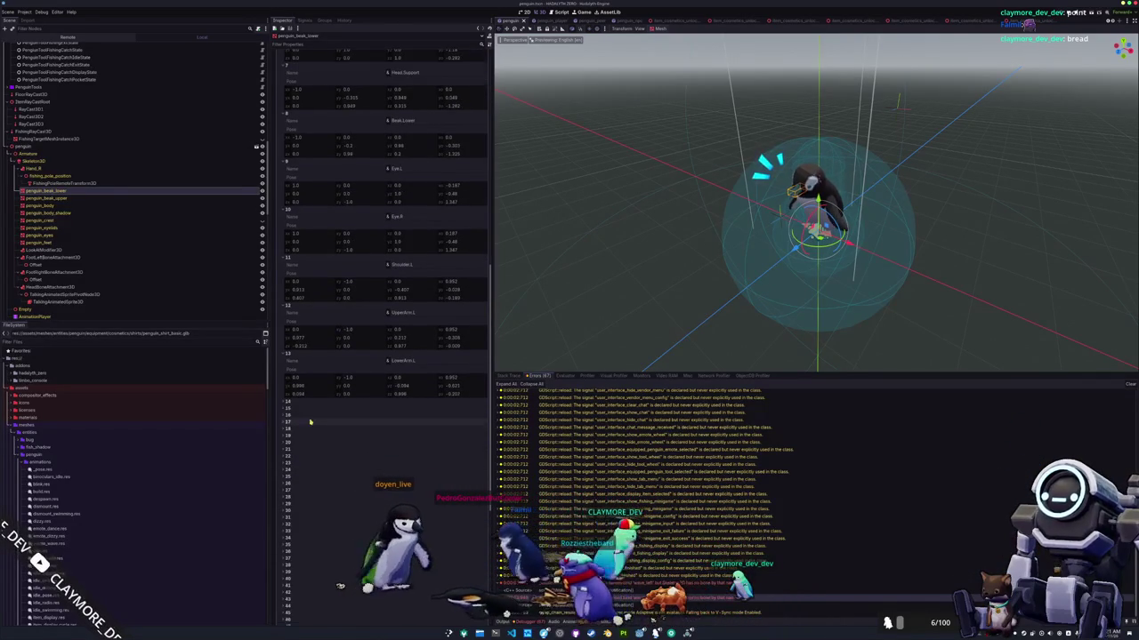
{"action": "left_click", "coordinate": [313, 403]}
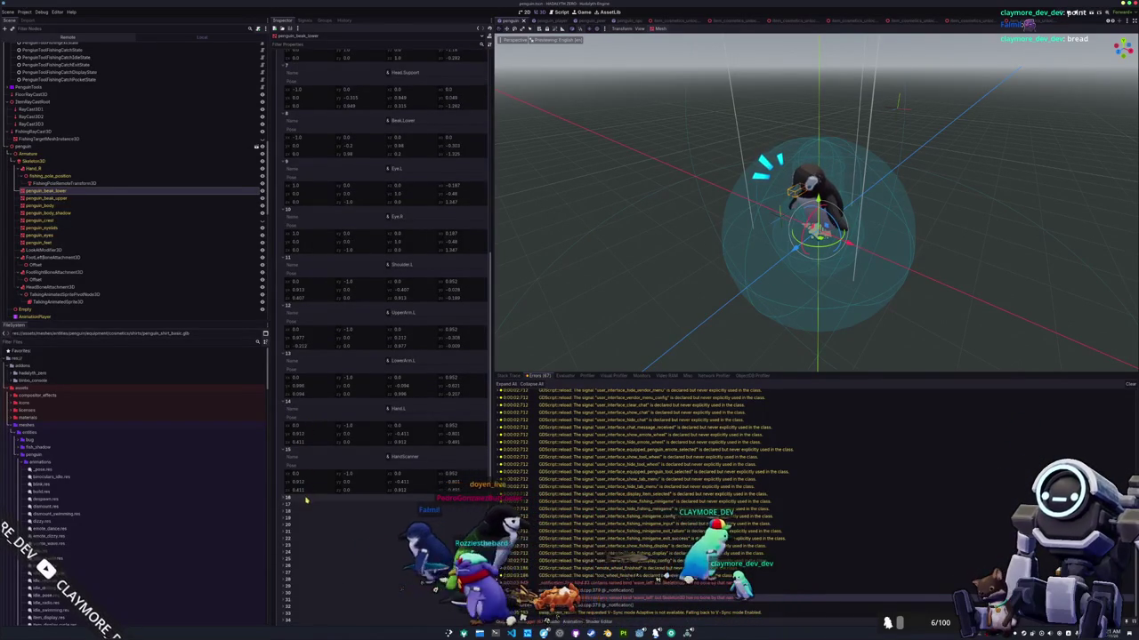
{"action": "left_click", "coordinate": [306, 499]}
{"action": "scroll", "coordinate": [308, 496], "scroll_direction": "down", "scroll_amount": 4}
{"action": "left_click", "coordinate": [310, 407]}
{"action": "left_click", "coordinate": [306, 449]}
{"action": "scroll", "coordinate": [310, 445], "scroll_direction": "down", "scroll_amount": 2}
Step: Expand the right arm, Spine.02.Support, Tail.01-03 and Pelvis.Tail.Support binds
{"action": "left_click", "coordinate": [326, 429]}
{"action": "left_click", "coordinate": [317, 476]}
{"action": "scroll", "coordinate": [317, 471], "scroll_direction": "down", "scroll_amount": 2}
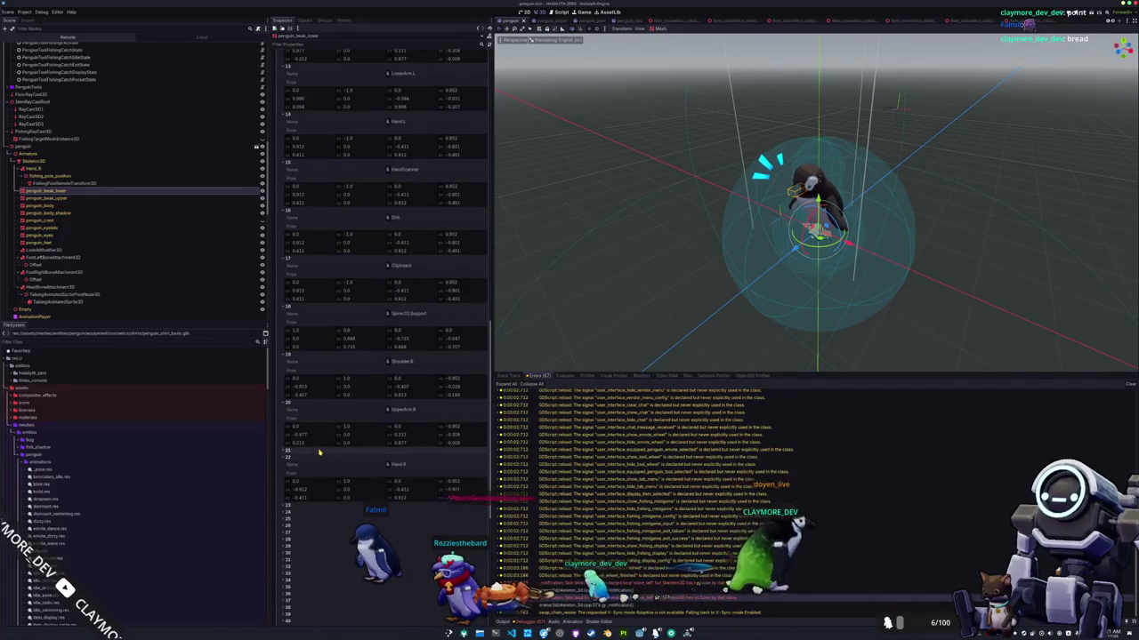
{"action": "left_click", "coordinate": [319, 451]}
{"action": "scroll", "coordinate": [316, 427], "scroll_direction": "down", "scroll_amount": 4}
{"action": "left_click", "coordinate": [313, 405]}
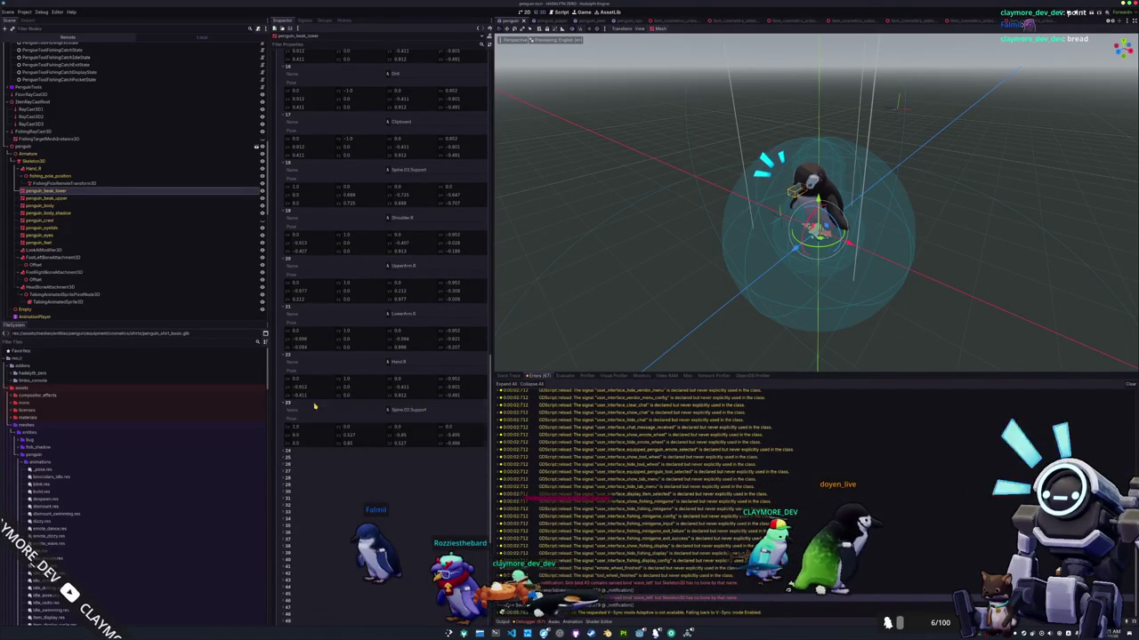
{"action": "left_click", "coordinate": [307, 451]}
{"action": "left_click", "coordinate": [310, 501]}
{"action": "scroll", "coordinate": [313, 445], "scroll_direction": "down", "scroll_amount": 4}
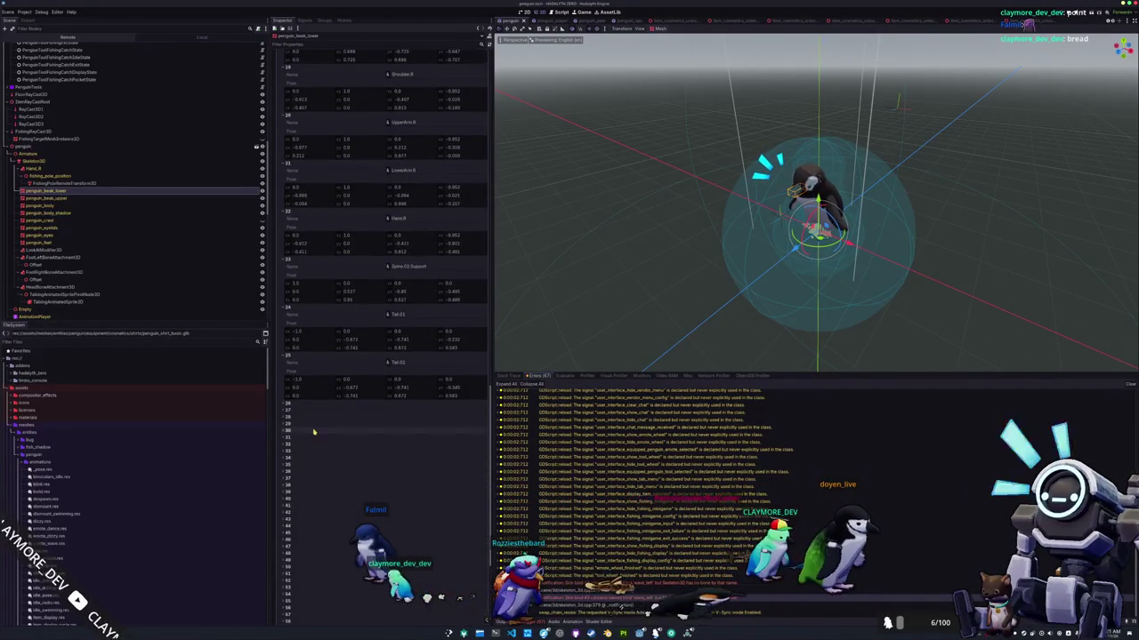
{"action": "left_click", "coordinate": [315, 407]}
{"action": "left_click", "coordinate": [306, 452]}
Step: Expand the Pelvis.Rear.Support, Pelvis.L, UpperLeg.L, LowerLeg.L and Foot.L binds
{"action": "scroll", "coordinate": [309, 482], "scroll_direction": "down", "scroll_amount": 2}
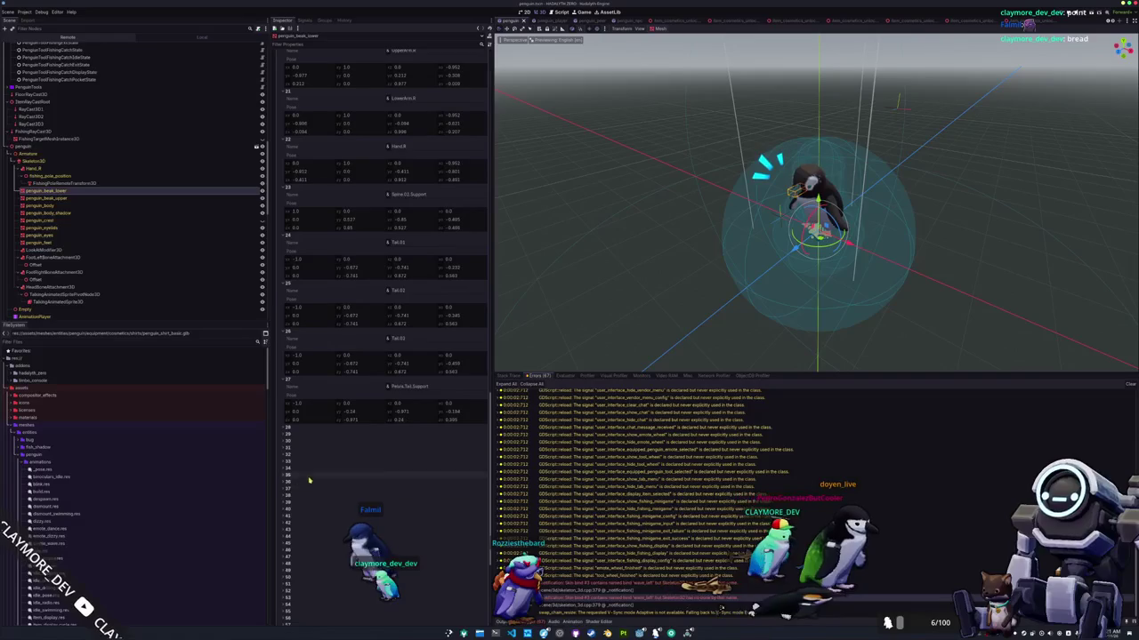
{"action": "left_click", "coordinate": [313, 431]}
{"action": "left_click", "coordinate": [312, 477]}
{"action": "scroll", "coordinate": [316, 472], "scroll_direction": "down", "scroll_amount": 4}
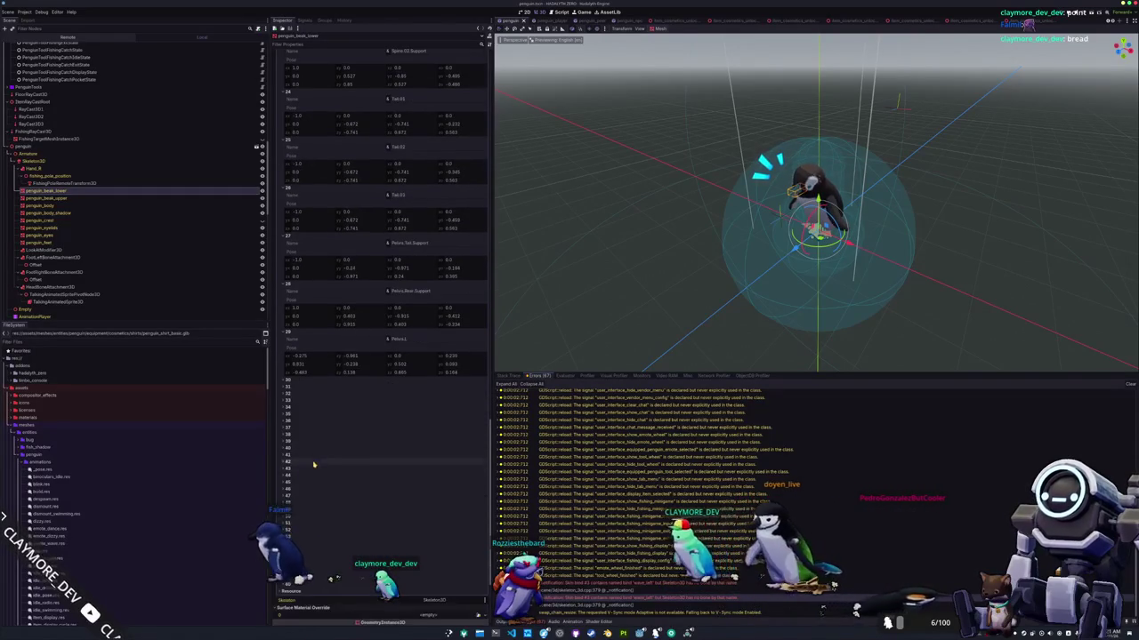
{"action": "left_click", "coordinate": [327, 384]}
{"action": "left_click", "coordinate": [320, 429]}
{"action": "scroll", "coordinate": [319, 447], "scroll_direction": "down", "scroll_amount": 2}
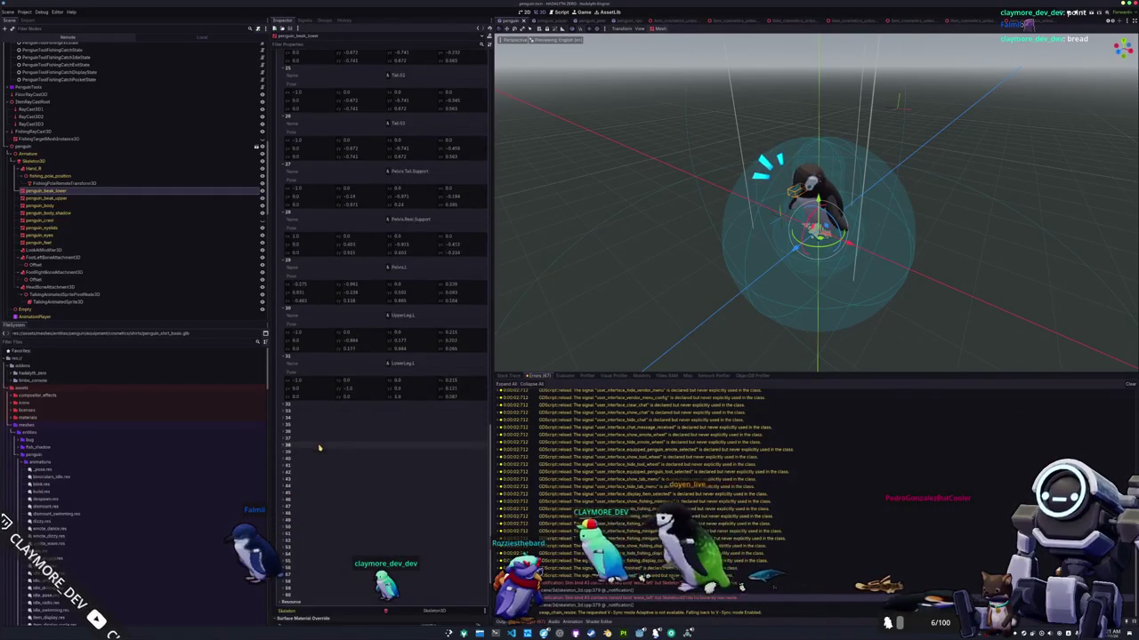
{"action": "left_click", "coordinate": [330, 409]}
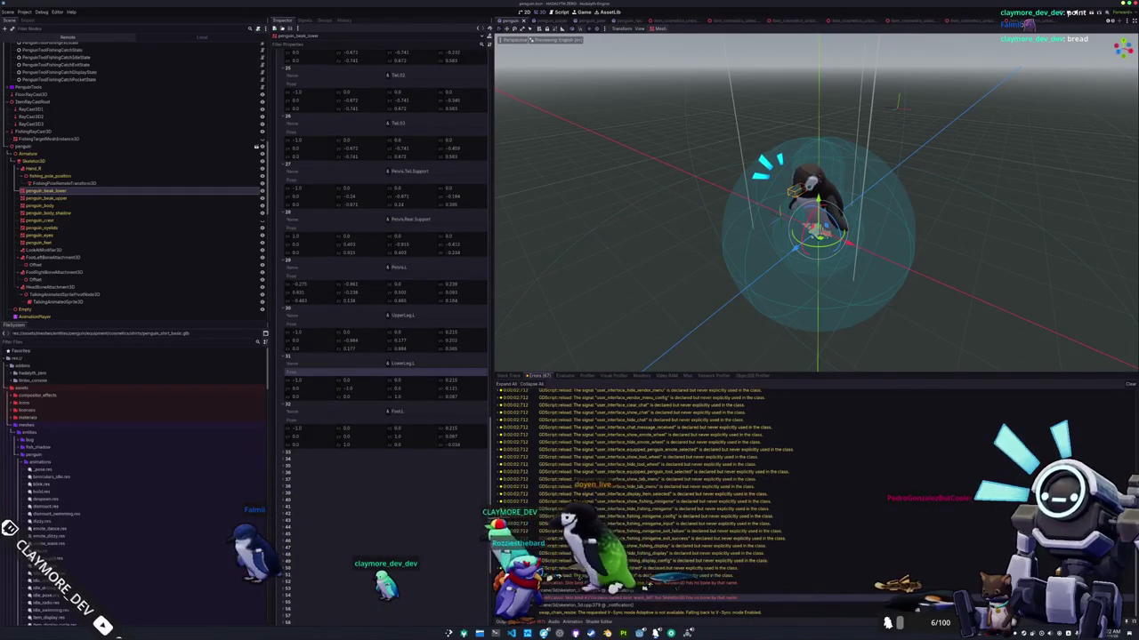
{"action": "key", "text": "alt+Tab"}
{"action": "scroll", "coordinate": [581, 192], "scroll_direction": "up", "scroll_amount": 3}
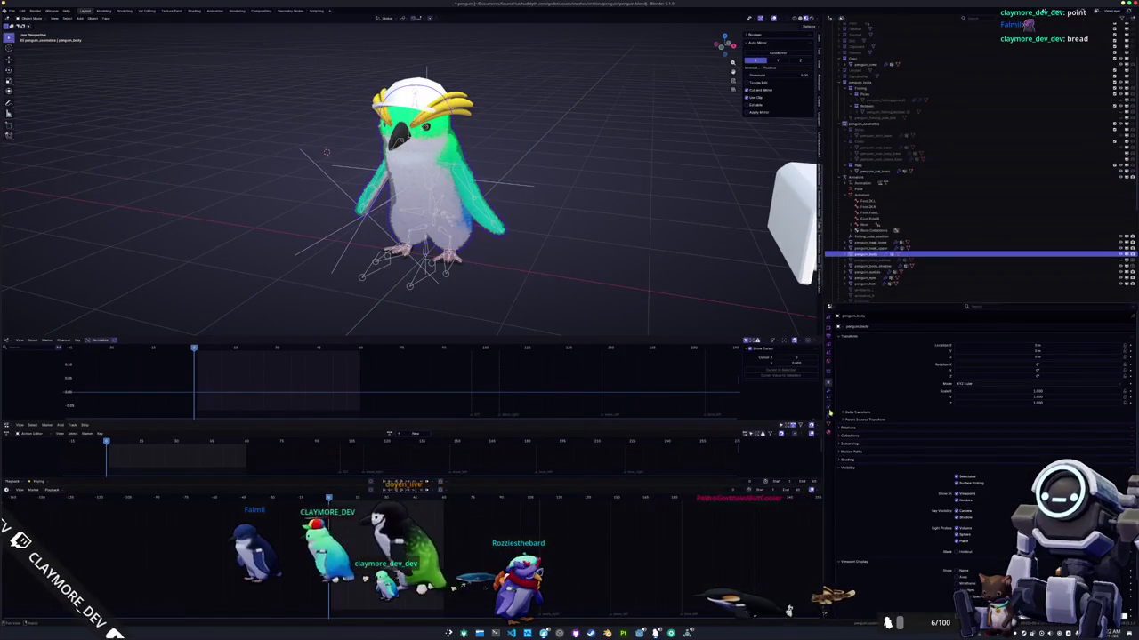
Step: Show vertex groups for the lower beak, upper beak and penguin_body meshes
{"action": "left_click", "coordinate": [830, 426]}
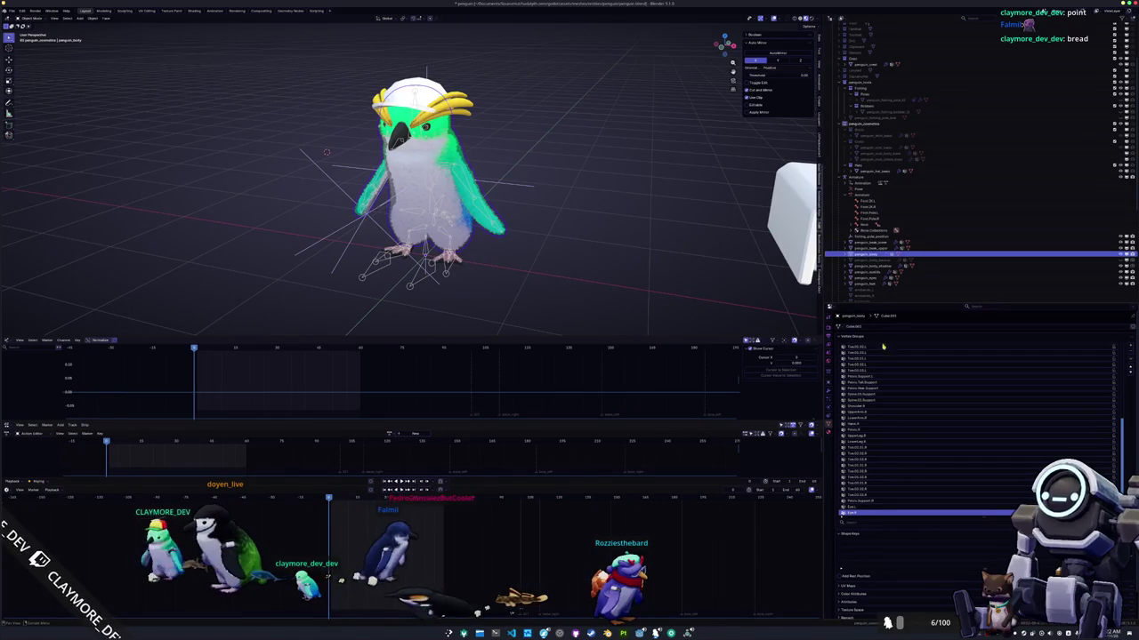
{"action": "left_click", "coordinate": [868, 241]}
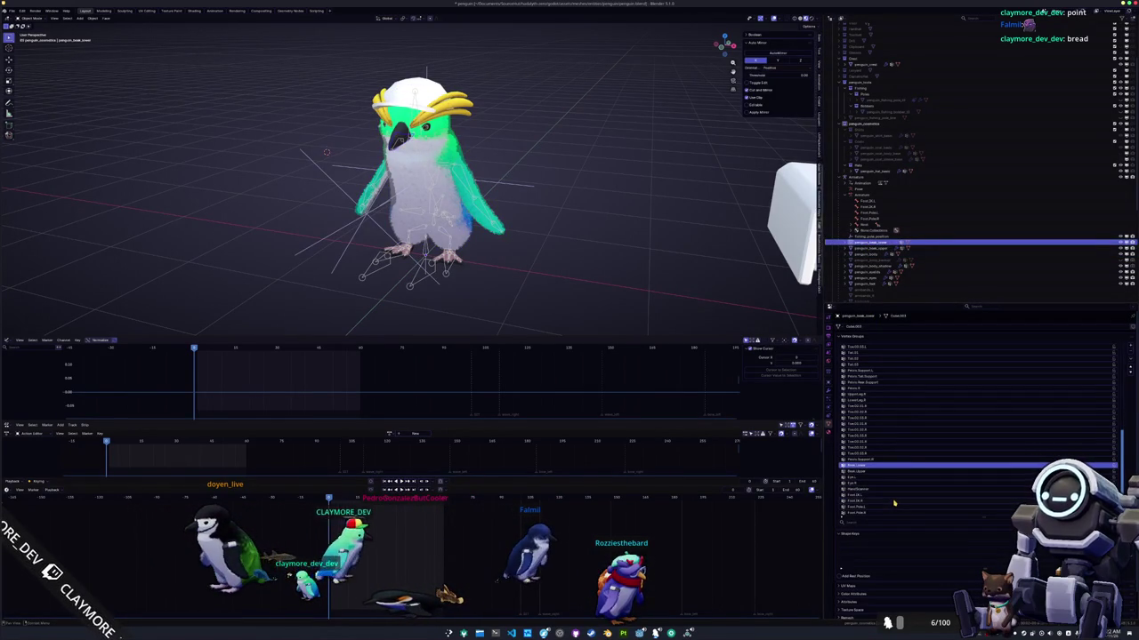
{"action": "scroll", "coordinate": [895, 502], "scroll_direction": "up", "scroll_amount": 10}
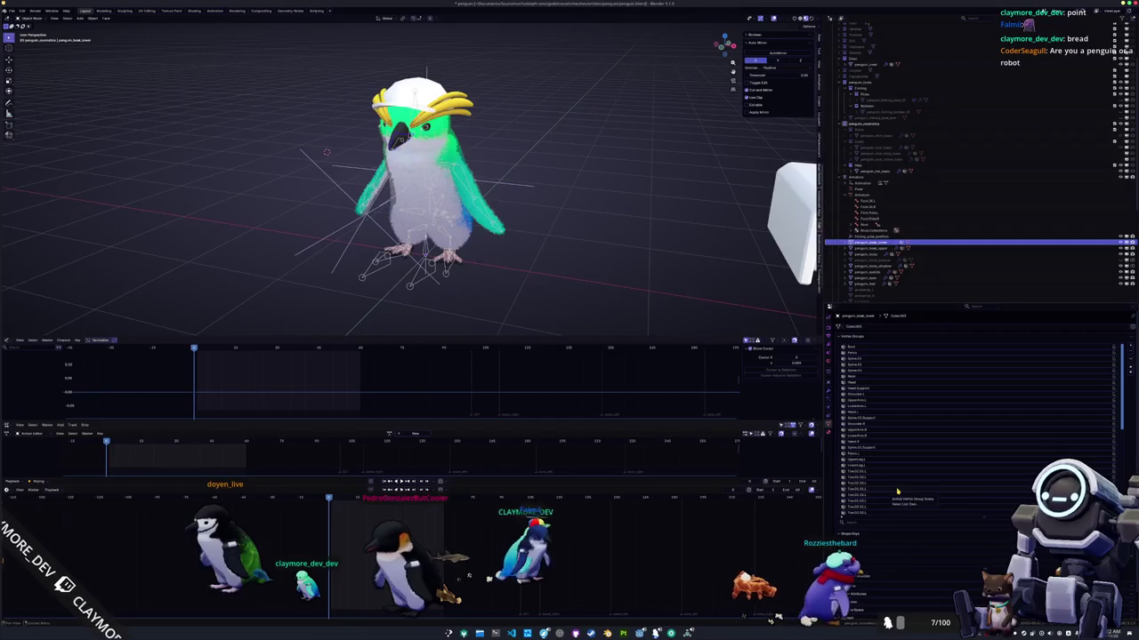
{"action": "left_click", "coordinate": [869, 248]}
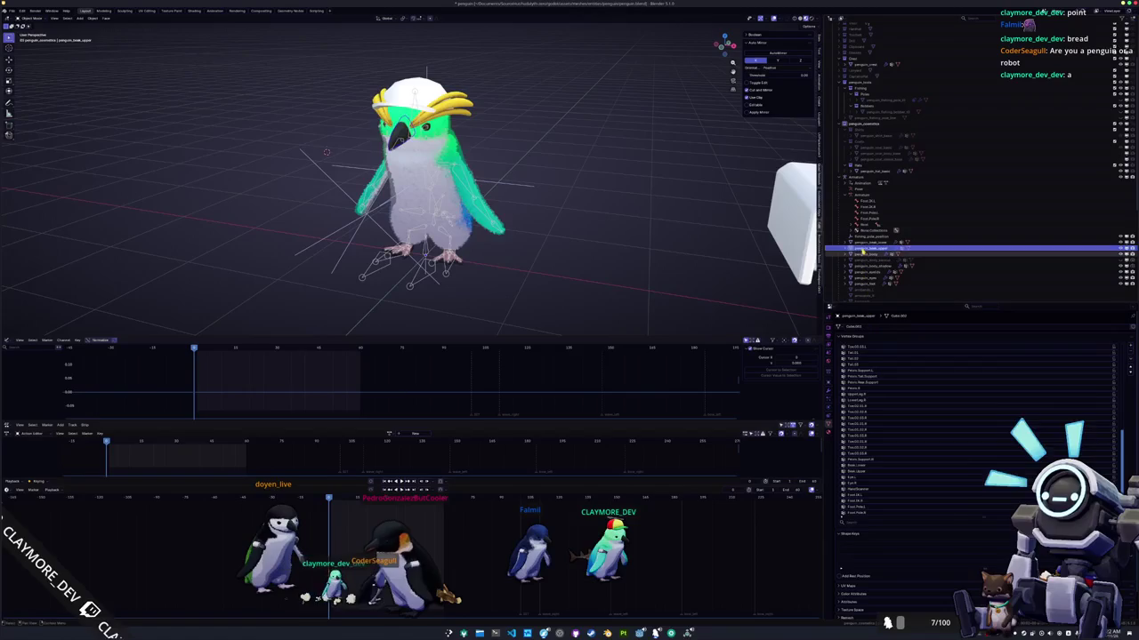
{"action": "left_click", "coordinate": [868, 255]}
{"action": "scroll", "coordinate": [876, 457], "scroll_direction": "up", "scroll_amount": 10}
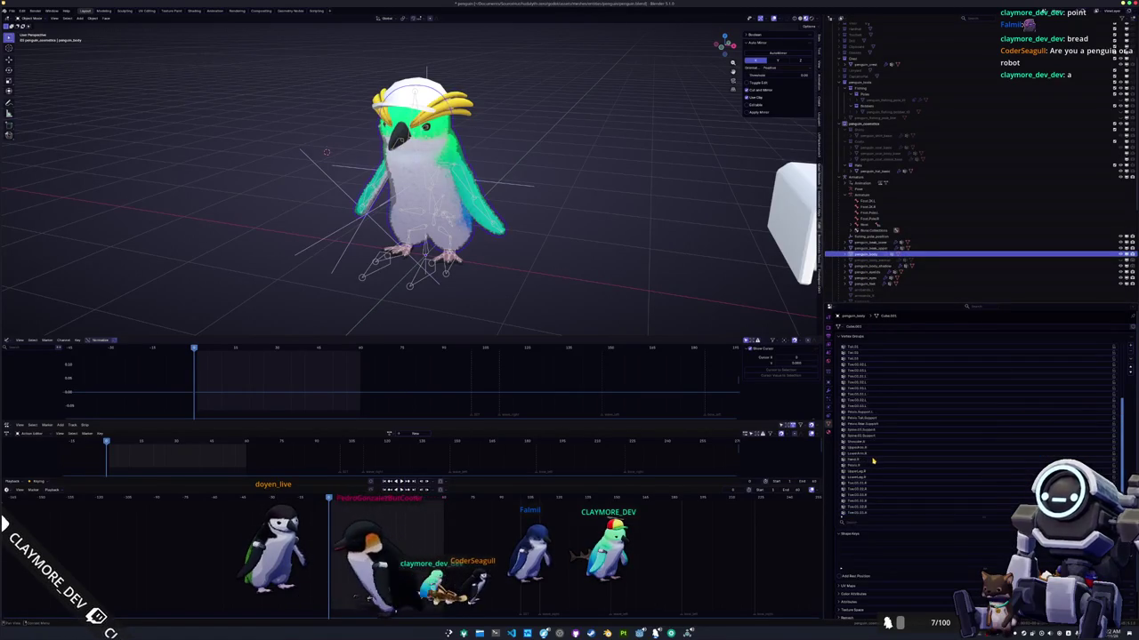
Step: Check vertex groups on the body shadow, eyelids, next mesh and feet meshes
{"action": "scroll", "coordinate": [881, 455], "scroll_direction": "down", "scroll_amount": 10}
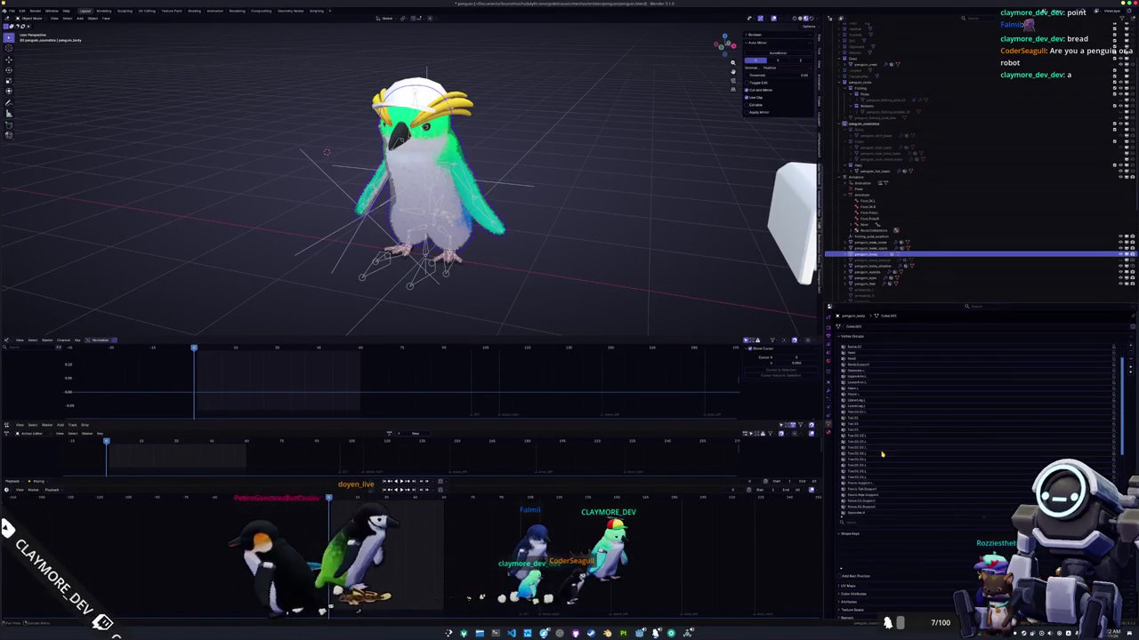
{"action": "left_click", "coordinate": [869, 266]}
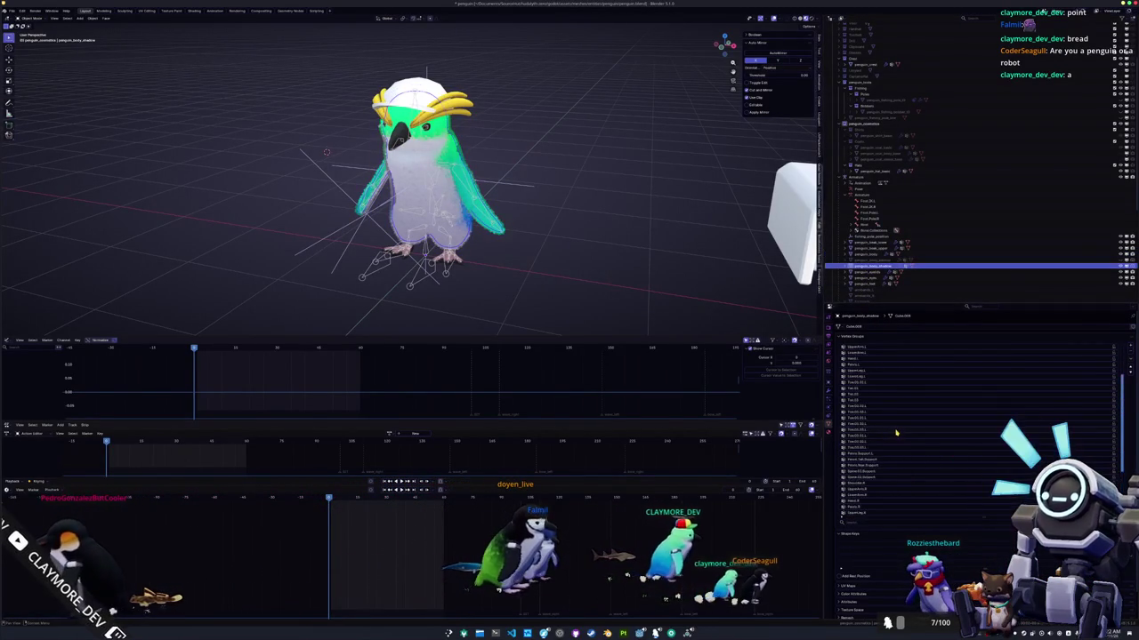
{"action": "scroll", "coordinate": [895, 431], "scroll_direction": "down", "scroll_amount": 10}
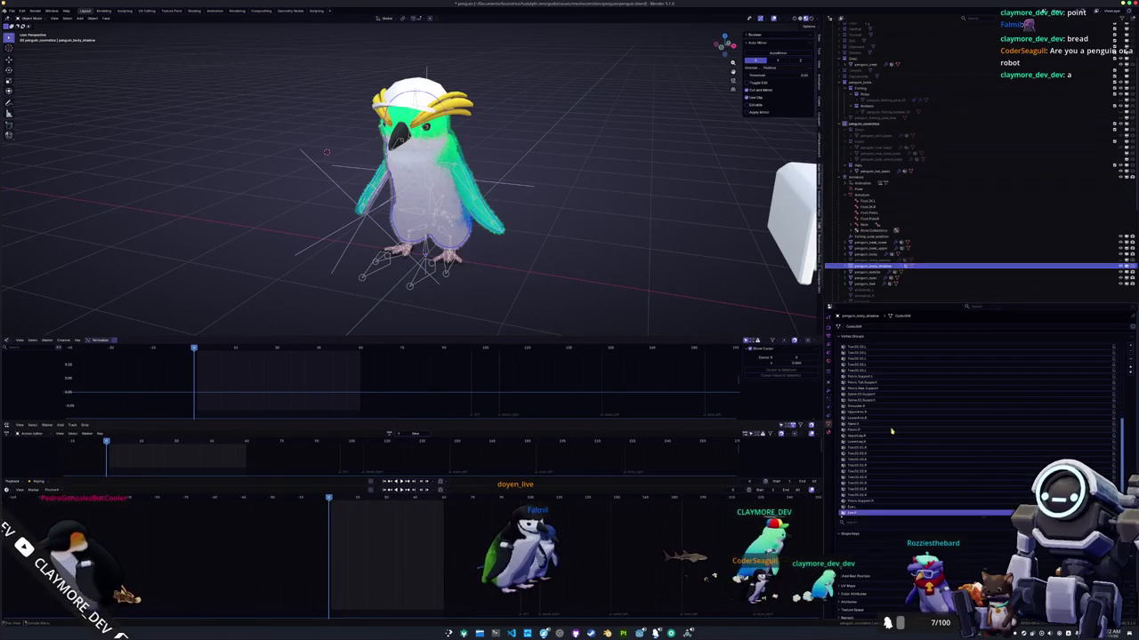
{"action": "left_click", "coordinate": [868, 272]}
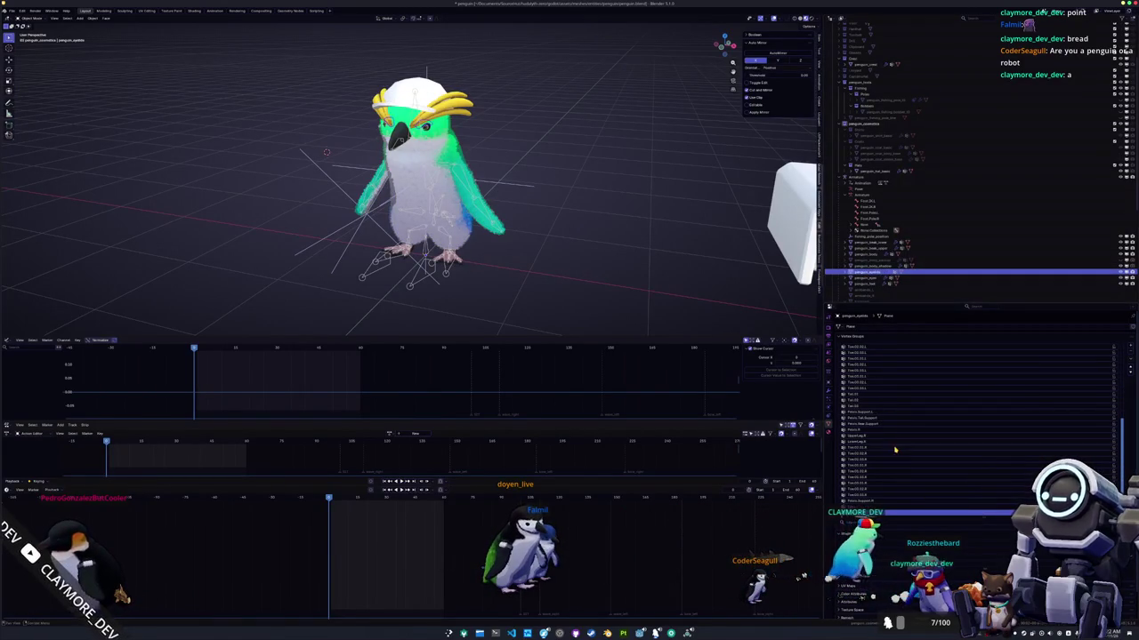
{"action": "scroll", "coordinate": [899, 453], "scroll_direction": "up", "scroll_amount": 5}
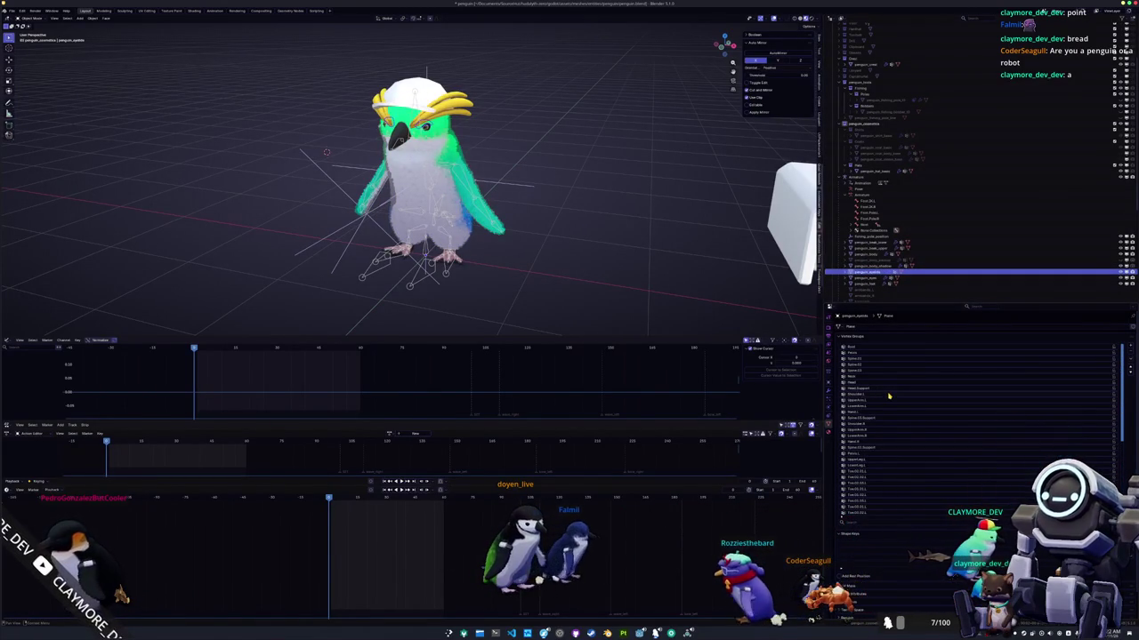
{"action": "scroll", "coordinate": [887, 397], "scroll_direction": "down", "scroll_amount": 5}
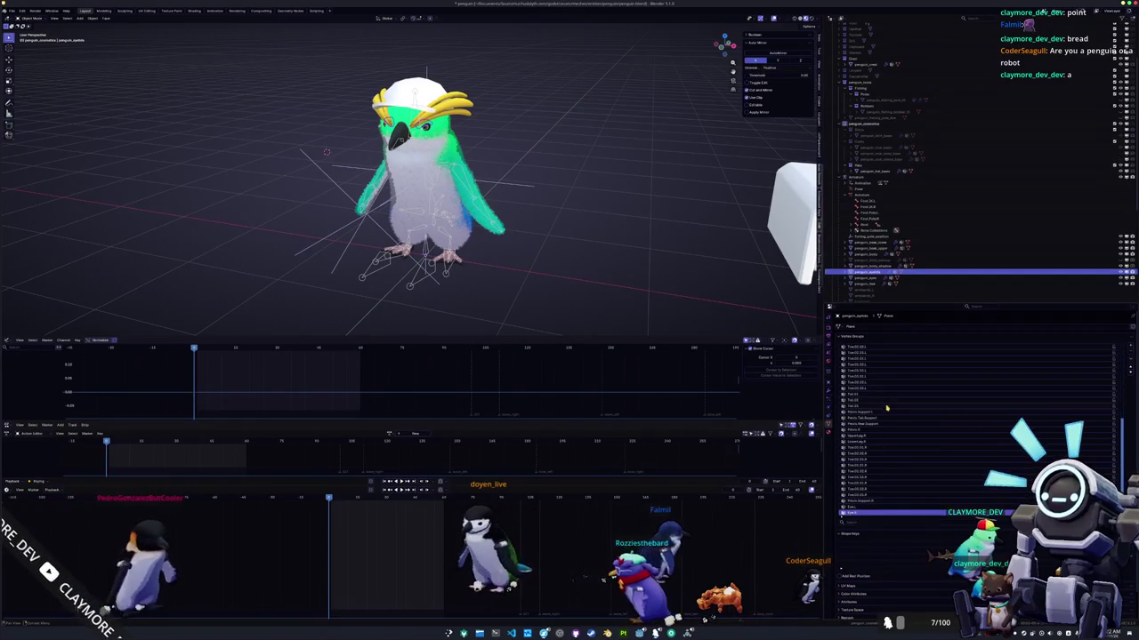
{"action": "left_click", "coordinate": [880, 278]}
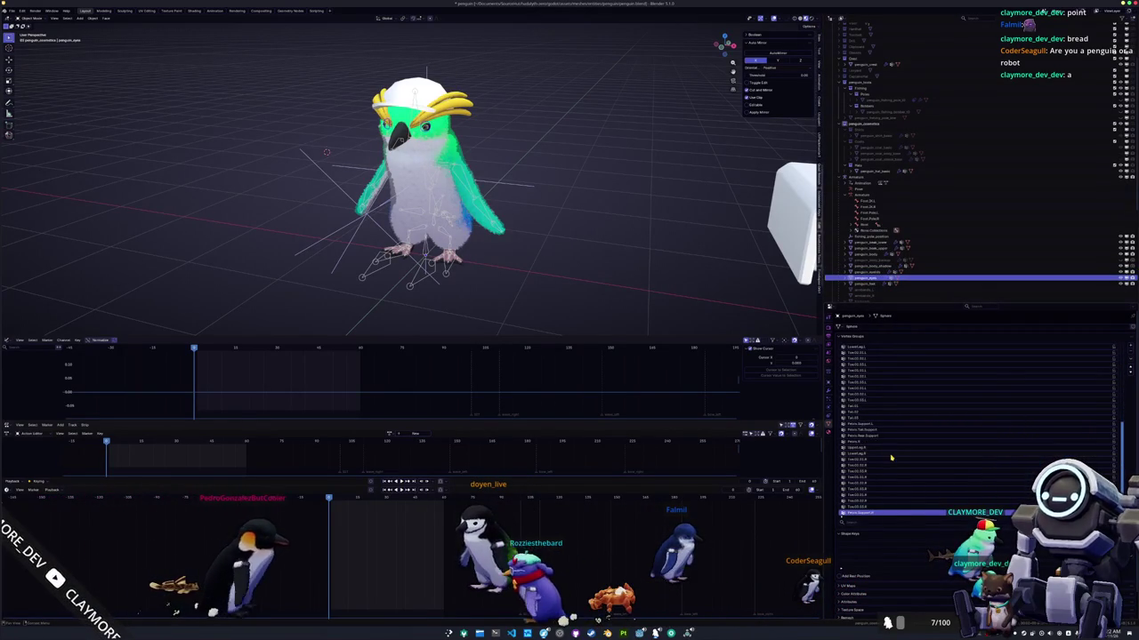
{"action": "scroll", "coordinate": [887, 406], "scroll_direction": "up", "scroll_amount": 5}
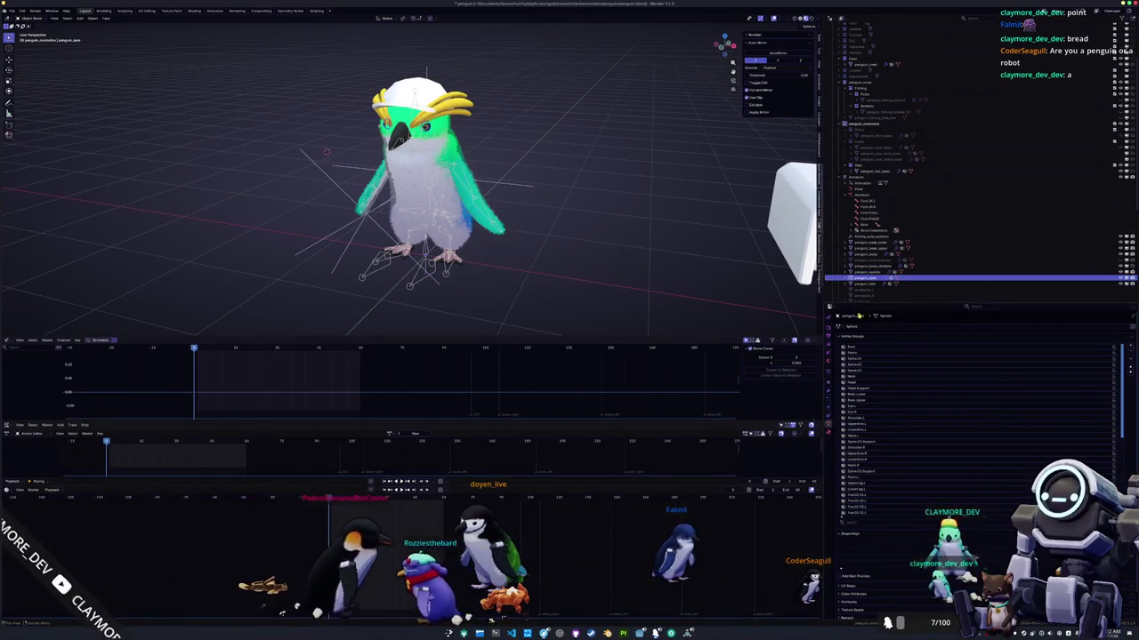
{"action": "left_click", "coordinate": [868, 284]}
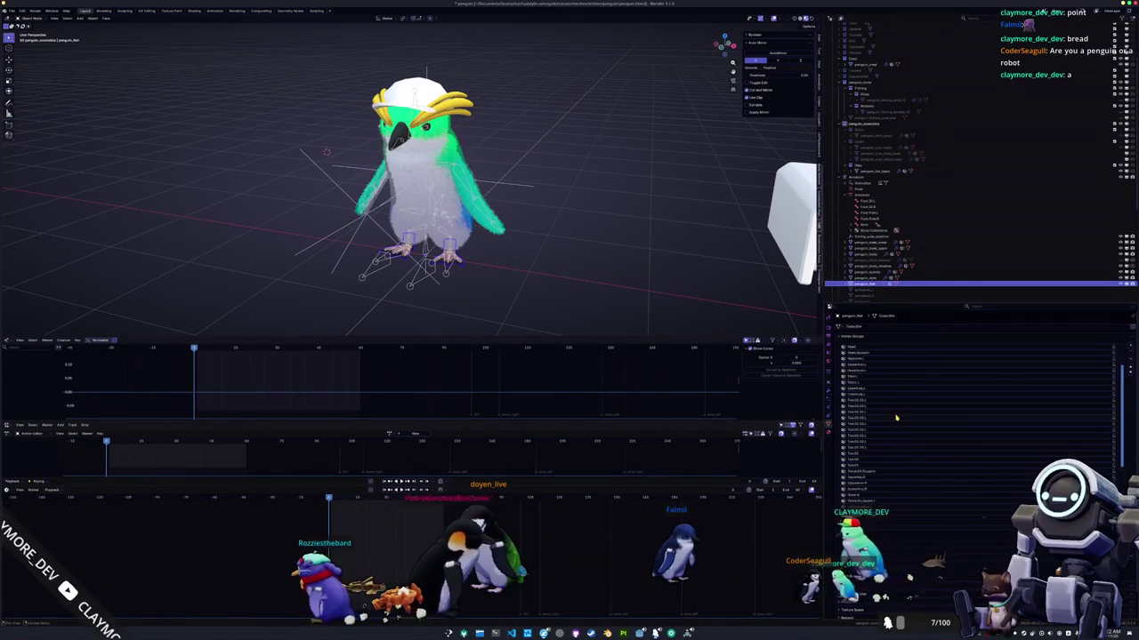
{"action": "scroll", "coordinate": [866, 277], "scroll_direction": "down", "scroll_amount": 2}
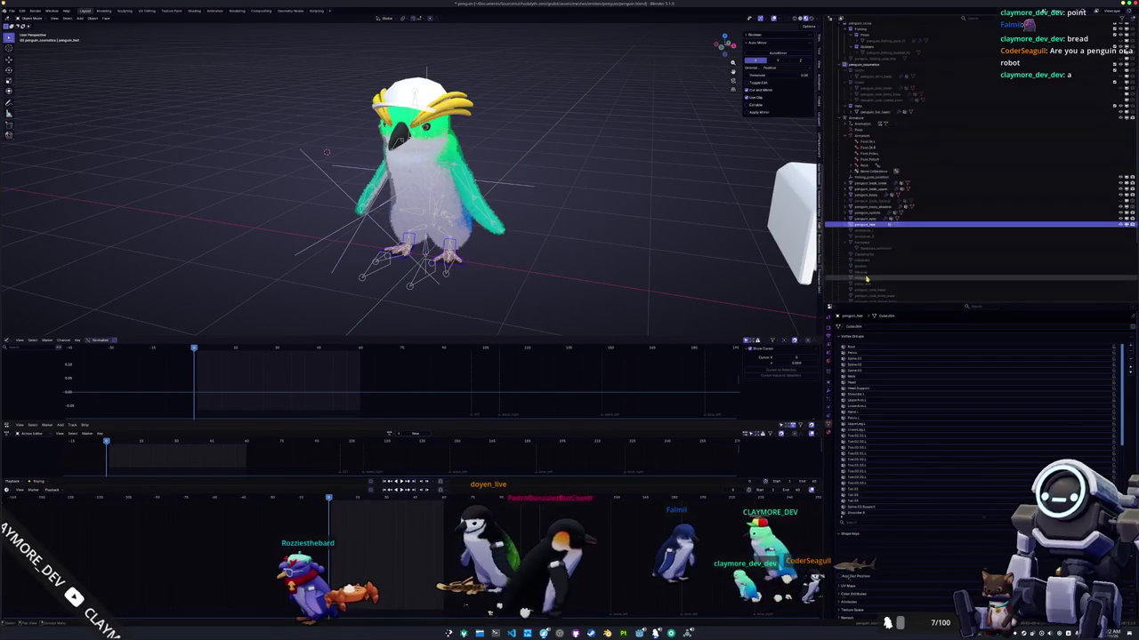
{"action": "scroll", "coordinate": [867, 267], "scroll_direction": "up", "scroll_amount": 5}
Step: Check the hat meshes' vertex groups, selecting the UpperArm.L group
{"action": "left_click", "coordinate": [876, 207]}
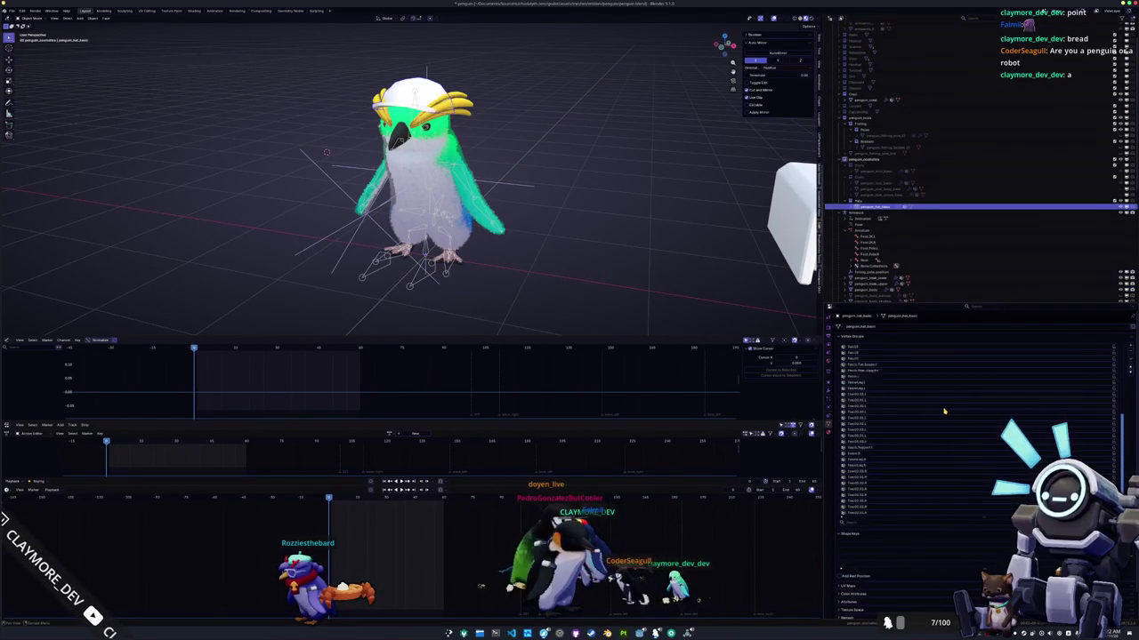
{"action": "scroll", "coordinate": [942, 412], "scroll_direction": "up", "scroll_amount": 5}
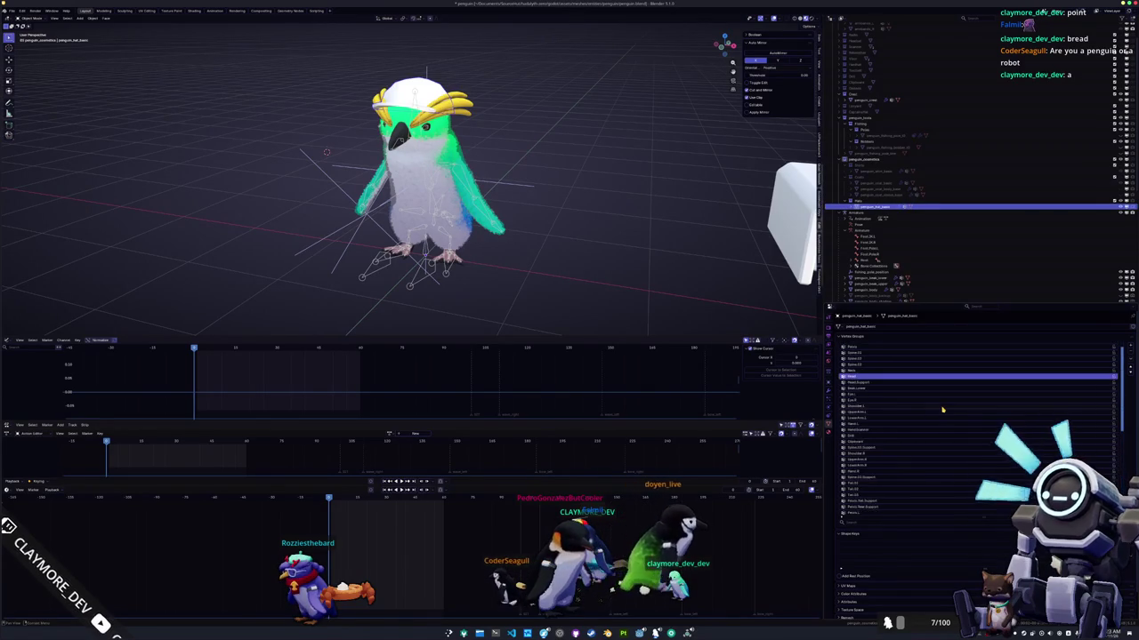
{"action": "left_click", "coordinate": [874, 194]}
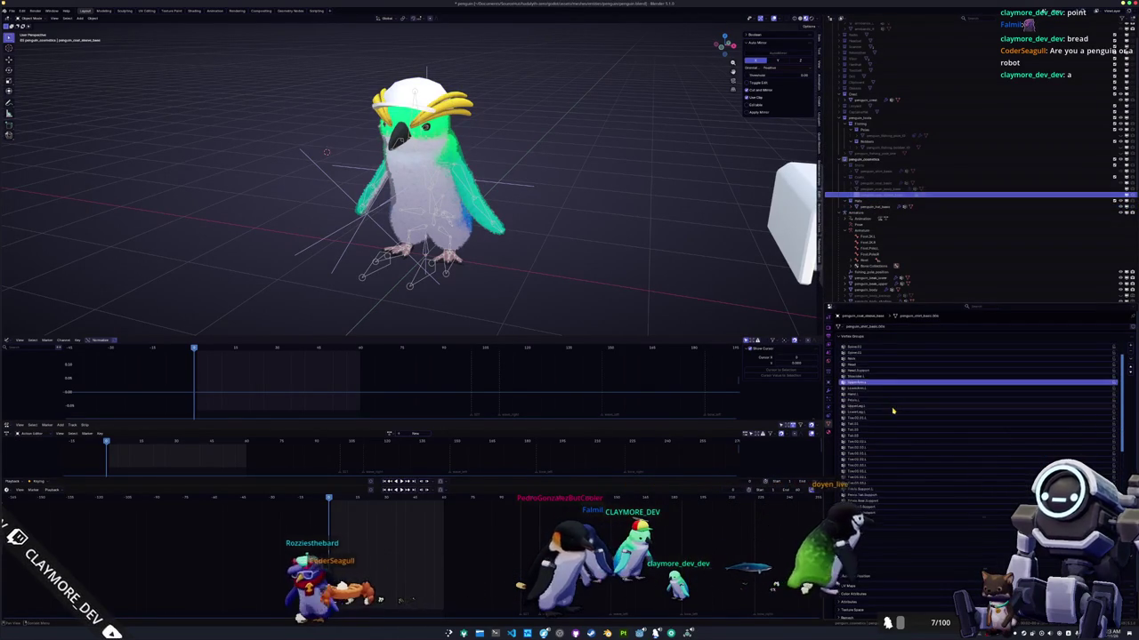
{"action": "scroll", "coordinate": [897, 405], "scroll_direction": "up", "scroll_amount": 5}
{"action": "left_click", "coordinate": [894, 401]}
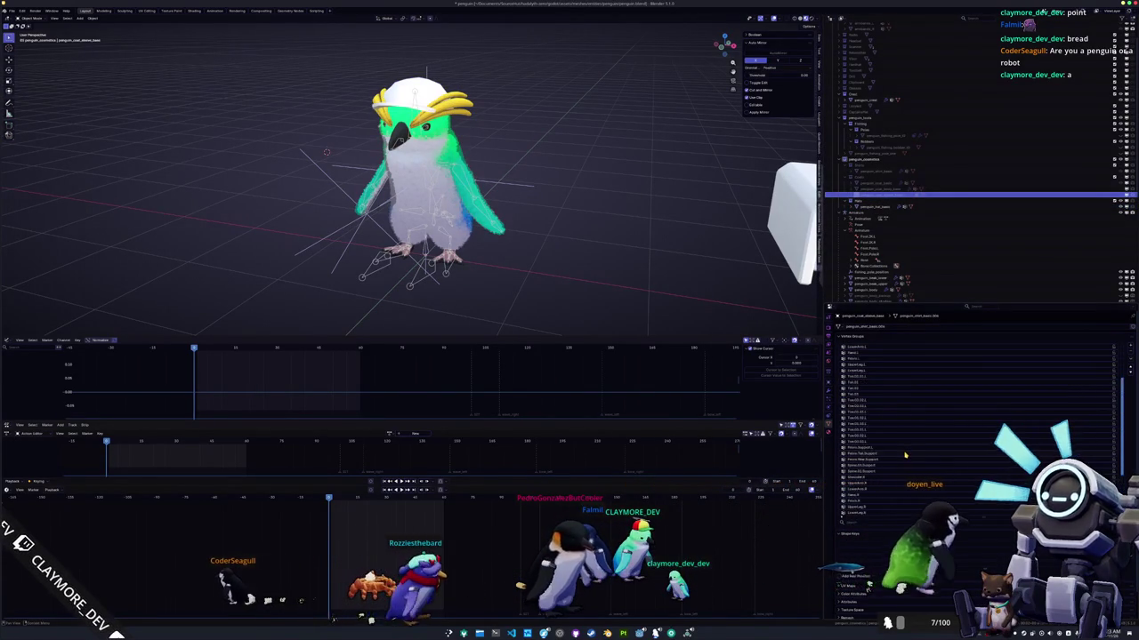
Step: Review the basic coat and basic shirt meshes' vertex groups
{"action": "left_click", "coordinate": [878, 183]}
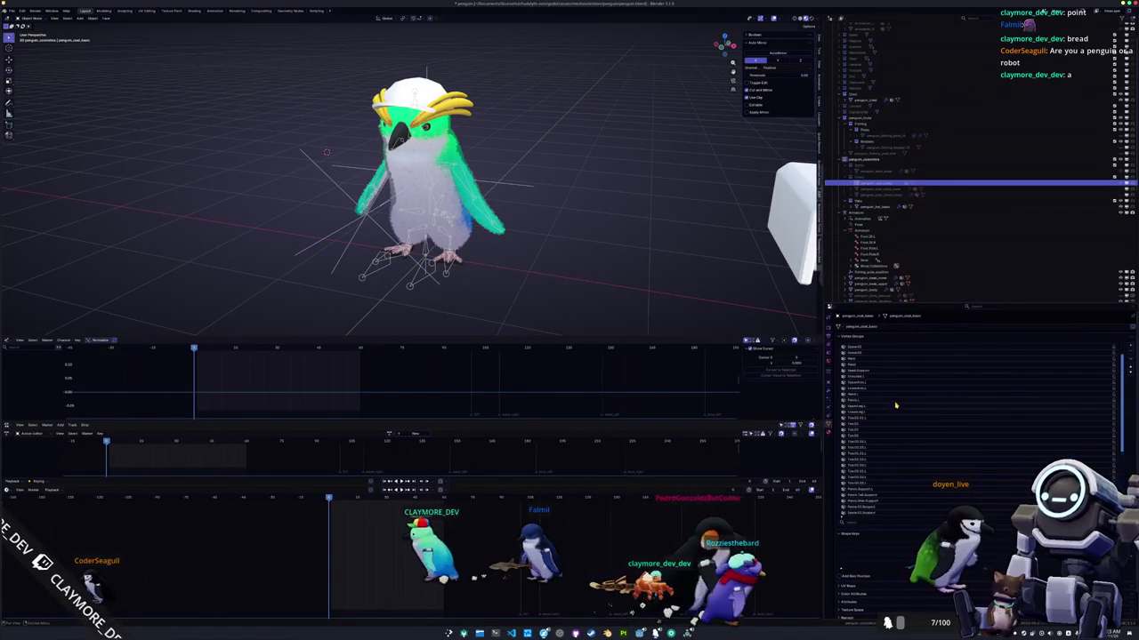
{"action": "key", "text": "Up"}
{"action": "key", "text": "Up"}
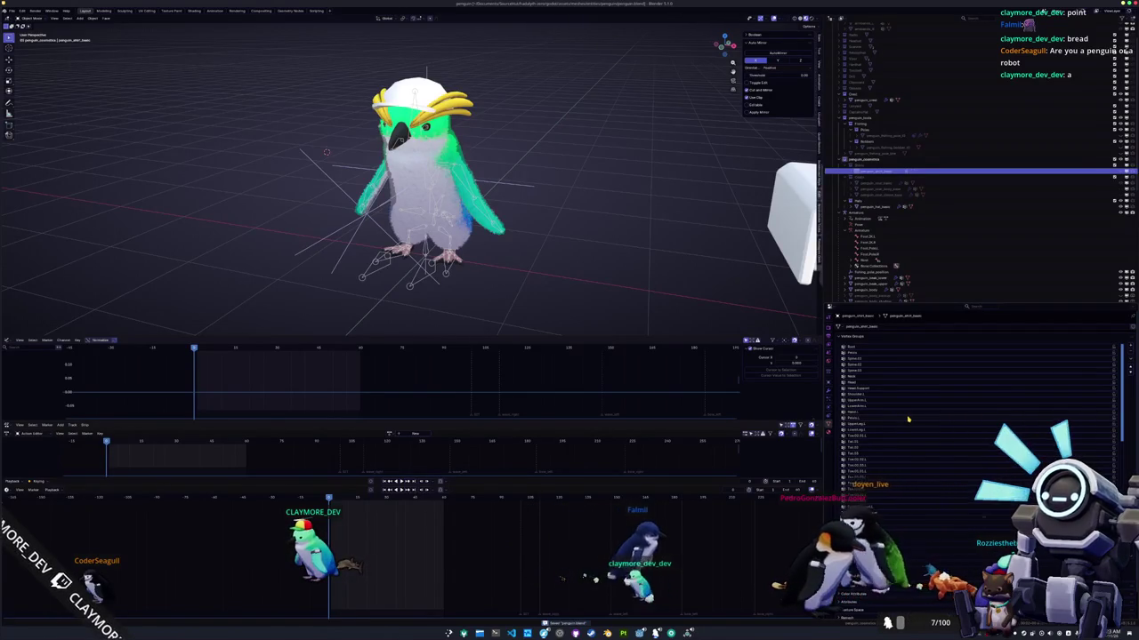
{"action": "key", "text": "alt+Tab"}
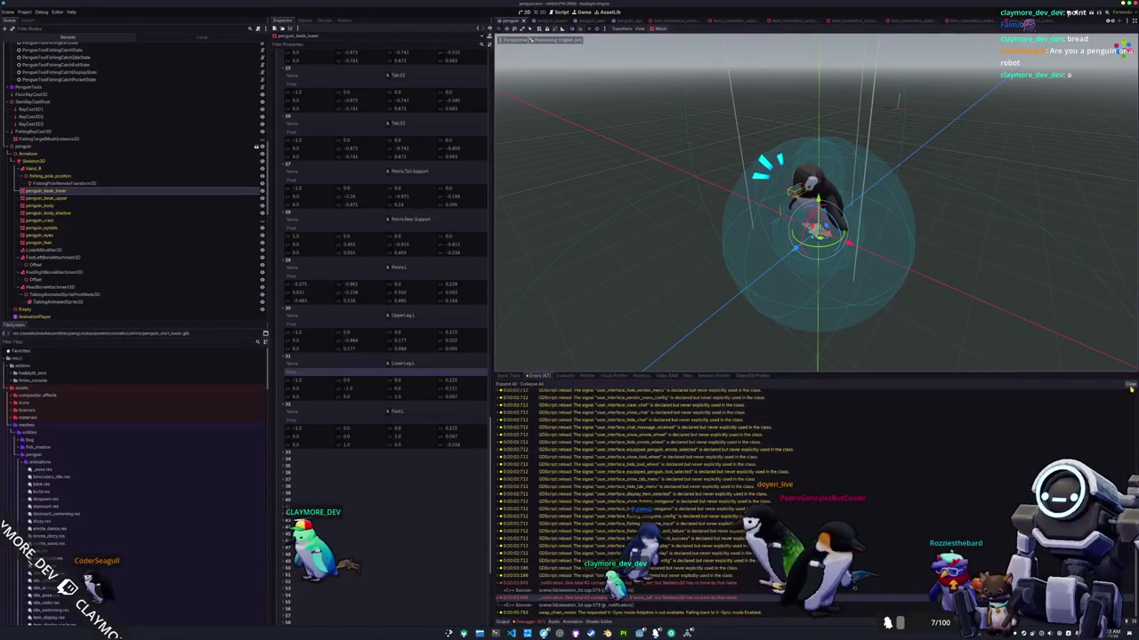
Step: Clear the script warnings and review penguin_shirt_basic.glb's import settings
{"action": "left_click", "coordinate": [1129, 386]}
{"action": "left_click", "coordinate": [51, 162]}
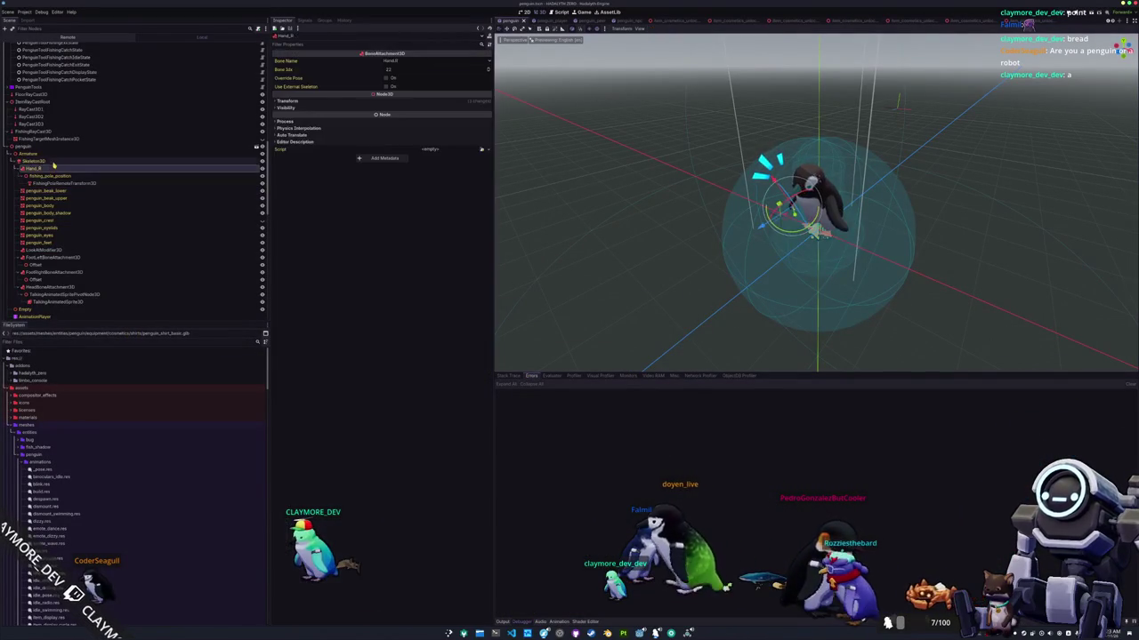
{"action": "scroll", "coordinate": [60, 463], "scroll_direction": "down", "scroll_amount": 10}
{"action": "scroll", "coordinate": [63, 475], "scroll_direction": "down", "scroll_amount": 5}
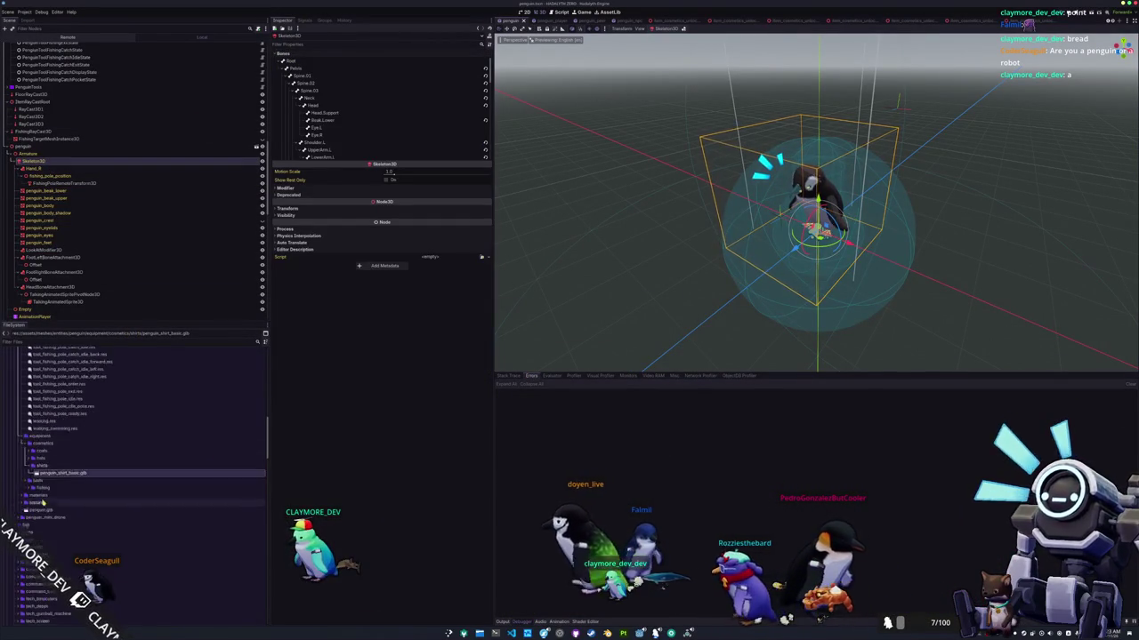
{"action": "double_click", "coordinate": [74, 439]}
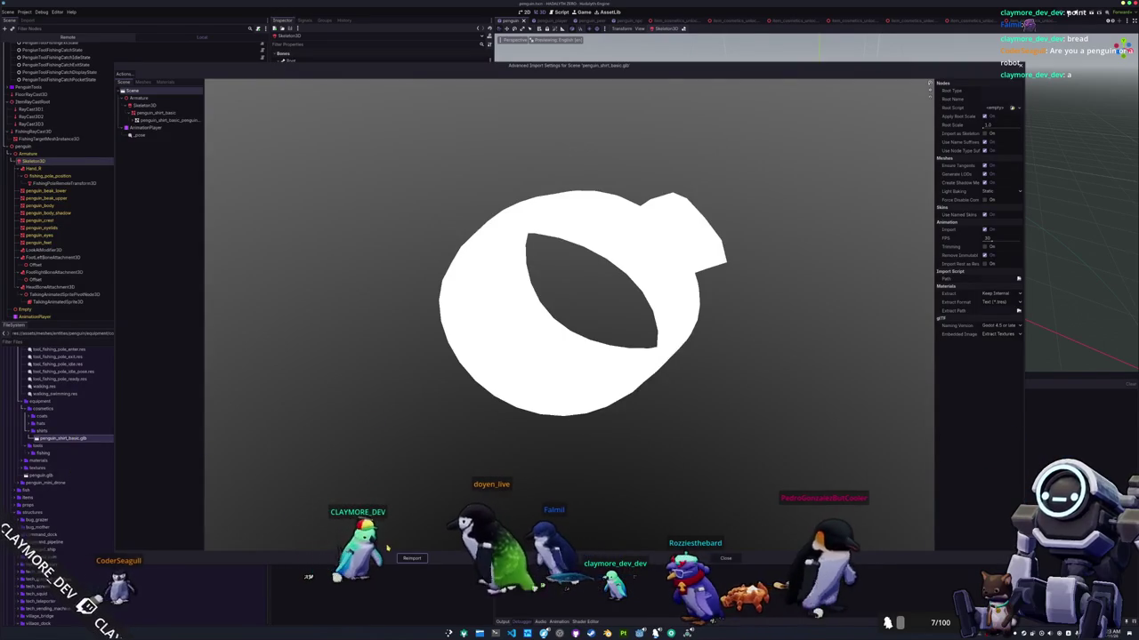
{"action": "left_click", "coordinate": [739, 559]}
Step: Reimport penguin.glb so the penguin scenes reload with the updated model
{"action": "double_click", "coordinate": [41, 431]}
{"action": "double_click", "coordinate": [43, 470]}
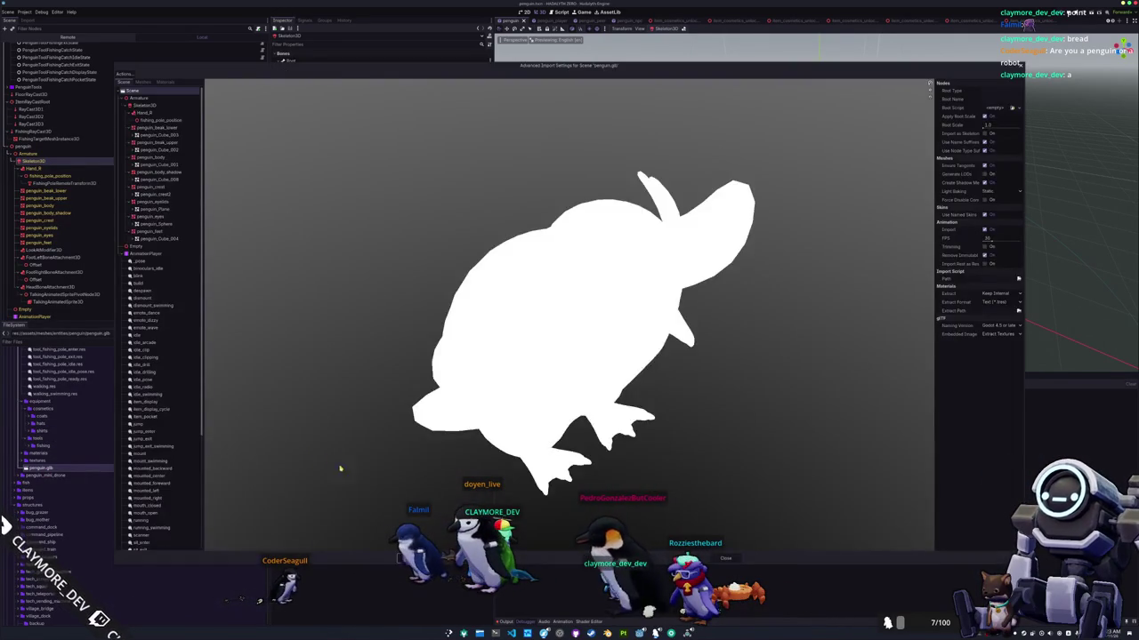
{"action": "left_click", "coordinate": [462, 559]}
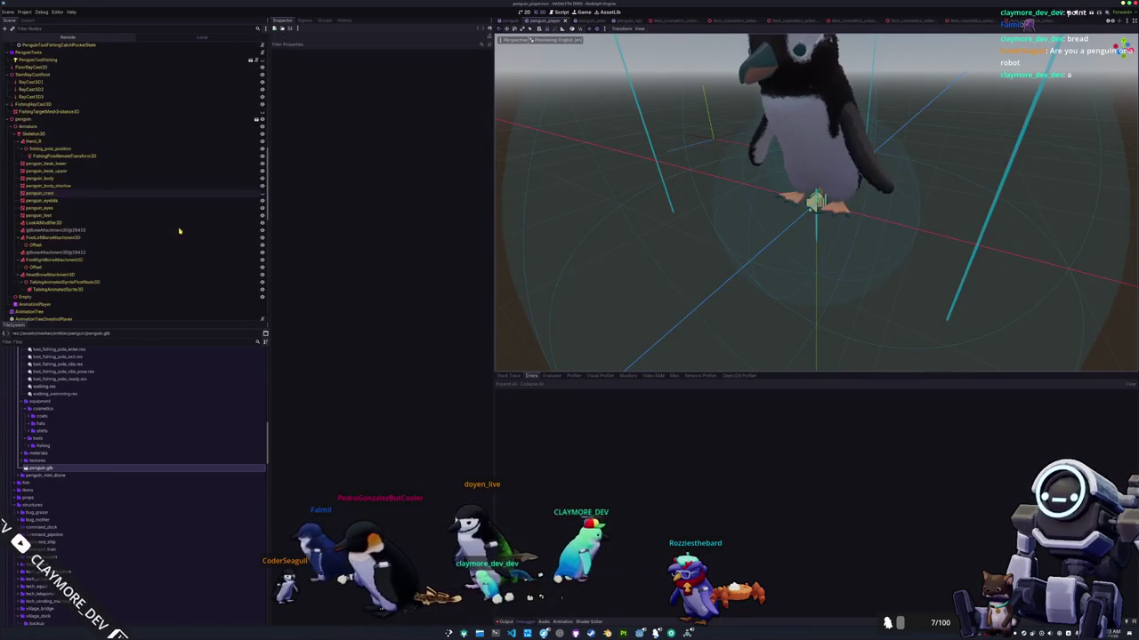
Step: Delete both leftover BoneAttachment3D nodes from the penguin scenes
{"action": "left_click", "coordinate": [134, 252]}
{"action": "left_click", "coordinate": [190, 228], "text": "ctrl"}
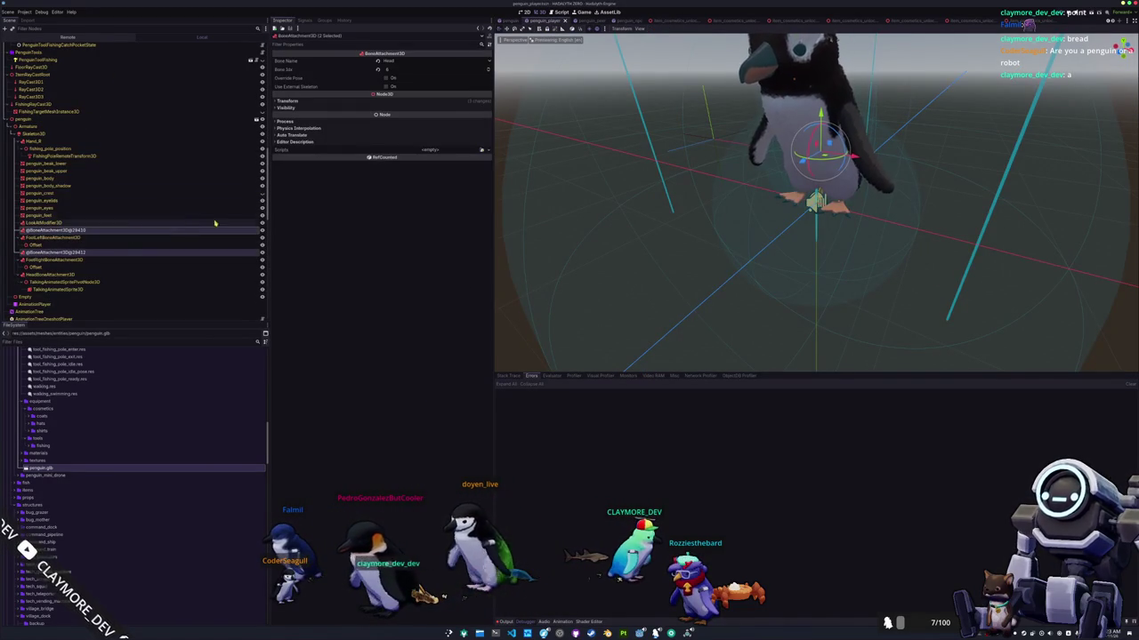
{"action": "key", "text": "Return"}
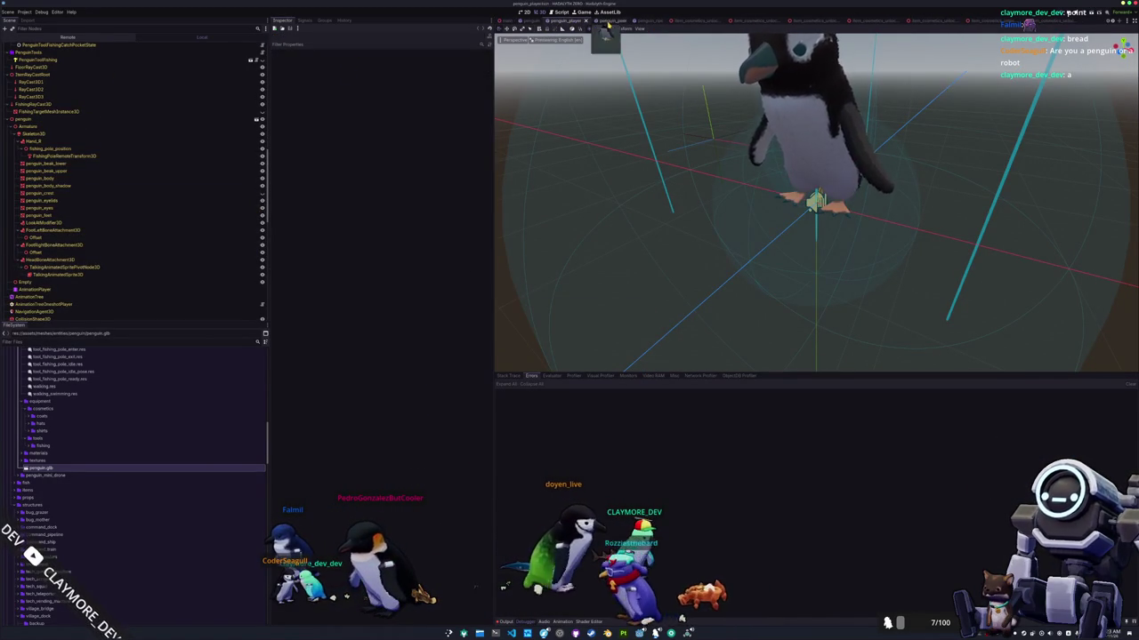
{"action": "key", "text": "ctrl+z"}
{"action": "left_click", "coordinate": [77, 237]}
{"action": "left_click", "coordinate": [61, 260], "text": "ctrl"}
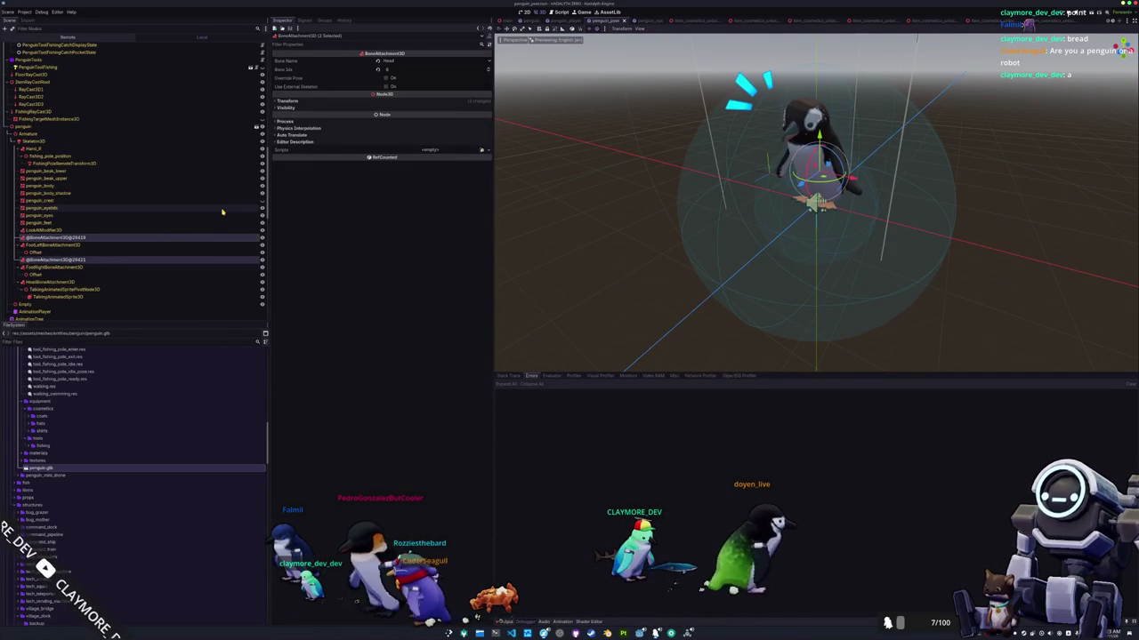
{"action": "key", "text": "Return"}
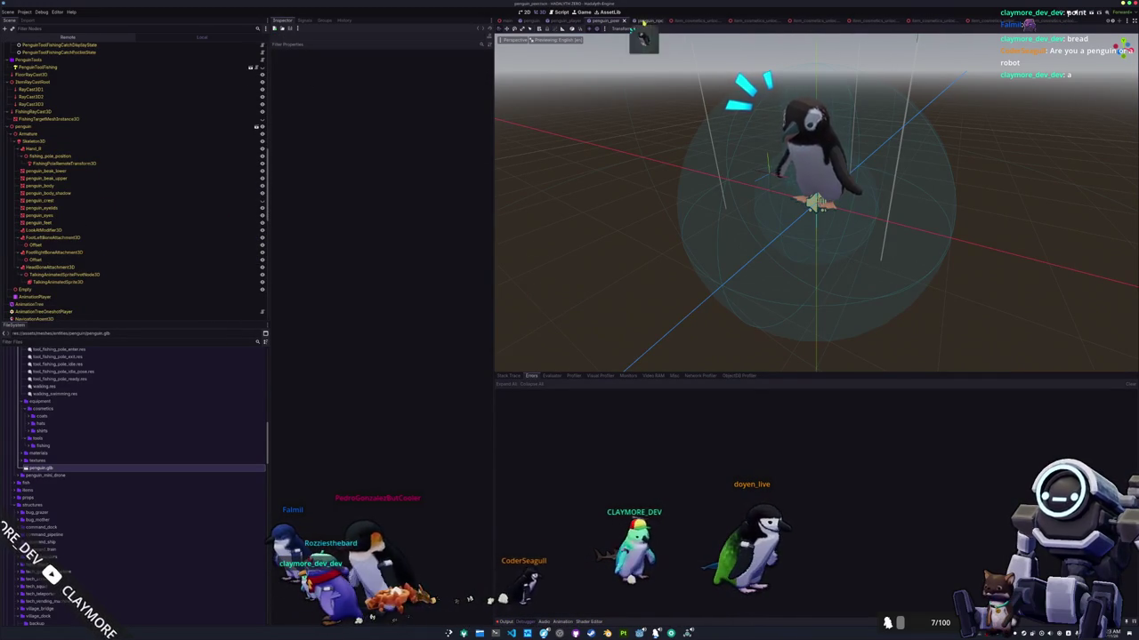
{"action": "left_click", "coordinate": [643, 20]}
{"action": "scroll", "coordinate": [93, 215], "scroll_direction": "down", "scroll_amount": 3}
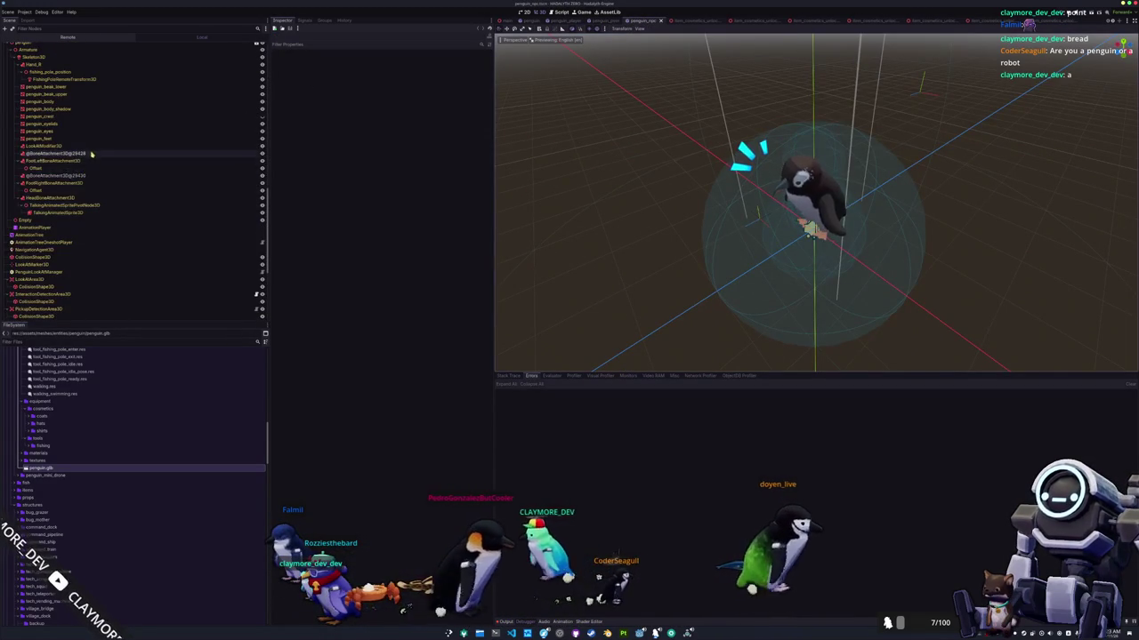
{"action": "left_click", "coordinate": [91, 154]}
{"action": "left_click", "coordinate": [89, 175], "text": "ctrl"}
{"action": "key", "text": "Delete"}
{"action": "key", "text": "Return"}
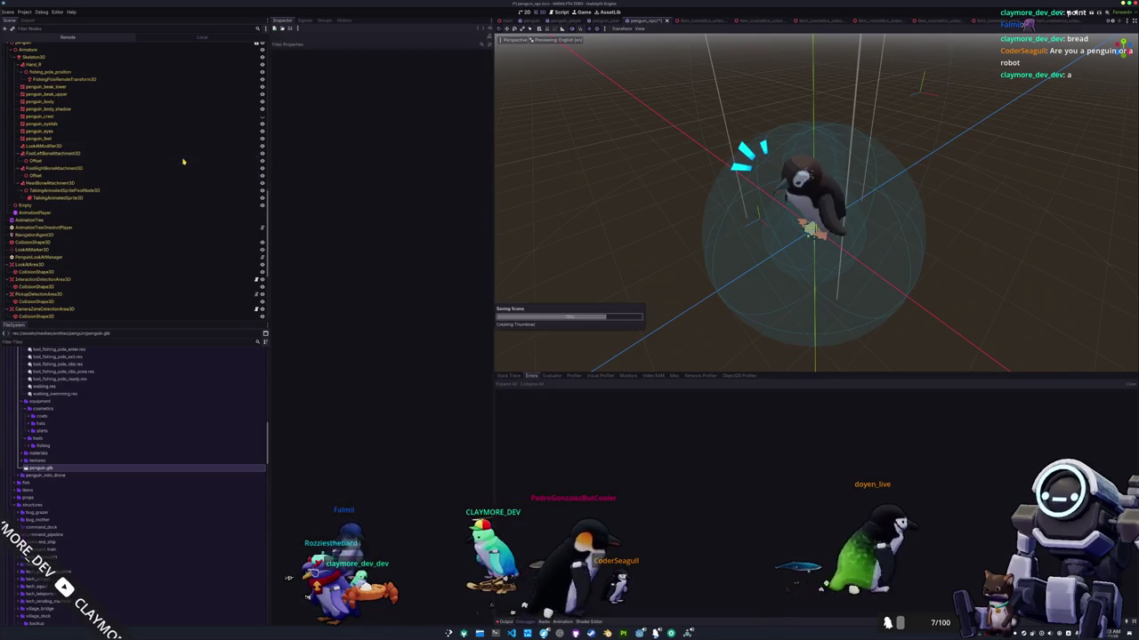
Step: Return to the main penguin scene and select its PenguinStateMachine node
{"action": "left_click", "coordinate": [525, 21]}
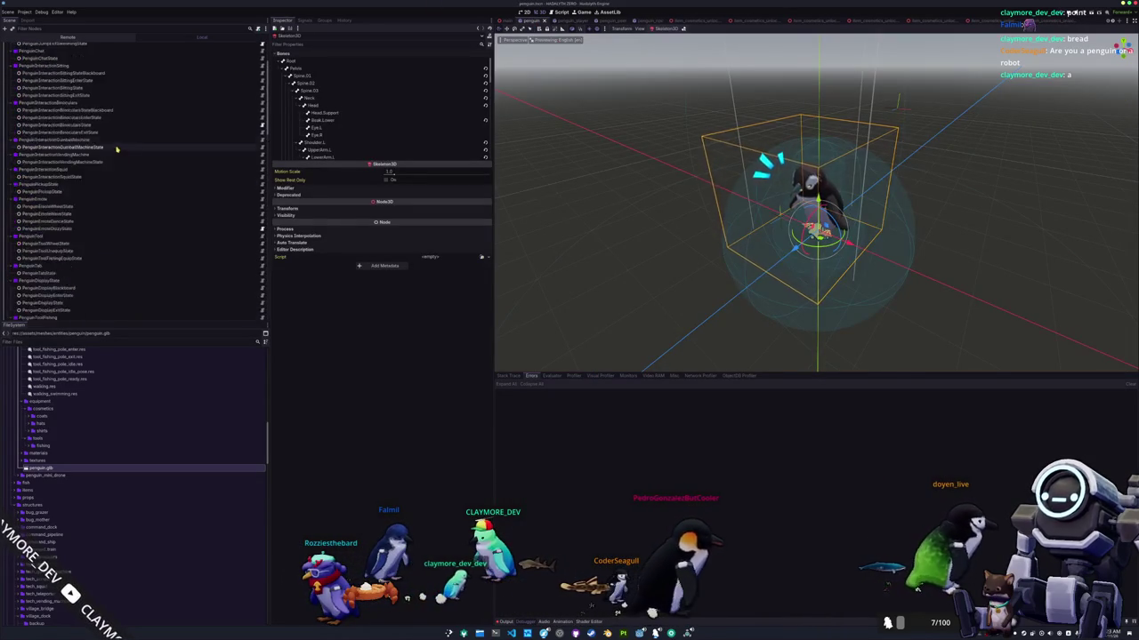
{"action": "scroll", "coordinate": [101, 123], "scroll_direction": "up", "scroll_amount": 3}
{"action": "left_click", "coordinate": [93, 55]}
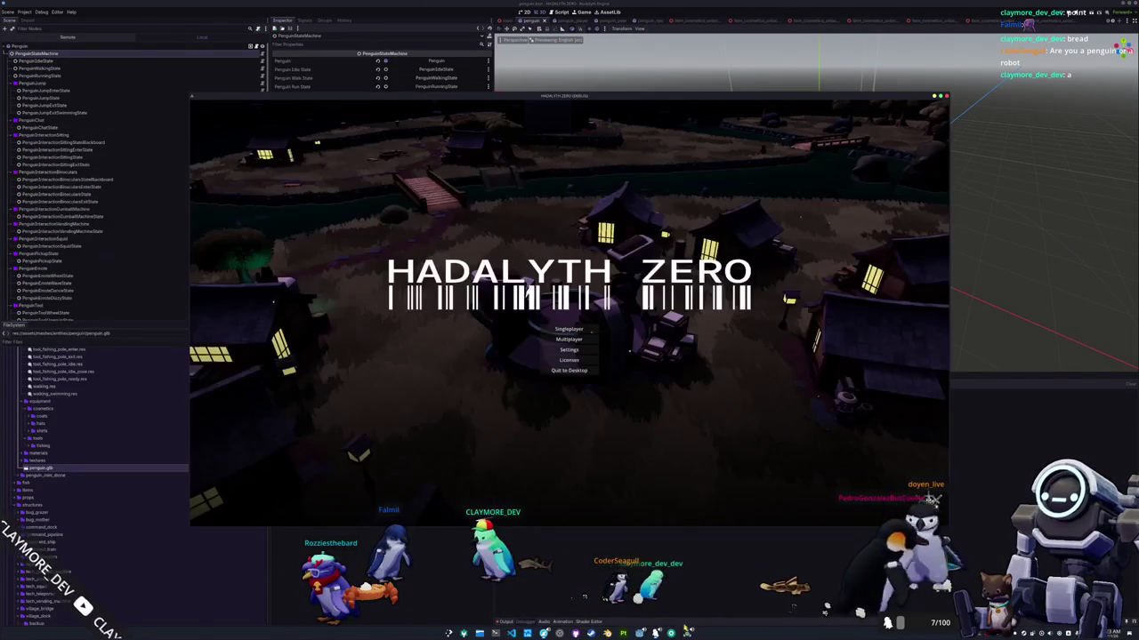
Step: Play a singleplayer village test, turning the camera around, then quit back to the editor
{"action": "left_click", "coordinate": [570, 330]}
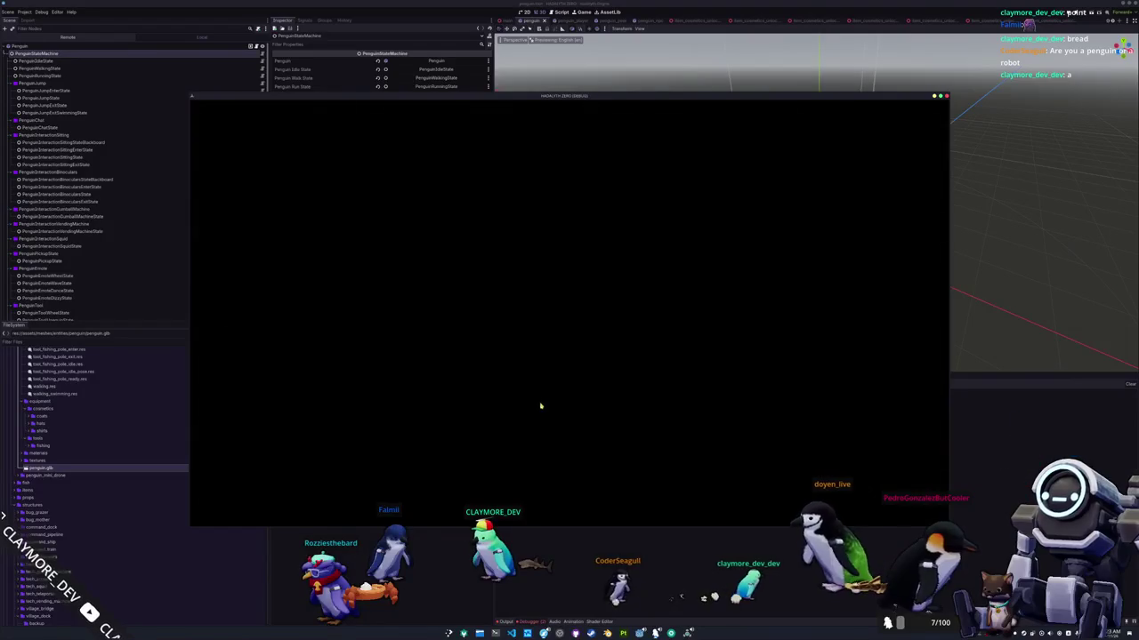
{"action": "key", "text": "F8"}
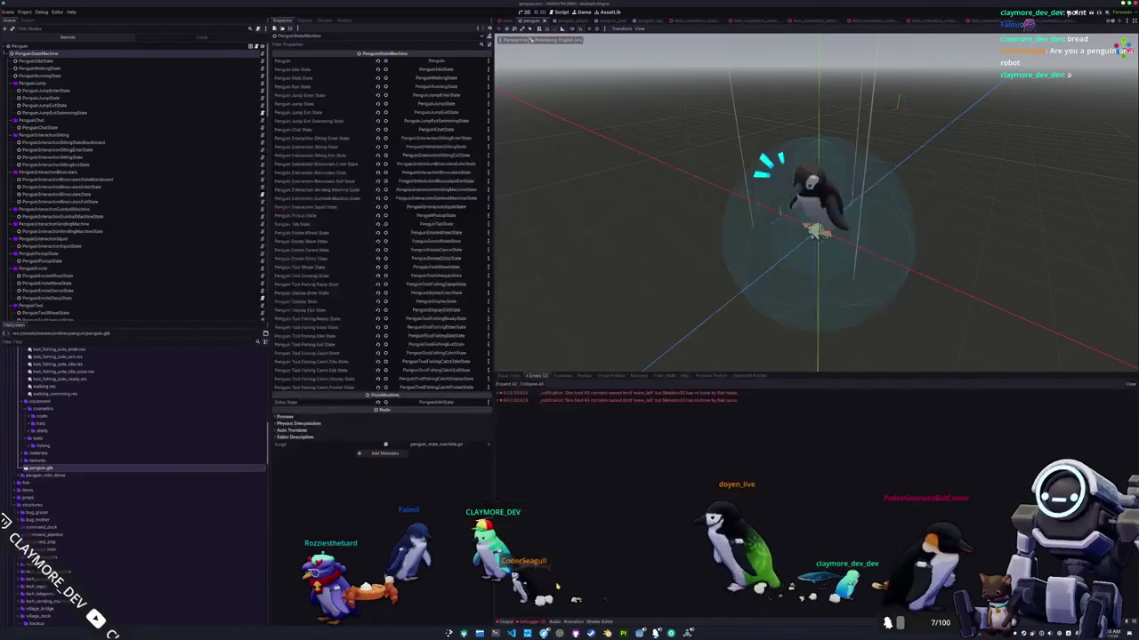
{"action": "key", "text": "alt+Tab"}
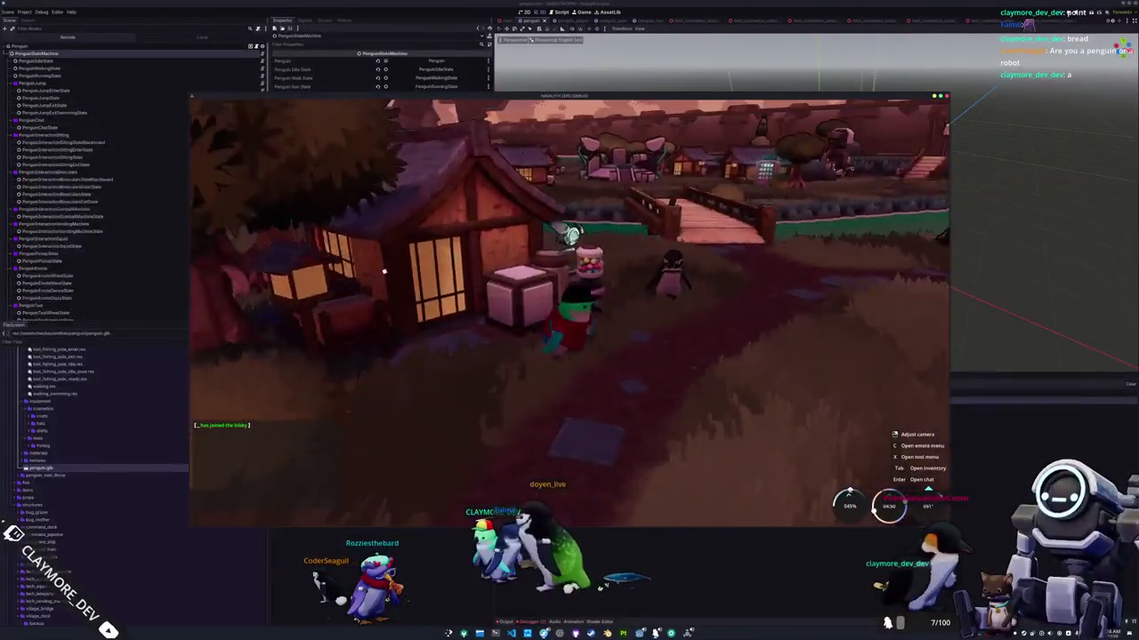
{"action": "left_click_drag", "start_coordinate": [379, 269], "coordinate": [569, 270]}
{"action": "key", "text": "Escape"}
{"action": "left_click", "coordinate": [562, 328]}
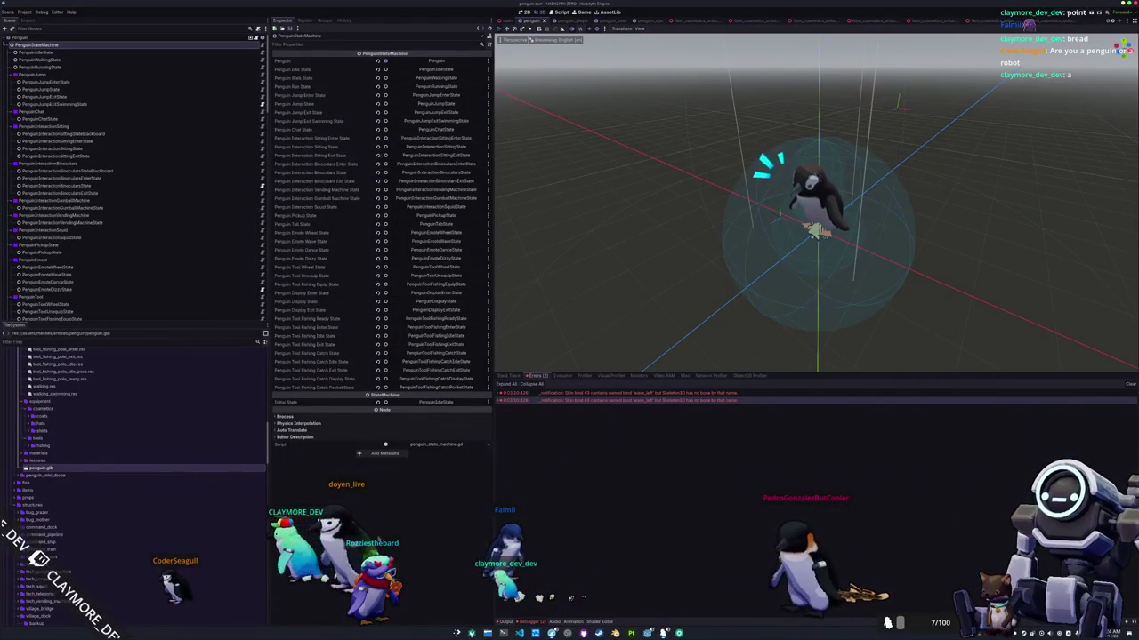
{"action": "key", "text": "ctrl+shift+o"}
Step: Open batch_tasks, inspect BatchHatTasks' Hat GLB property, and run the scene
{"action": "key", "text": "Return"}
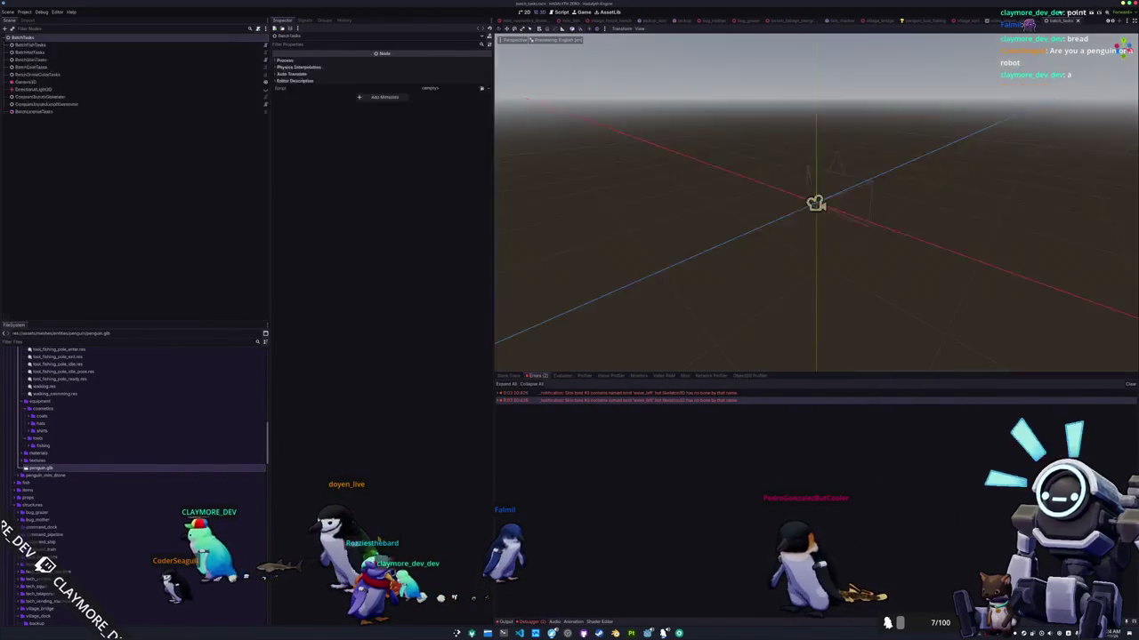
{"action": "left_click", "coordinate": [113, 52]}
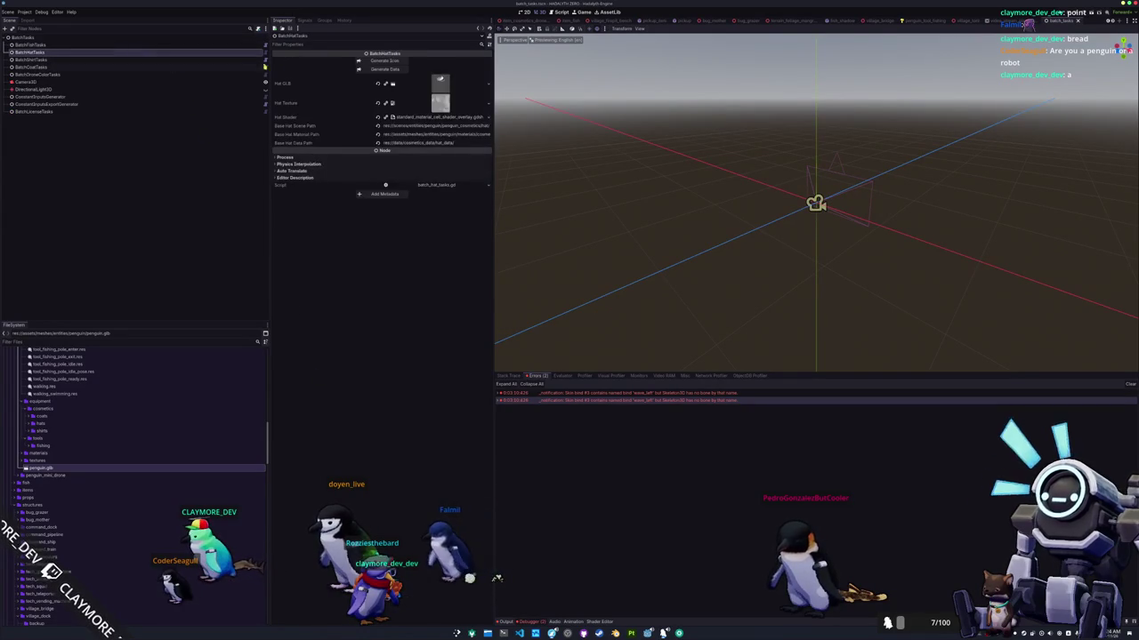
{"action": "left_click", "coordinate": [440, 83]}
{"action": "left_click", "coordinate": [394, 99]}
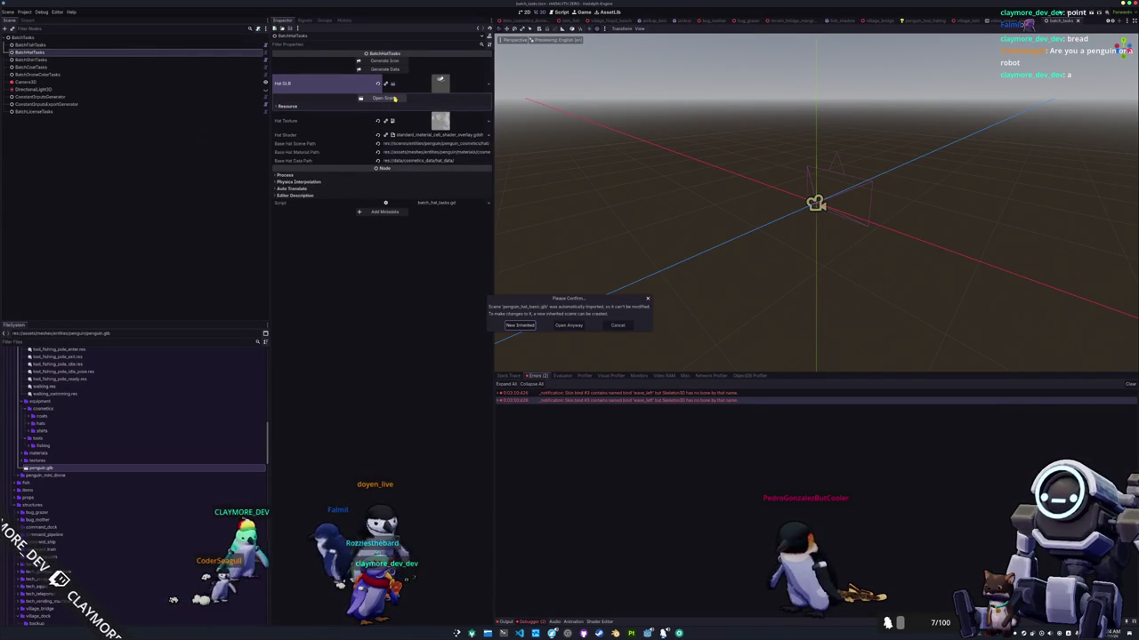
{"action": "left_click", "coordinate": [650, 298]}
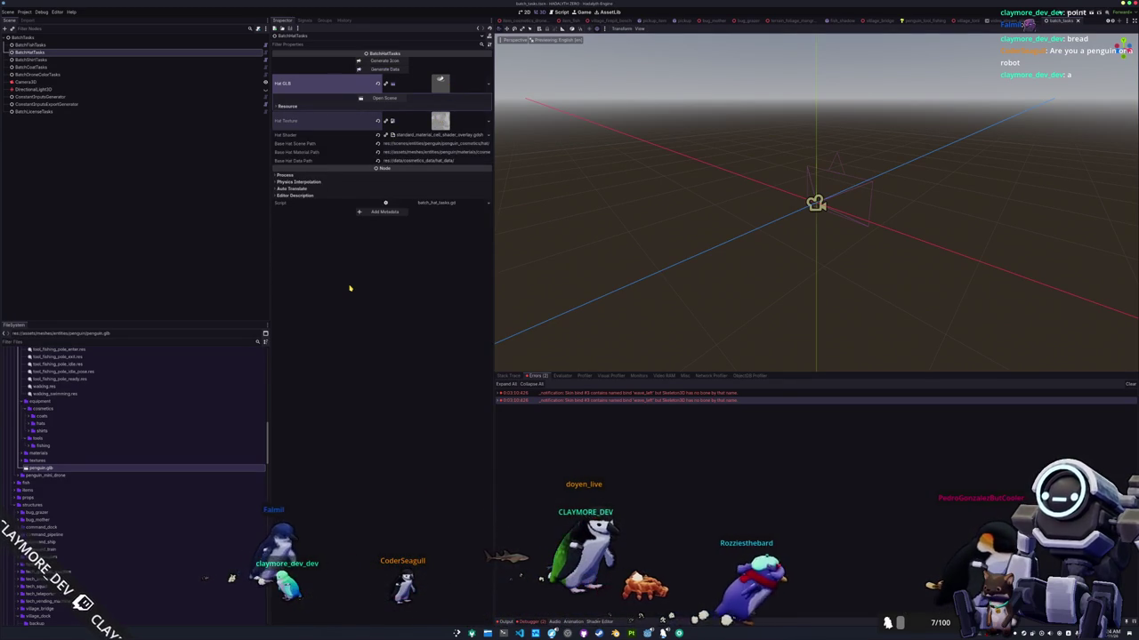
{"action": "key", "text": "F5"}
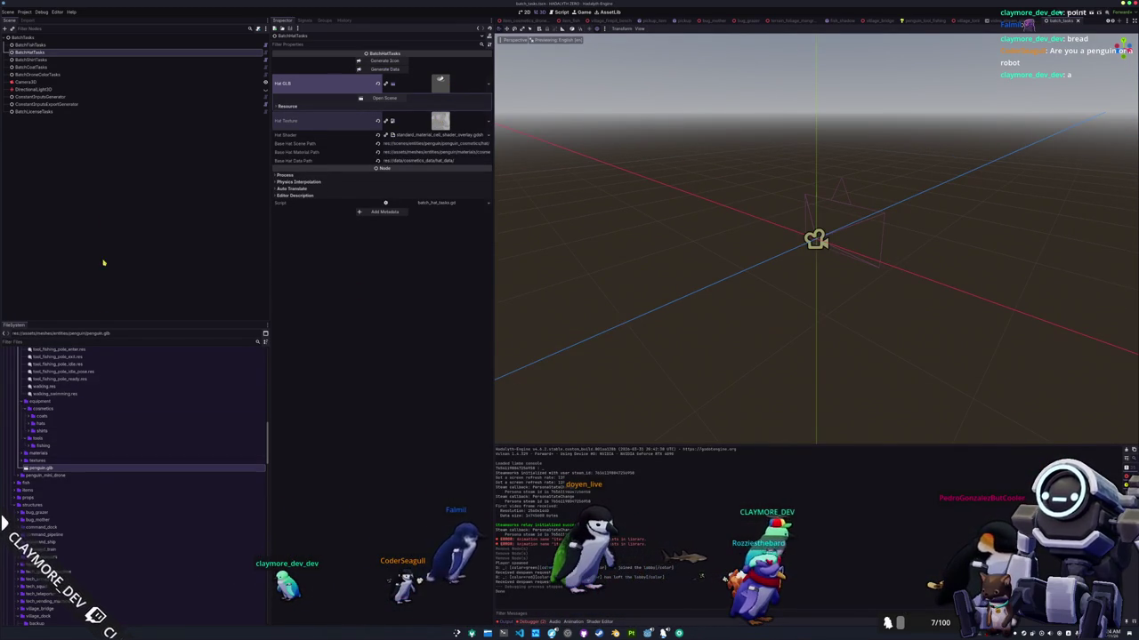
Step: Select the BatchShirtTasks node and look through its properties
{"action": "left_click", "coordinate": [67, 59]}
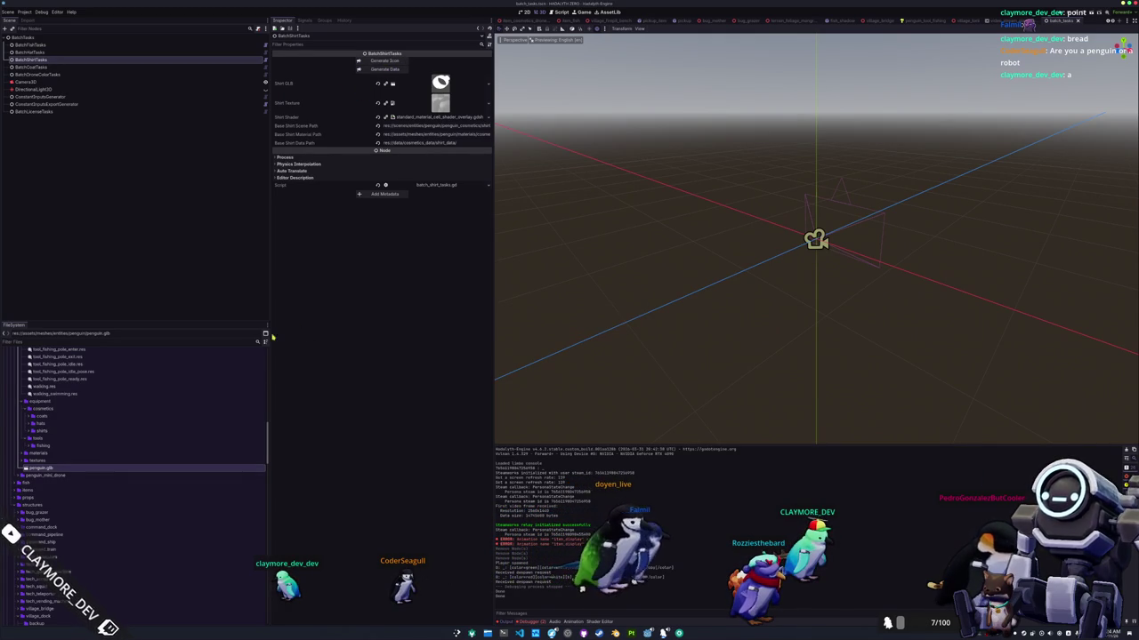
{"action": "scroll", "coordinate": [110, 465], "scroll_direction": "down", "scroll_amount": 3}
{"action": "scroll", "coordinate": [104, 466], "scroll_direction": "up", "scroll_amount": 2}
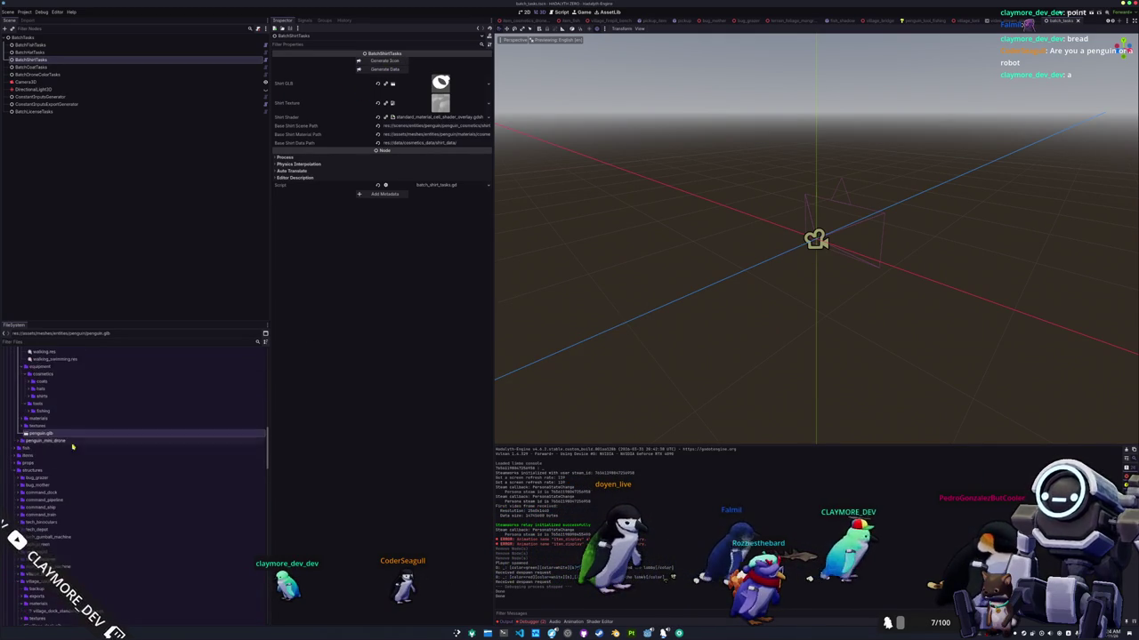
{"action": "scroll", "coordinate": [48, 438], "scroll_direction": "down", "scroll_amount": 8}
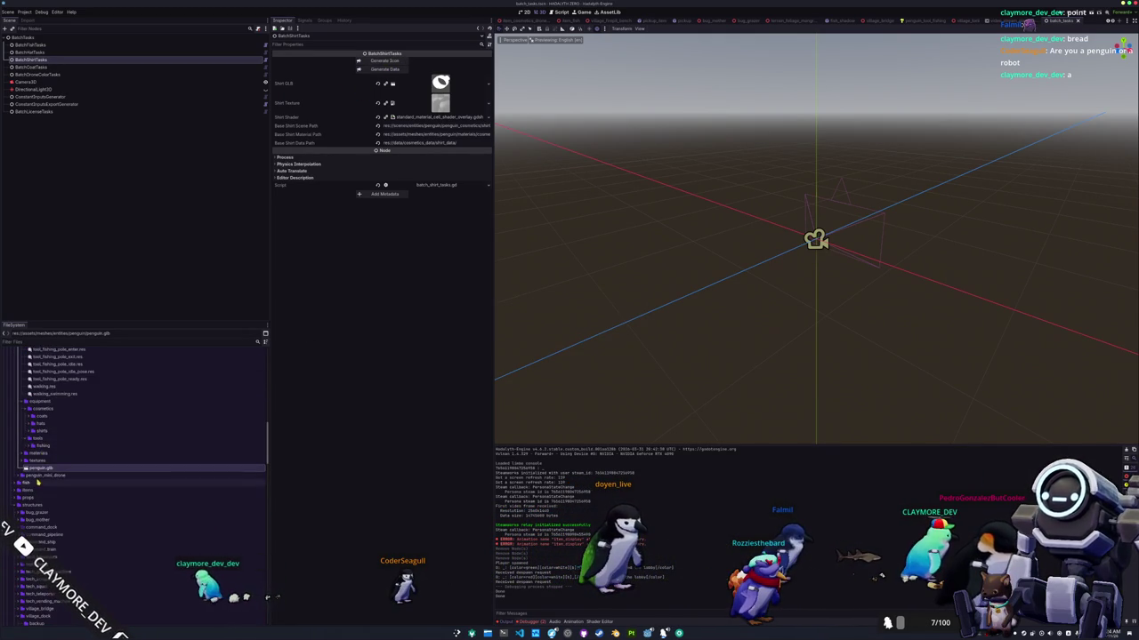
{"action": "scroll", "coordinate": [42, 480], "scroll_direction": "down", "scroll_amount": 10}
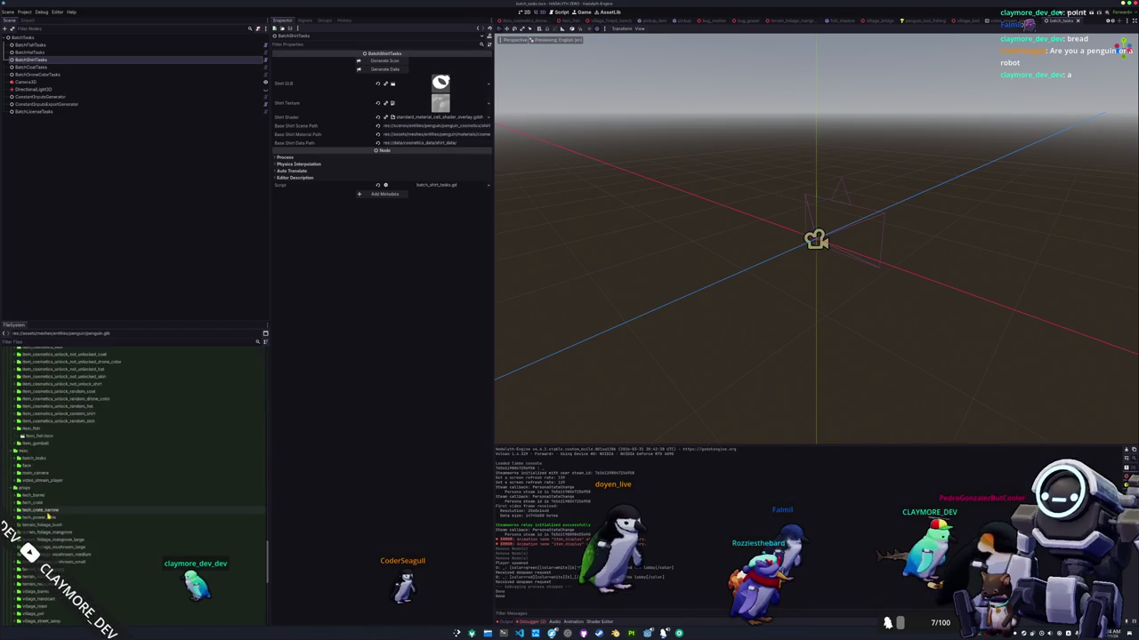
{"action": "scroll", "coordinate": [48, 515], "scroll_direction": "down", "scroll_amount": 10}
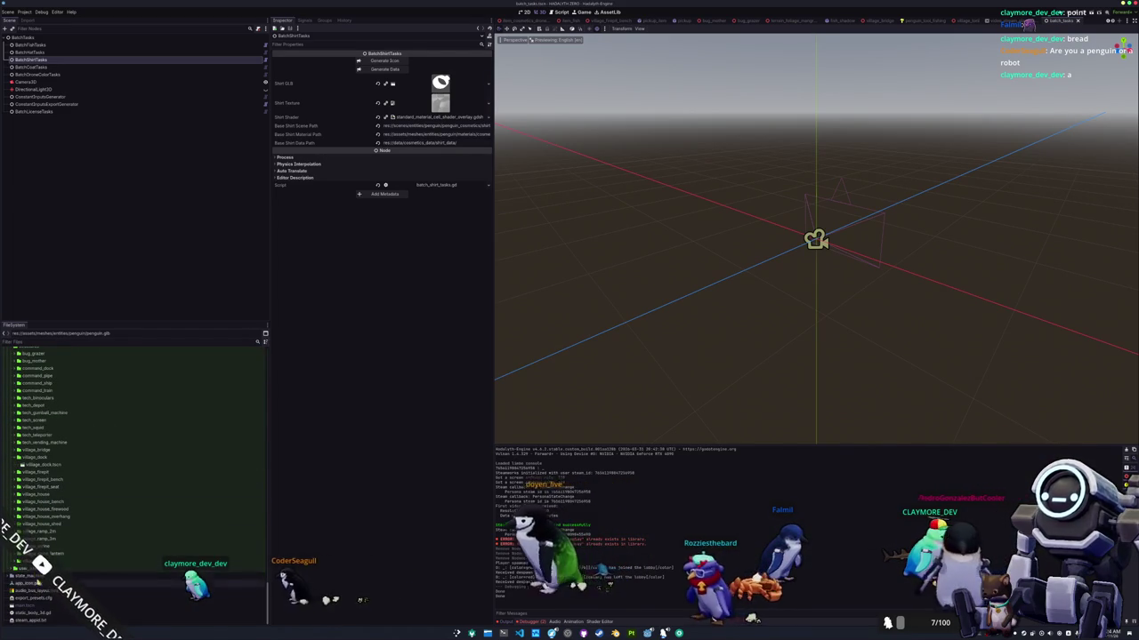
{"action": "scroll", "coordinate": [39, 502], "scroll_direction": "up", "scroll_amount": 10}
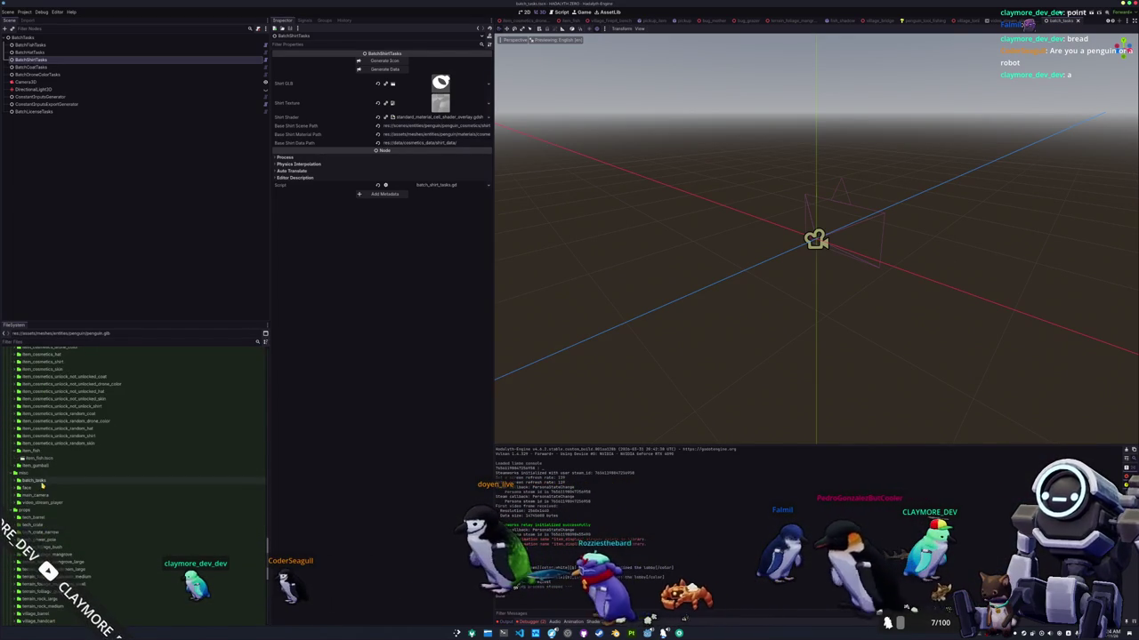
{"action": "scroll", "coordinate": [39, 503], "scroll_direction": "up", "scroll_amount": 3}
Step: Open penguin_shirt_basic_amber.tscn from penguin/penguin_cosmetics/shirt/penguin_shirt_basic_amber
{"action": "left_click", "coordinate": [51, 397]}
{"action": "double_click", "coordinate": [44, 409]}
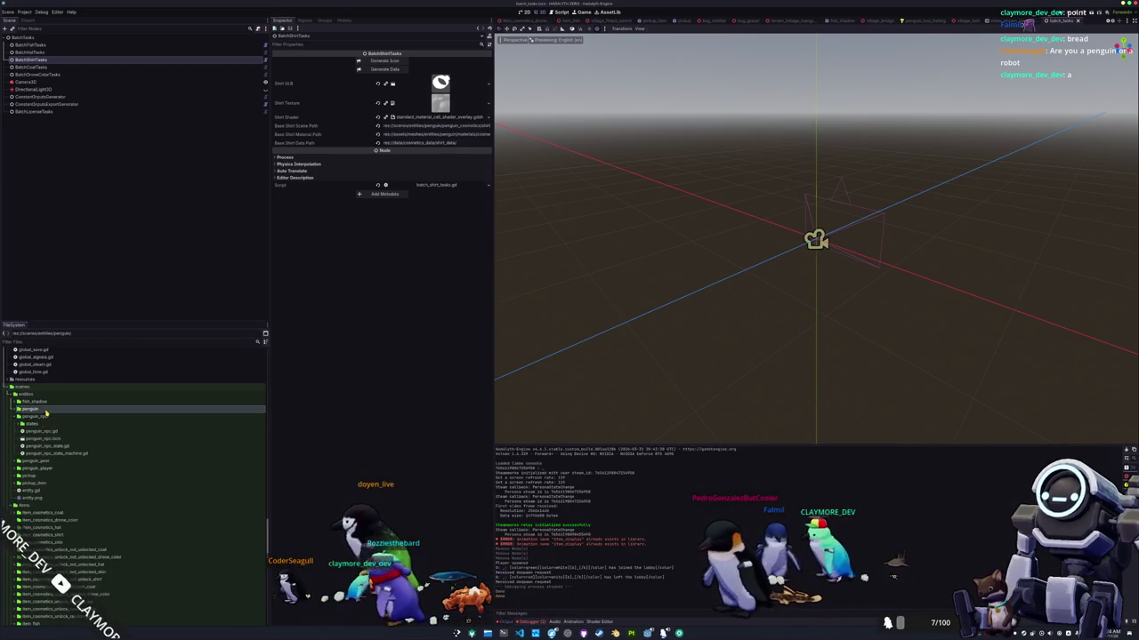
{"action": "double_click", "coordinate": [45, 415]}
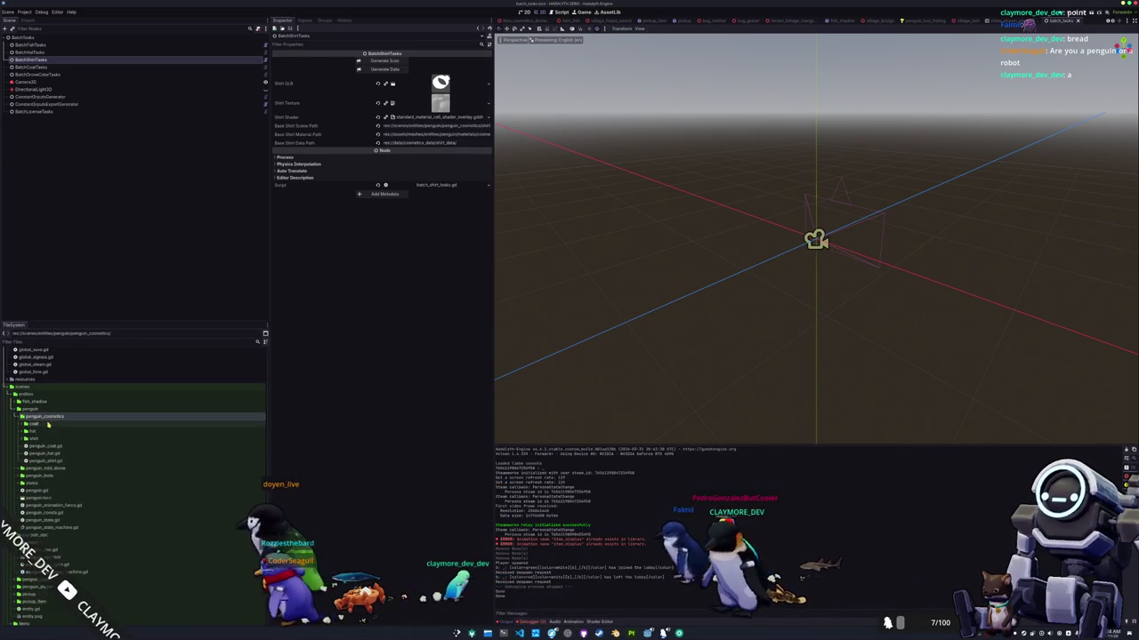
{"action": "double_click", "coordinate": [41, 440]}
{"action": "double_click", "coordinate": [49, 445]}
{"action": "left_click", "coordinate": [54, 454]}
{"action": "double_click", "coordinate": [53, 454]}
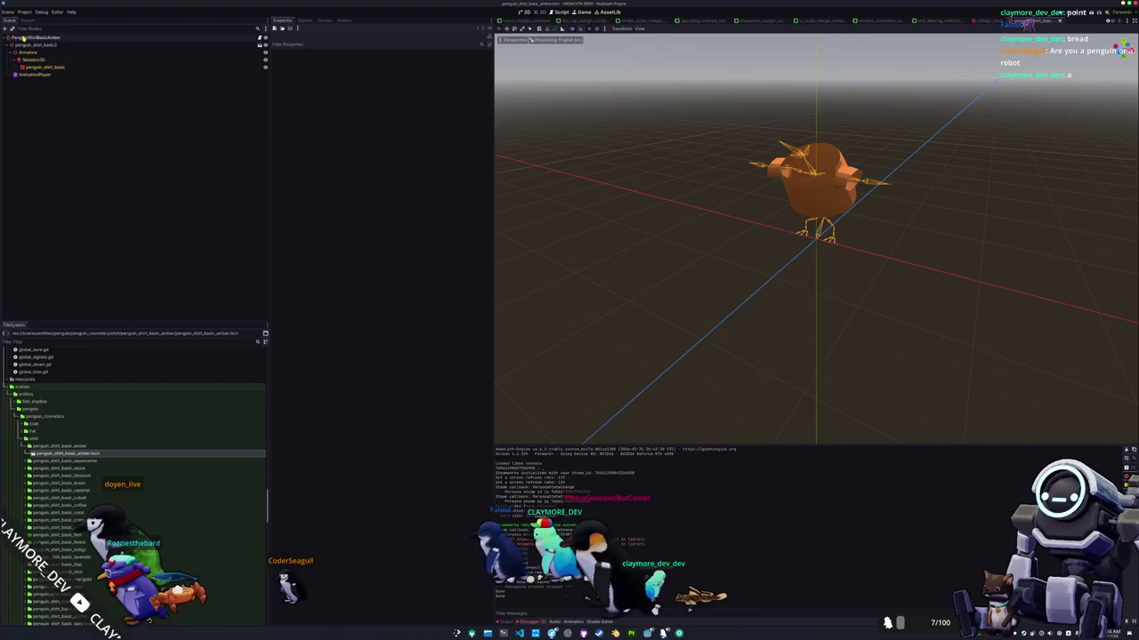
Step: Inspect the amber shirt's root, Armature and Skeleton3D bone list
{"action": "left_click", "coordinate": [34, 60]}
{"action": "left_click", "coordinate": [94, 53]}
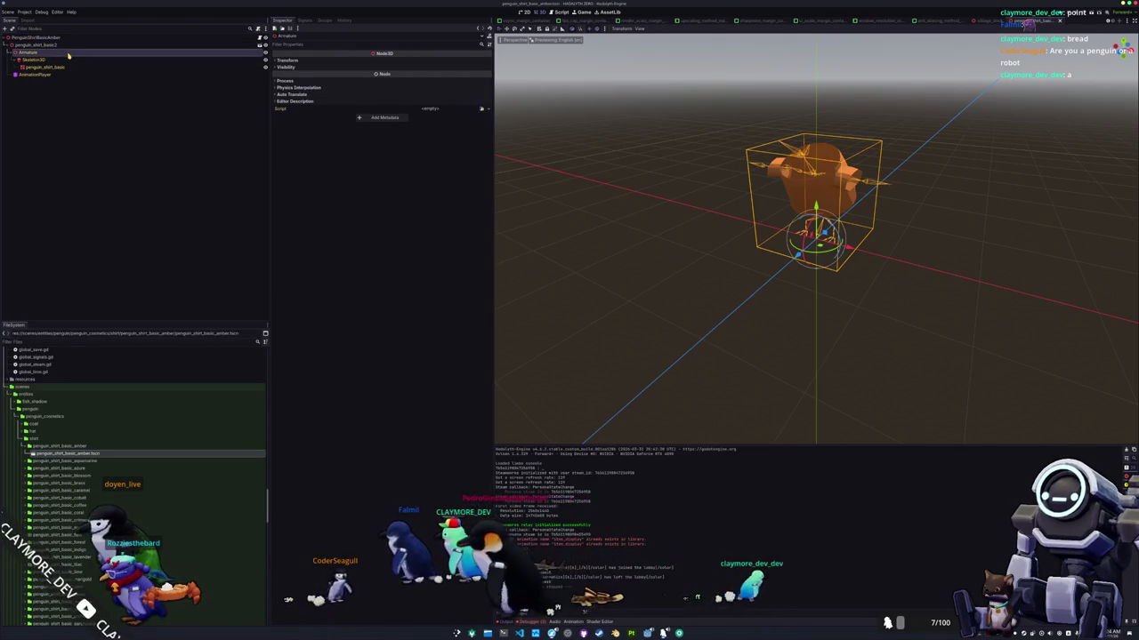
{"action": "left_click", "coordinate": [98, 60]}
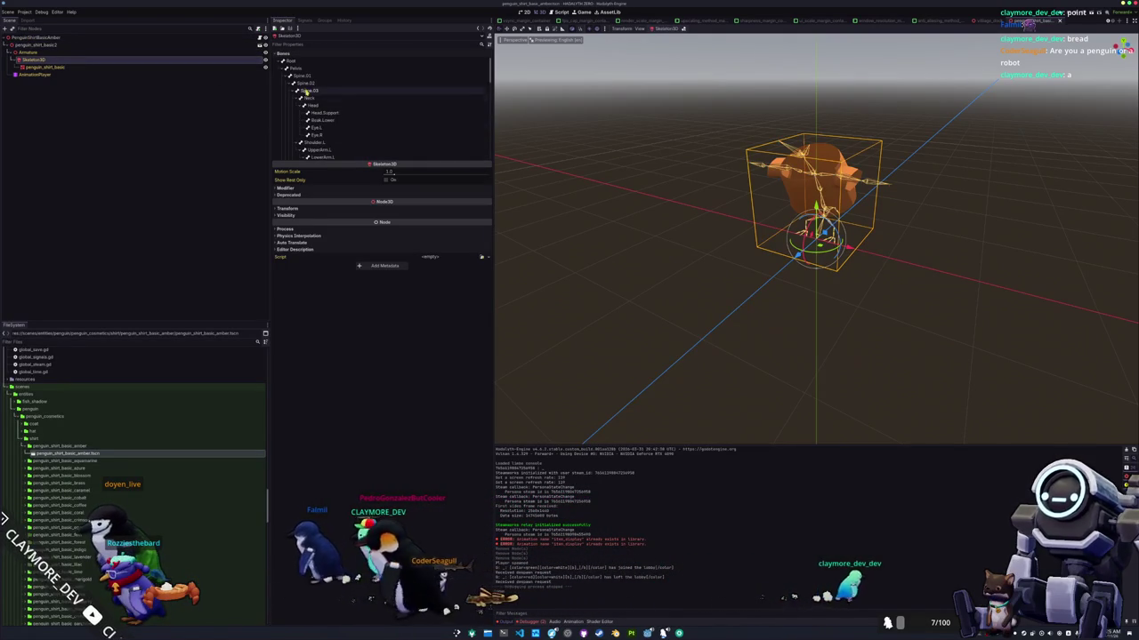
{"action": "scroll", "coordinate": [313, 105], "scroll_direction": "down", "scroll_amount": 3}
{"action": "scroll", "coordinate": [316, 119], "scroll_direction": "down", "scroll_amount": 5}
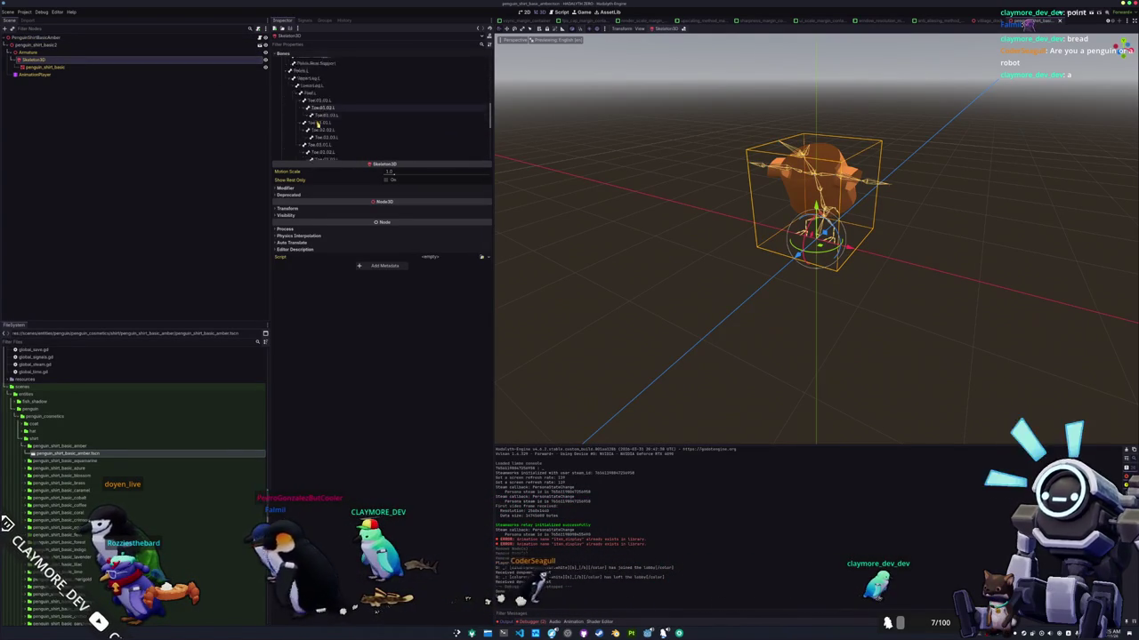
Step: Expand the penguin_shirt_basic mesh's Skeleton > Skin > Bind list and check binds 0-4 and Neck
{"action": "left_click", "coordinate": [100, 68]}
{"action": "left_click", "coordinate": [427, 81]}
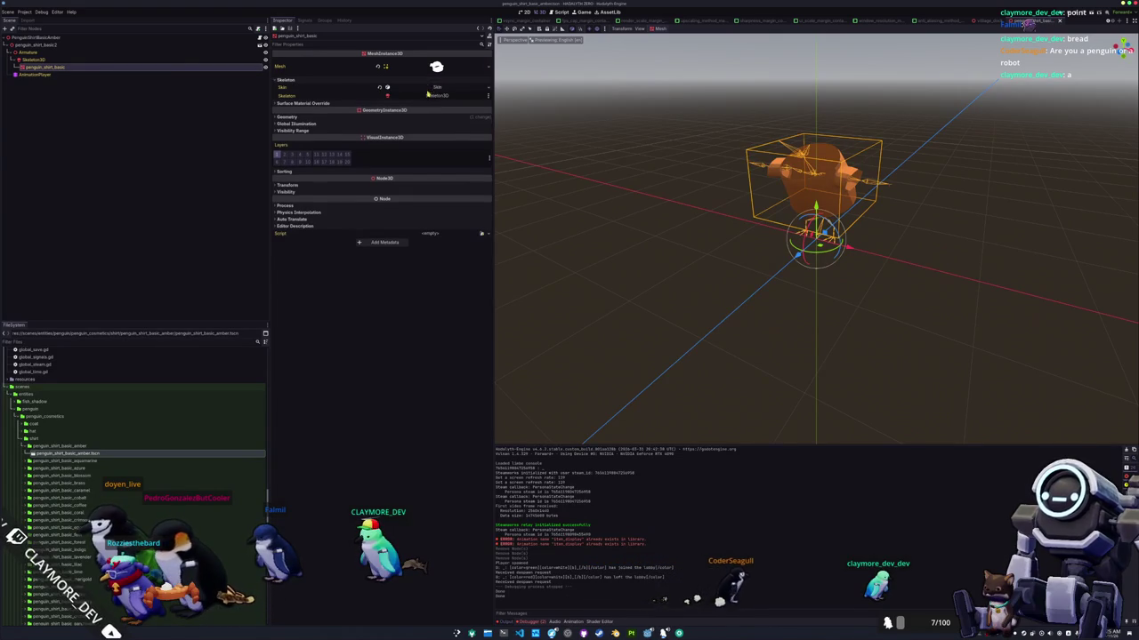
{"action": "left_click", "coordinate": [434, 88]}
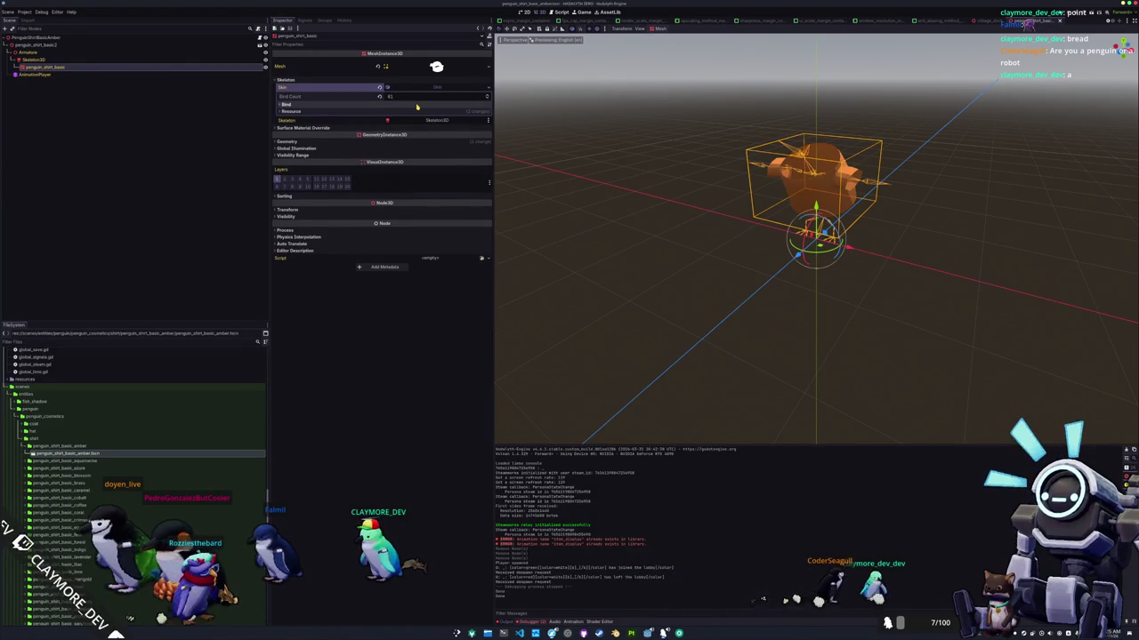
{"action": "left_click", "coordinate": [417, 105]}
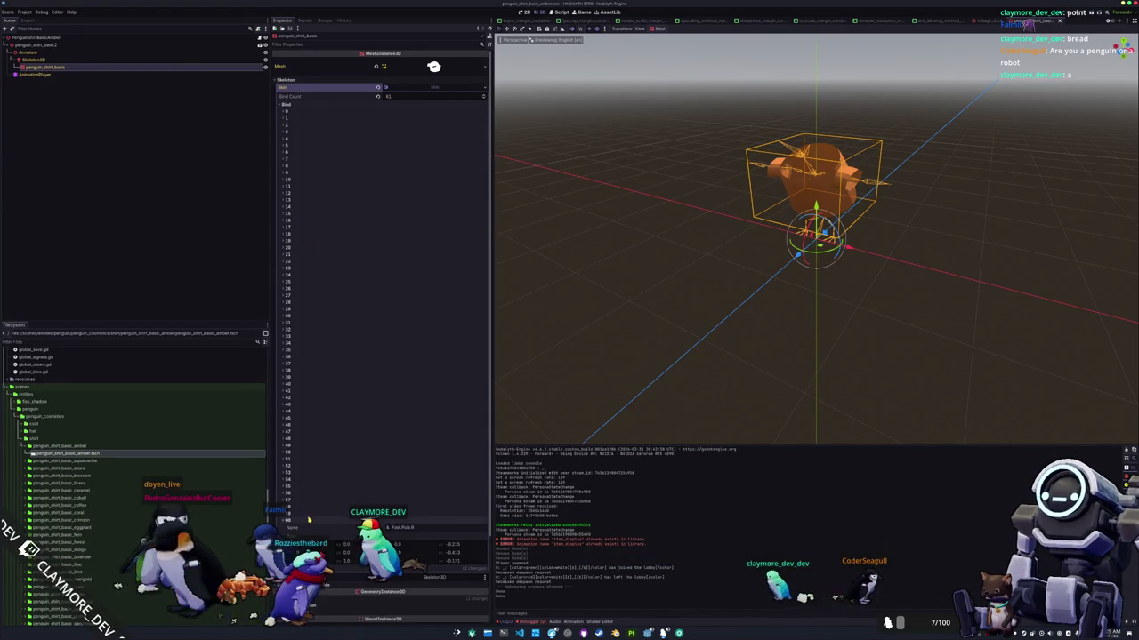
{"action": "left_click", "coordinate": [308, 112]}
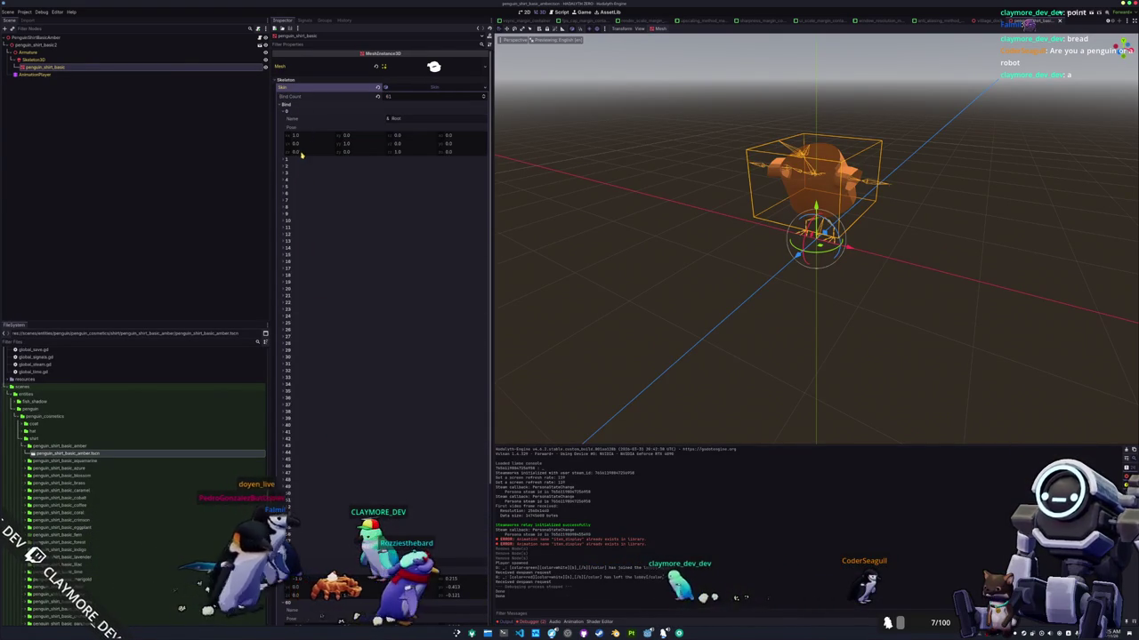
{"action": "left_click", "coordinate": [296, 160]}
{"action": "left_click", "coordinate": [302, 207]}
{"action": "left_click", "coordinate": [303, 261]}
{"action": "left_click", "coordinate": [304, 256]}
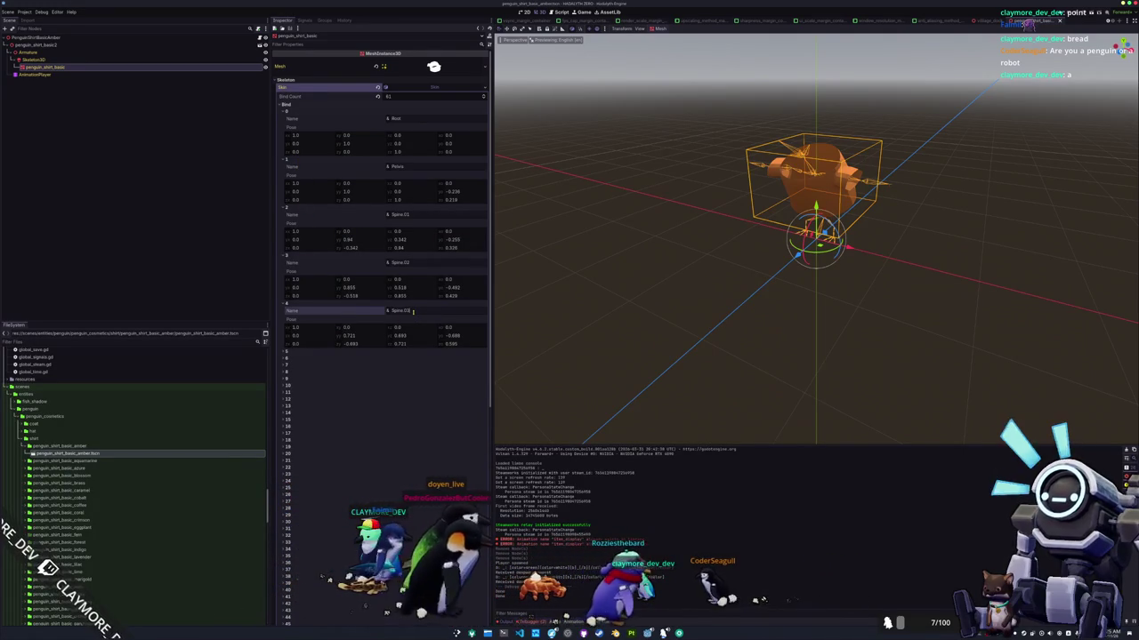
{"action": "left_click", "coordinate": [303, 352]}
Step: Check the Head, Head.Support, Beak.Lower, Eye, Shoulder.L, arm, Hand.L and HandScanner binds
{"action": "scroll", "coordinate": [321, 344], "scroll_direction": "down", "scroll_amount": 5}
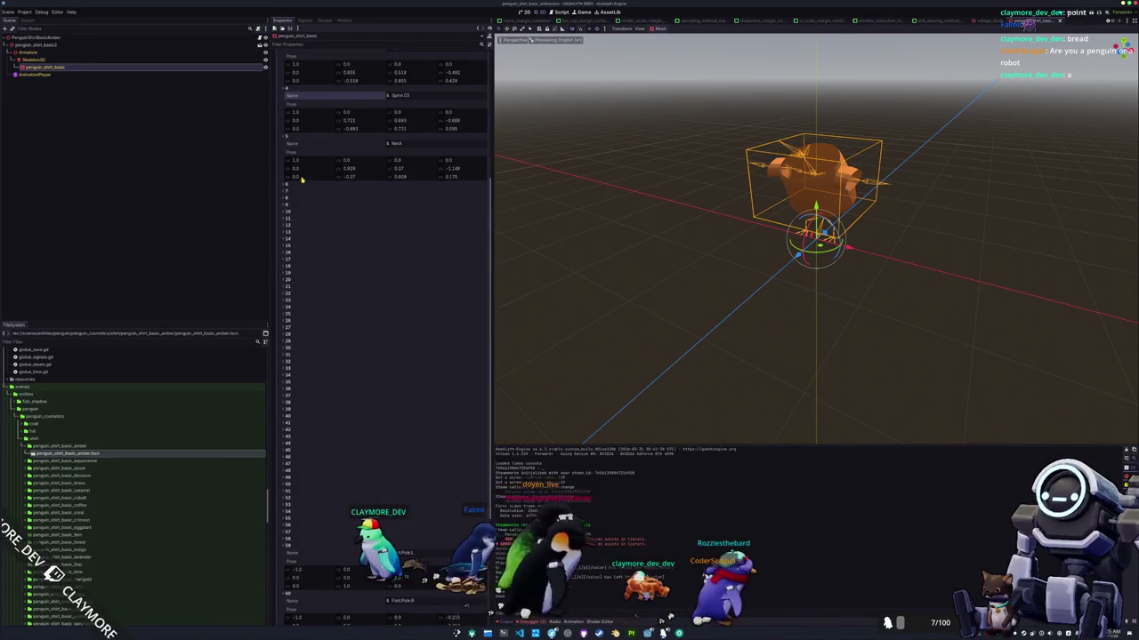
{"action": "left_click", "coordinate": [299, 187]}
{"action": "left_click", "coordinate": [301, 232]}
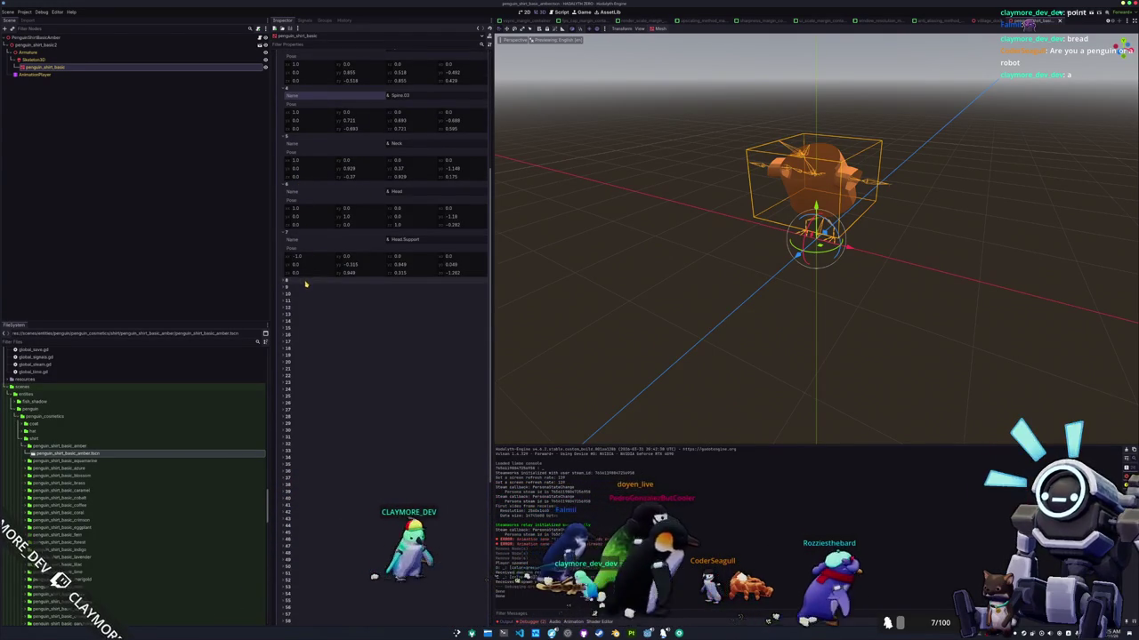
{"action": "left_click", "coordinate": [303, 281]}
{"action": "left_click", "coordinate": [302, 327]}
{"action": "scroll", "coordinate": [306, 320], "scroll_direction": "down", "scroll_amount": 2}
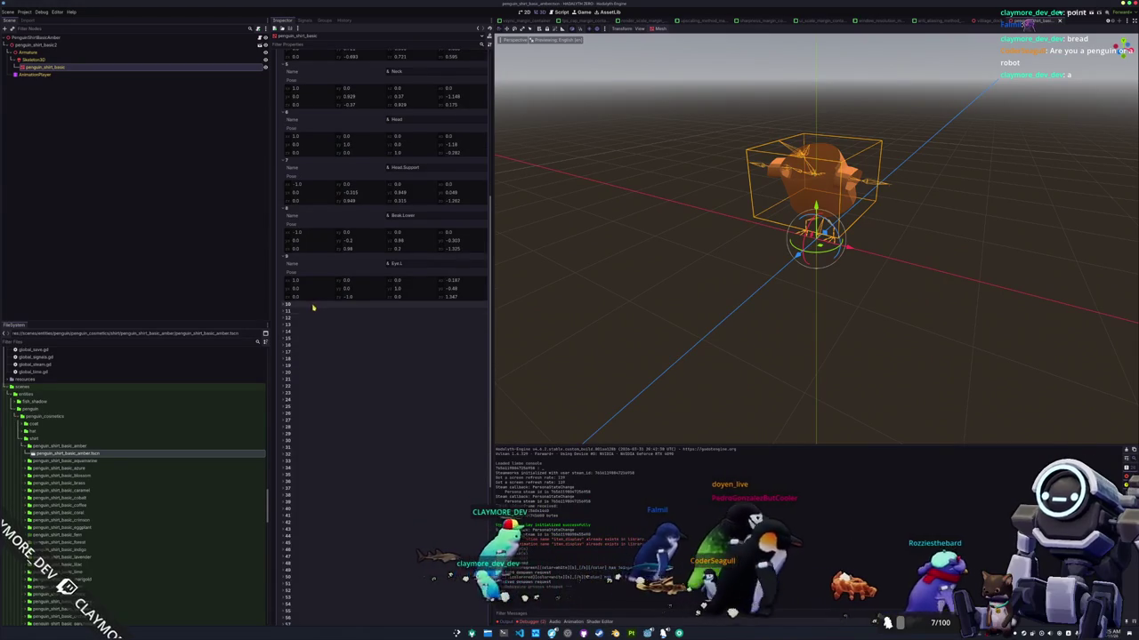
{"action": "left_click", "coordinate": [311, 304]}
{"action": "left_click", "coordinate": [302, 352]}
{"action": "scroll", "coordinate": [308, 356], "scroll_direction": "down", "scroll_amount": 2}
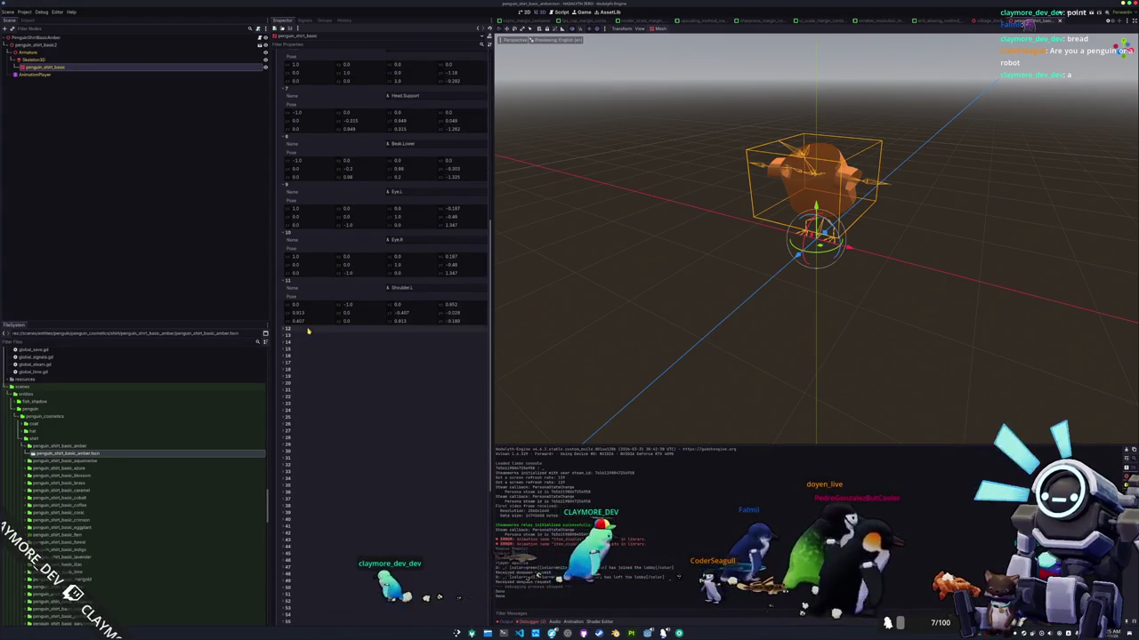
{"action": "left_click", "coordinate": [307, 328]}
{"action": "left_click", "coordinate": [308, 374]}
{"action": "scroll", "coordinate": [308, 372], "scroll_direction": "down", "scroll_amount": 4}
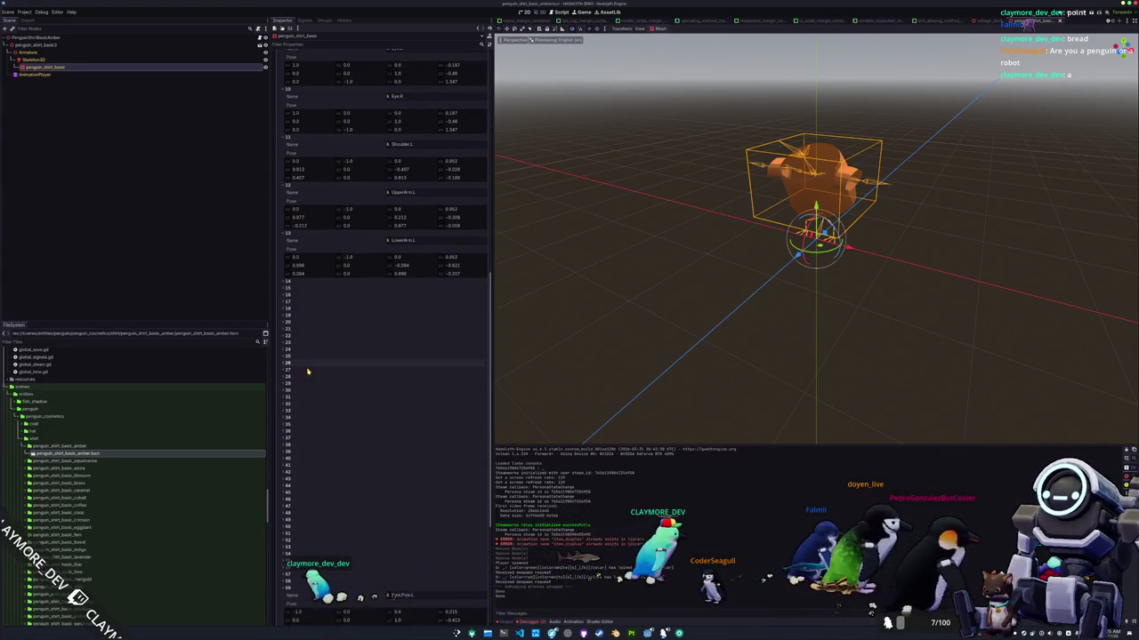
{"action": "left_click", "coordinate": [304, 283]}
{"action": "left_click", "coordinate": [307, 333]}
{"action": "scroll", "coordinate": [315, 356], "scroll_direction": "down", "scroll_amount": 6}
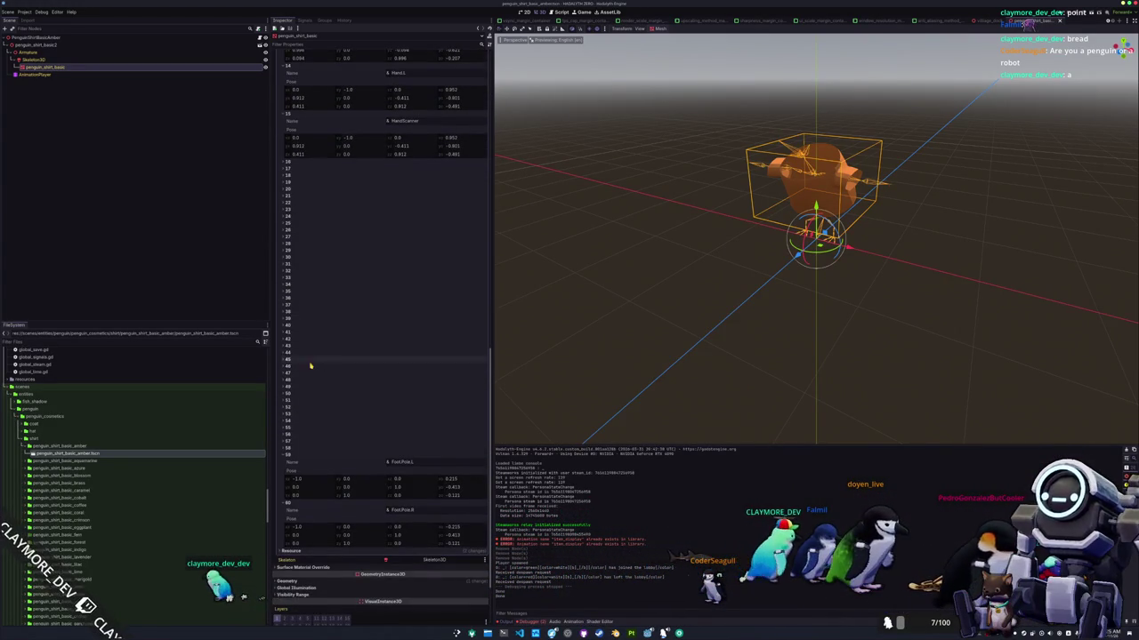
Step: Go back to the shirt's Skeleton3D and bring up resource quick-open
{"action": "left_click", "coordinate": [34, 59]}
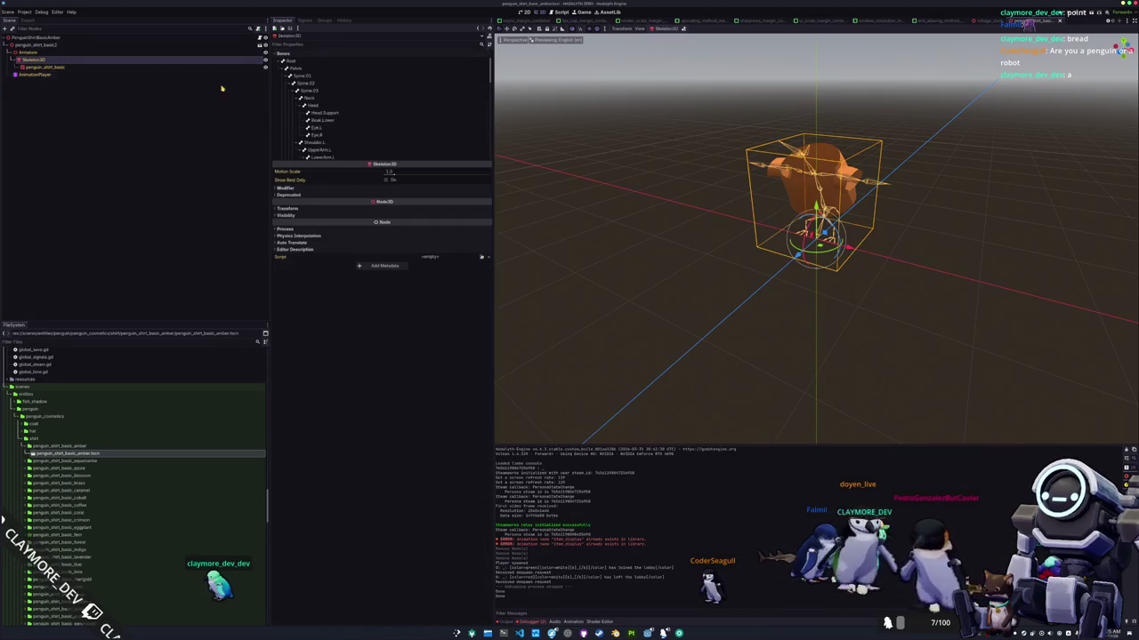
{"action": "scroll", "coordinate": [338, 142], "scroll_direction": "up", "scroll_amount": 3}
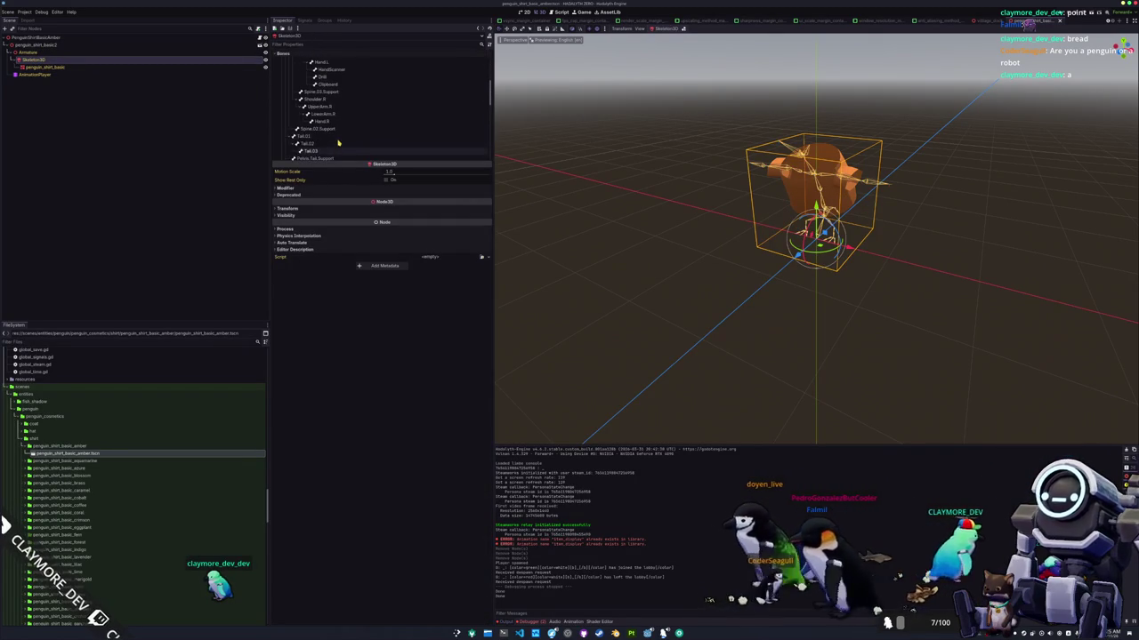
{"action": "scroll", "coordinate": [337, 142], "scroll_direction": "up", "scroll_amount": 2}
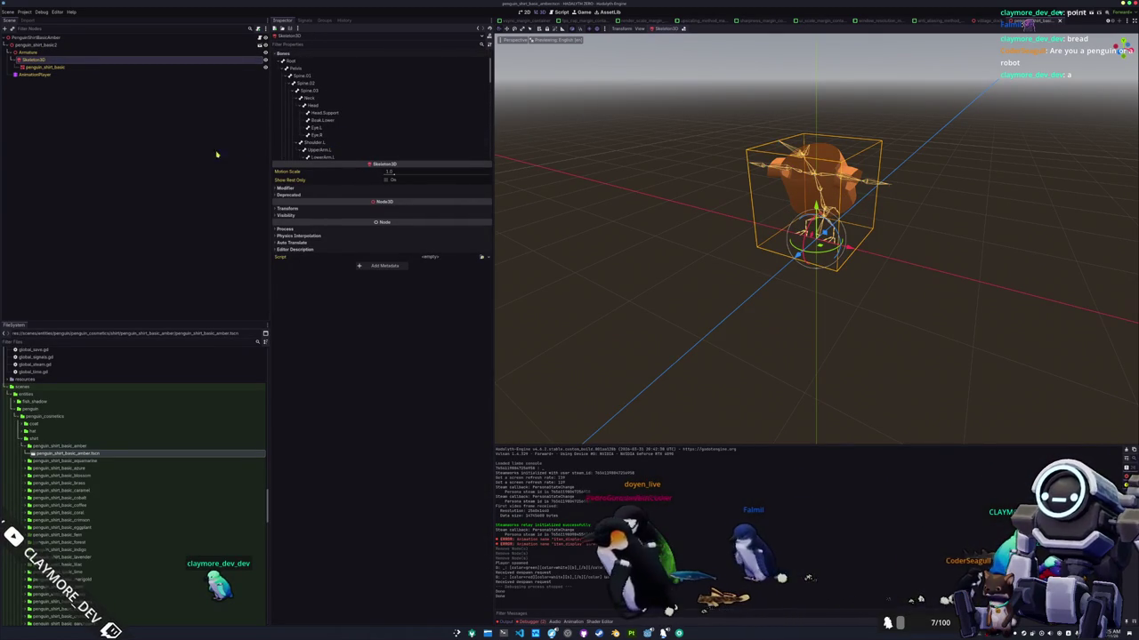
{"action": "key", "text": "alt+shift+o"}
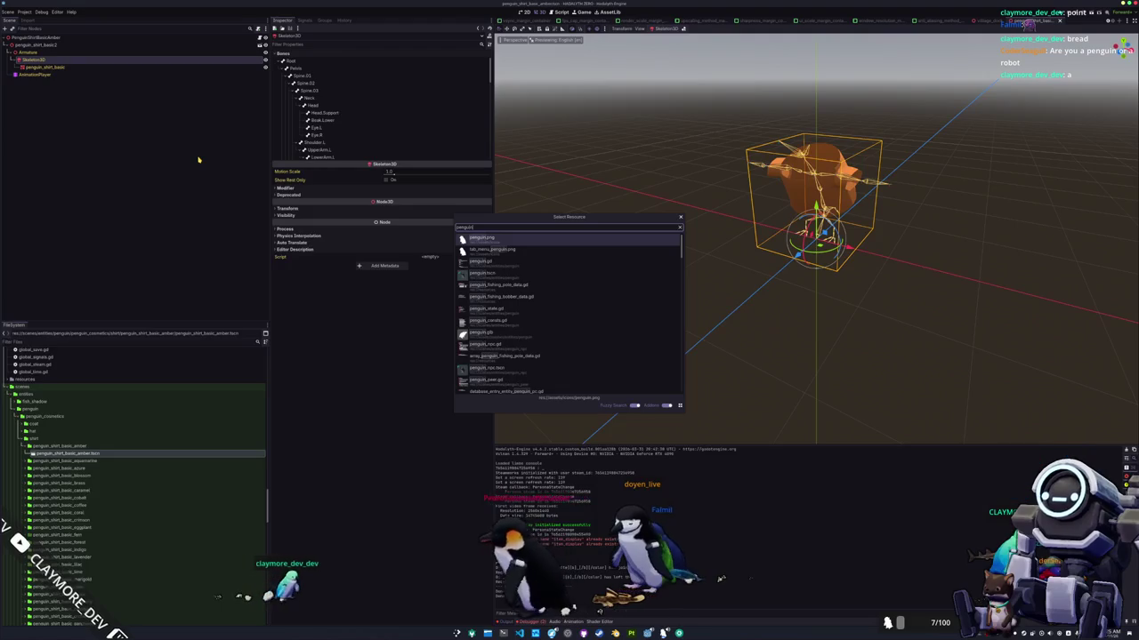
{"action": "type", "text": "penguin"}
{"action": "key", "text": "Return"}
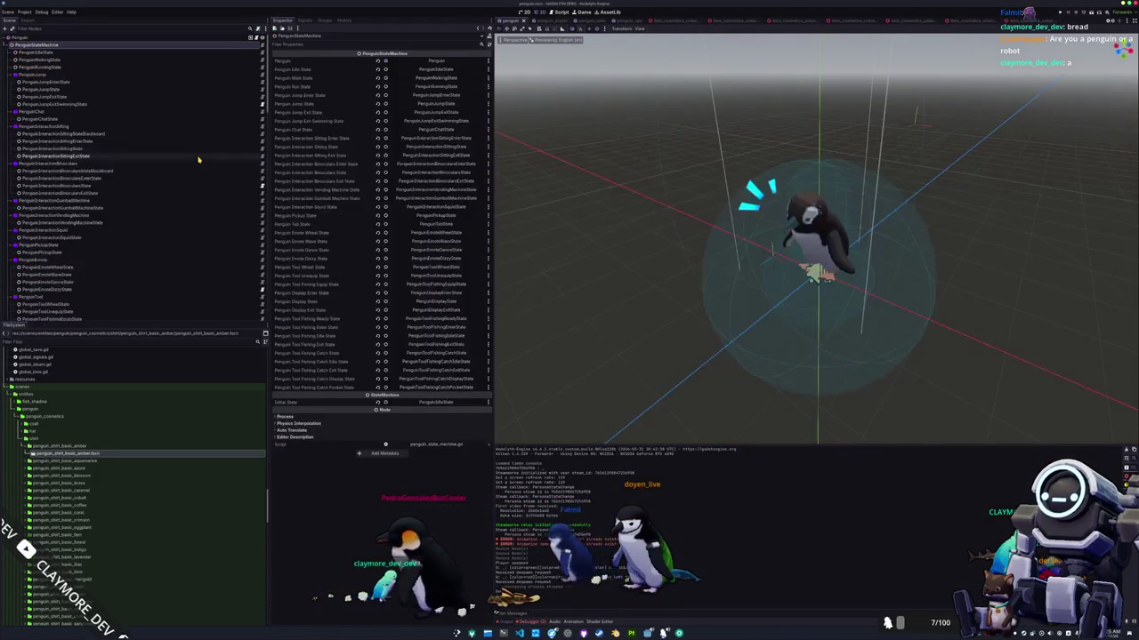
{"action": "scroll", "coordinate": [78, 107], "scroll_direction": "down", "scroll_amount": 10}
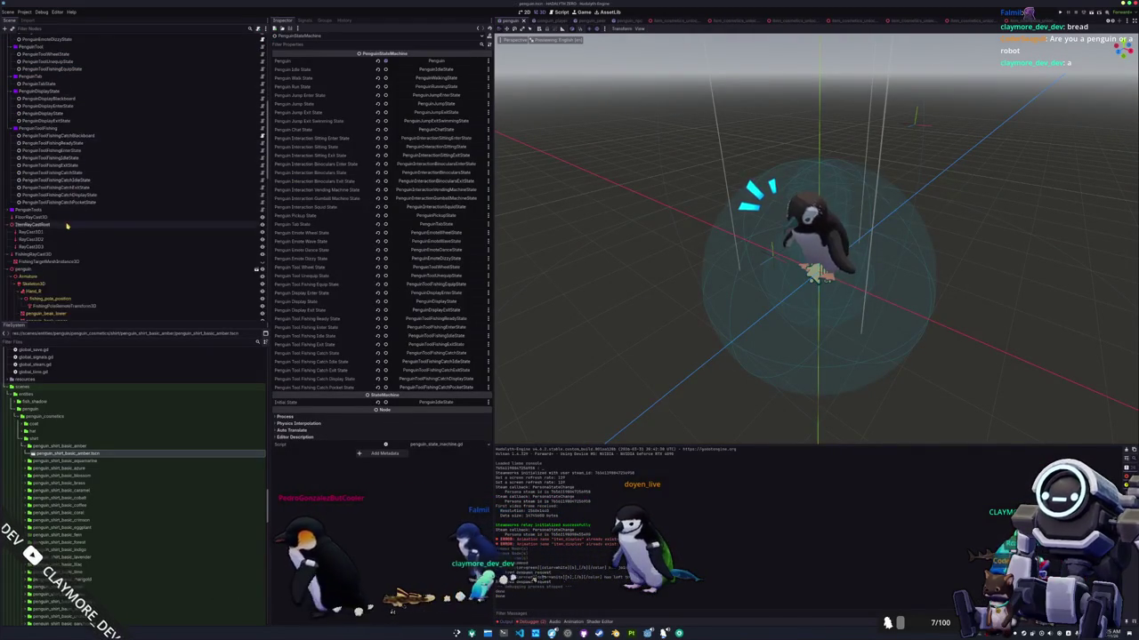
{"action": "left_click", "coordinate": [44, 141]}
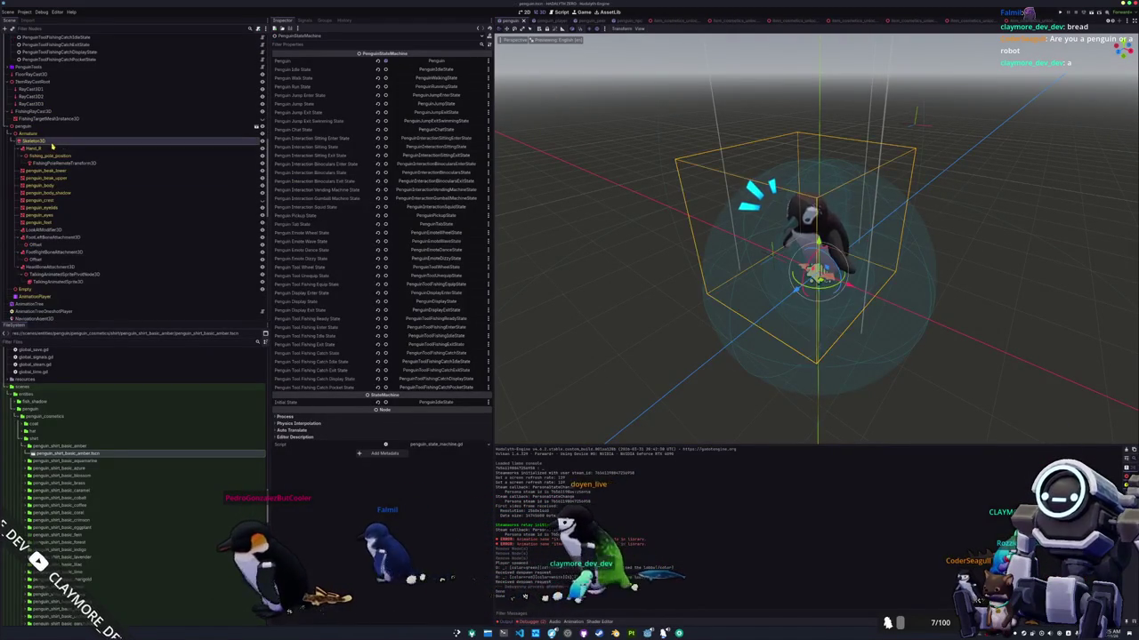
{"action": "scroll", "coordinate": [318, 117], "scroll_direction": "down", "scroll_amount": 2}
{"action": "scroll", "coordinate": [318, 117], "scroll_direction": "down", "scroll_amount": 10}
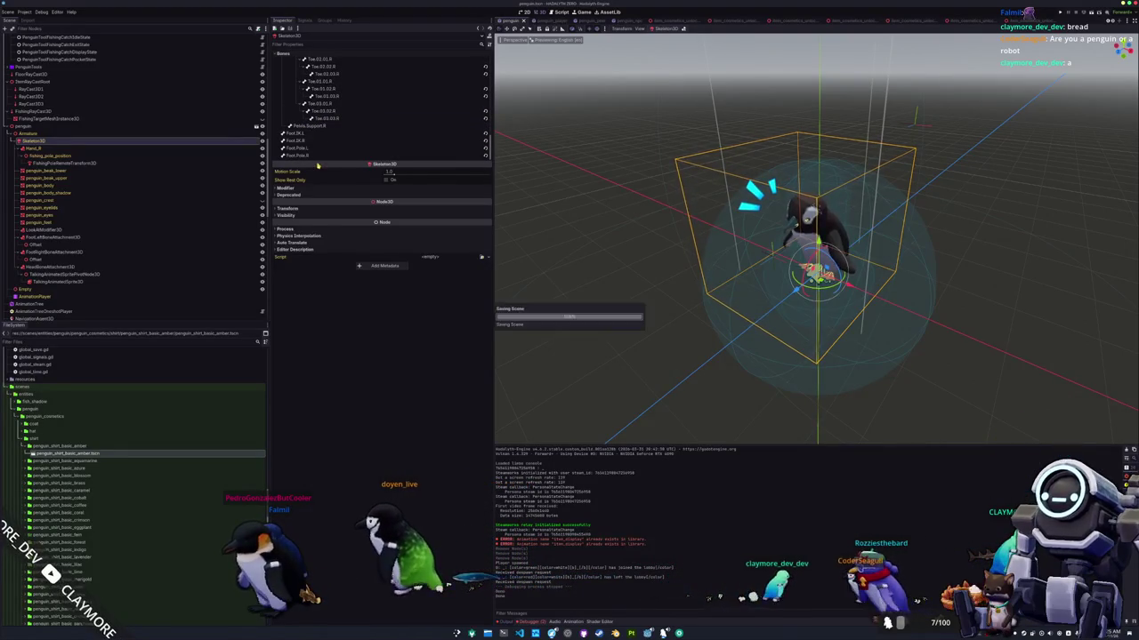
{"action": "scroll", "coordinate": [107, 216], "scroll_direction": "down", "scroll_amount": 8}
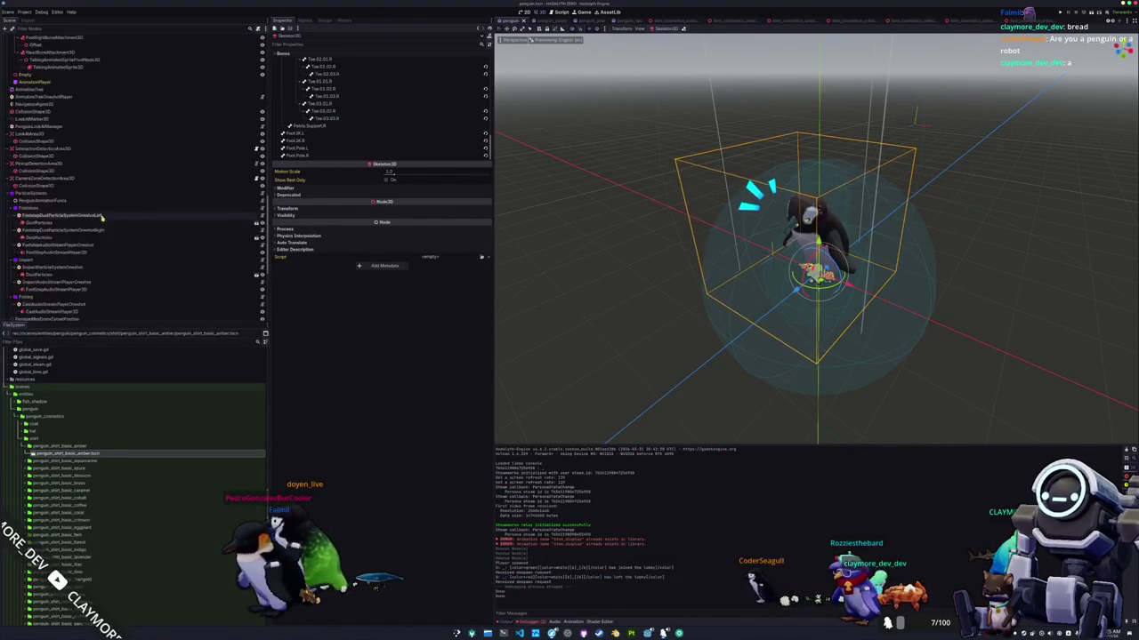
{"action": "left_click", "coordinate": [531, 622]}
{"action": "double_click", "coordinate": [574, 393]}
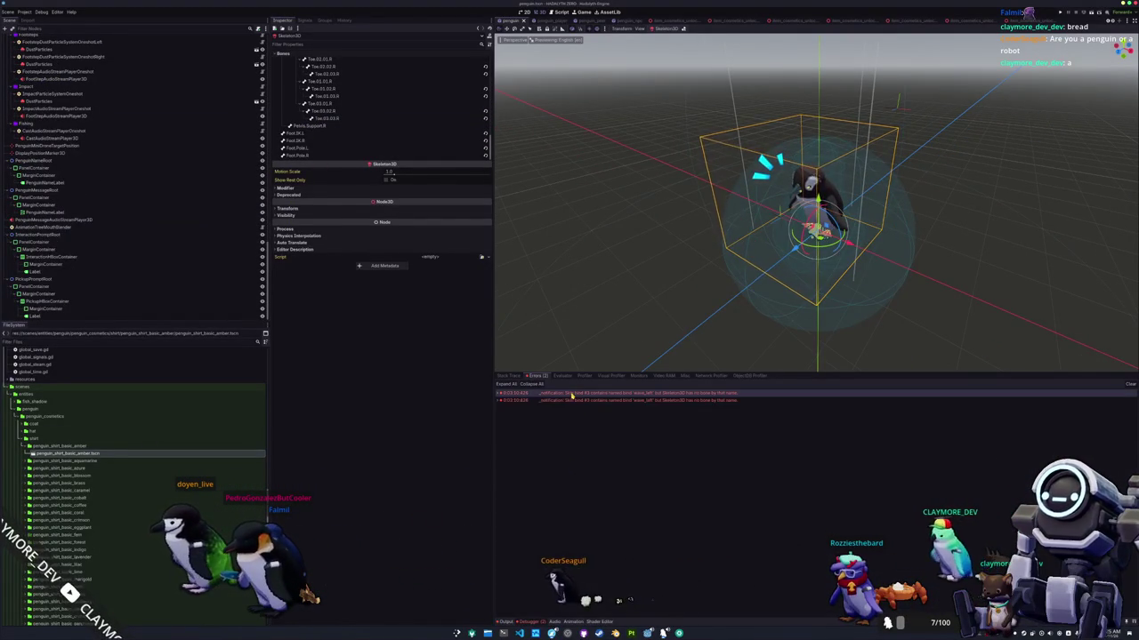
{"action": "double_click", "coordinate": [574, 409]}
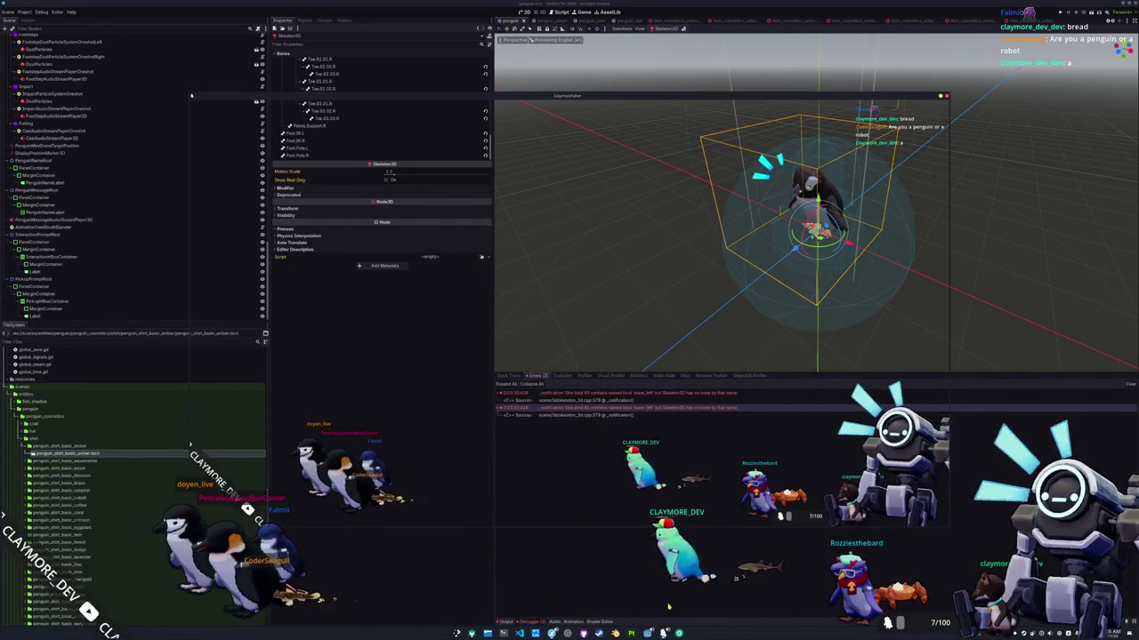
{"action": "key", "text": "F5"}
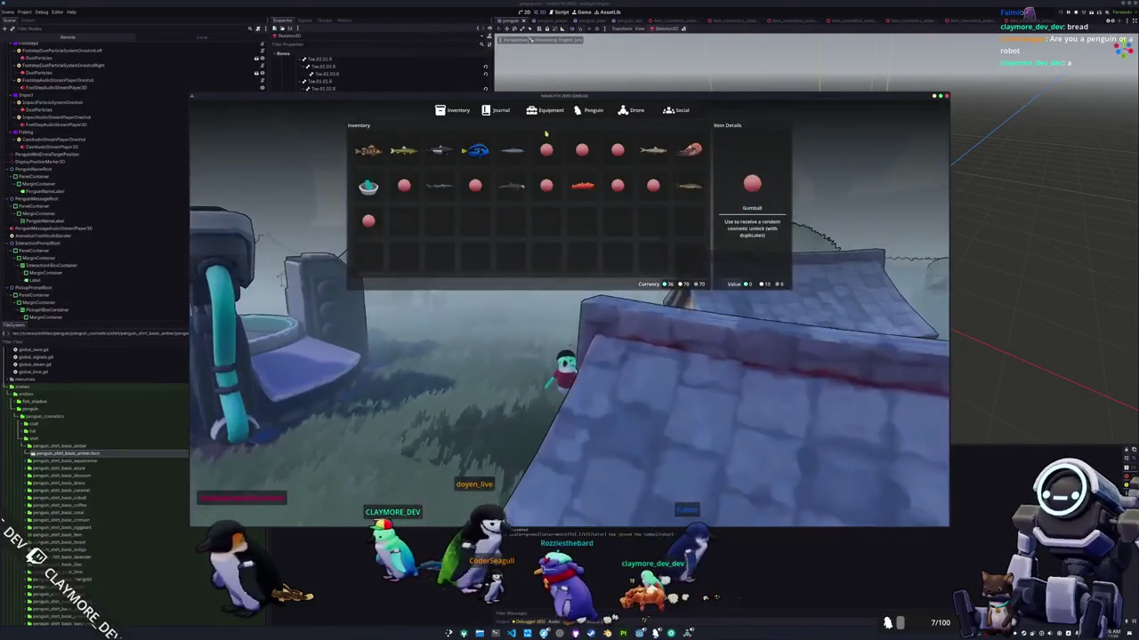
{"action": "left_click", "coordinate": [602, 110]}
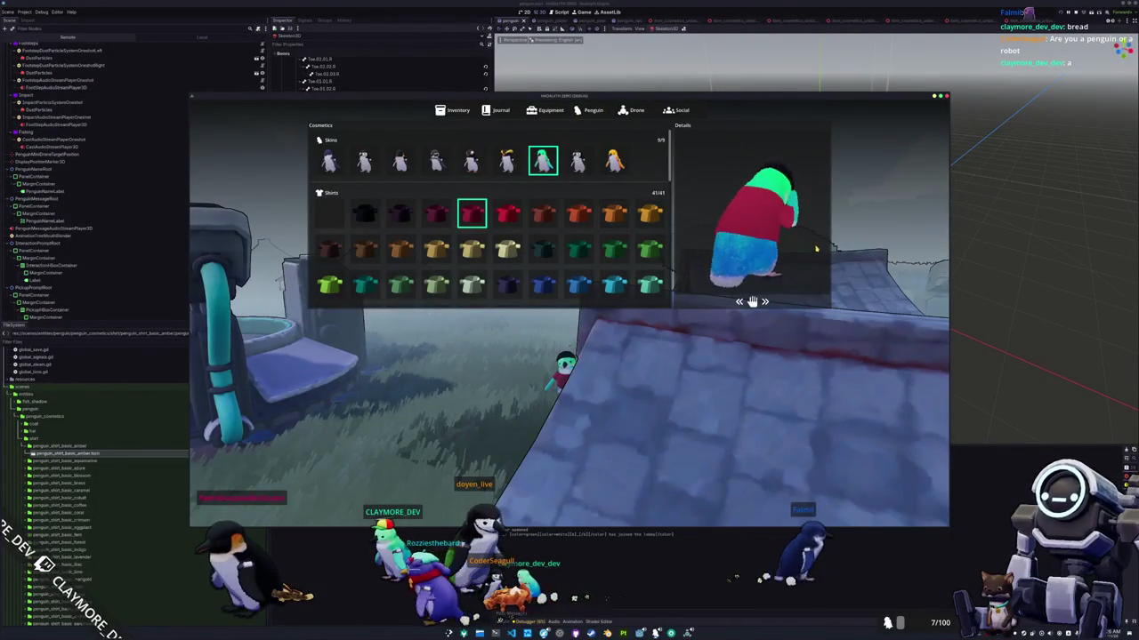
{"action": "key", "text": "Tab"}
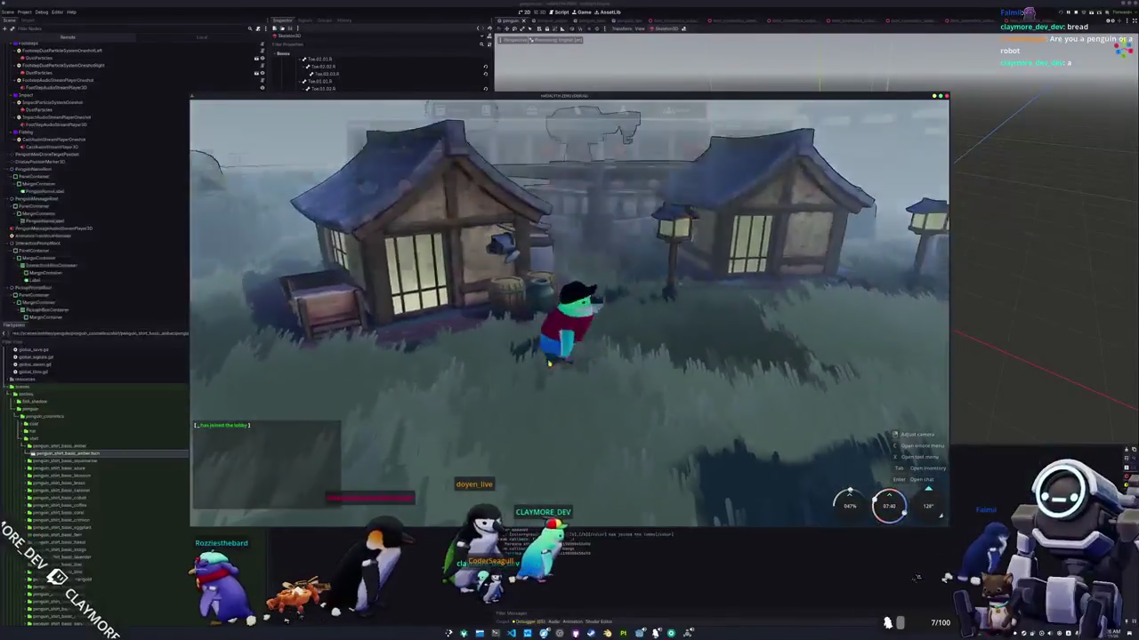
{"action": "key", "text": "Tab"}
{"action": "key", "text": "p"}
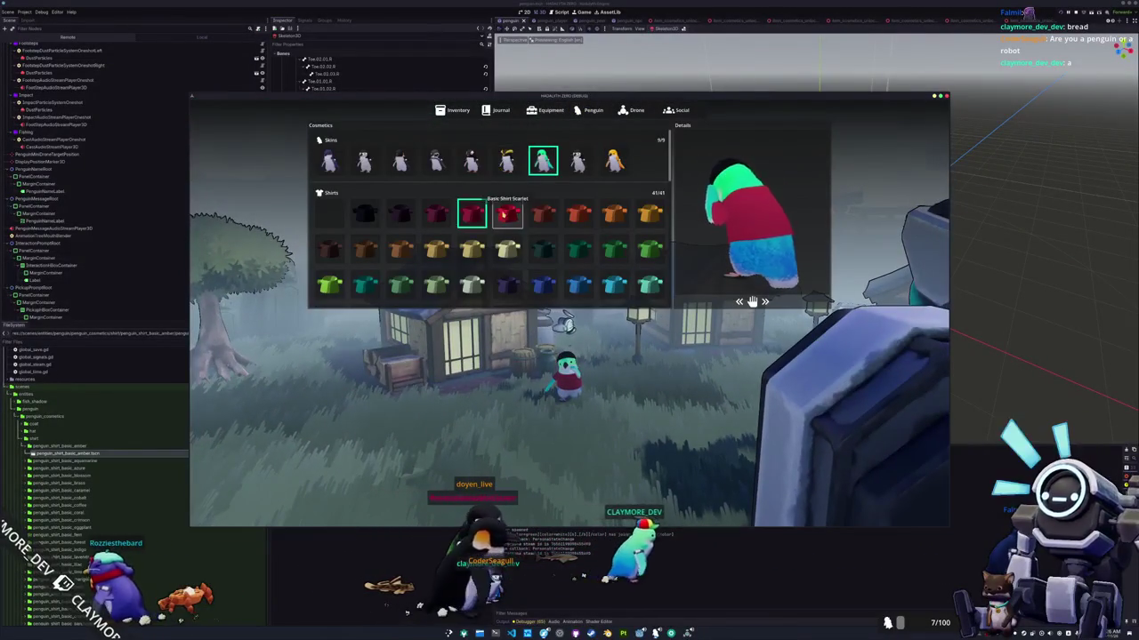
{"action": "left_click", "coordinate": [543, 214]}
{"action": "left_click", "coordinate": [614, 215]}
{"action": "left_click", "coordinate": [364, 215]}
{"action": "left_click", "coordinate": [329, 250]}
{"action": "left_click", "coordinate": [365, 250]}
{"action": "left_click", "coordinate": [471, 250]}
{"action": "left_click", "coordinate": [507, 250]}
{"action": "left_click", "coordinate": [579, 252]}
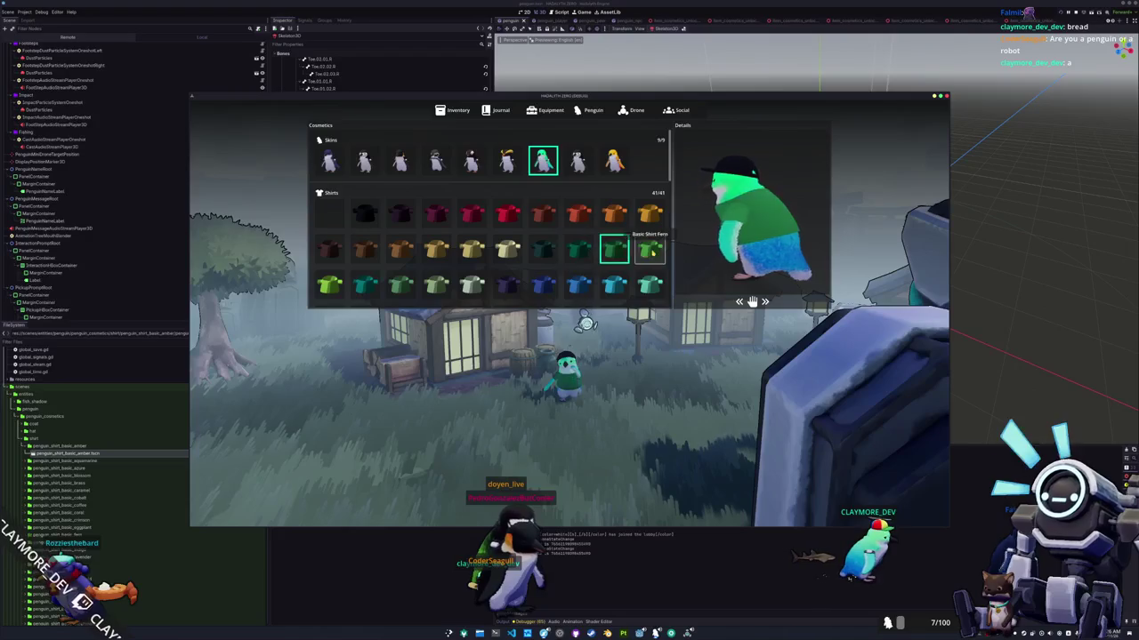
{"action": "left_click", "coordinate": [587, 285]}
{"action": "scroll", "coordinate": [483, 250], "scroll_direction": "down", "scroll_amount": 3}
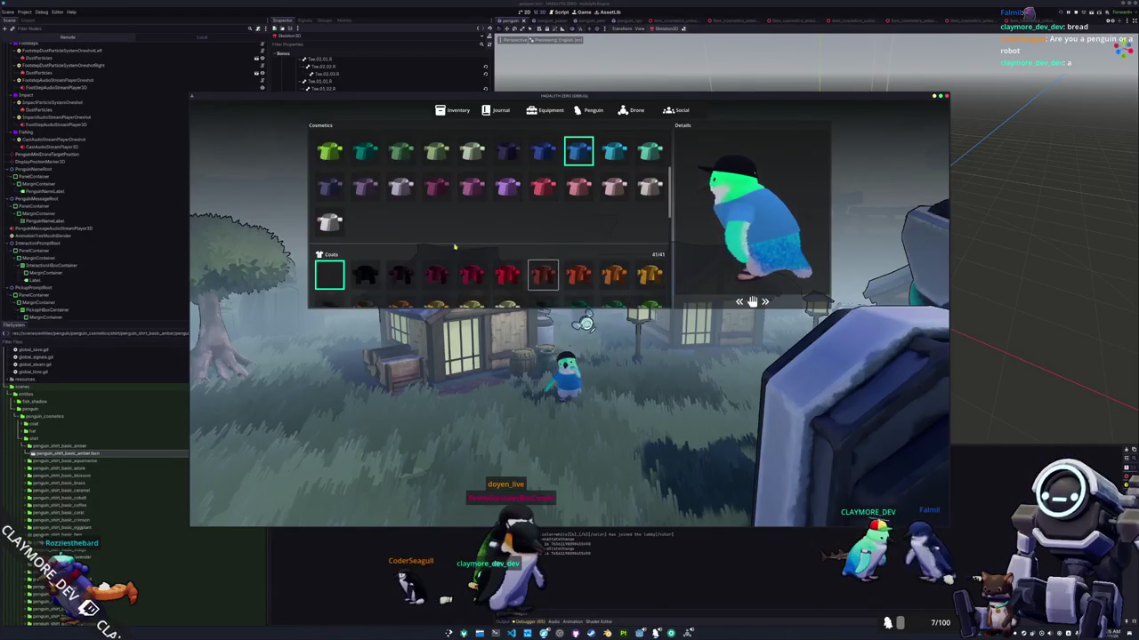
{"action": "scroll", "coordinate": [408, 278], "scroll_direction": "down", "scroll_amount": 1}
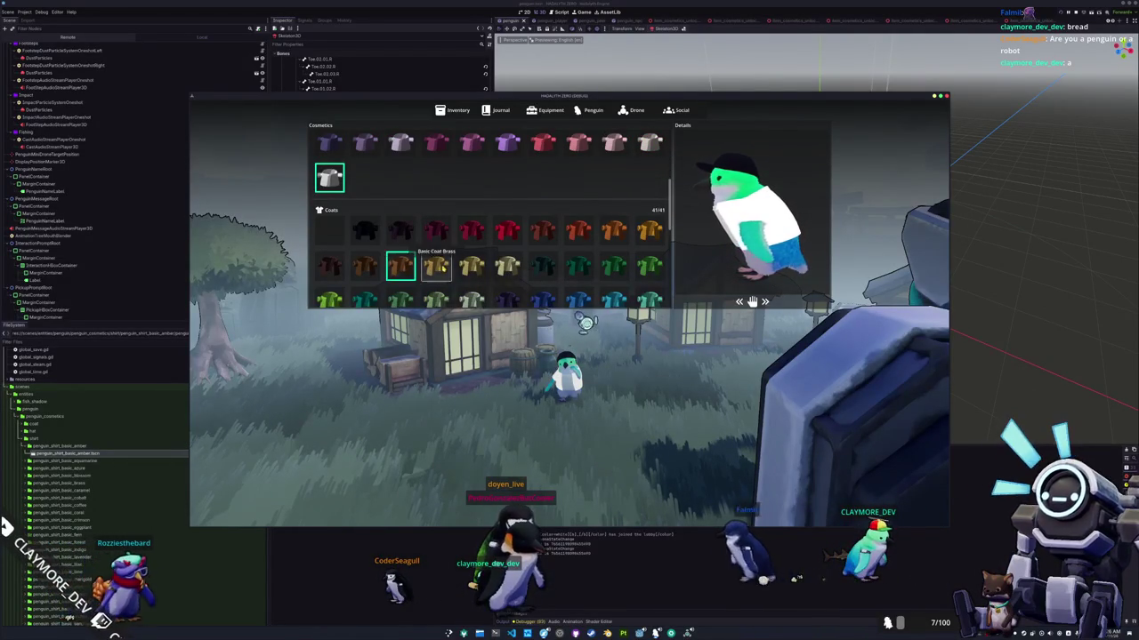
{"action": "scroll", "coordinate": [481, 267], "scroll_direction": "down", "scroll_amount": 1}
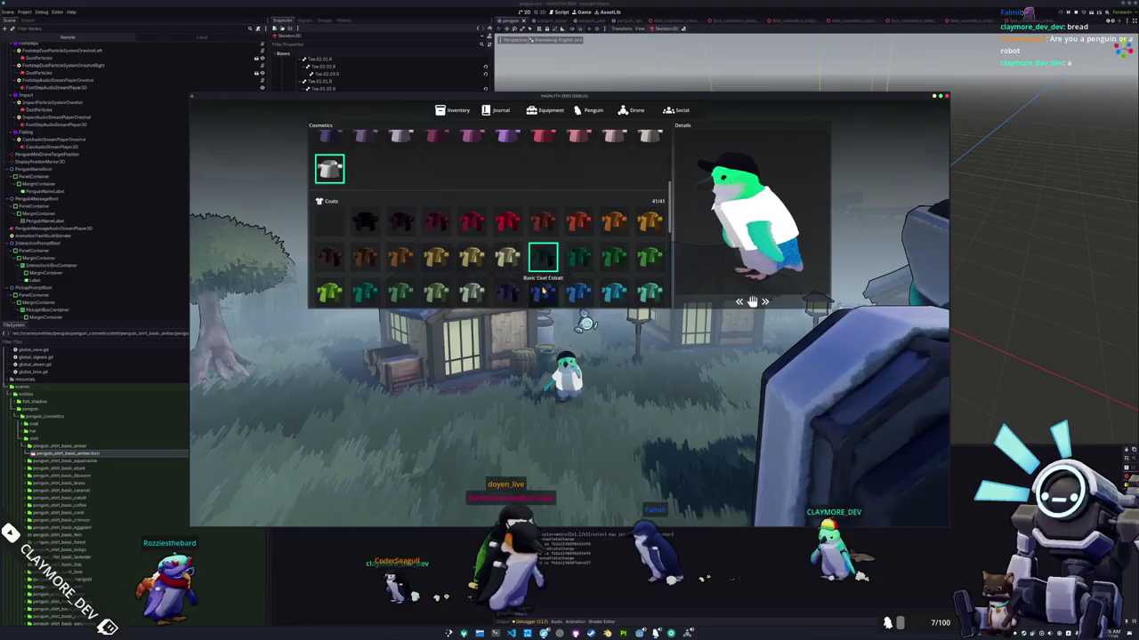
{"action": "scroll", "coordinate": [547, 281], "scroll_direction": "down", "scroll_amount": 3}
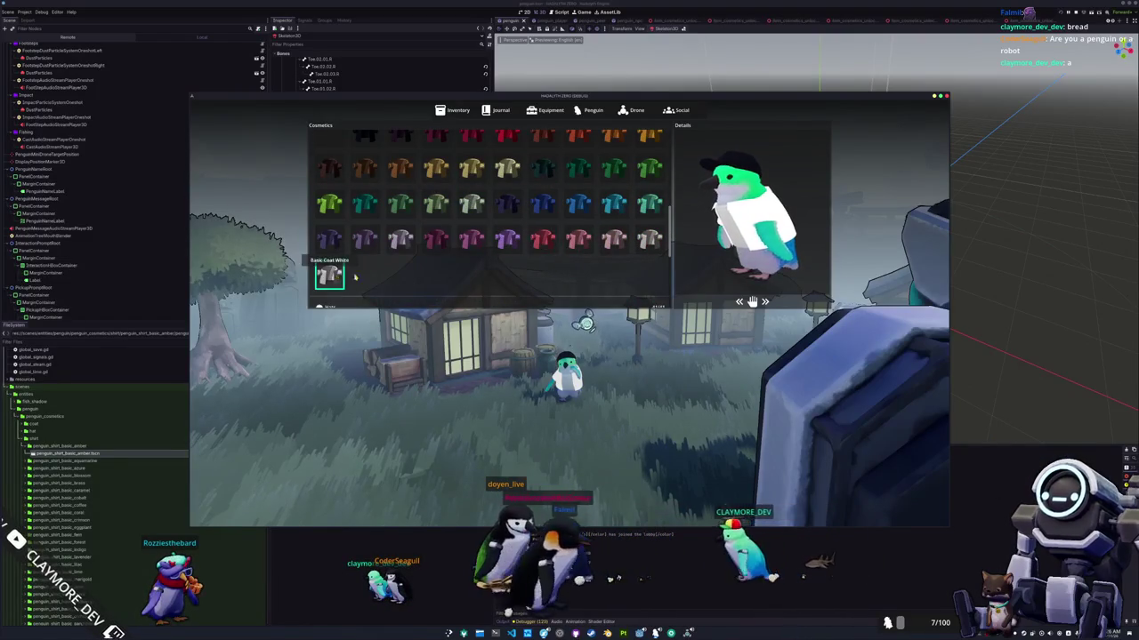
{"action": "scroll", "coordinate": [346, 279], "scroll_direction": "down", "scroll_amount": 3}
{"action": "left_click", "coordinate": [543, 274]}
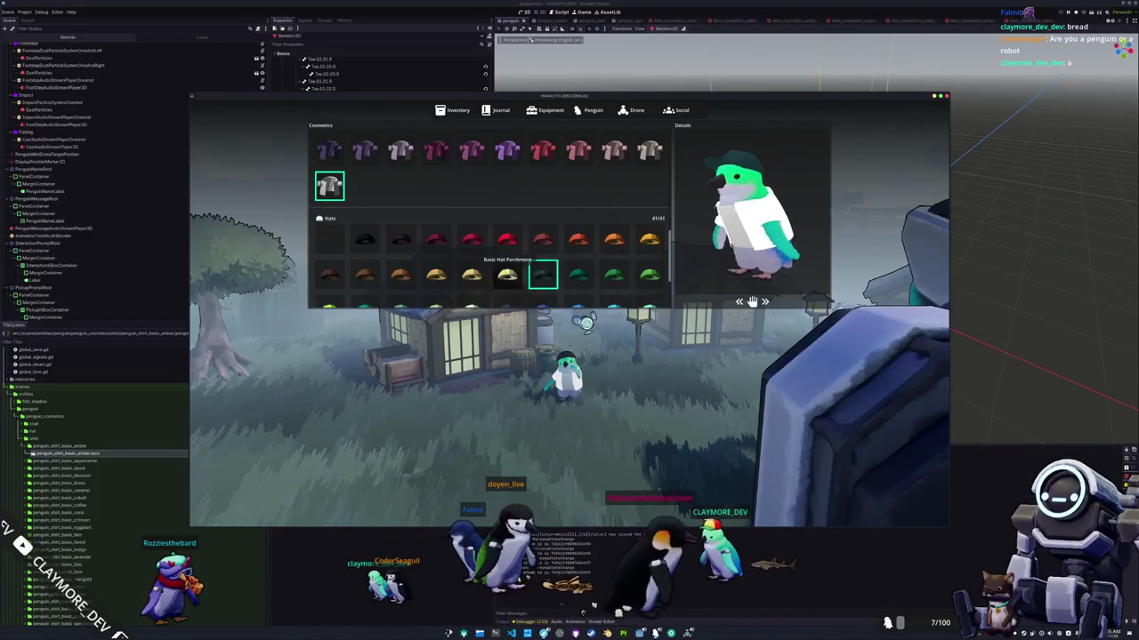
{"action": "scroll", "coordinate": [507, 240], "scroll_direction": "down", "scroll_amount": 3}
{"action": "left_click", "coordinate": [543, 252]}
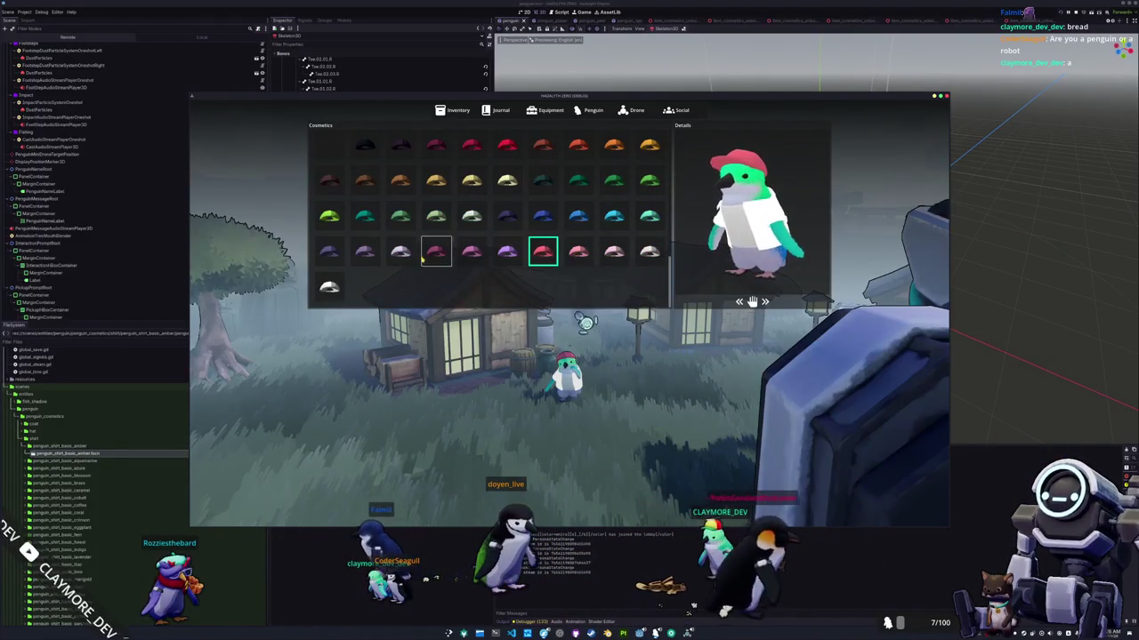
{"action": "key", "text": "Escape"}
{"action": "key", "text": "F8"}
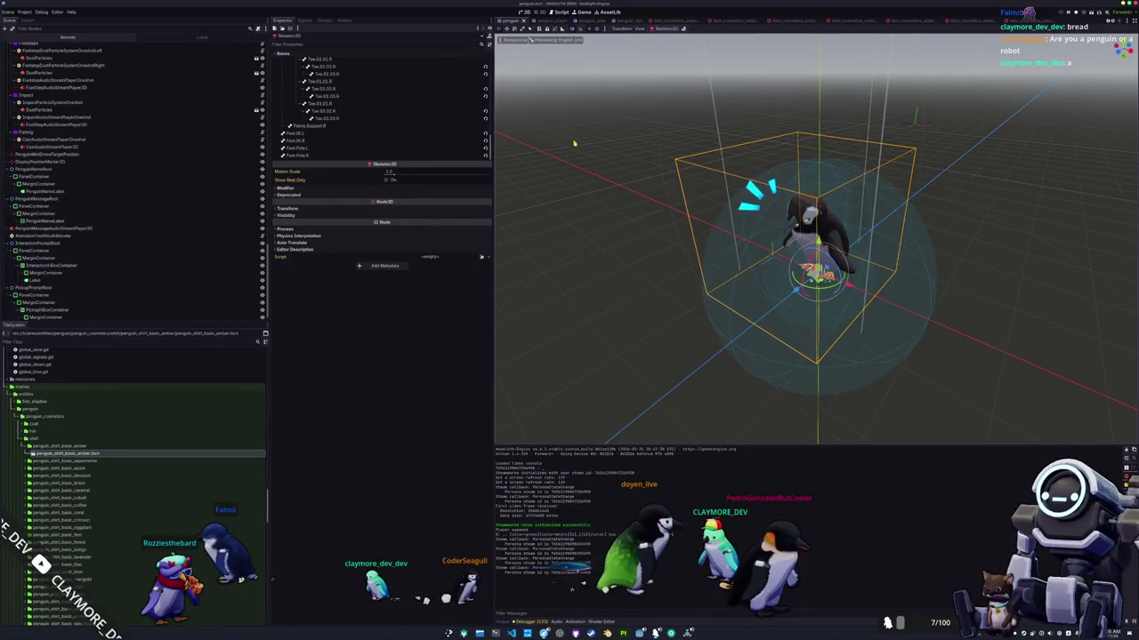
Step: Quick-open batch_tasks and generate data for BatchCoatTasks
{"action": "key", "text": "ctrl+shift+o"}
{"action": "type", "text": "batch"}
{"action": "key", "text": "Return"}
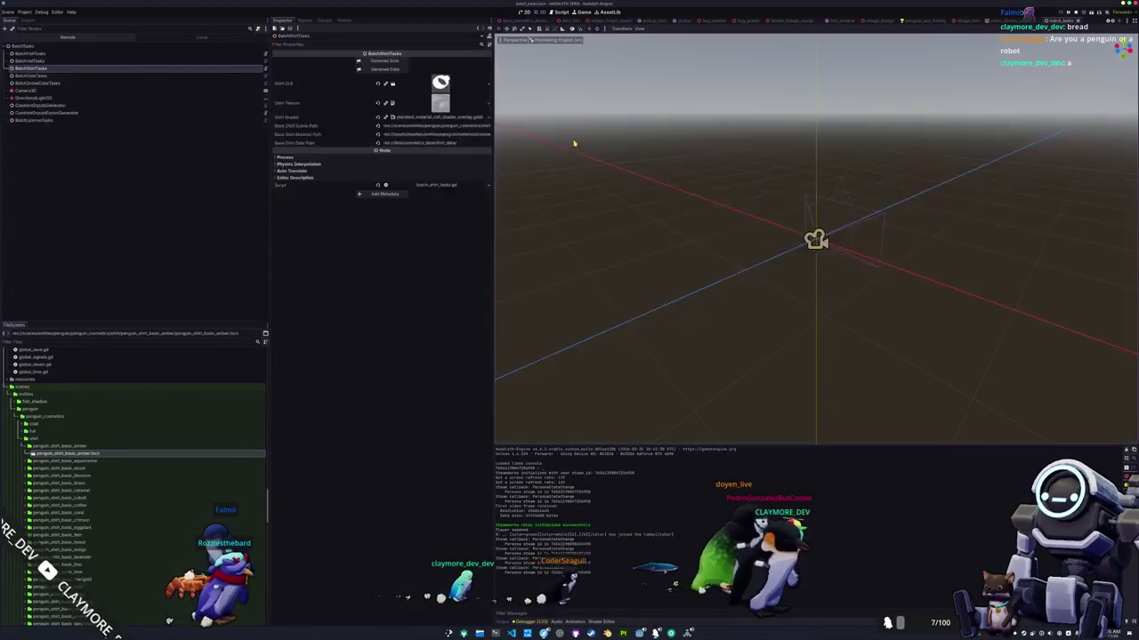
{"action": "left_click", "coordinate": [256, 73]}
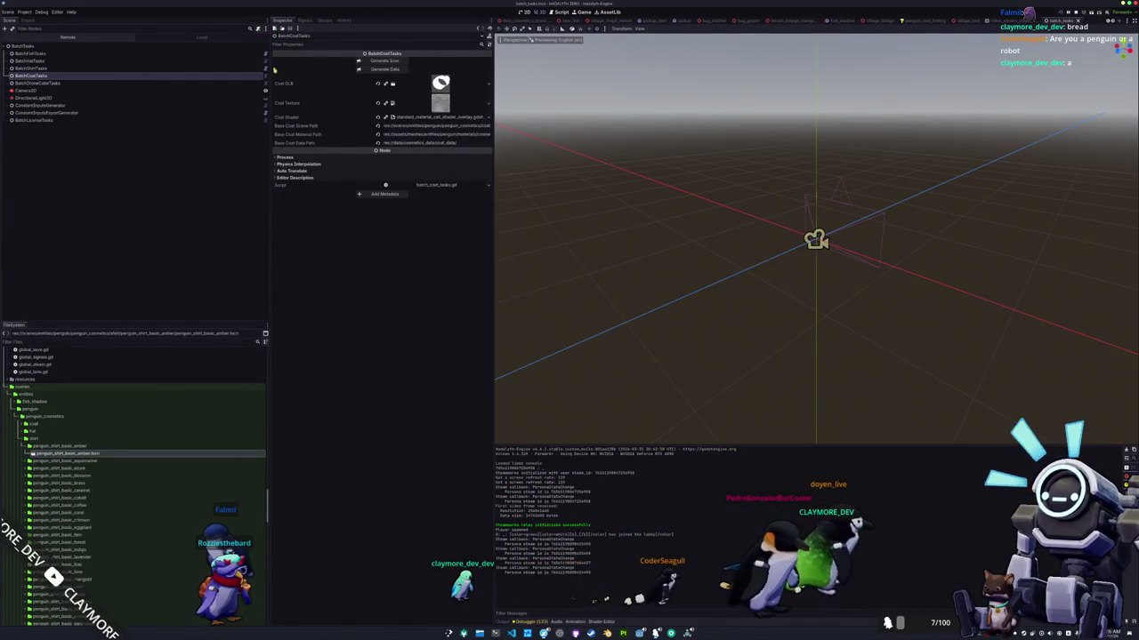
{"action": "left_click", "coordinate": [385, 69]}
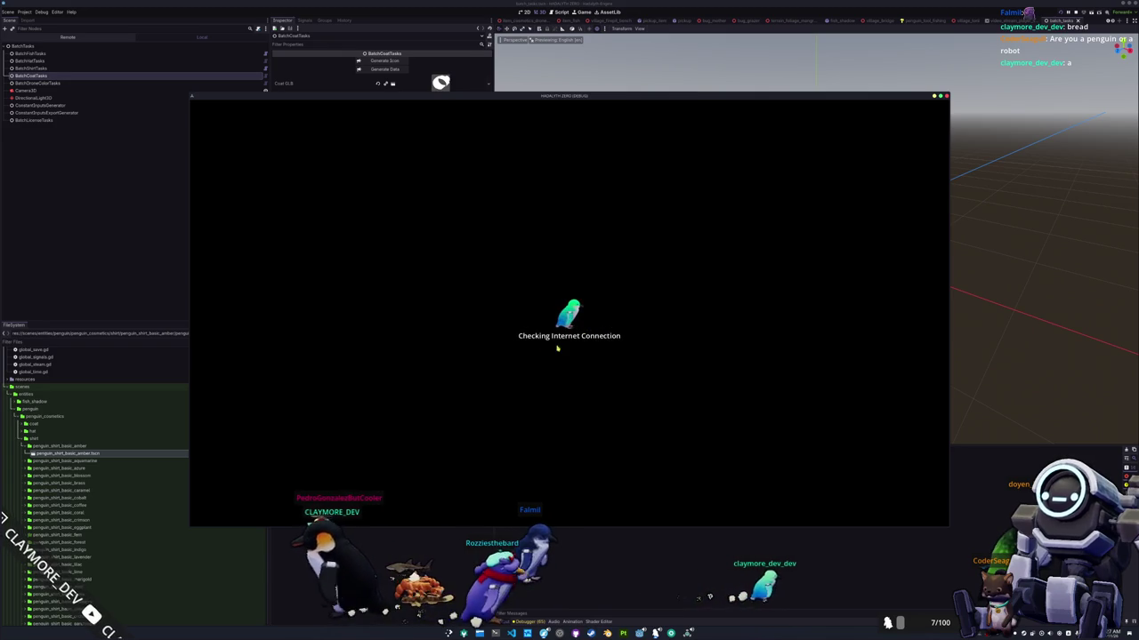
Step: Open penguin_coat_basic_amber.tscn from the coat folder and launch a test run
{"action": "left_click", "coordinate": [79, 447]}
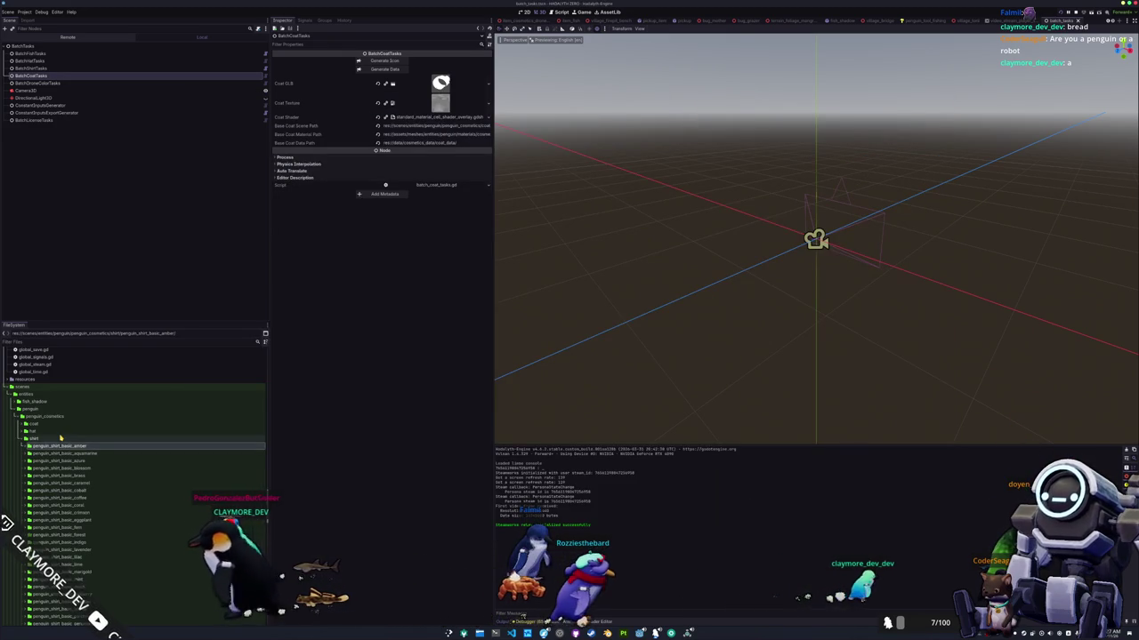
{"action": "left_click", "coordinate": [25, 439]}
{"action": "double_click", "coordinate": [36, 423]}
{"action": "double_click", "coordinate": [69, 432]}
{"action": "double_click", "coordinate": [69, 438]}
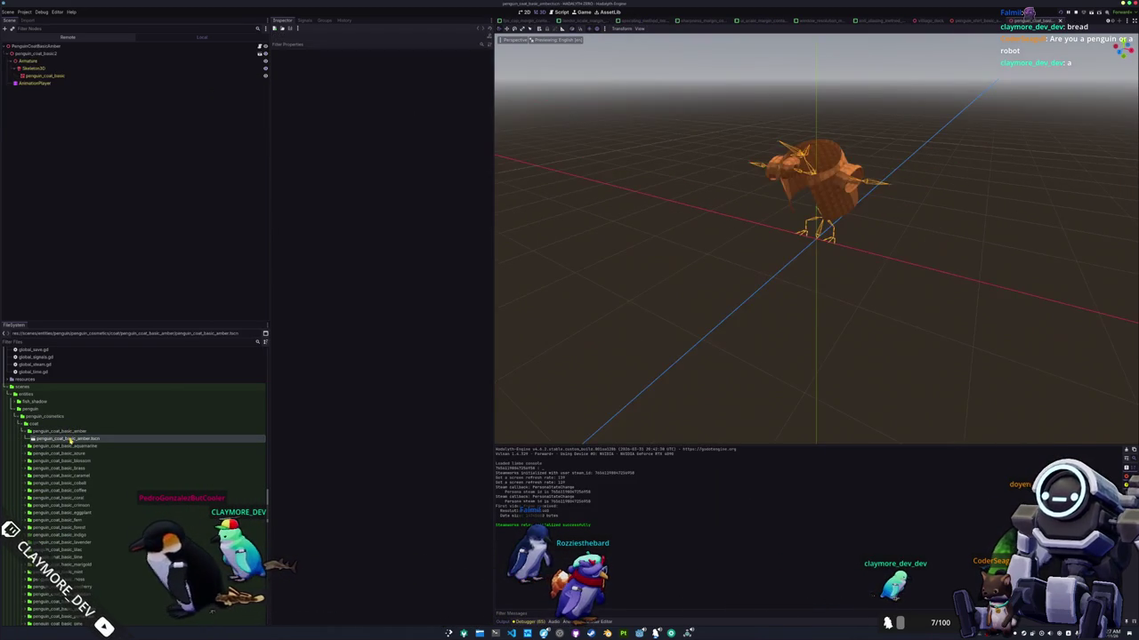
{"action": "key", "text": "F5"}
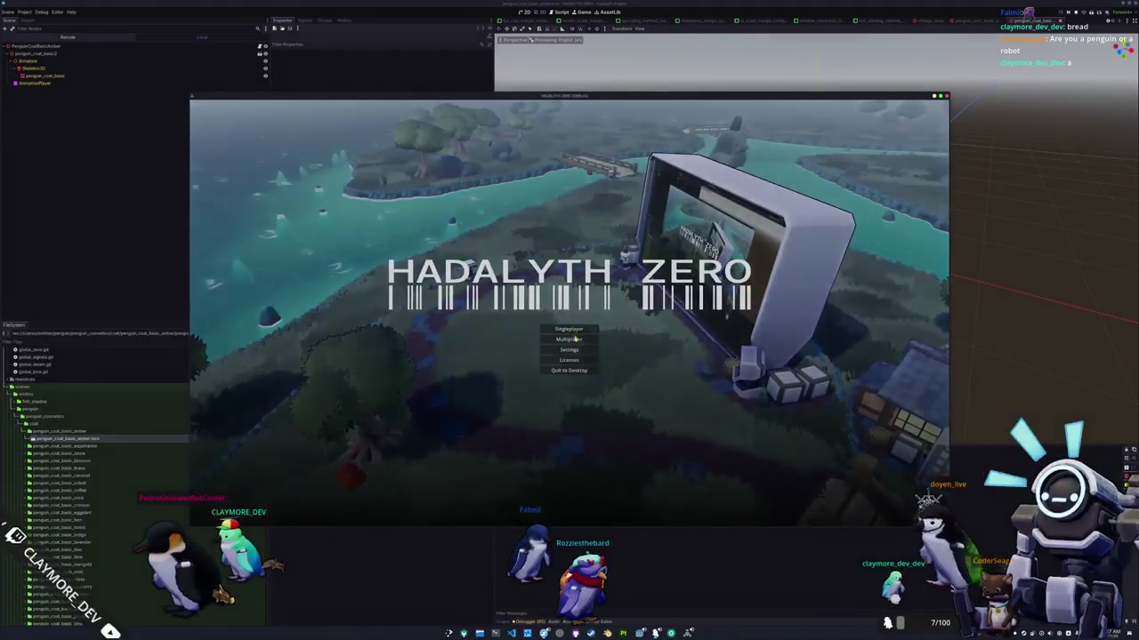
{"action": "key", "text": "Tab"}
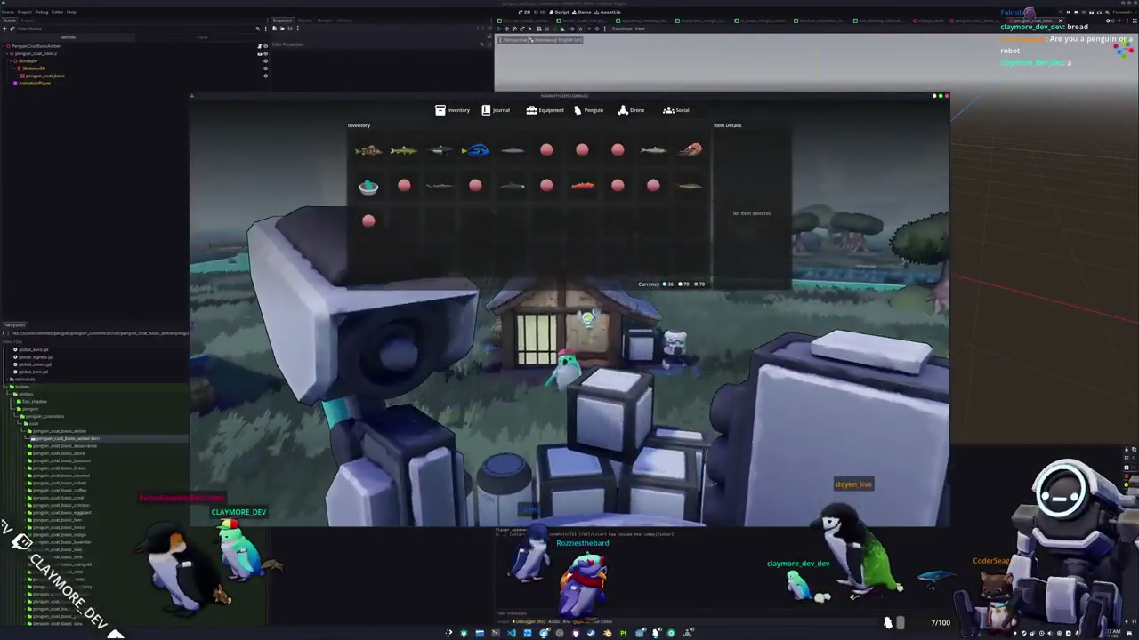
{"action": "left_click", "coordinate": [592, 110]}
{"action": "scroll", "coordinate": [330, 222], "scroll_direction": "down", "scroll_amount": 5}
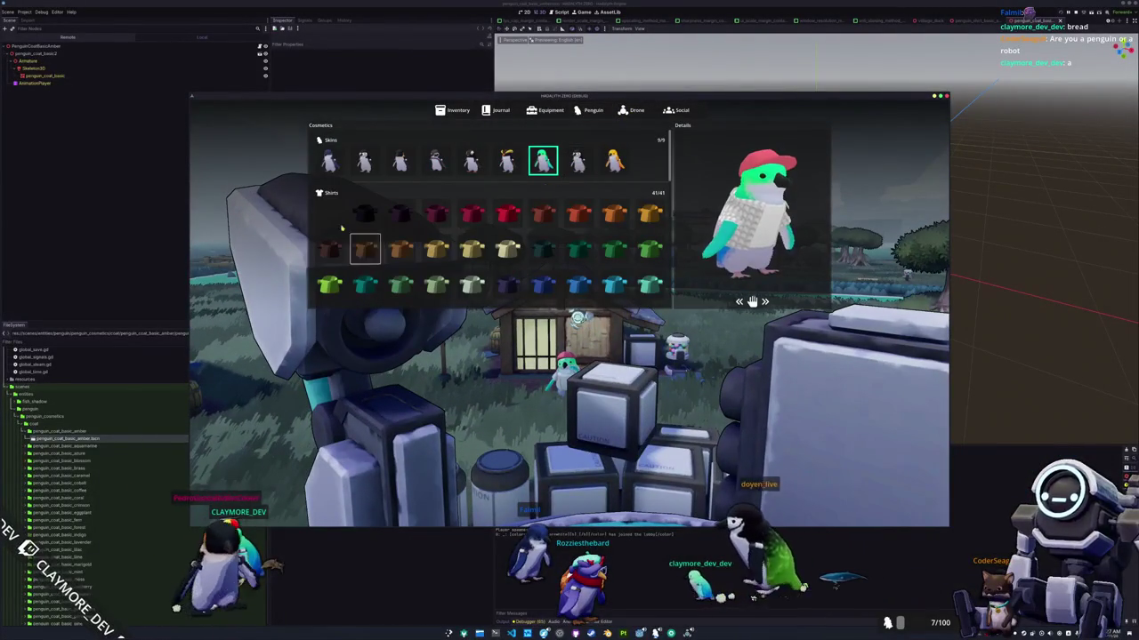
{"action": "scroll", "coordinate": [330, 223], "scroll_direction": "down", "scroll_amount": 3}
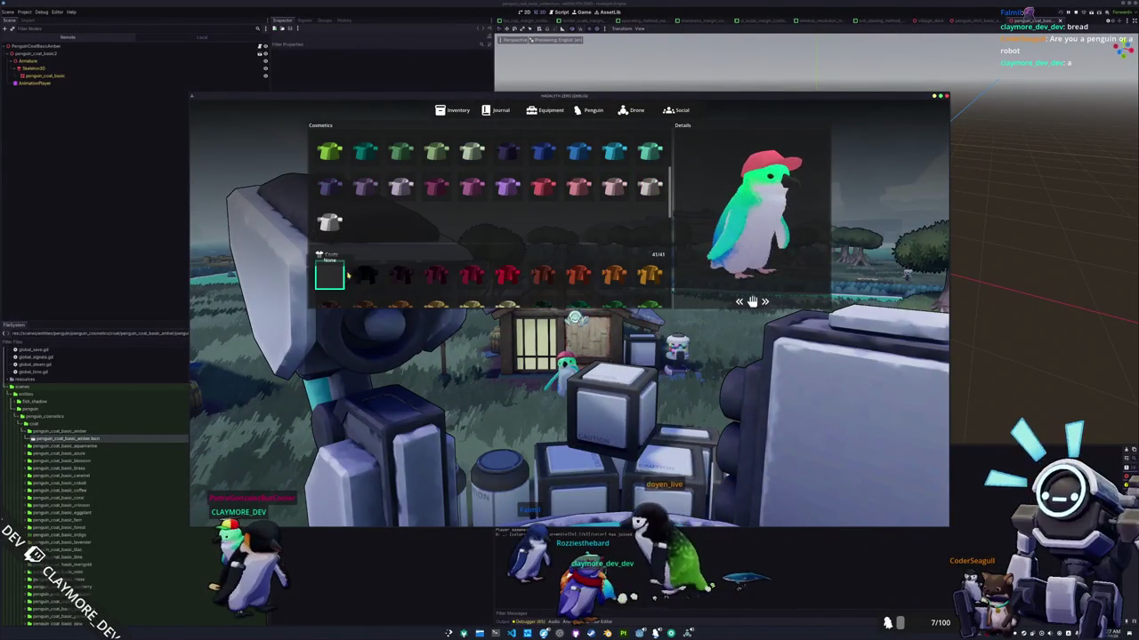
{"action": "key", "text": "Tab"}
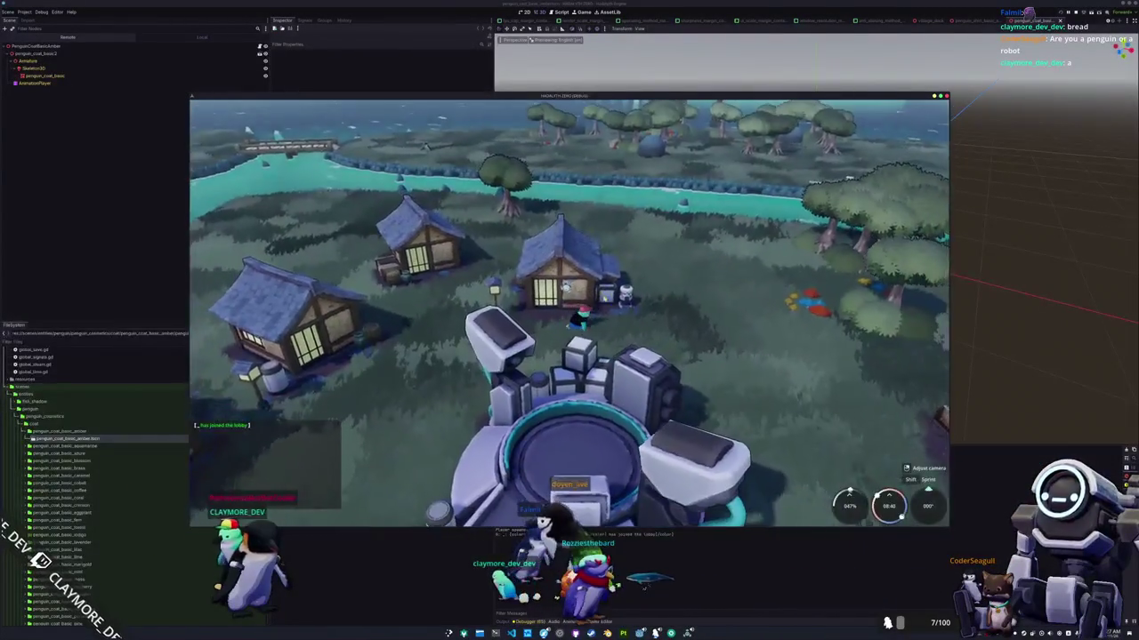
{"action": "key", "text": "w"}
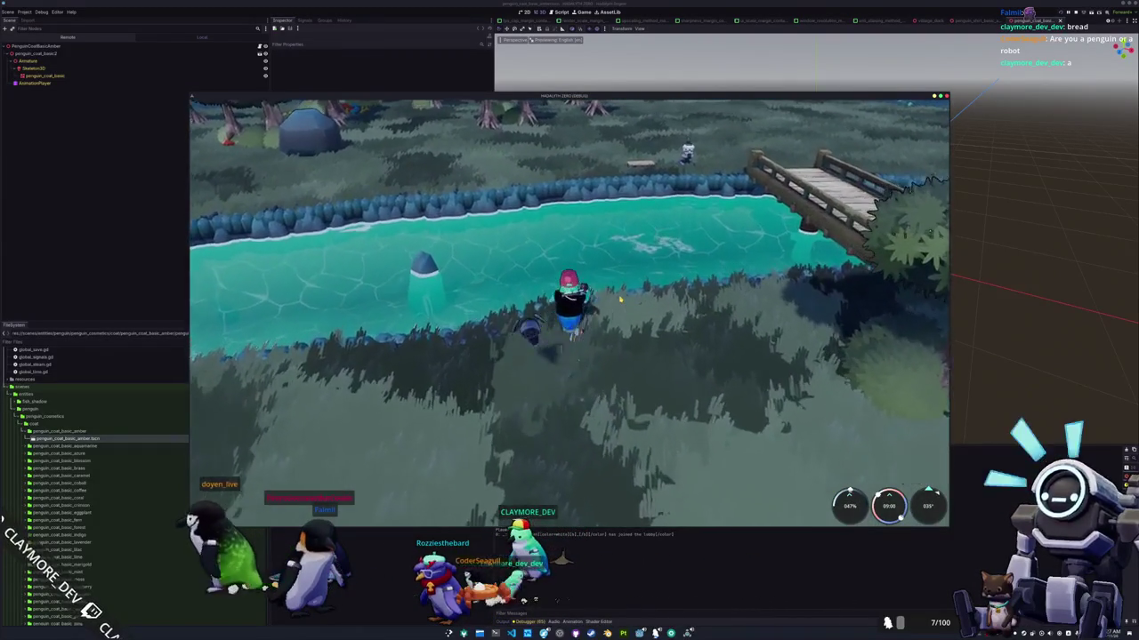
{"action": "key", "text": "s"}
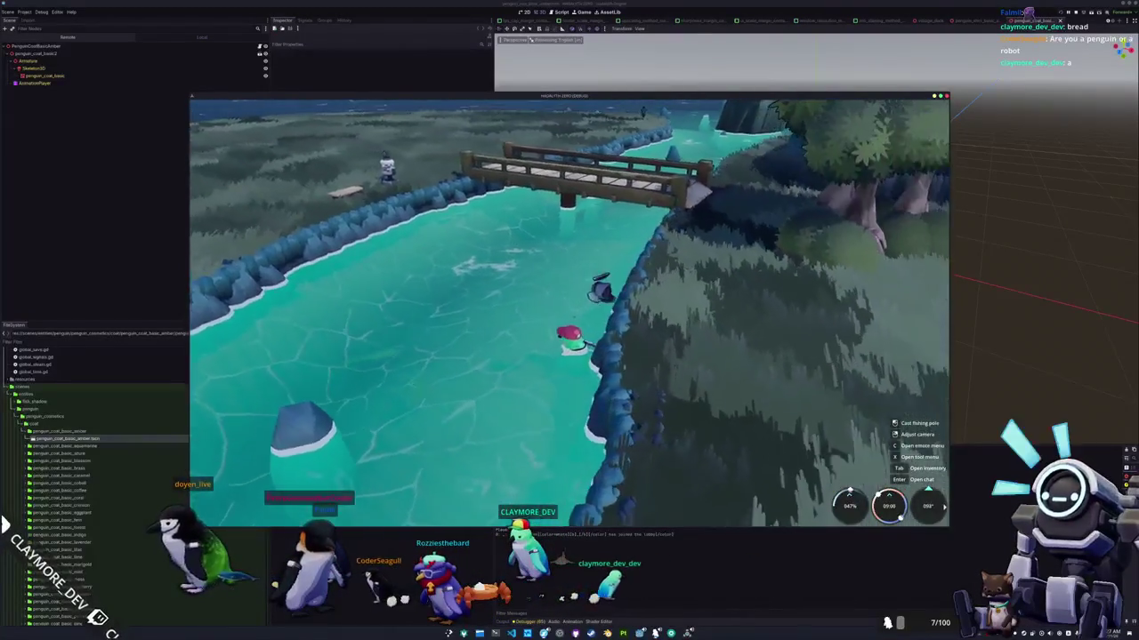
{"action": "key", "text": "d"}
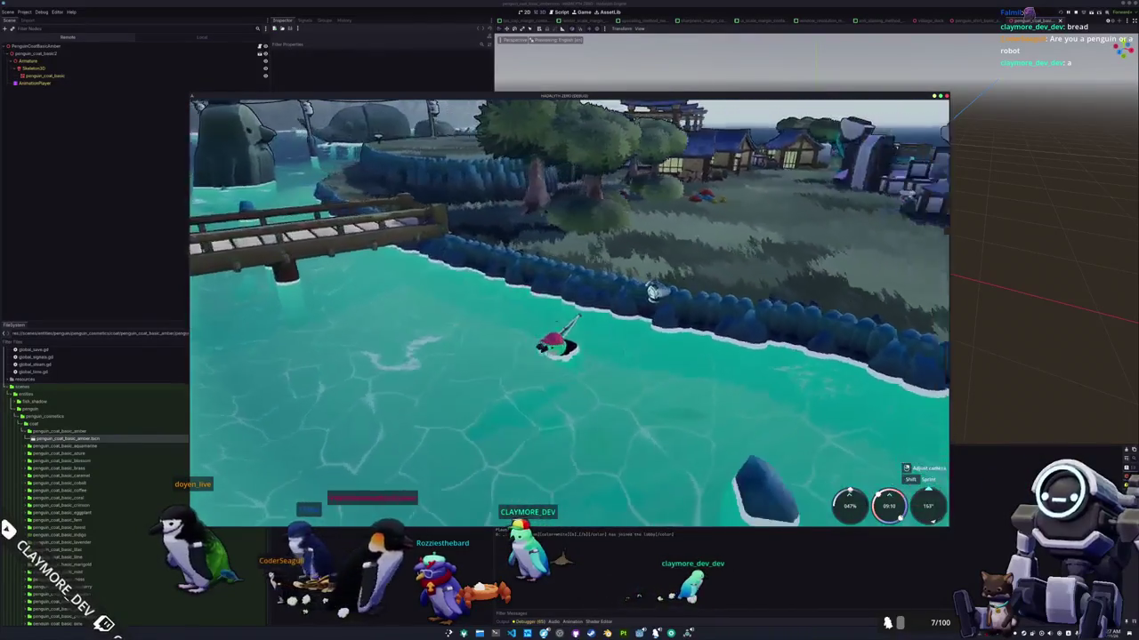
{"action": "key", "text": "Tab"}
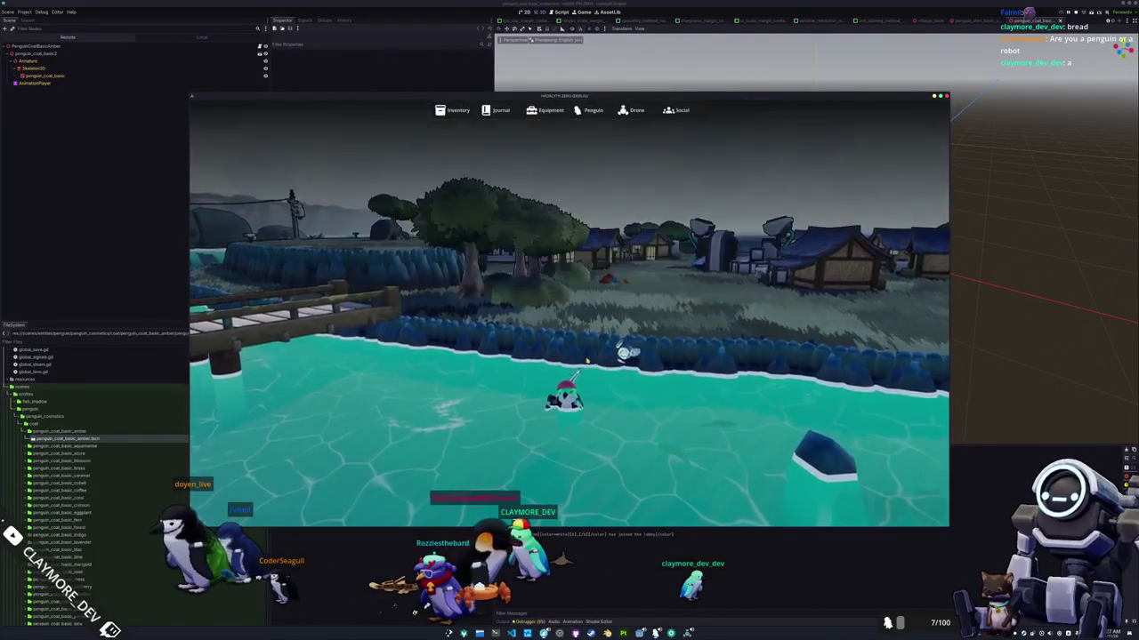
{"action": "key", "text": "Tab"}
{"action": "key", "text": "F8"}
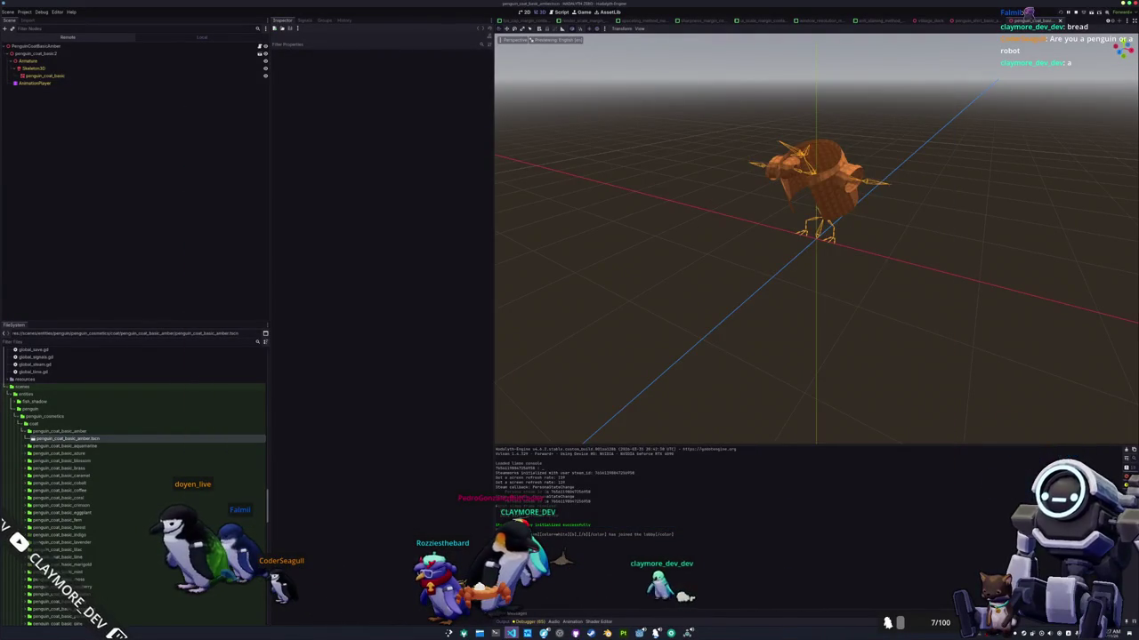
Step: Open penguin_consts.gd and add base_thinking_swimming_blend to the swimming_blends array
{"action": "key", "text": "alt+Tab"}
{"action": "key", "text": "ctrl+p"}
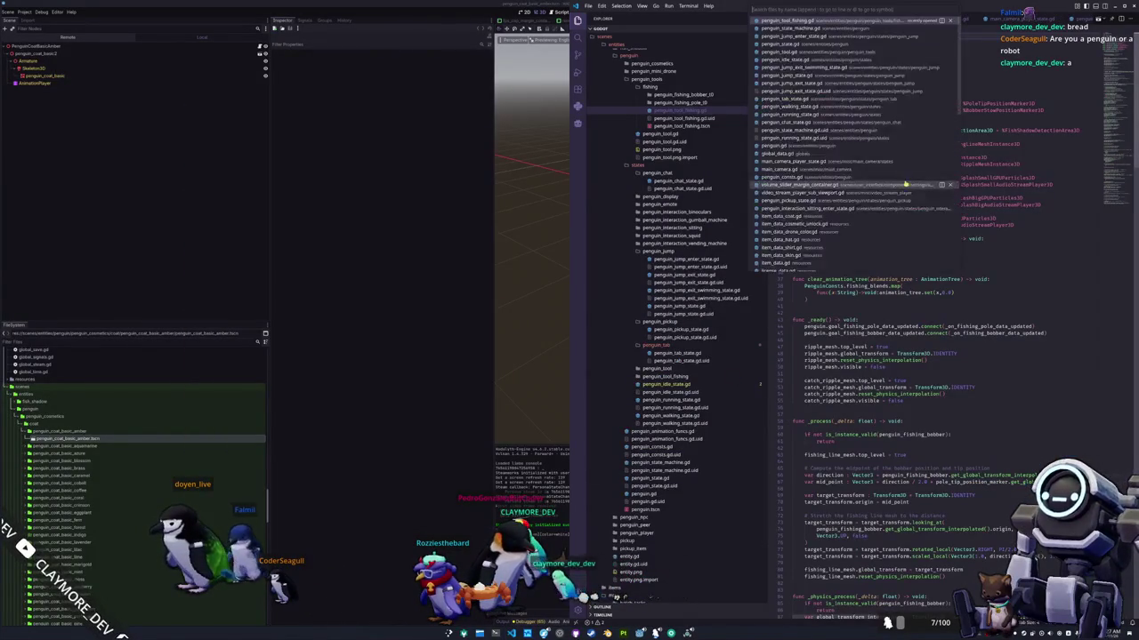
{"action": "type", "text": "consts"}
{"action": "key", "text": "Return"}
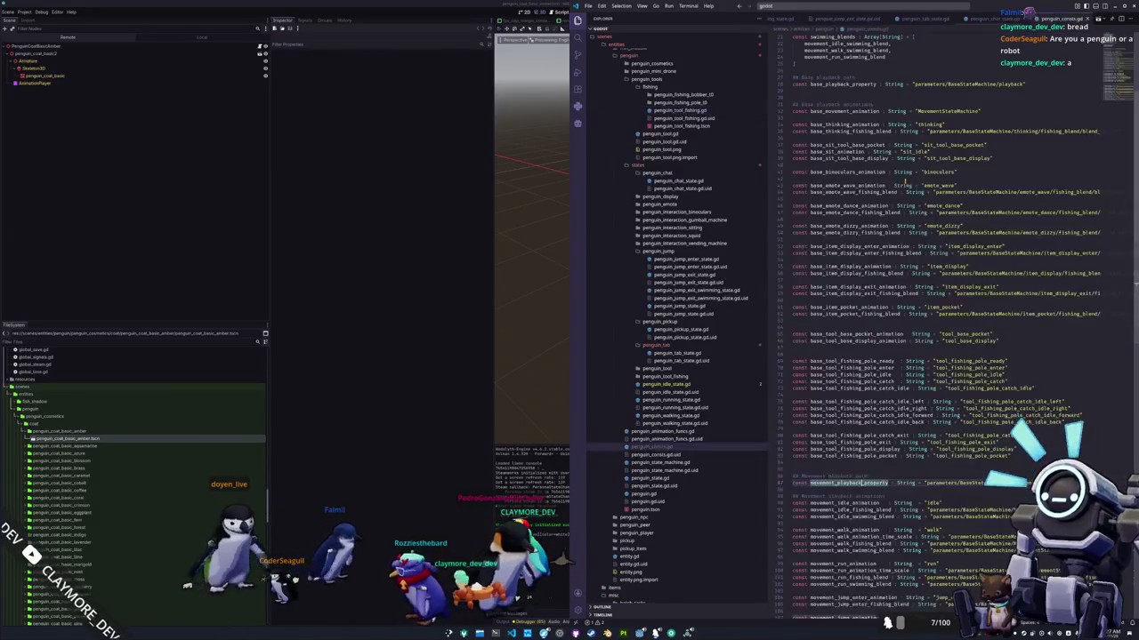
{"action": "scroll", "coordinate": [904, 182], "scroll_direction": "up", "scroll_amount": 5}
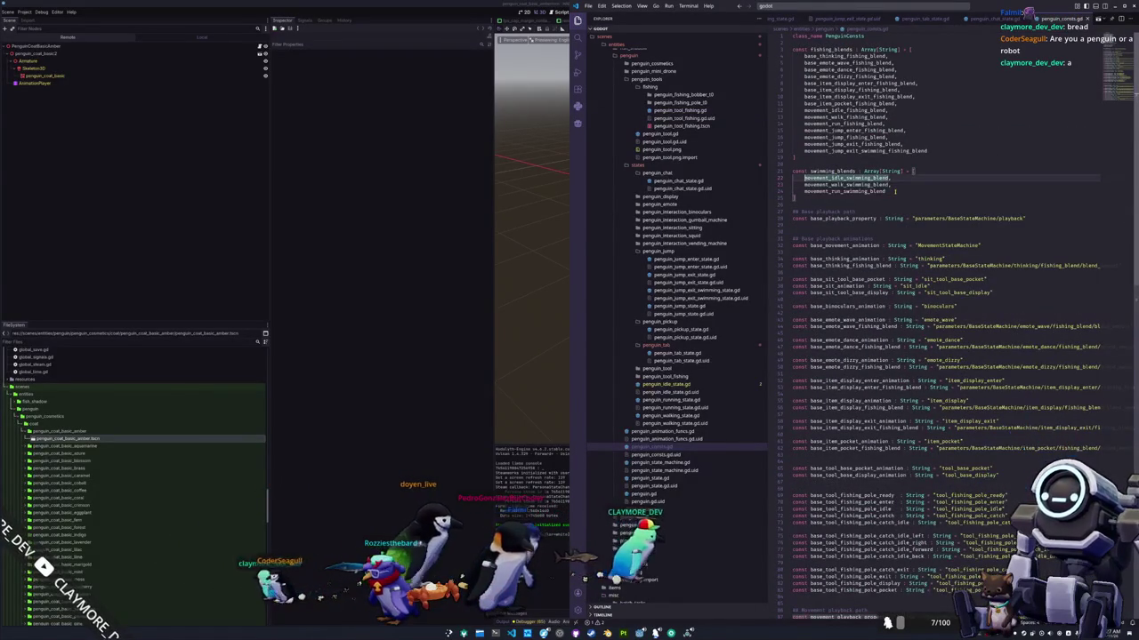
{"action": "key", "text": "Return"}
{"action": "type", "text": "base_thinking"}
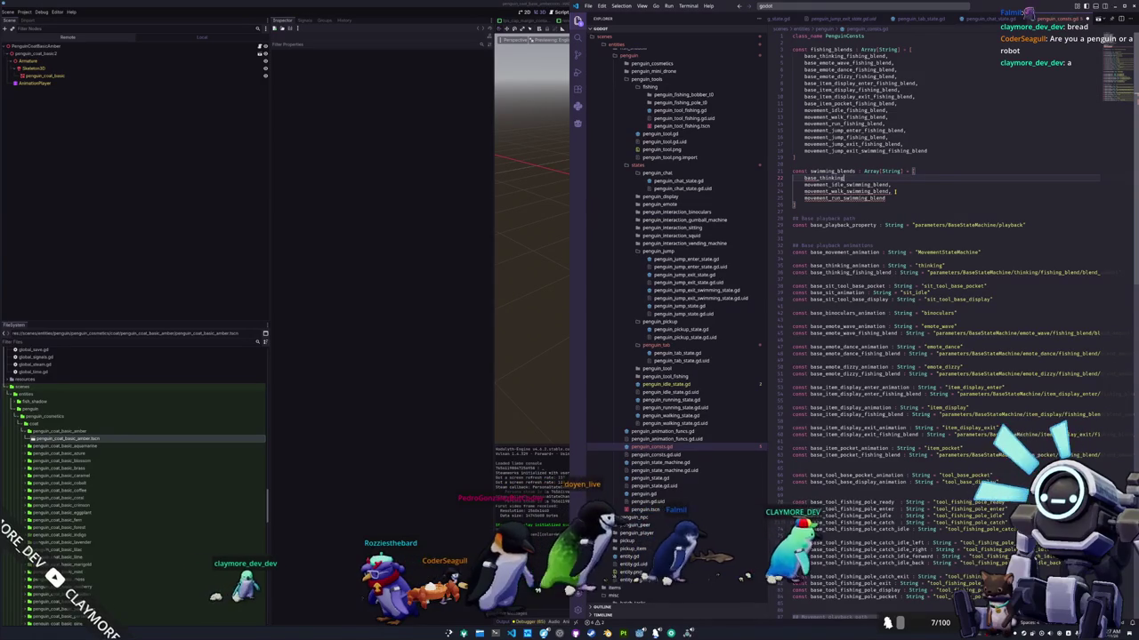
{"action": "type", "text": "_swimming_ble"}
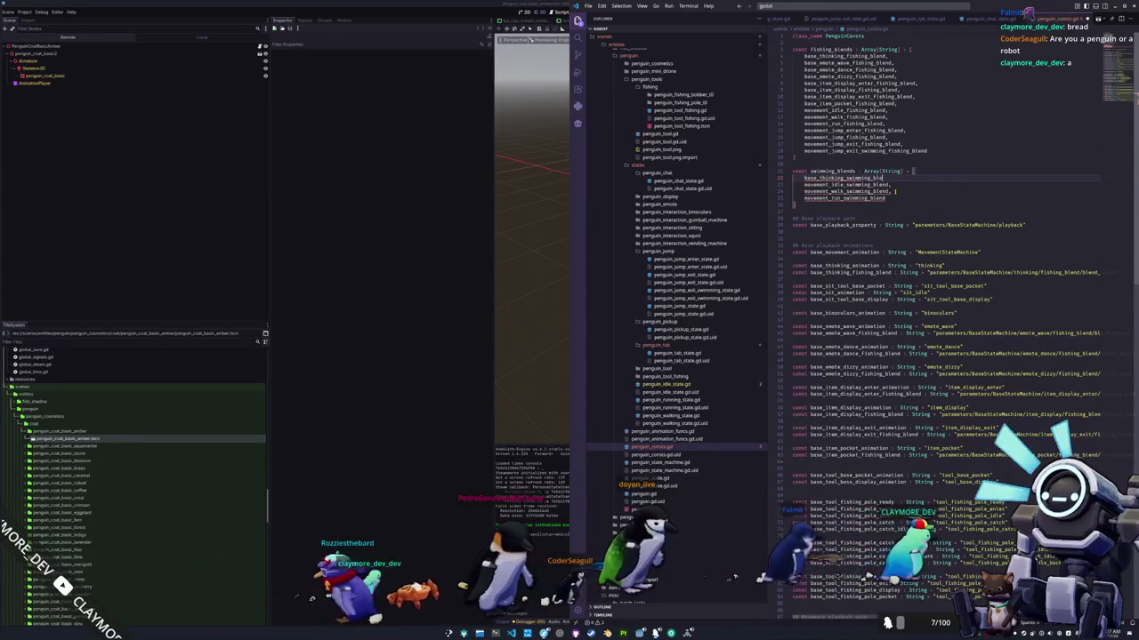
{"action": "type", "text": "nd,"}
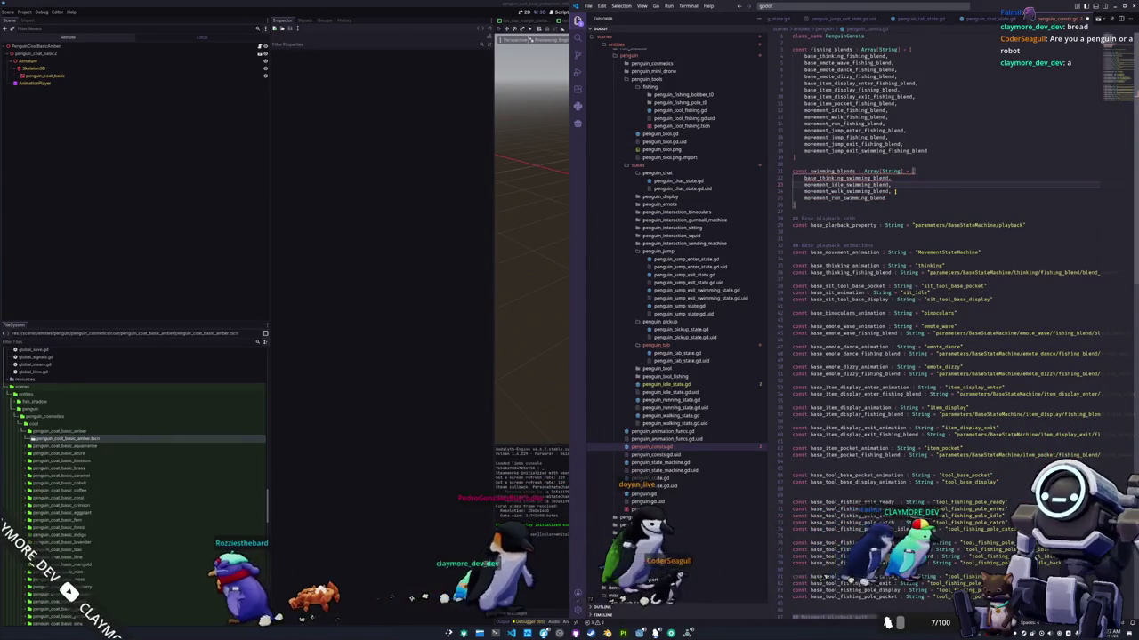
Step: Duplicate the base_thinking_fishing_blend constant below the thinking constants and rename fishing to swimming
{"action": "key", "text": "Down"}
{"action": "key", "text": "Down"}
{"action": "key", "text": "Down"}
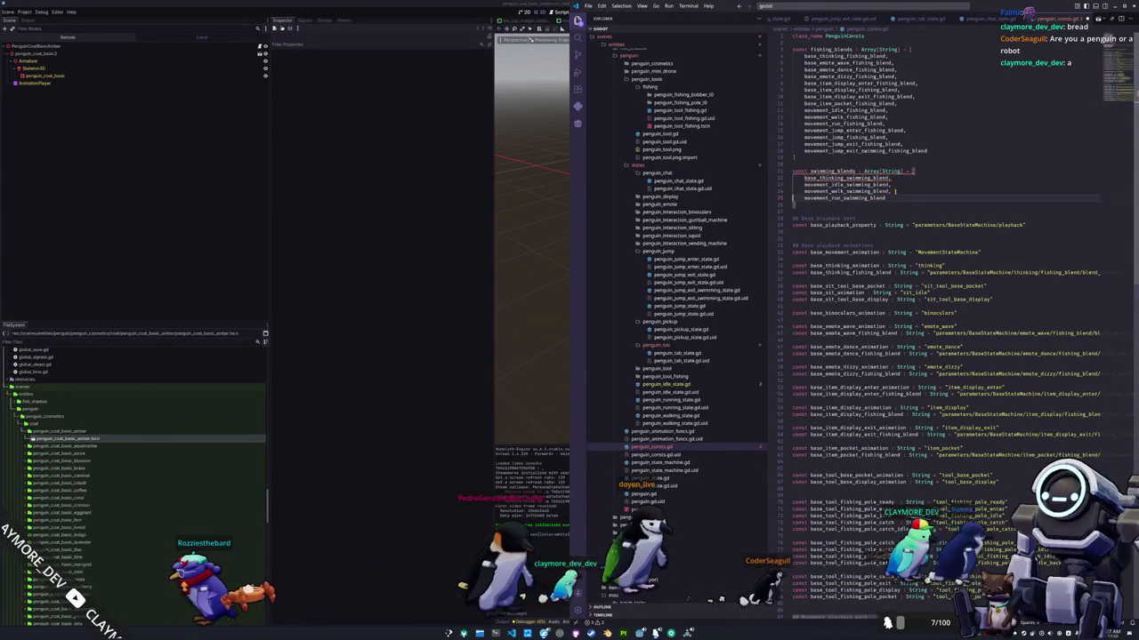
{"action": "key", "text": "Down"}
{"action": "key", "text": "Down"}
{"action": "key", "text": "Down"}
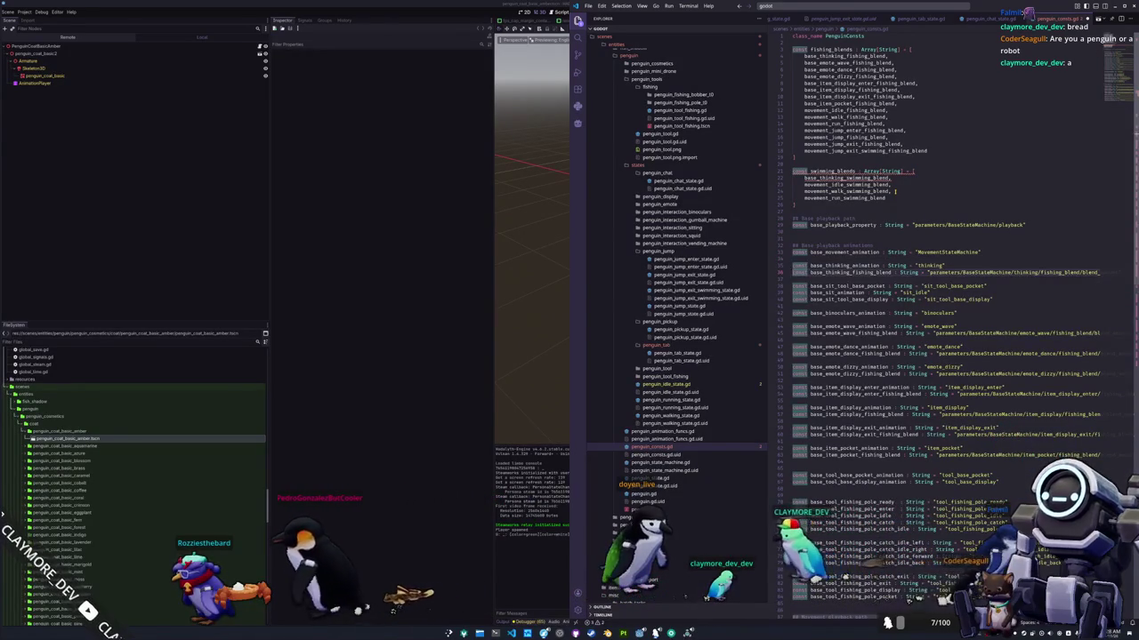
{"action": "key", "text": "Down"}
{"action": "key", "text": "Down"}
{"action": "key", "text": "Down"}
{"action": "key", "text": "Return"}
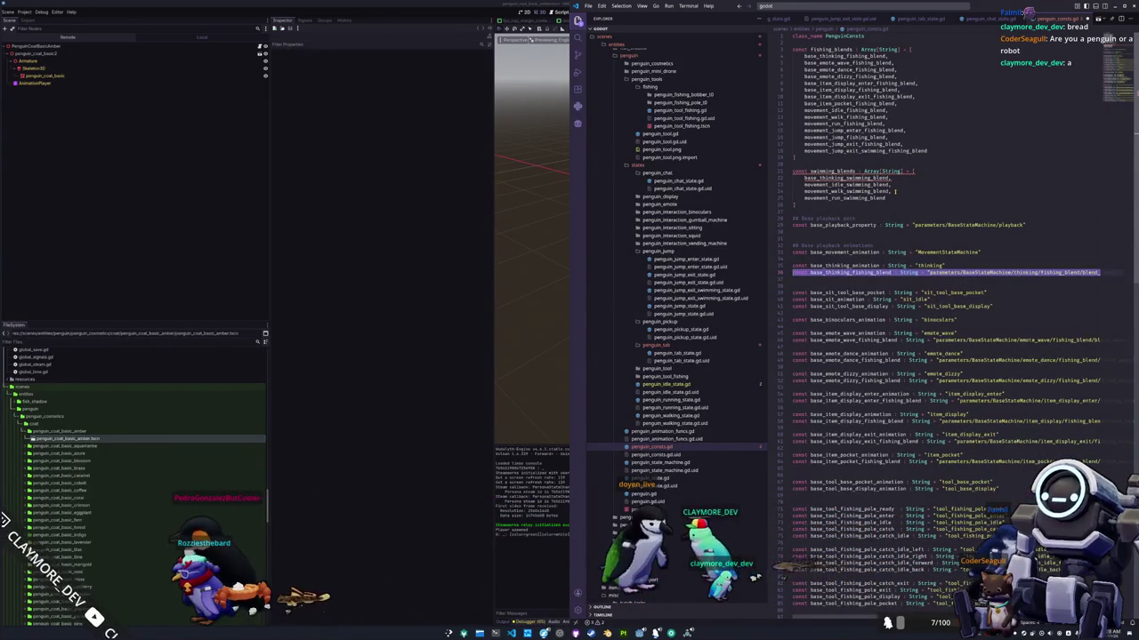
{"action": "key", "text": "ctrl+v"}
{"action": "key", "text": "ctrl+shift+Right"}
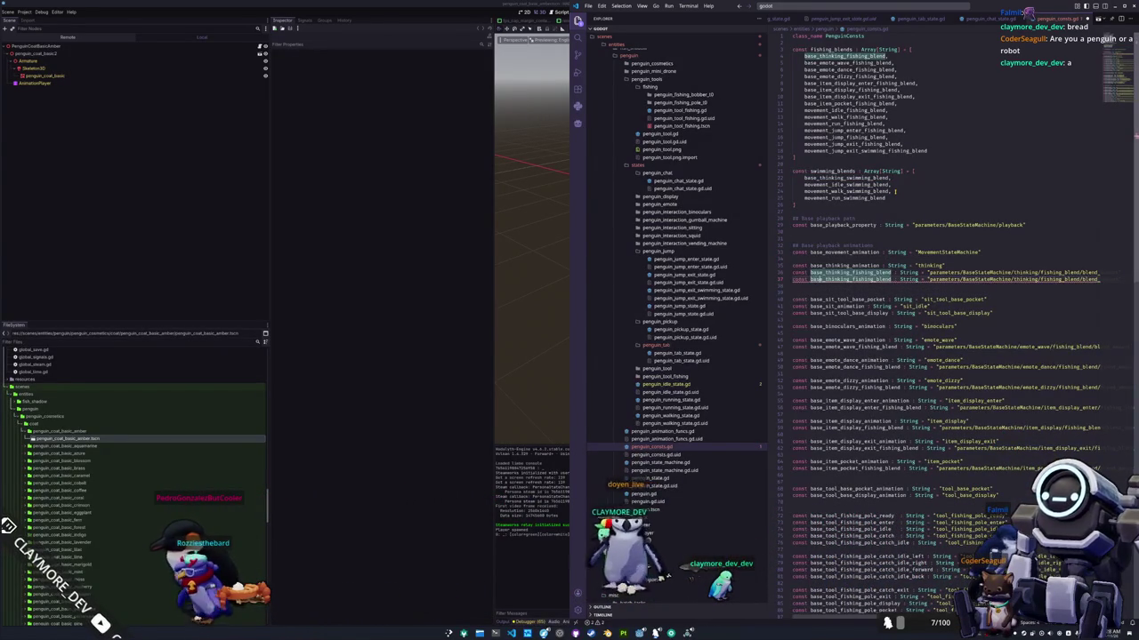
{"action": "left_click_drag", "start_coordinate": [826, 280], "coordinate": [841, 279]}
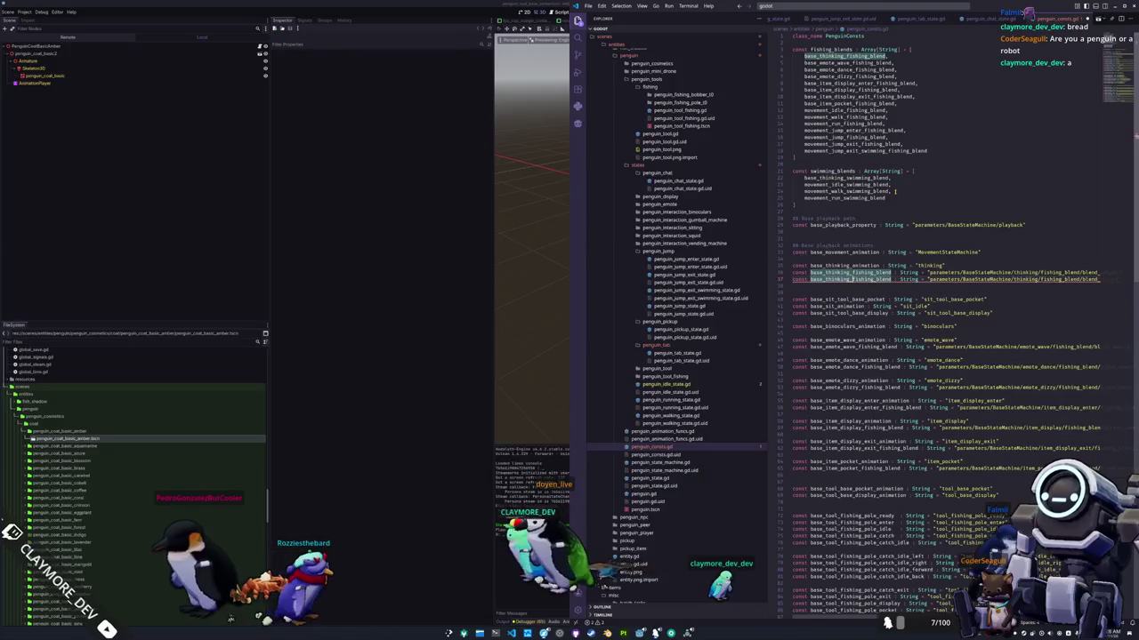
{"action": "type", "text": "fishing"}
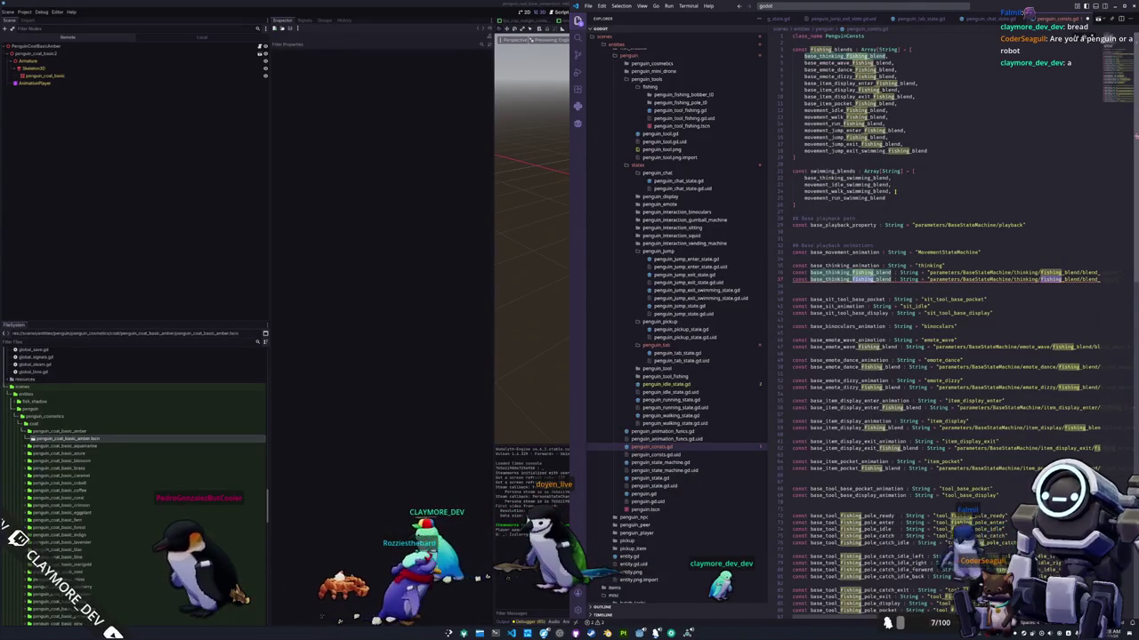
{"action": "type", "text": "swimming_blend/blen"}
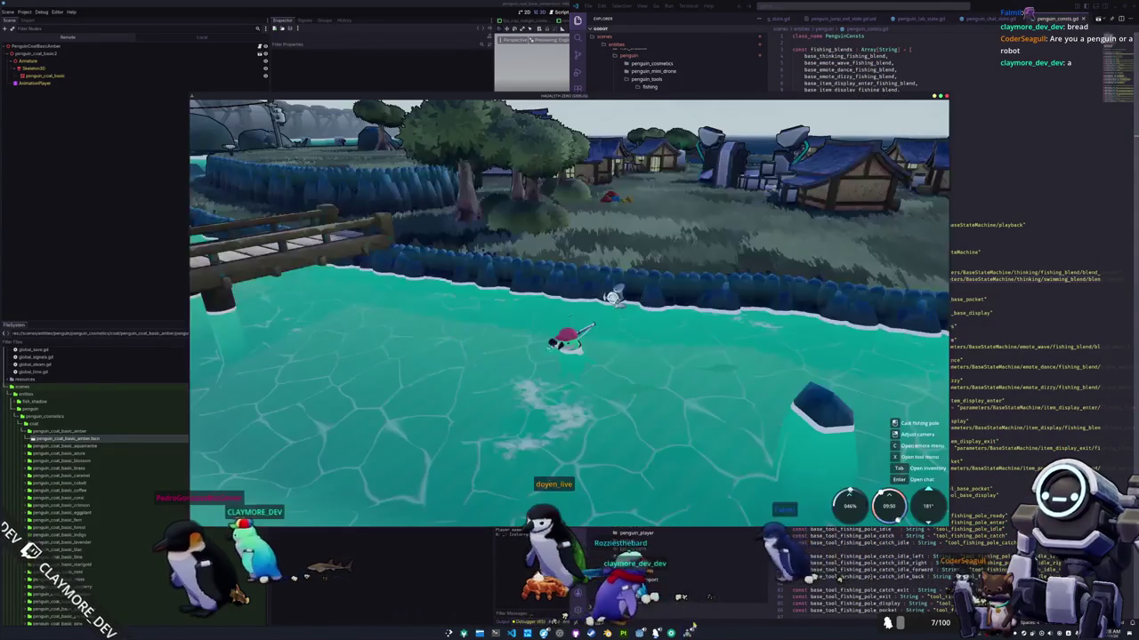
{"action": "type", "text": "w"}
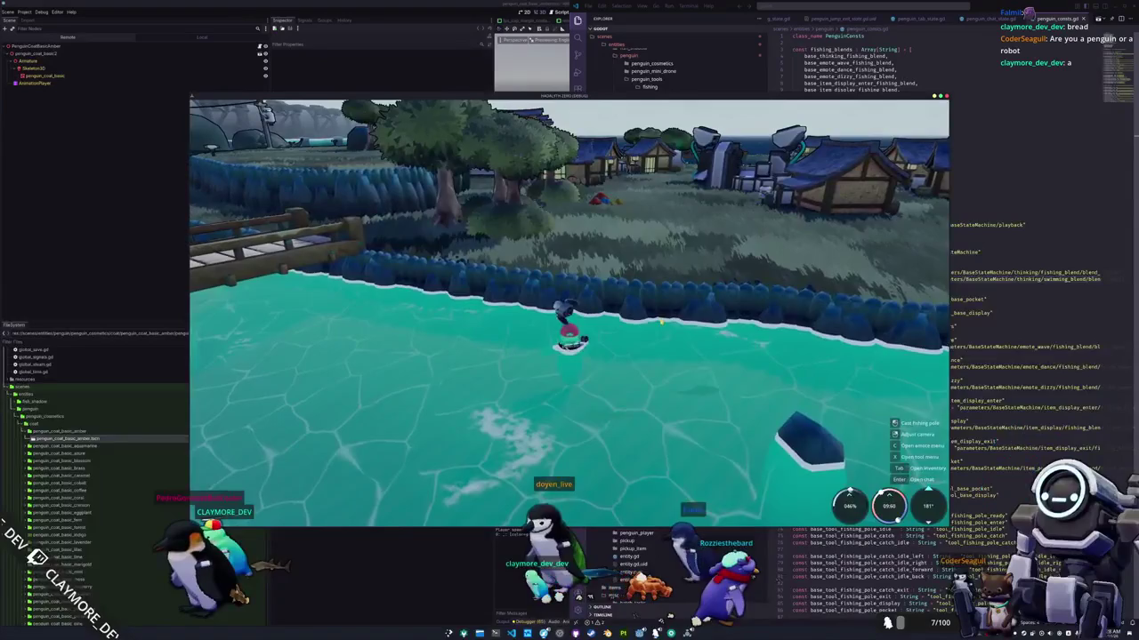
Step: Swim the penguin ashore holding the fishing rod, then open and close the inventory
{"action": "key", "text": "Tab"}
{"action": "key", "text": "Tab"}
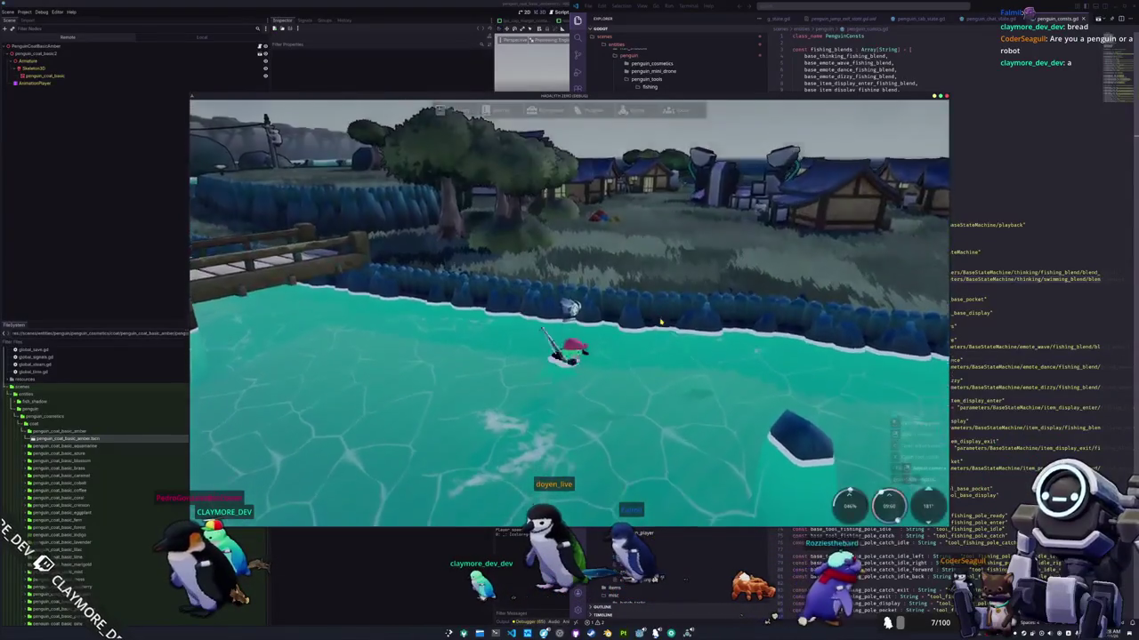
{"action": "key", "text": "w"}
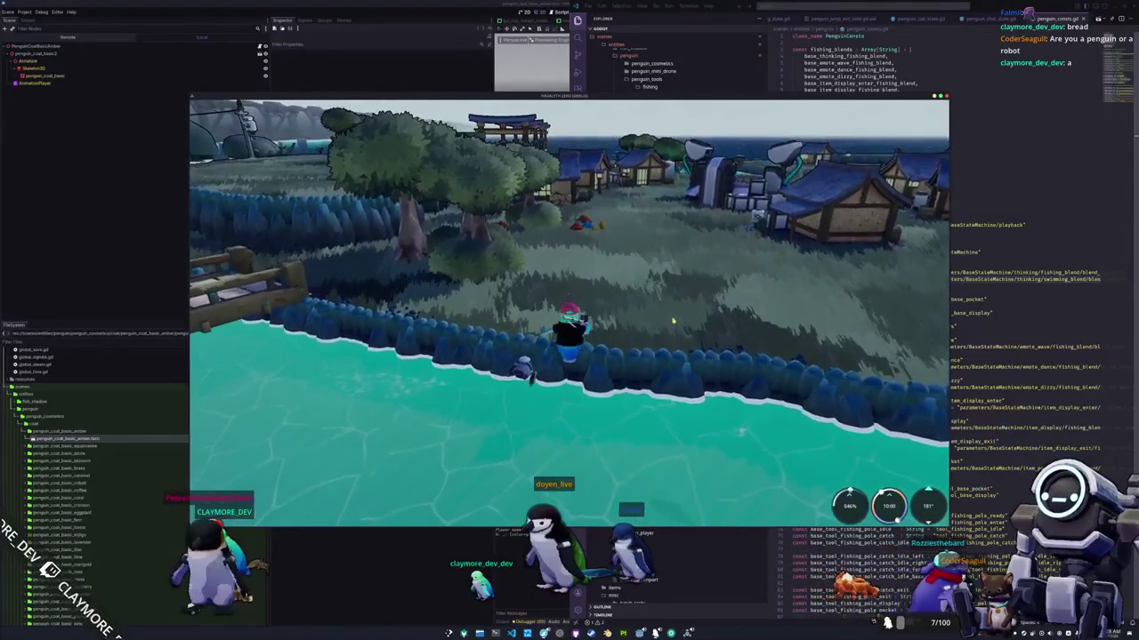
{"action": "key", "text": "w"}
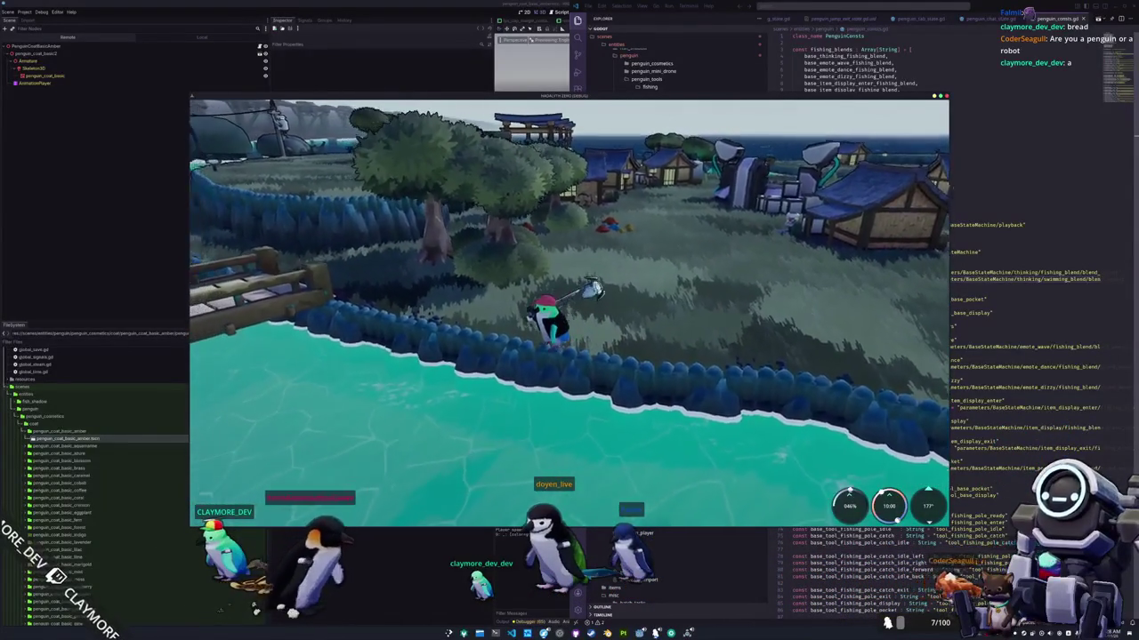
{"action": "key", "text": "w"}
{"action": "key", "text": "Tab"}
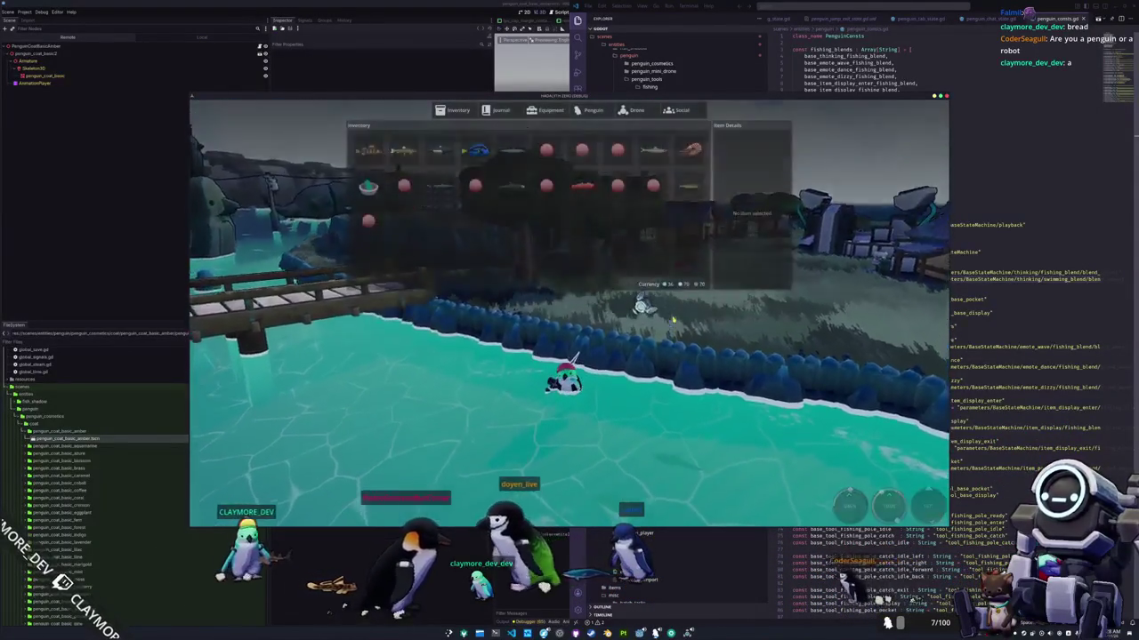
{"action": "key", "text": "Tab"}
{"action": "key", "text": "w"}
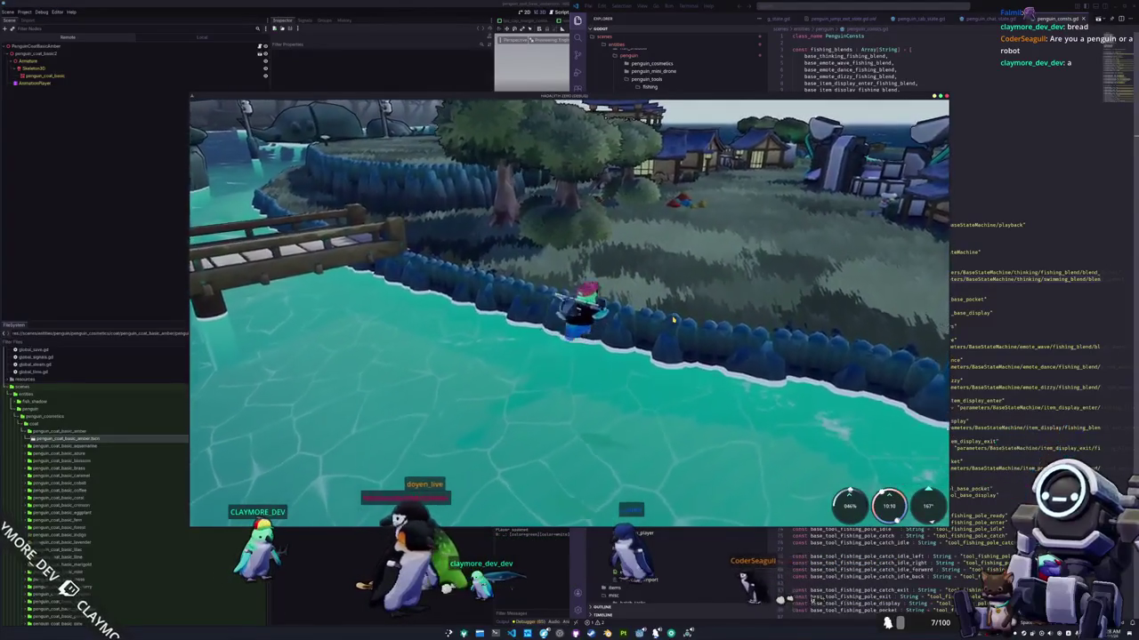
{"action": "left_click", "coordinate": [976, 291]}
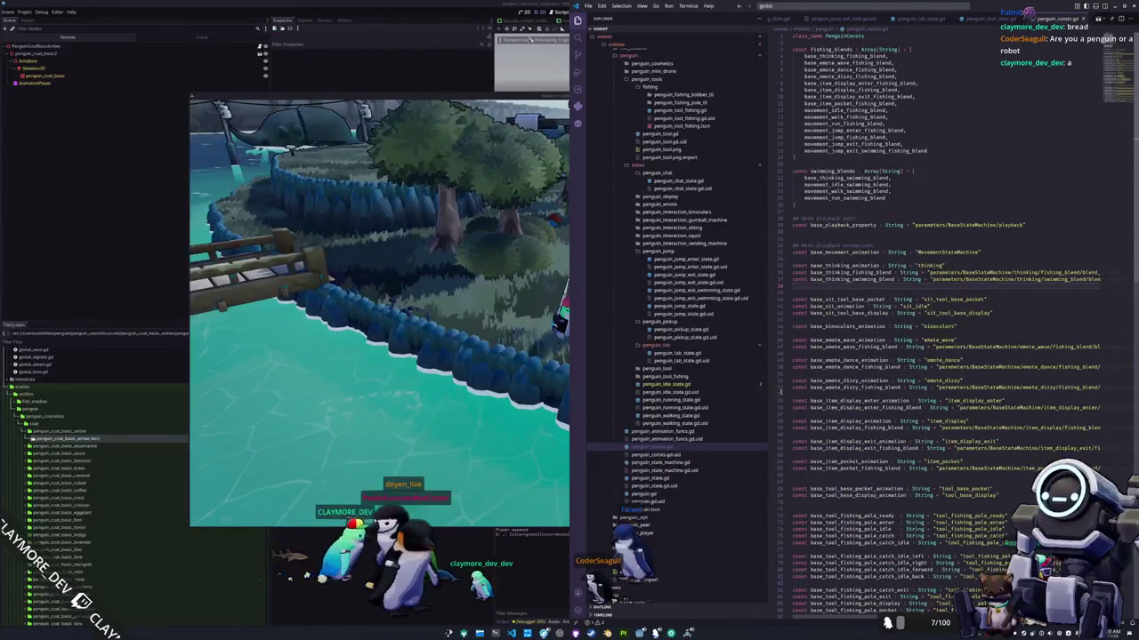
Step: Return to the Godot editor and switch to the penguin scene
{"action": "left_click", "coordinate": [559, 613]}
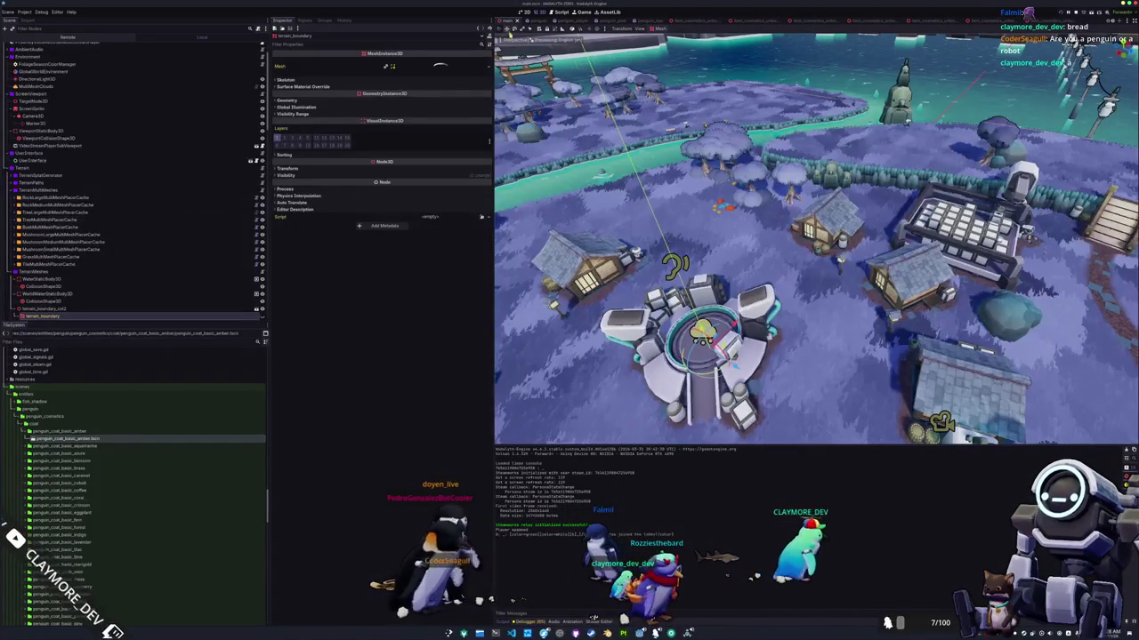
{"action": "left_click", "coordinate": [541, 20]}
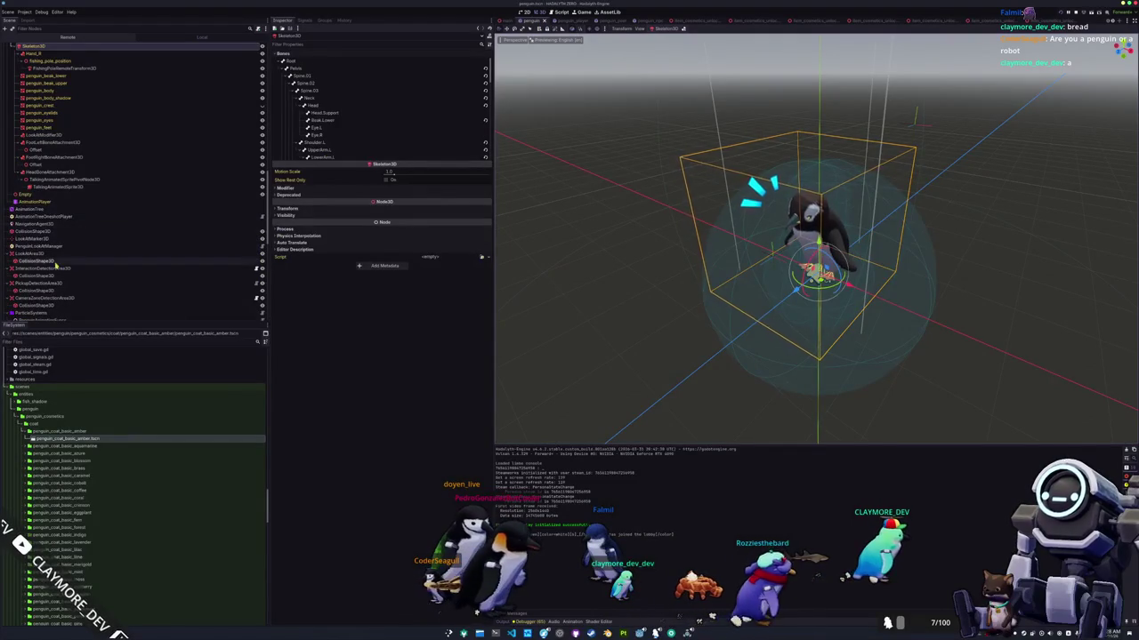
Step: Inspect the thinking blend tree's swimming_blend in the penguin's AnimationTree graph
{"action": "left_click", "coordinate": [49, 209]}
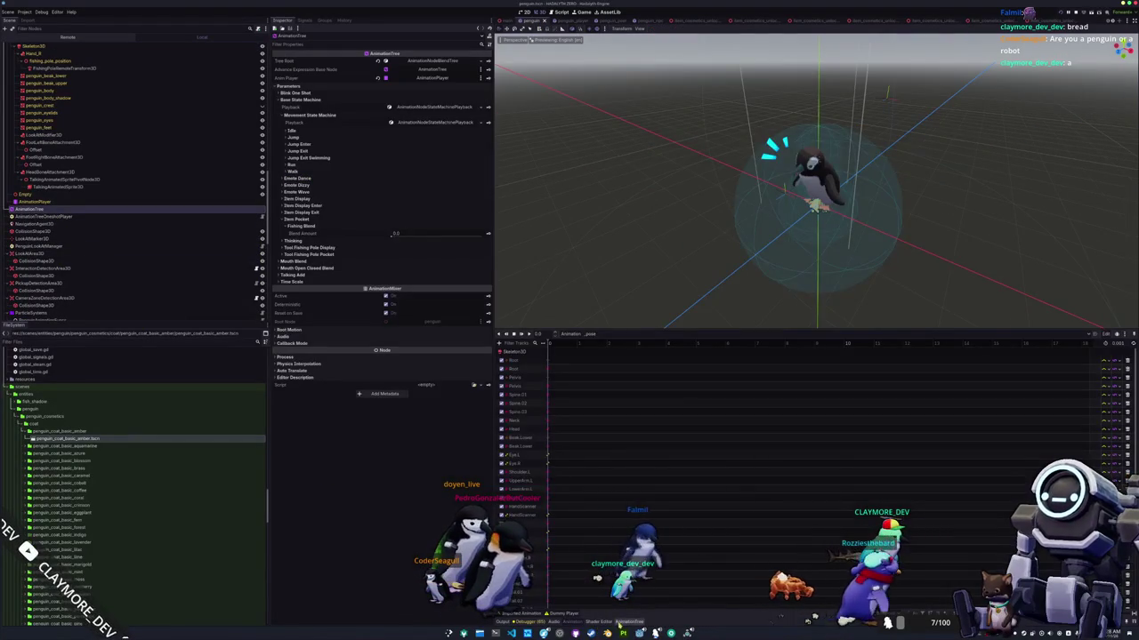
{"action": "left_click", "coordinate": [626, 622]}
{"action": "left_click_drag", "start_coordinate": [570, 451], "coordinate": [703, 458]}
{"action": "left_click_drag", "start_coordinate": [543, 384], "coordinate": [587, 386]}
{"action": "left_click", "coordinate": [694, 415]}
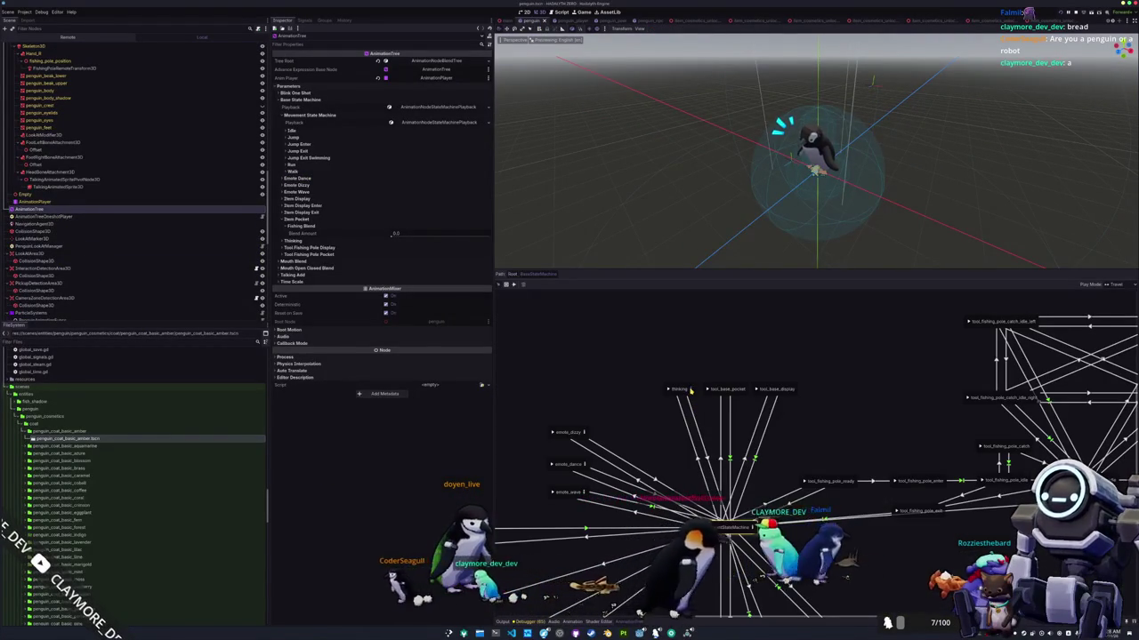
{"action": "left_click", "coordinate": [690, 390]}
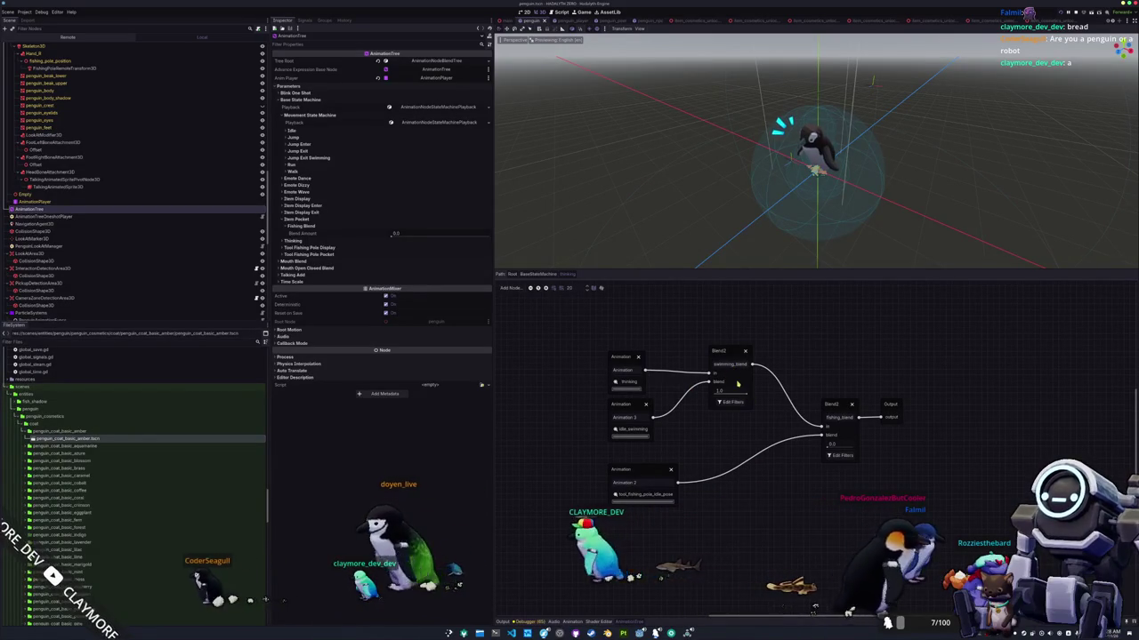
{"action": "left_click", "coordinate": [543, 275]}
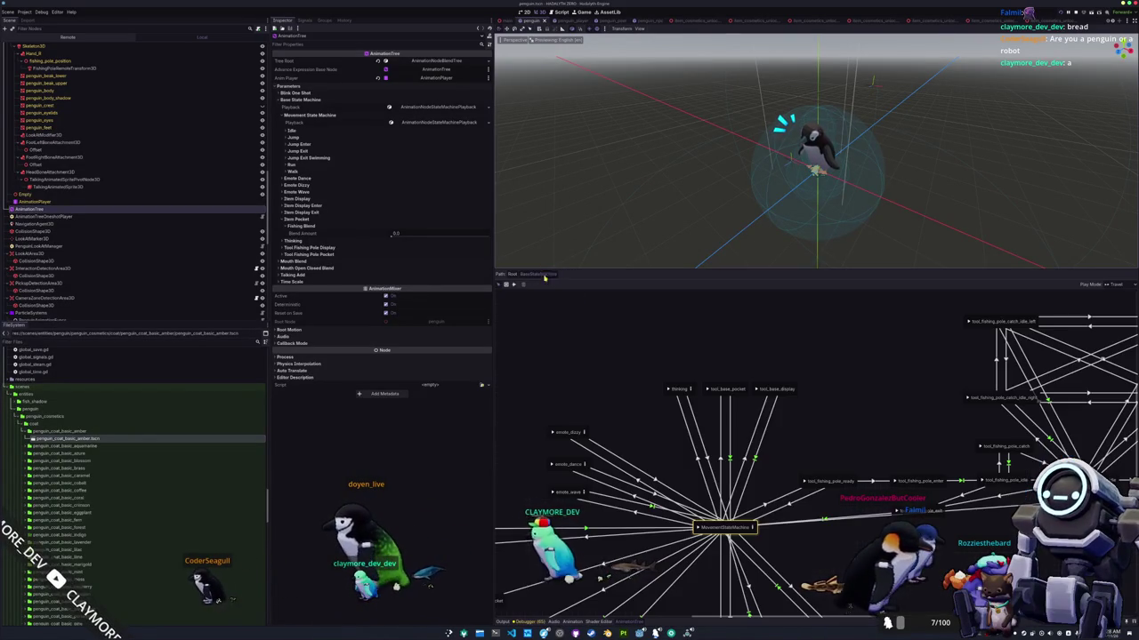
{"action": "left_click", "coordinate": [688, 390]}
{"action": "scroll", "coordinate": [740, 230], "scroll_direction": "up", "scroll_amount": 5}
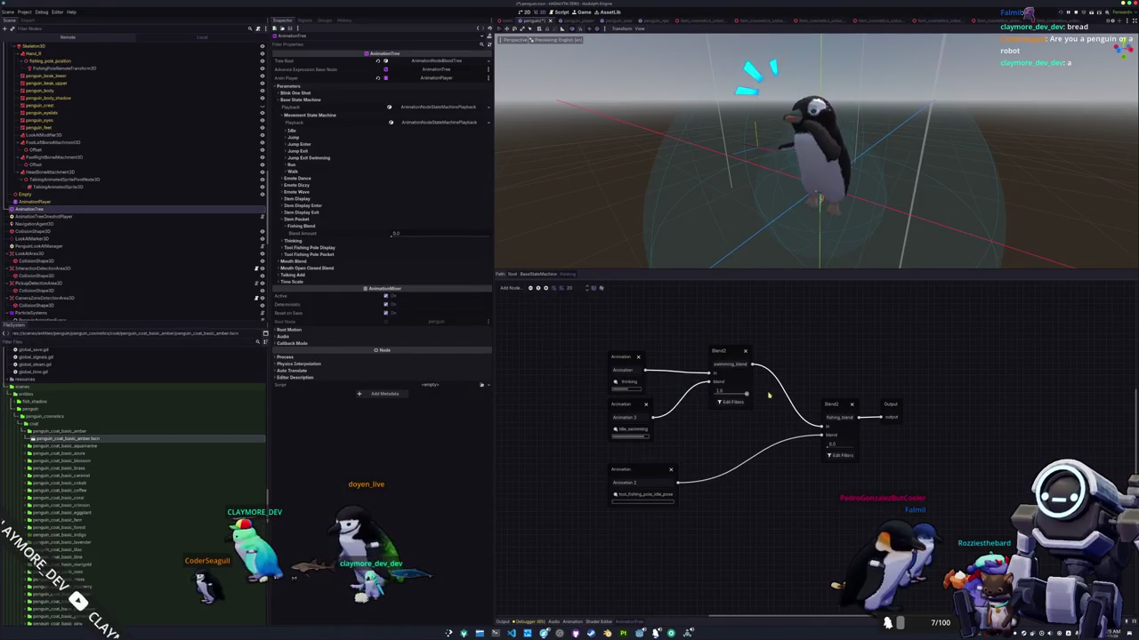
Step: Save the penguin scene, hide the animation panel, and run the game with F6
{"action": "key", "text": "ctrl+s"}
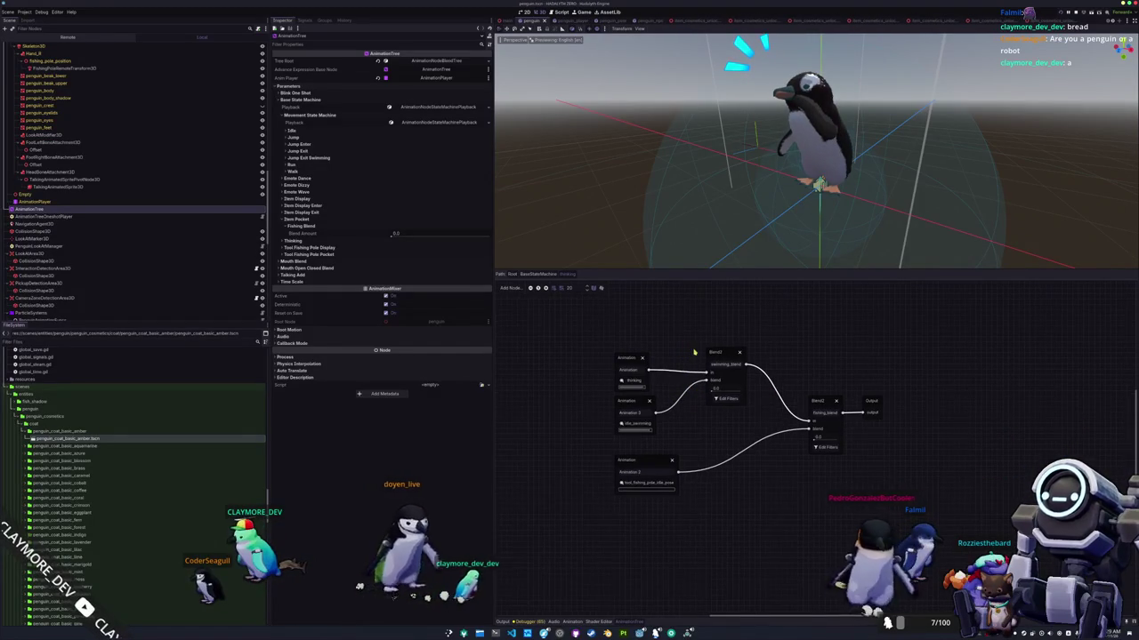
{"action": "left_click", "coordinate": [538, 274]}
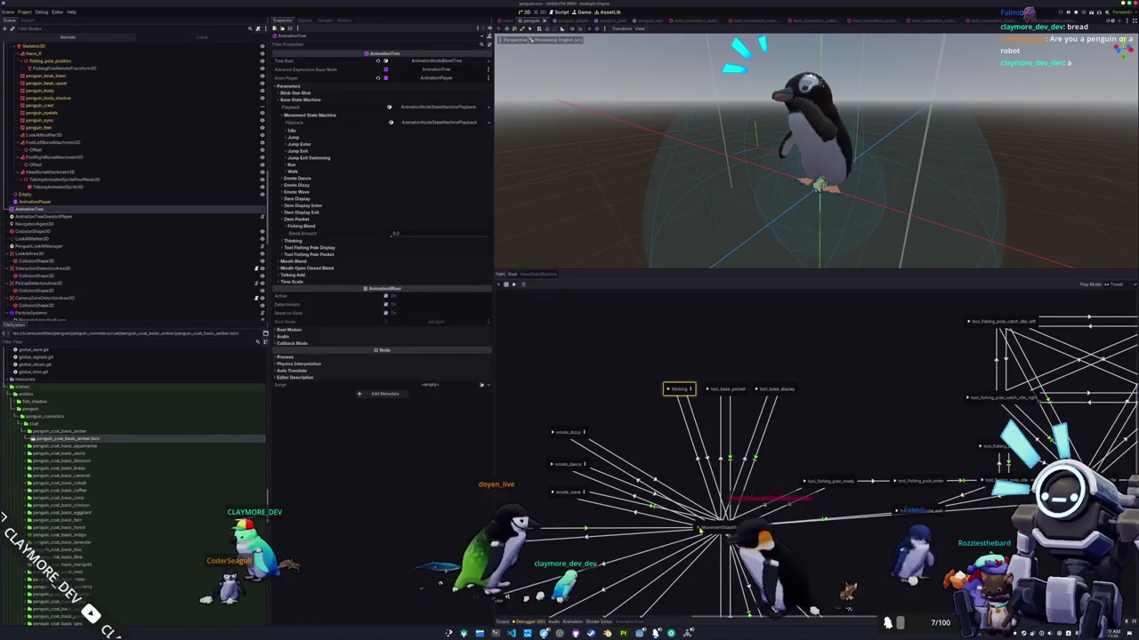
{"action": "key", "text": "ctrl+j"}
{"action": "key", "text": "F6"}
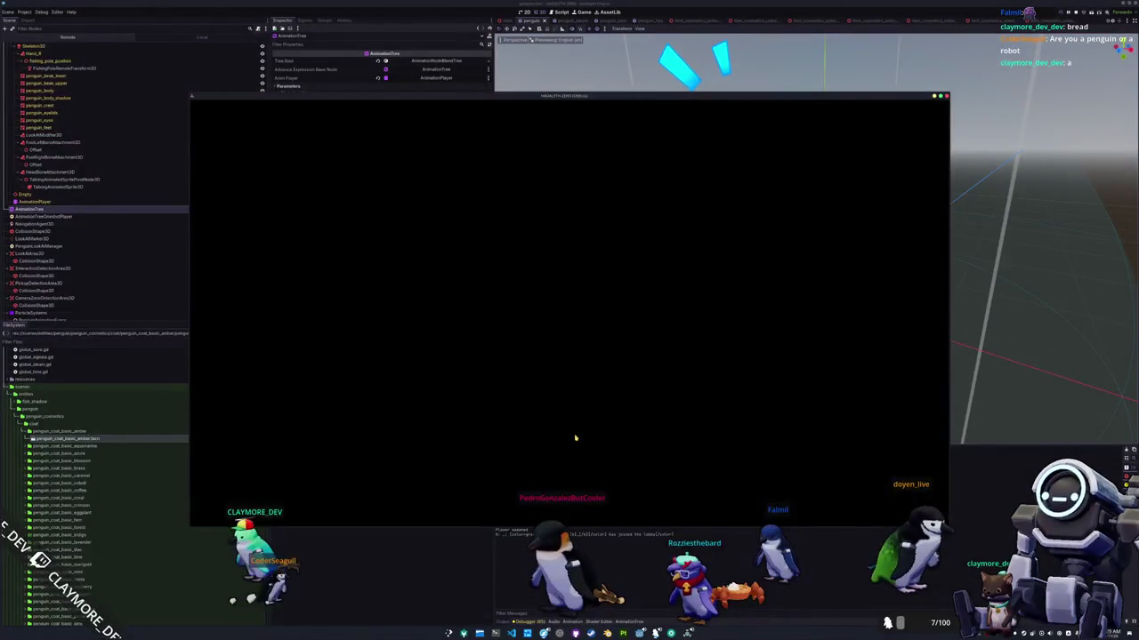
Step: Run the penguin forward with W across the grass past the village houses
{"action": "key", "text": "w"}
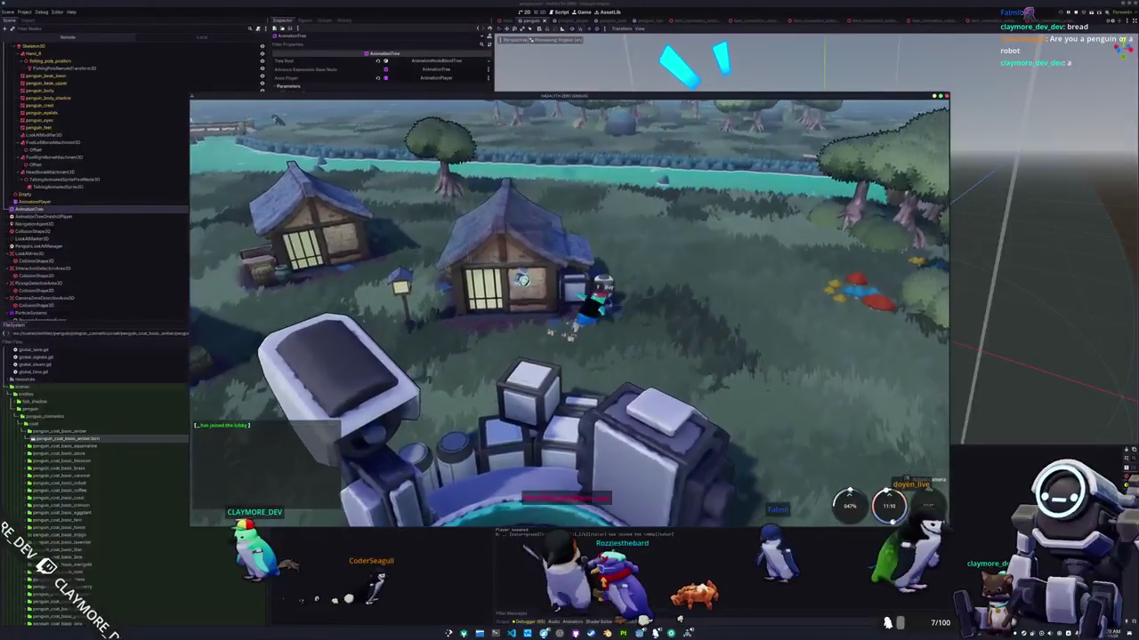
{"action": "key", "text": "w"}
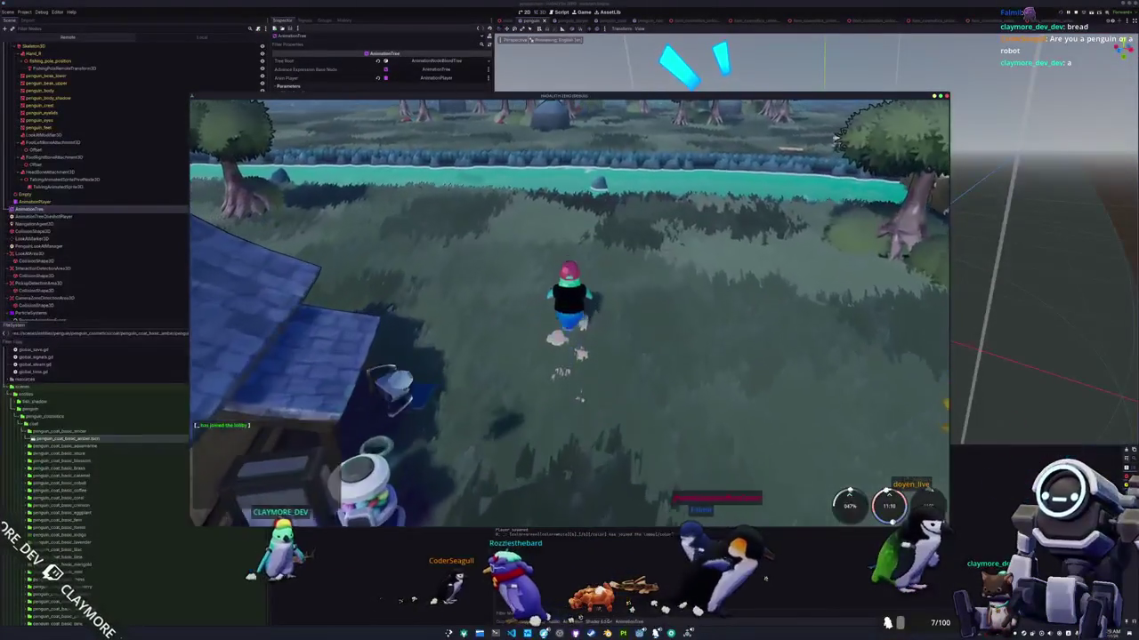
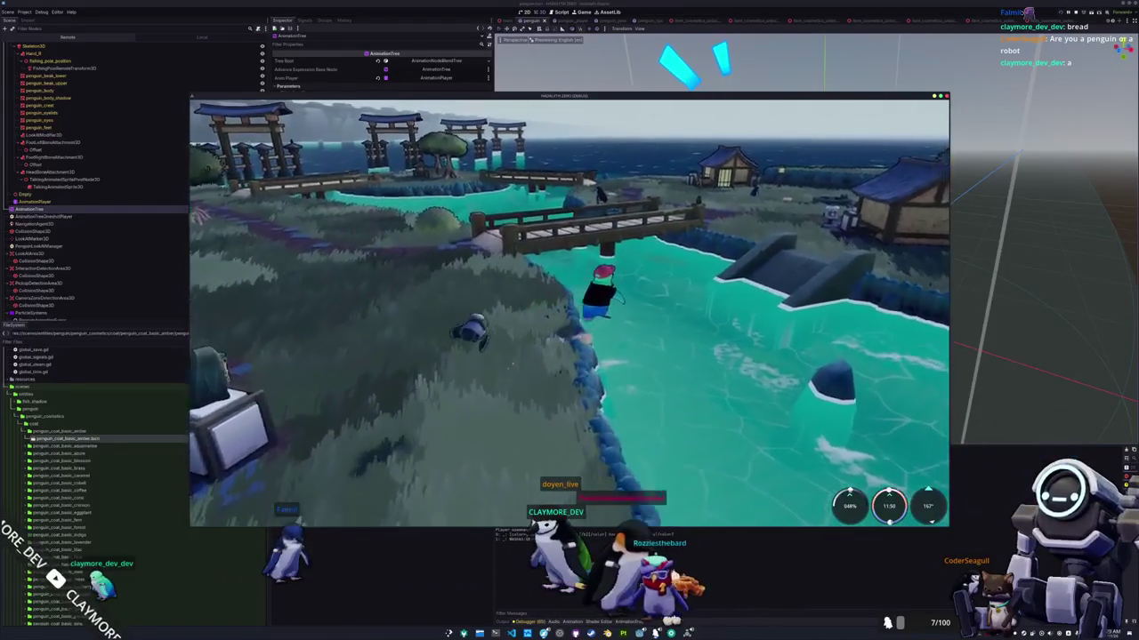
Step: Swim the penguin across the pool to the stone ramp and grass, then back out
{"action": "key", "text": "w"}
{"action": "key", "text": "w"}
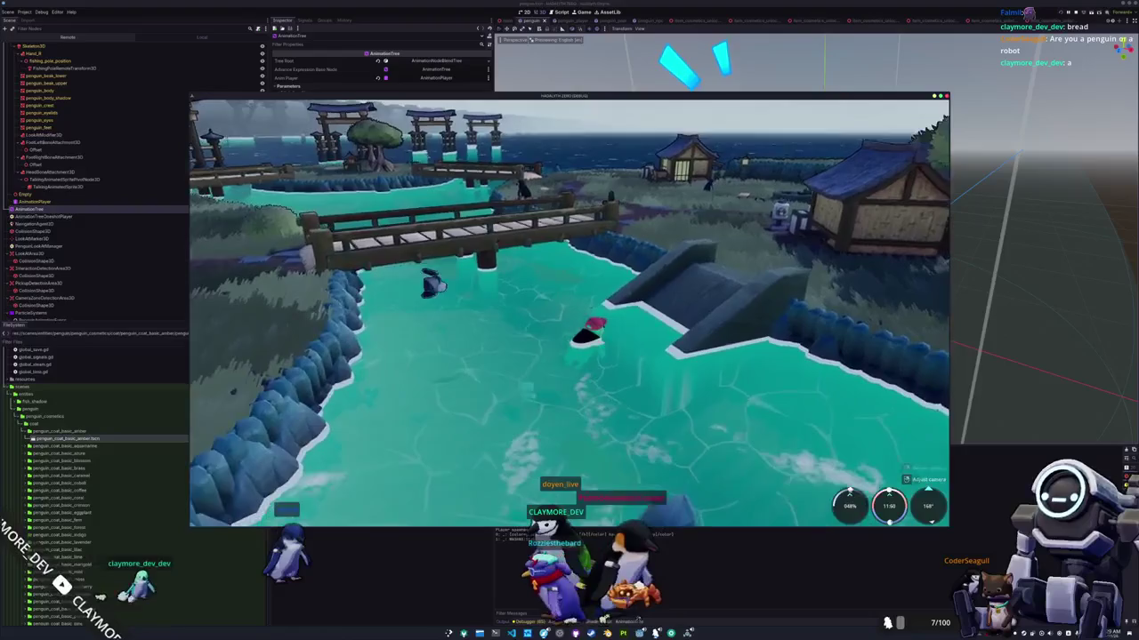
{"action": "key", "text": "w"}
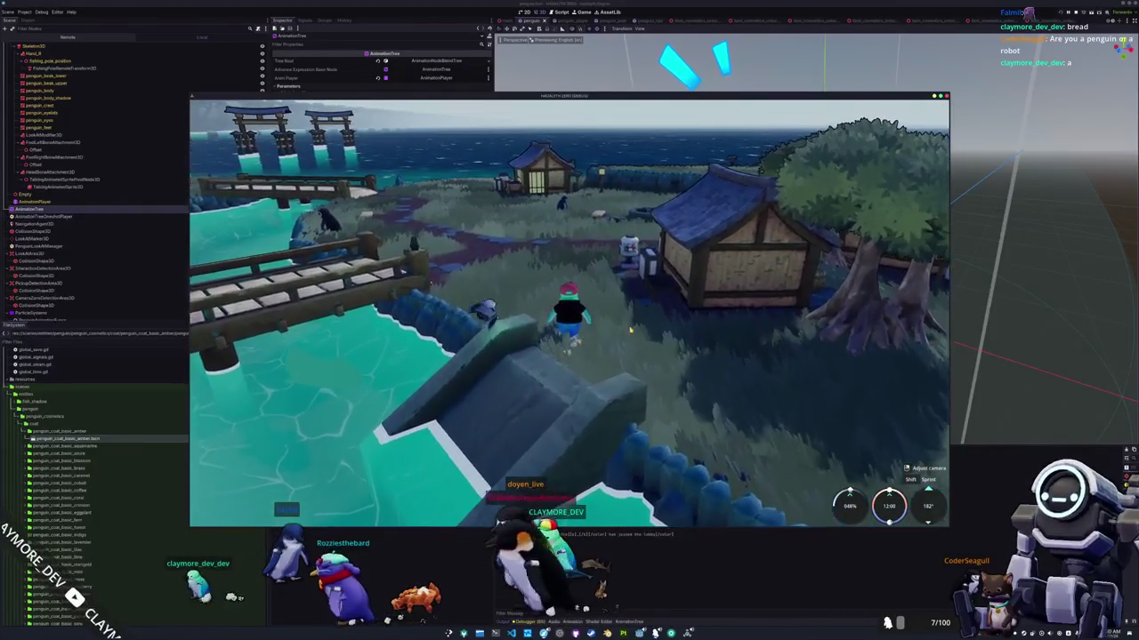
{"action": "key", "text": "w"}
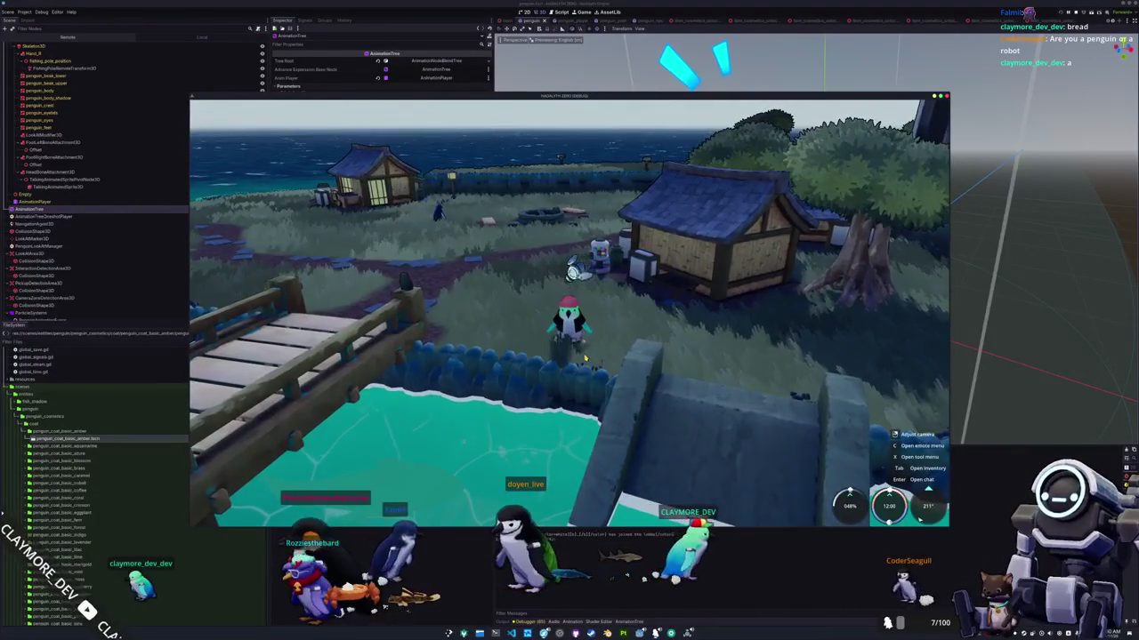
{"action": "key", "text": "s"}
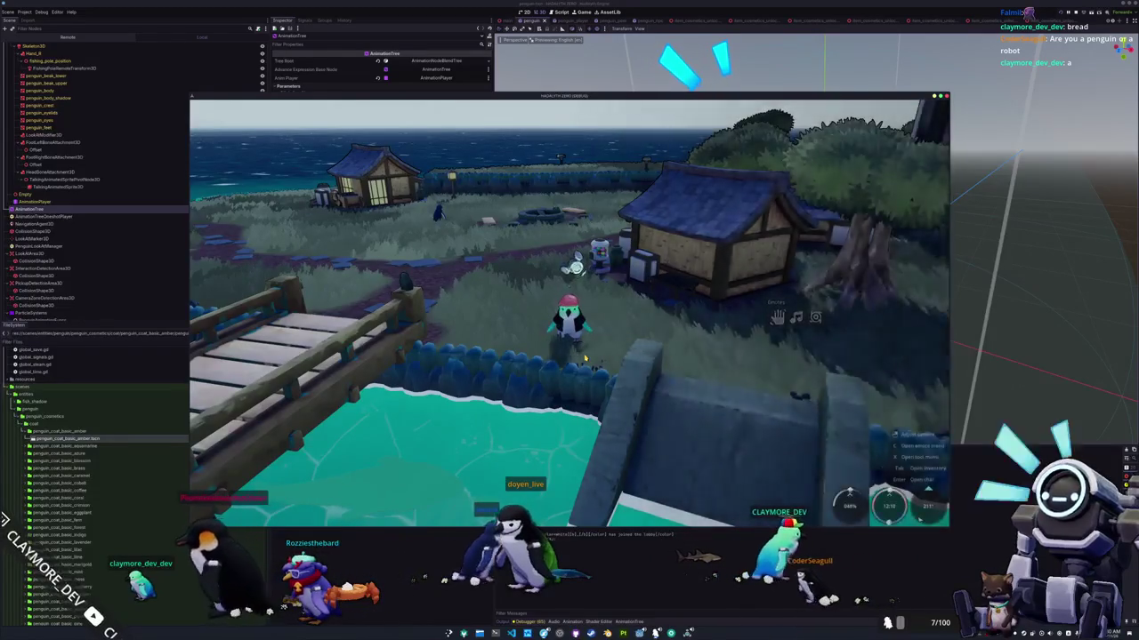
{"action": "key", "text": "s"}
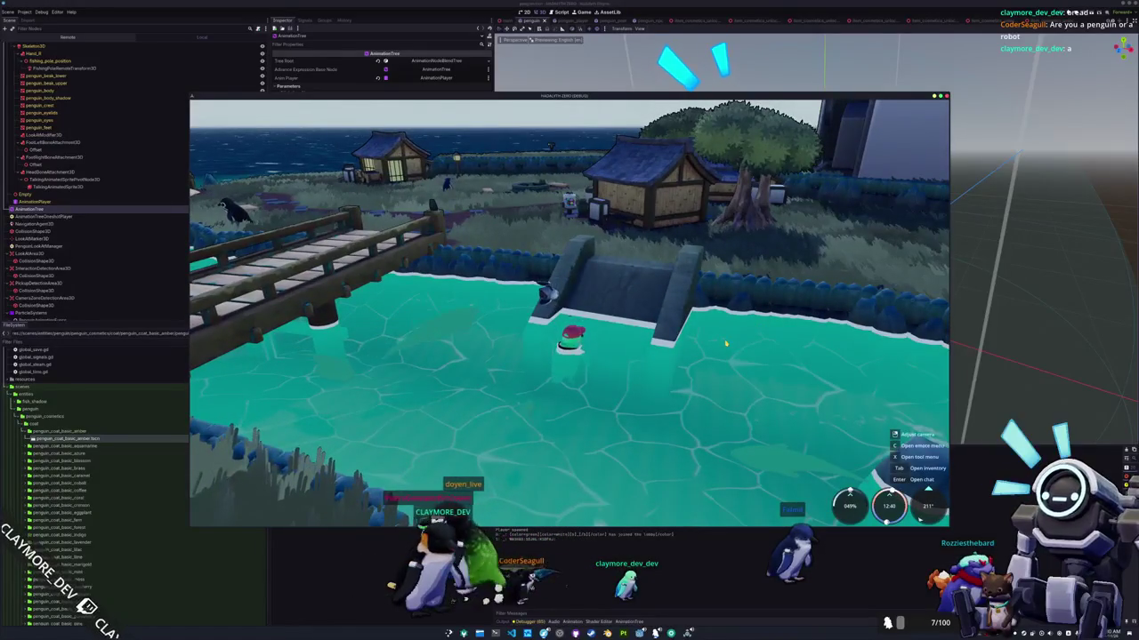
Step: Bring up the in-game emote wheel, then dismiss it and turn the penguin
{"action": "key", "text": "e"}
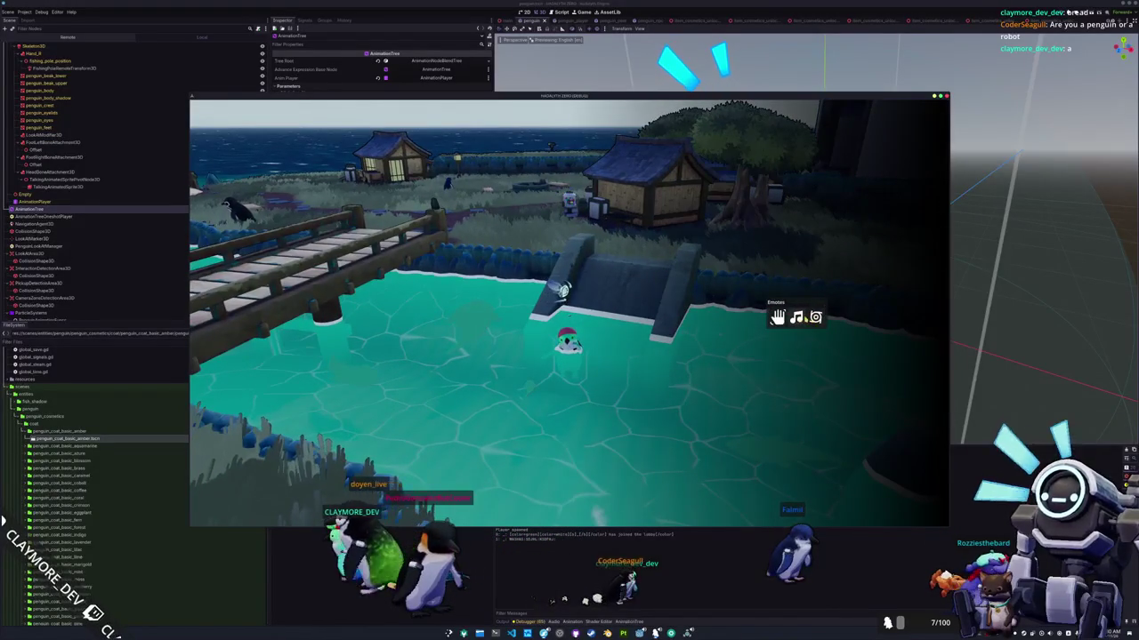
{"action": "key", "text": "e"}
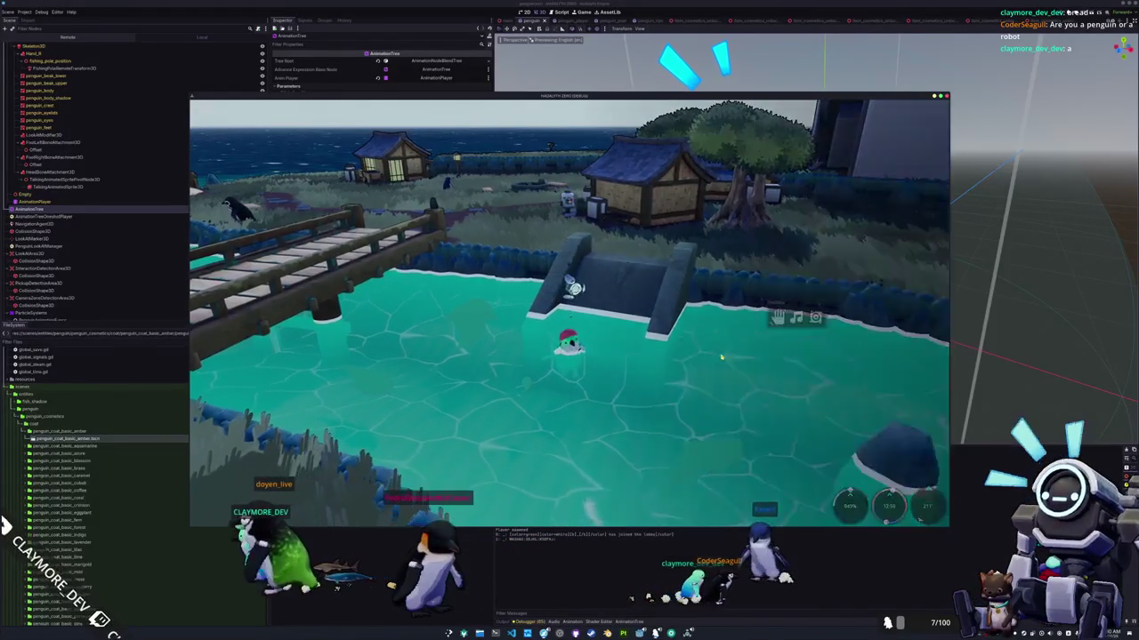
{"action": "key", "text": "e"}
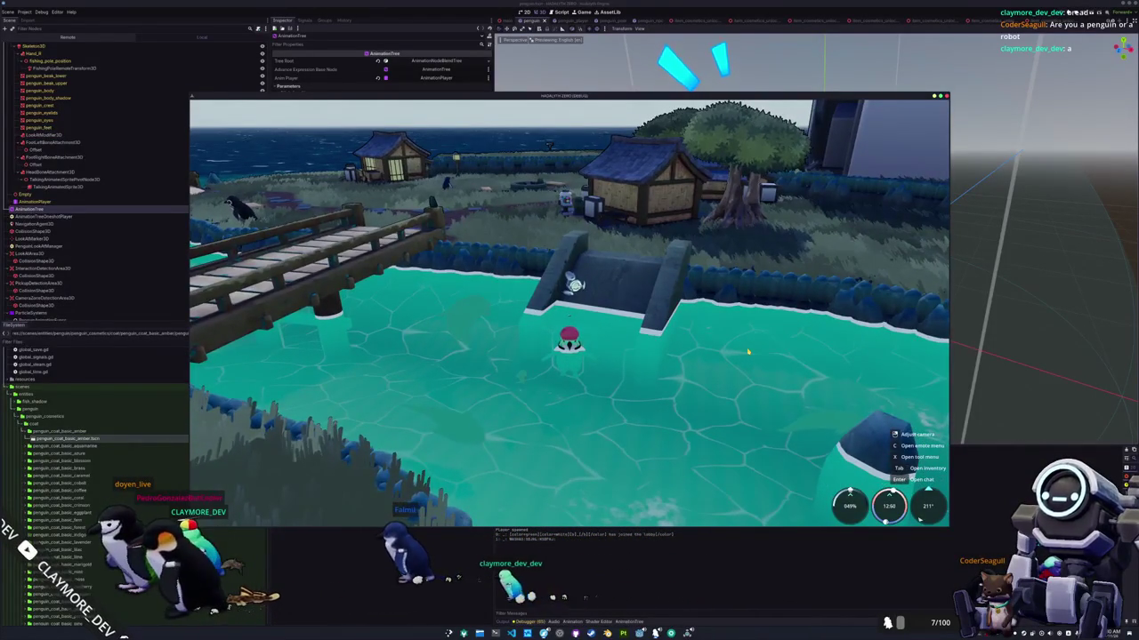
Step: Equip the fishing pole from the Tools wheel and cast its line into the water
{"action": "key", "text": "x"}
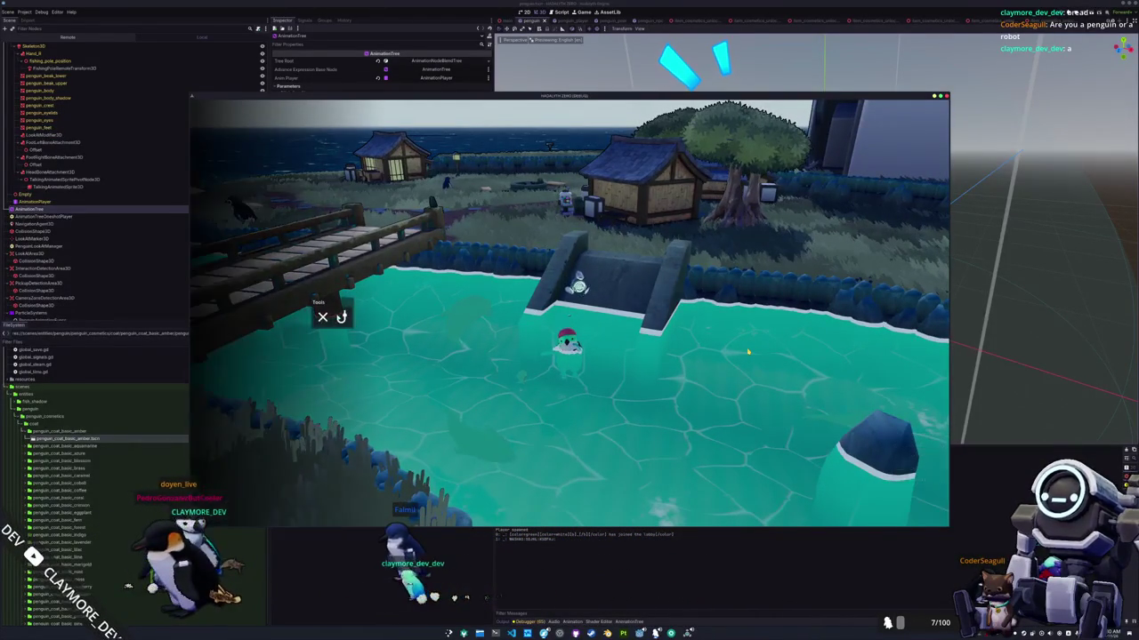
{"action": "left_click", "coordinate": [341, 318]}
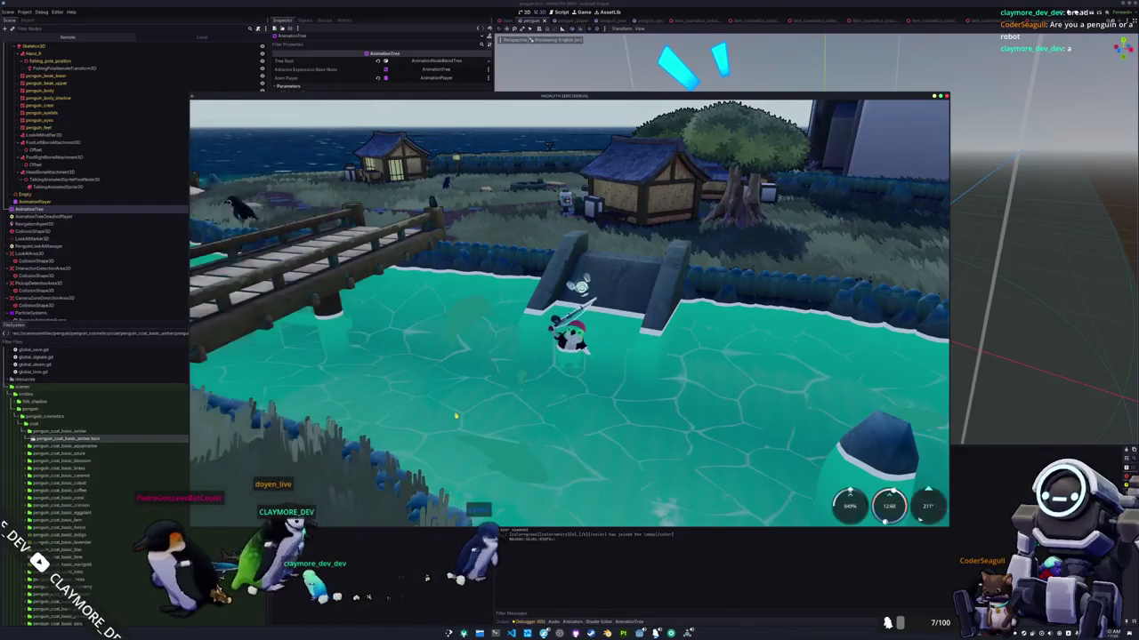
{"action": "key", "text": "x"}
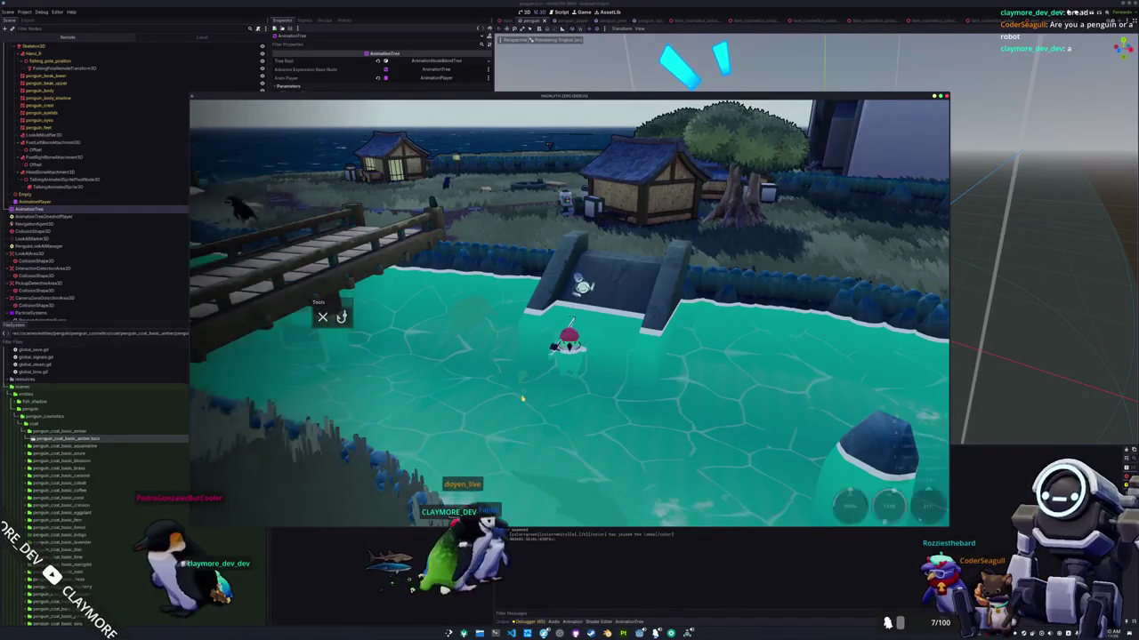
{"action": "key", "text": "x"}
{"action": "mouse_move", "coordinate": [709, 419]}
{"action": "left_mouse_down"}
{"action": "mouse_move", "coordinate": [694, 346]}
{"action": "mouse_move", "coordinate": [717, 371]}
{"action": "mouse_move", "coordinate": [420, 401]}
{"action": "left_mouse_up"}
{"action": "left_click_drag", "start_coordinate": [478, 319], "coordinate": [478, 319]}
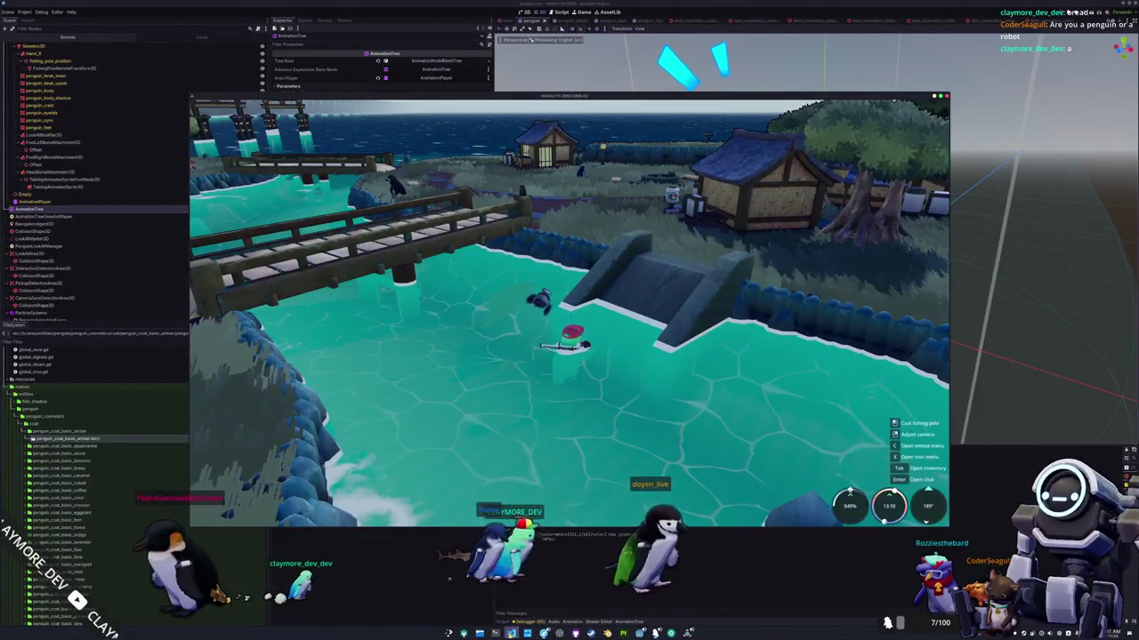
{"action": "key", "text": "alt+Tab"}
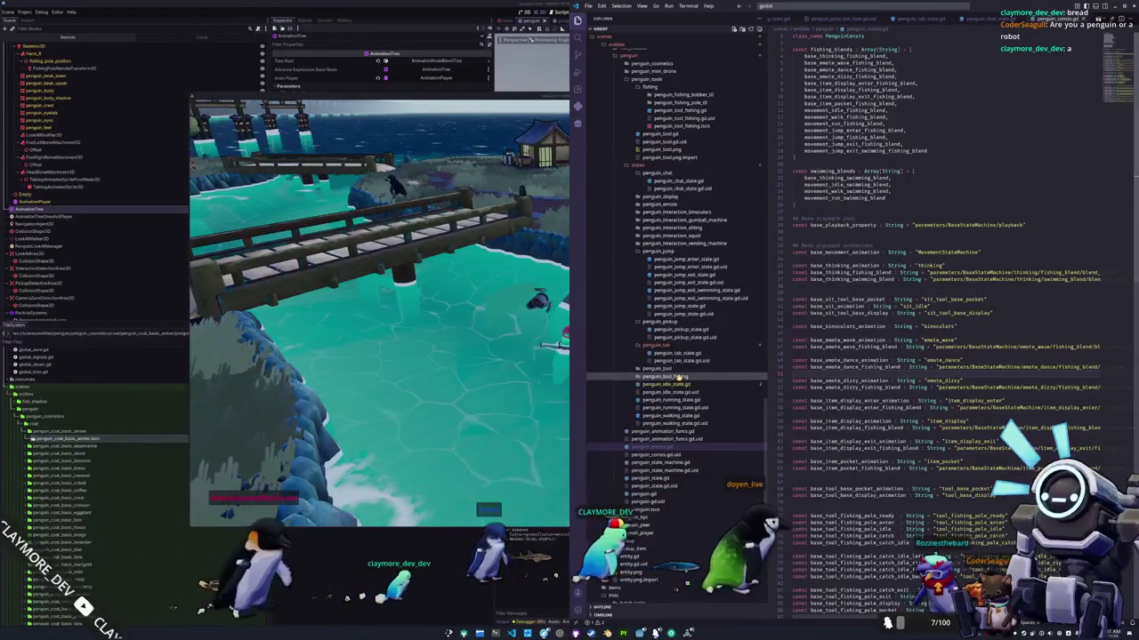
Step: Open penguin_idle_state.gd and inspect the swimming check around line 132
{"action": "left_click", "coordinate": [673, 384]}
{"action": "key", "text": "Down"}
{"action": "key", "text": "Down"}
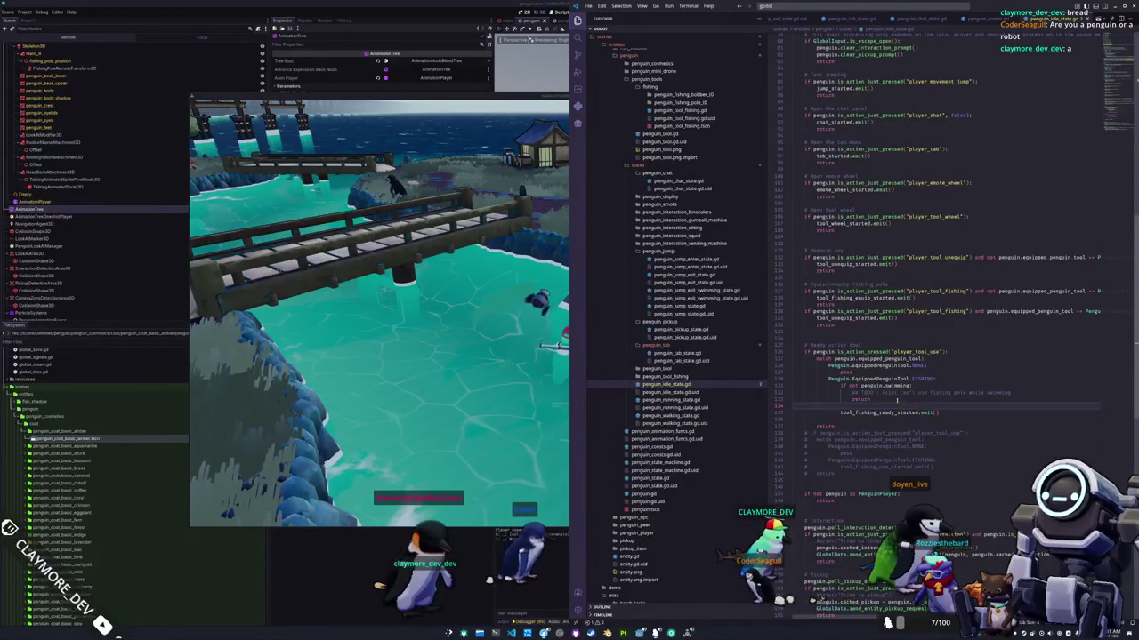
{"action": "double_click", "coordinate": [869, 385]}
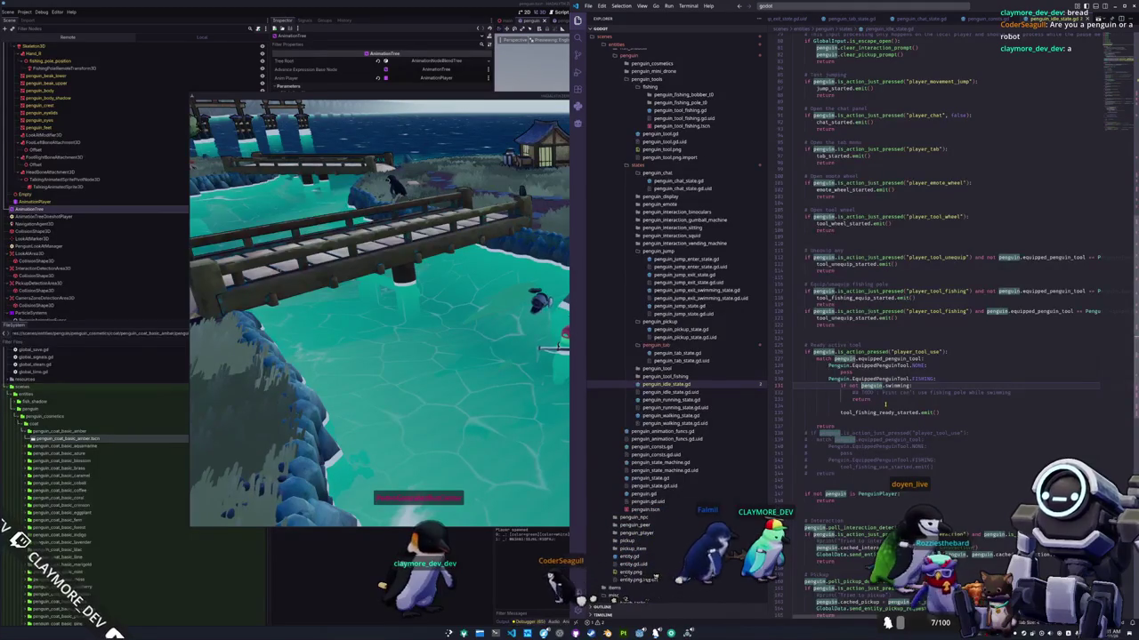
{"action": "key", "text": "Left"}
Step: Add 'return' on line 134 under the TODO in the 'if penguin.swimming:' block
{"action": "key", "text": "alt+Tab"}
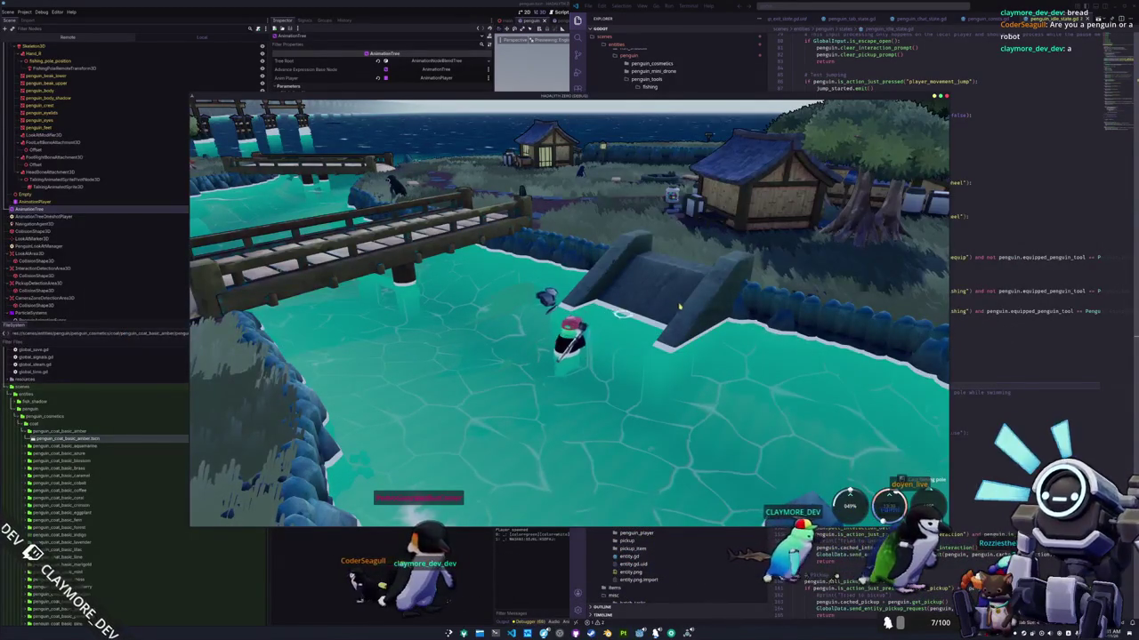
{"action": "key", "text": "alt+Tab"}
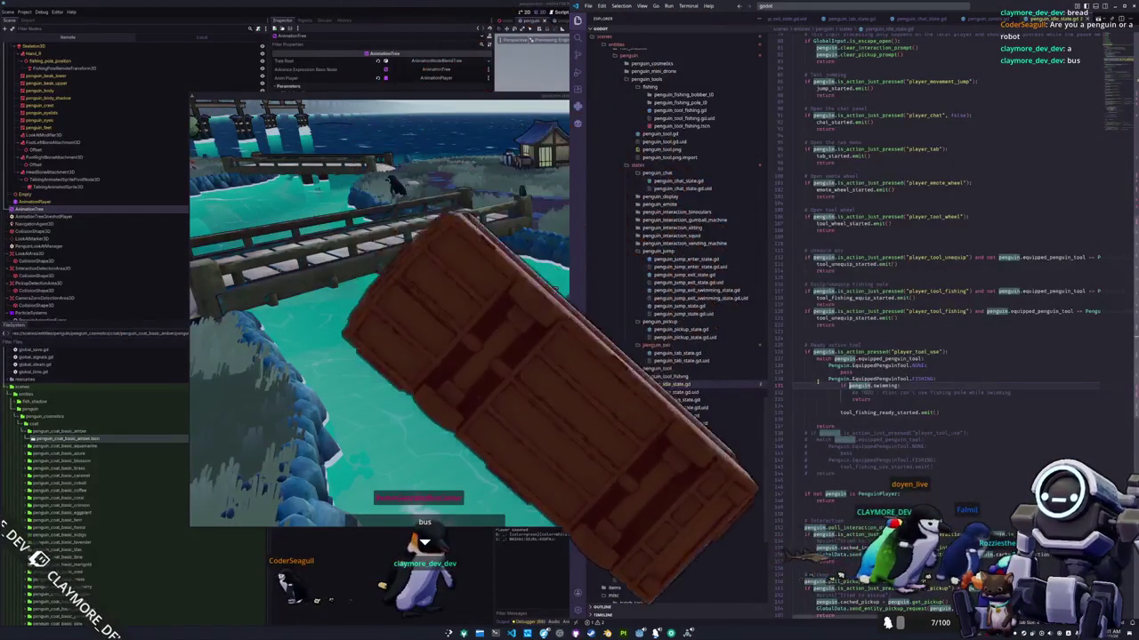
{"action": "key", "text": "alt+Tab"}
{"action": "key", "text": "alt+Tab"}
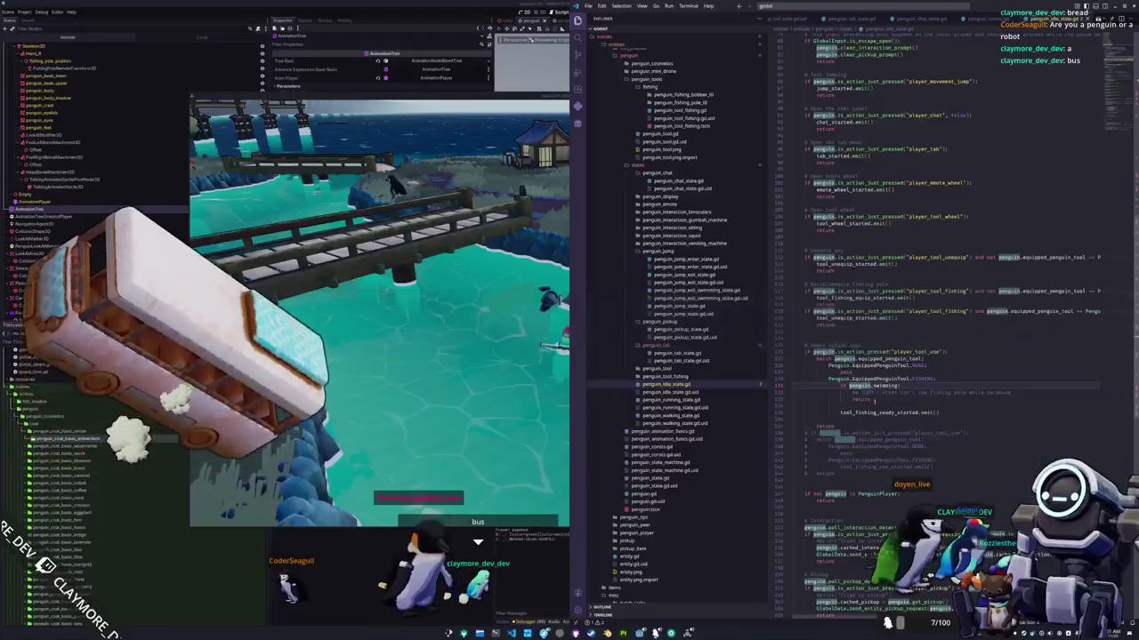
{"action": "scroll", "coordinate": [934, 311], "scroll_direction": "down", "scroll_amount": 1}
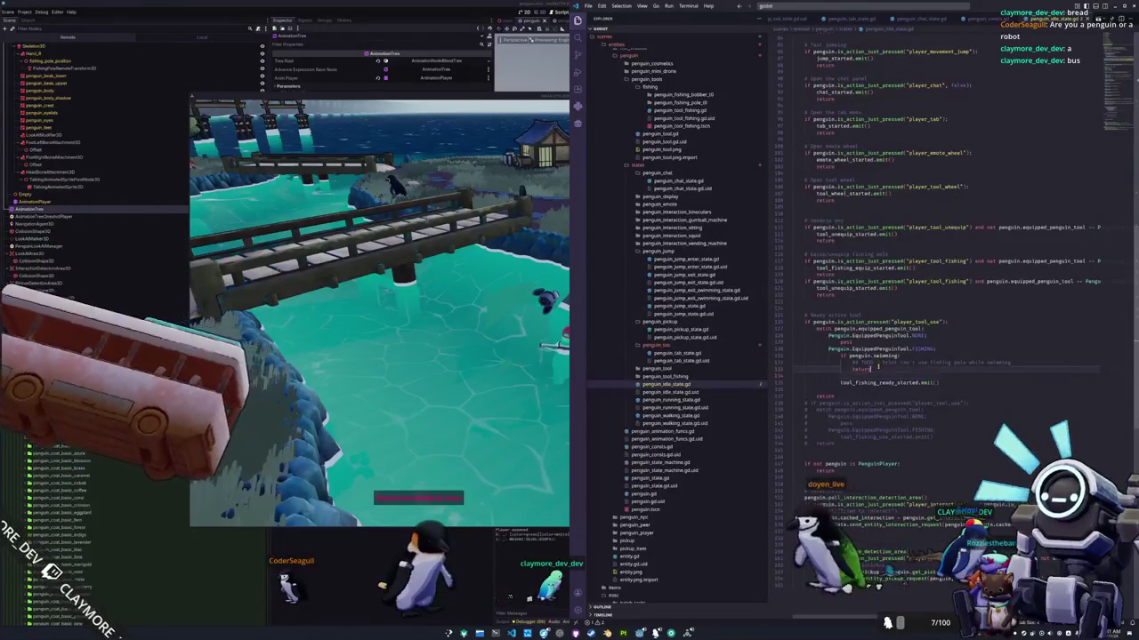
{"action": "left_click", "coordinate": [878, 367]}
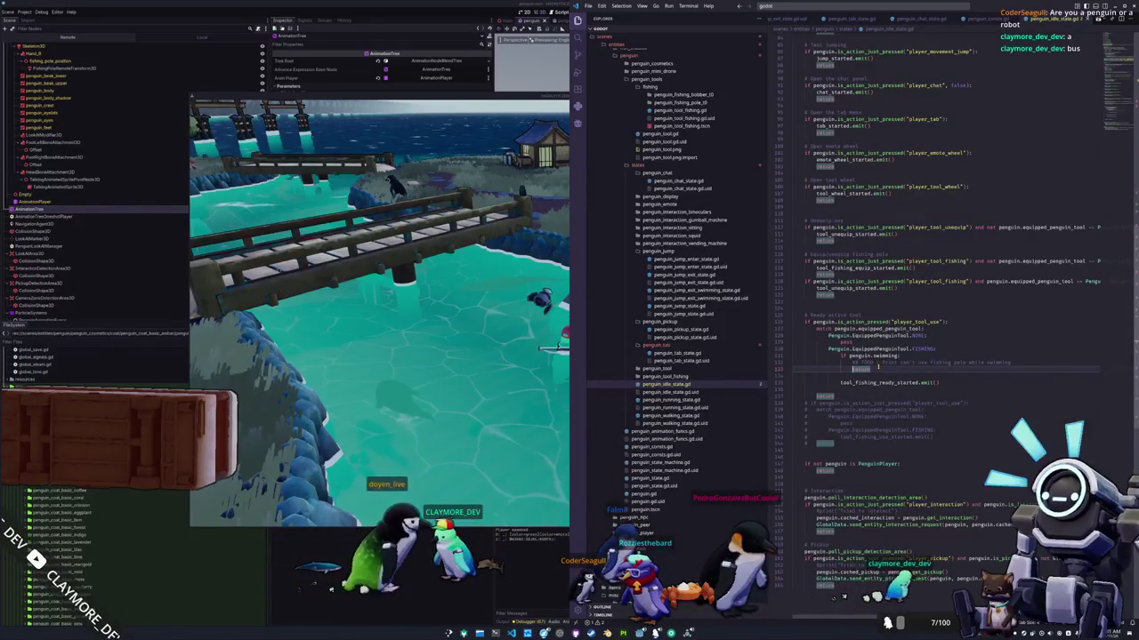
{"action": "type", "text": "return"}
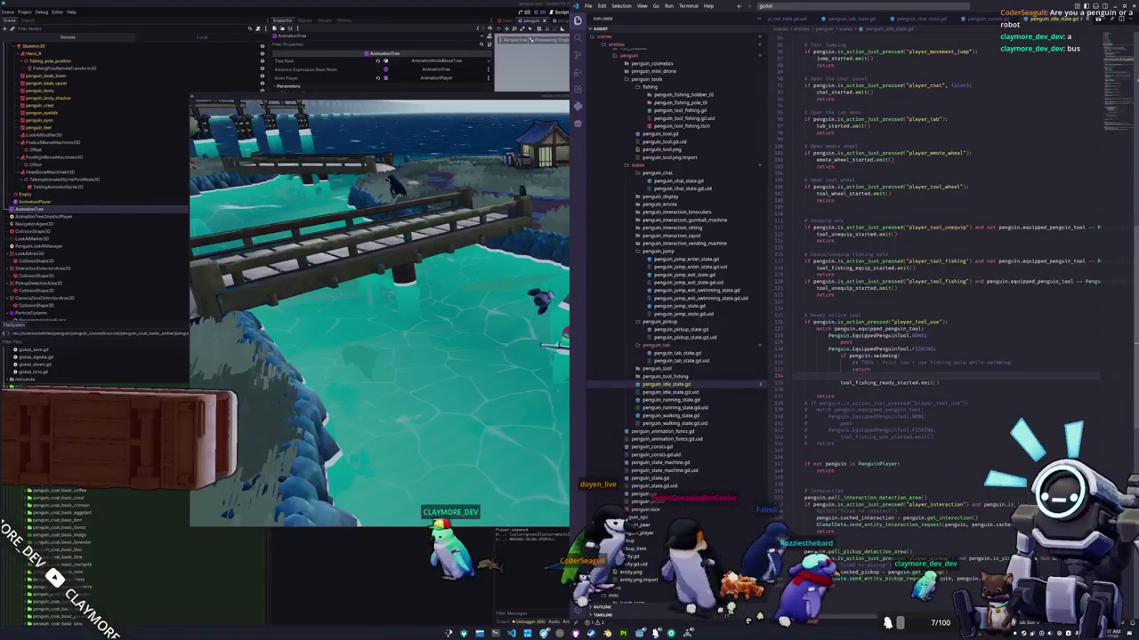
Step: In the running game, swim the penguin to the stone ramp and climb out
{"action": "key", "text": "alt+Tab"}
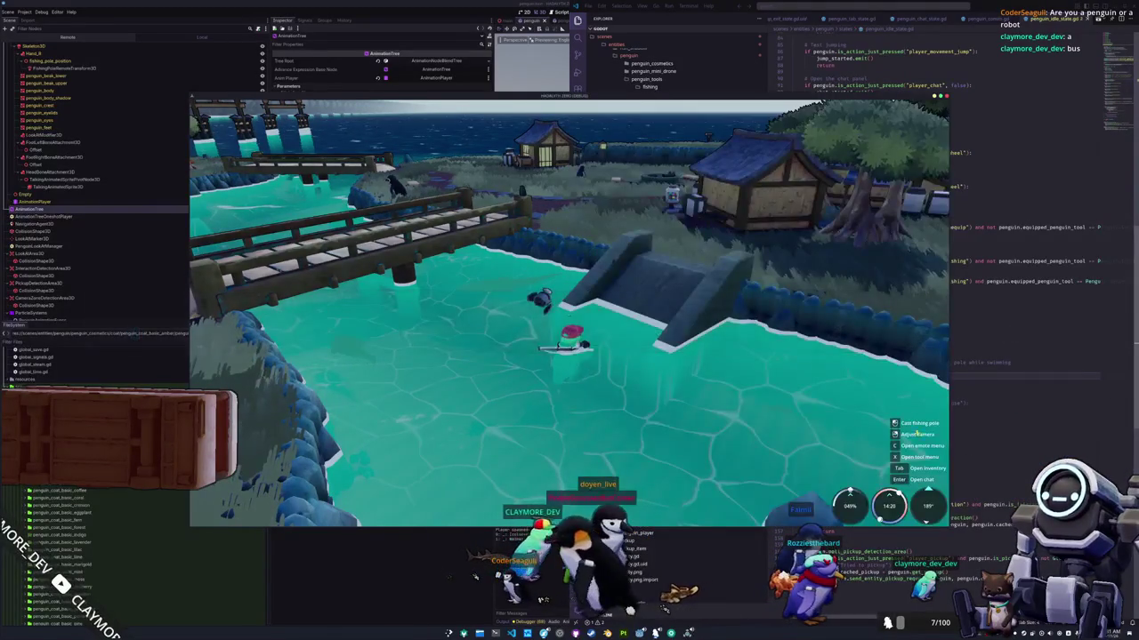
{"action": "key", "text": "w"}
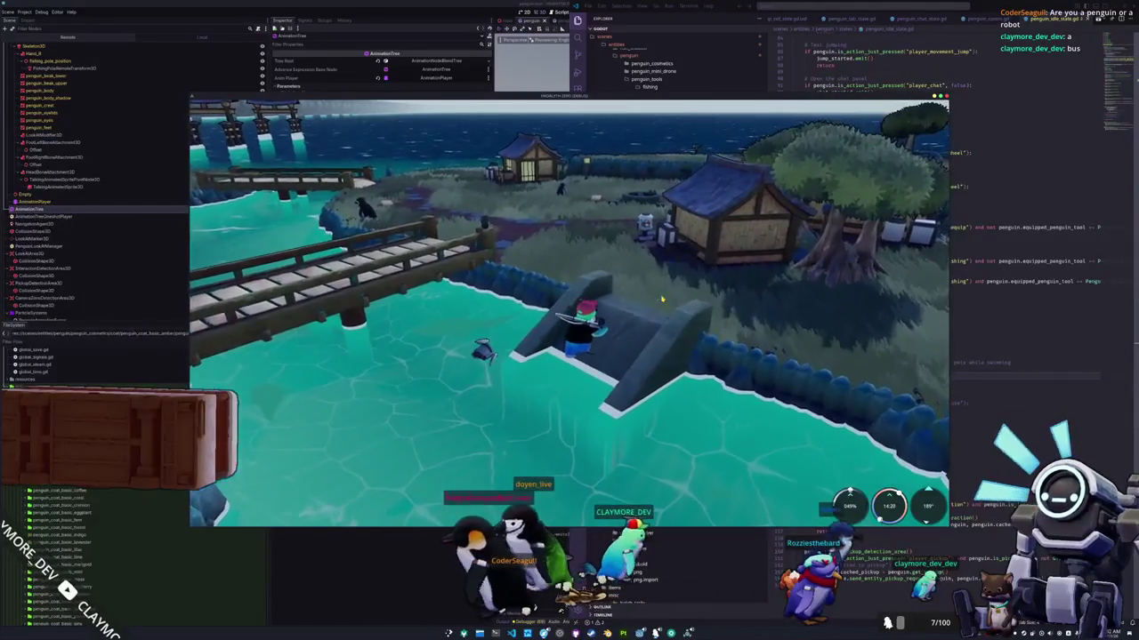
{"action": "key", "text": "w"}
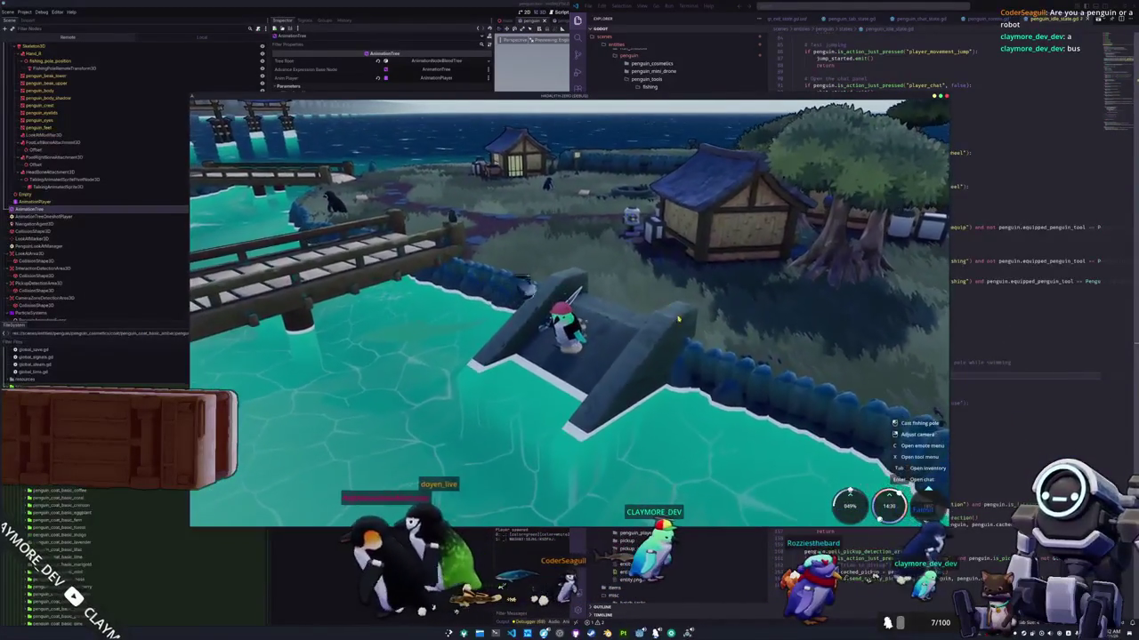
Step: Add a debug line print(penguin.swimming) above the swimming check
{"action": "left_click", "coordinate": [961, 375]}
{"action": "left_click", "coordinate": [904, 357]}
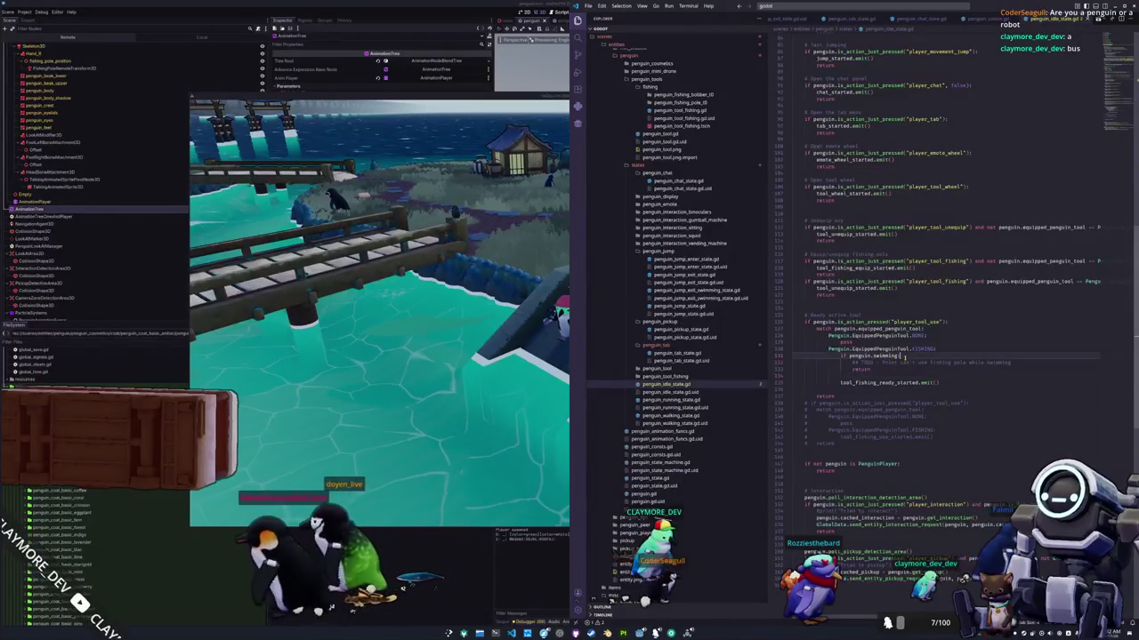
{"action": "key", "text": "Return"}
{"action": "type", "text": "print(pengui"}
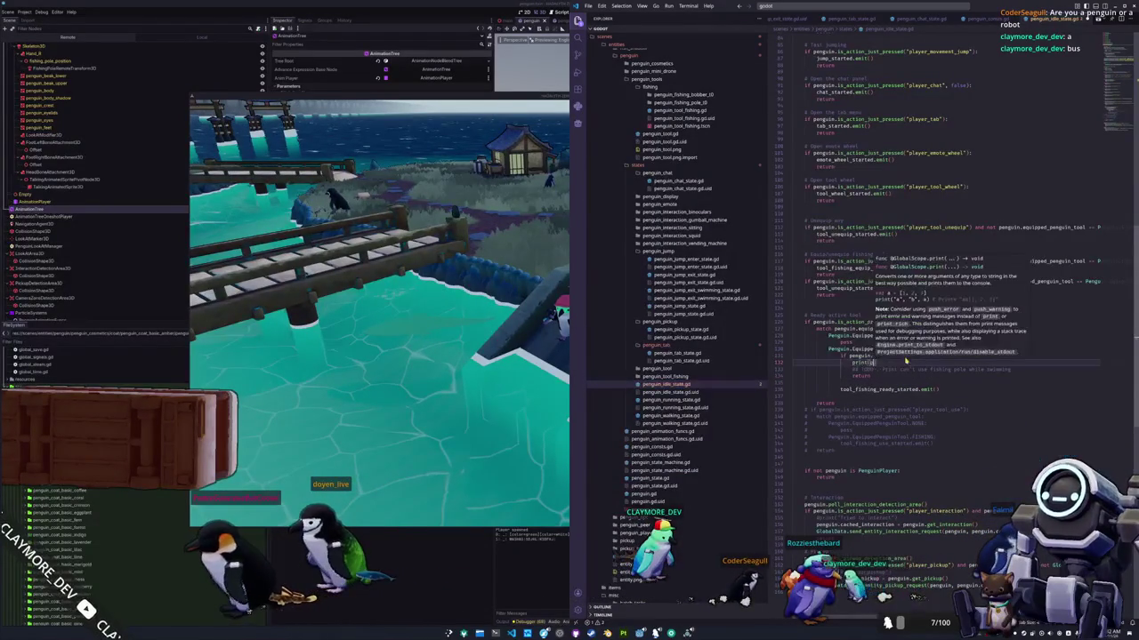
{"action": "type", "text": "n.swimming"}
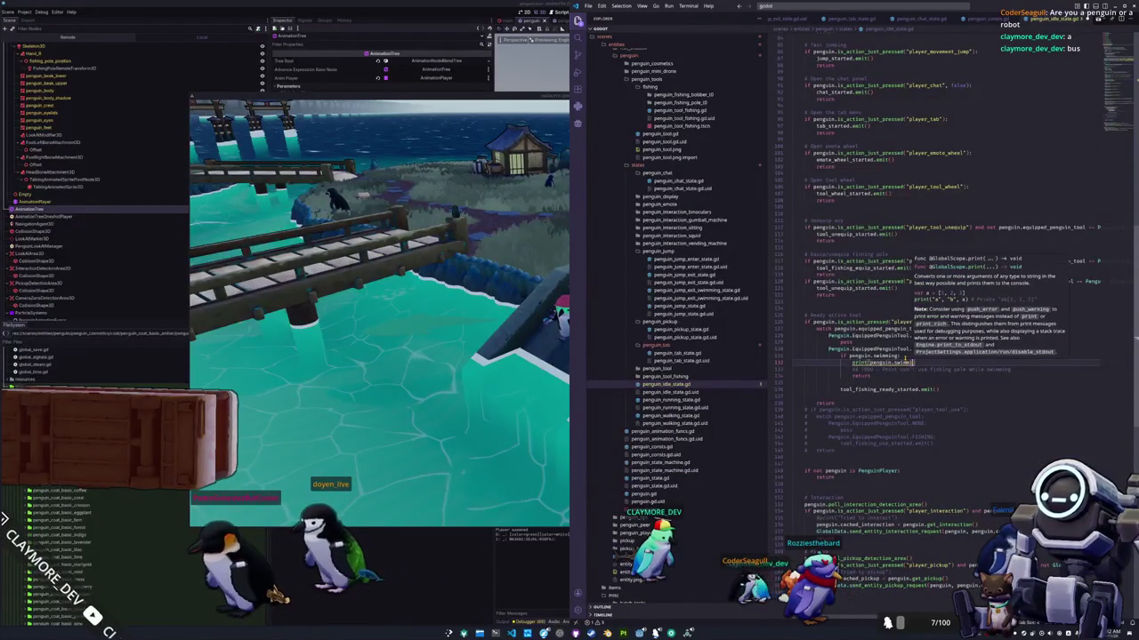
{"action": "key", "text": "alt+Up"}
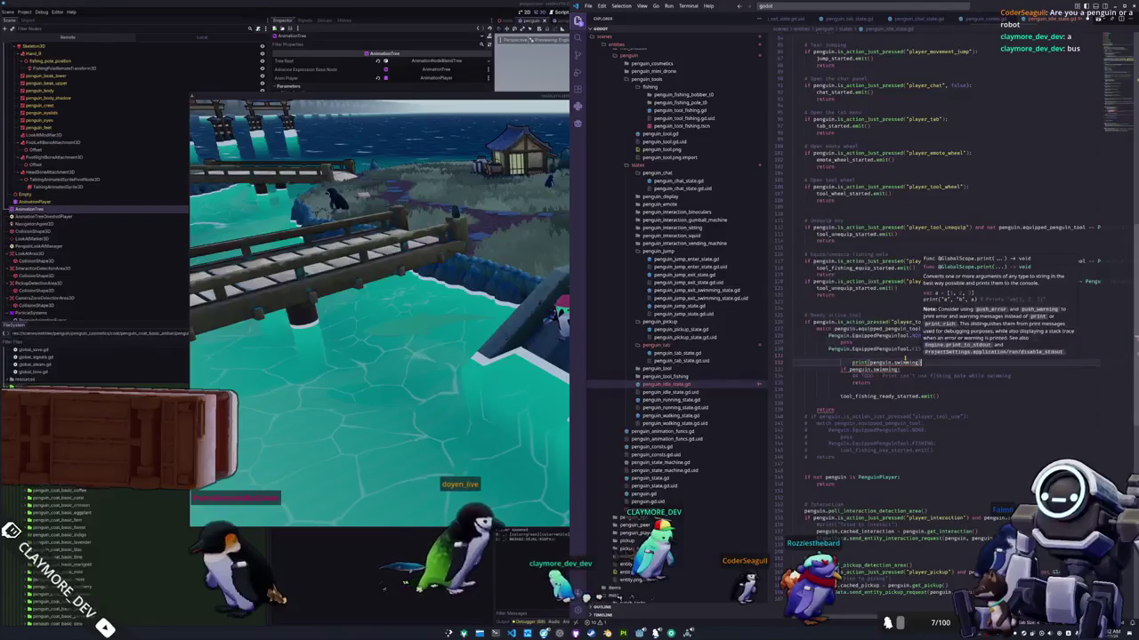
{"action": "key", "text": "ctrl+z"}
{"action": "key", "text": "ctrl+z"}
Step: Retest in game: swim off and back up the ramp, then cast the fishing pole
{"action": "left_click", "coordinate": [526, 408]}
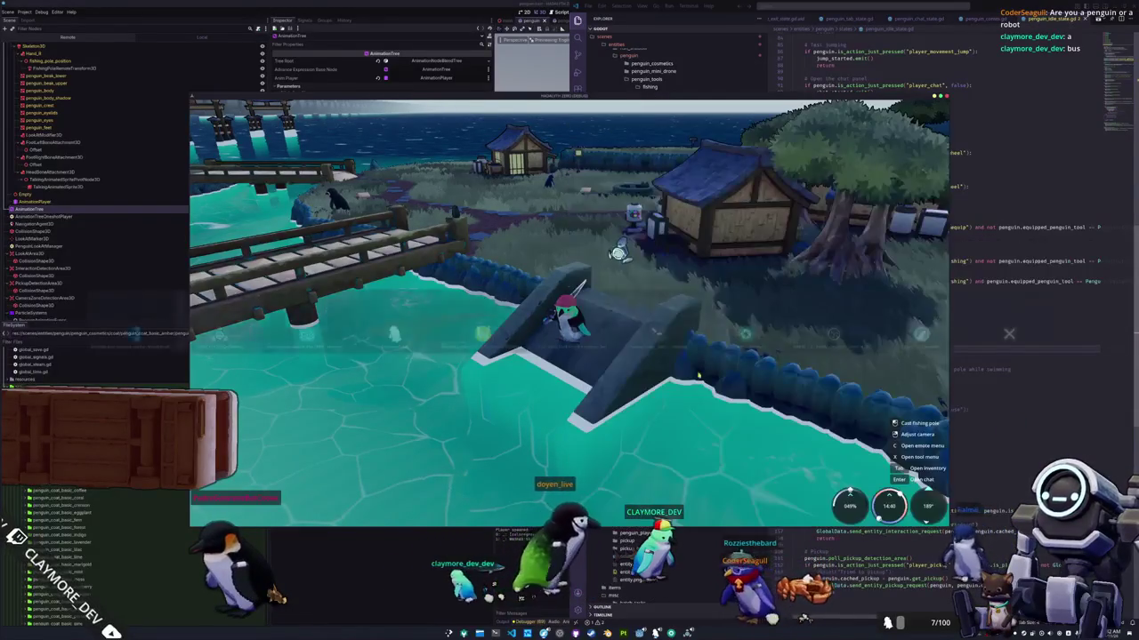
{"action": "key", "text": "s"}
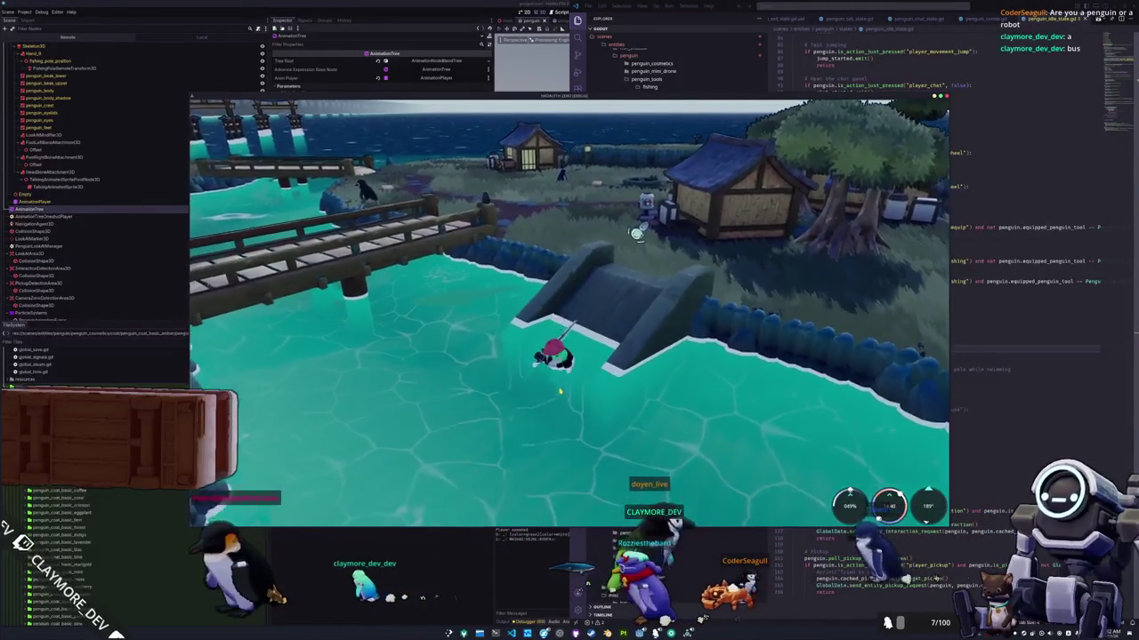
{"action": "key", "text": "w"}
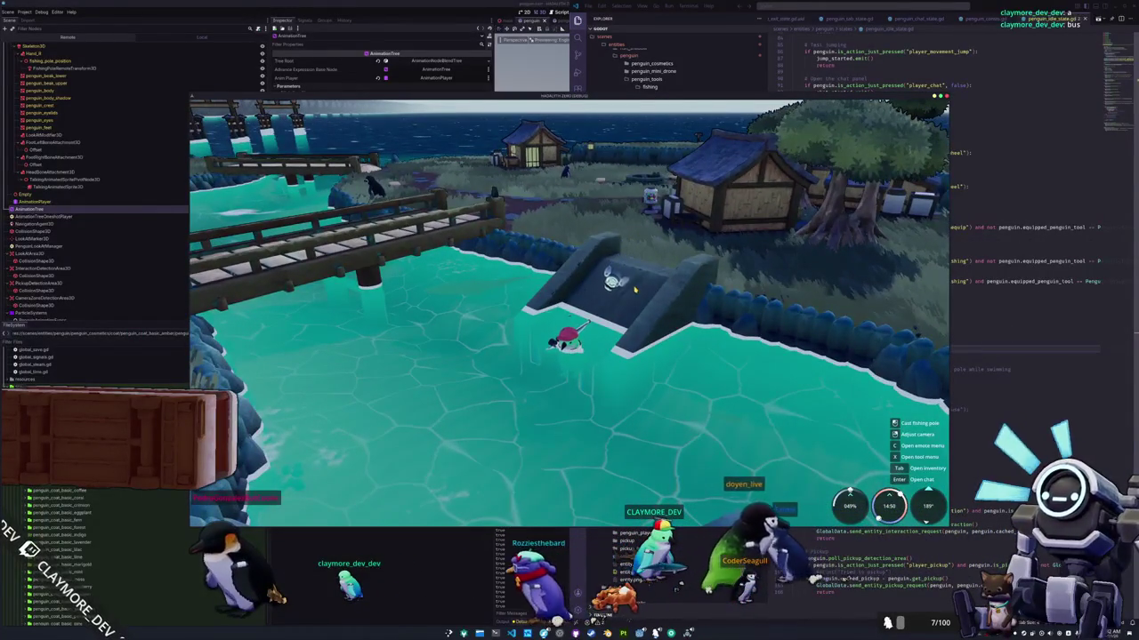
{"action": "key", "text": "w"}
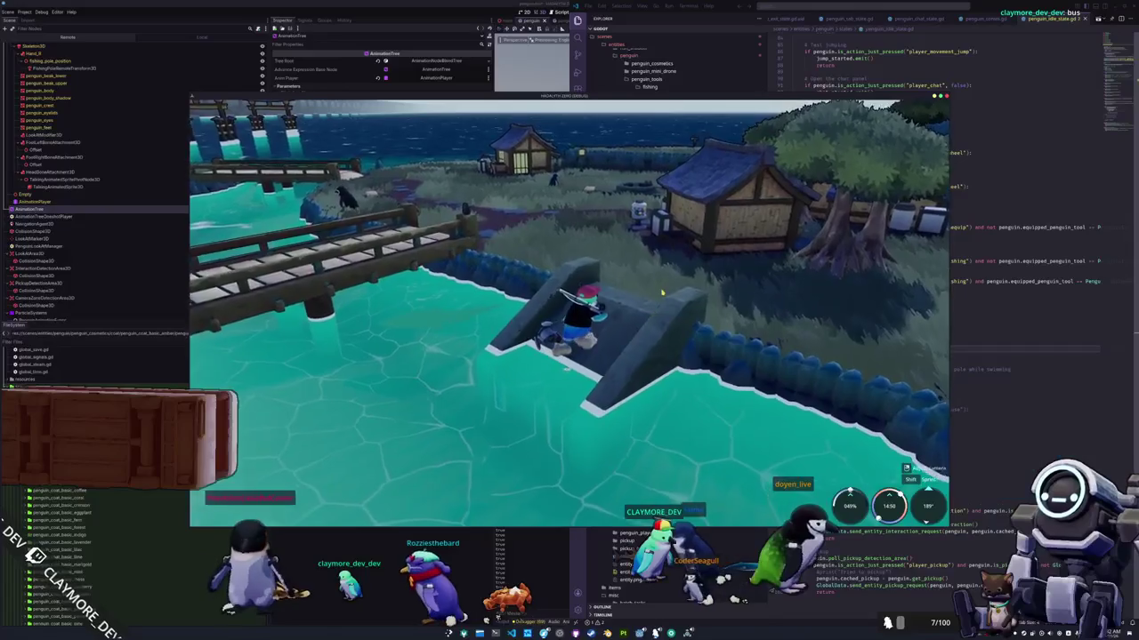
{"action": "left_click", "coordinate": [620, 353]}
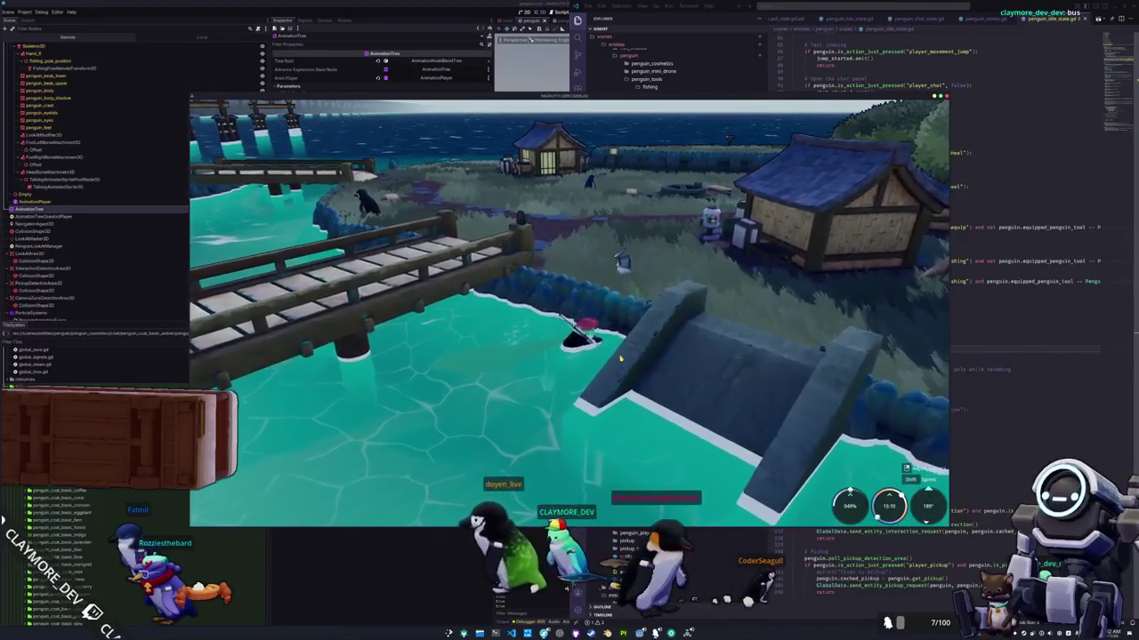
{"action": "left_click", "coordinate": [992, 384]}
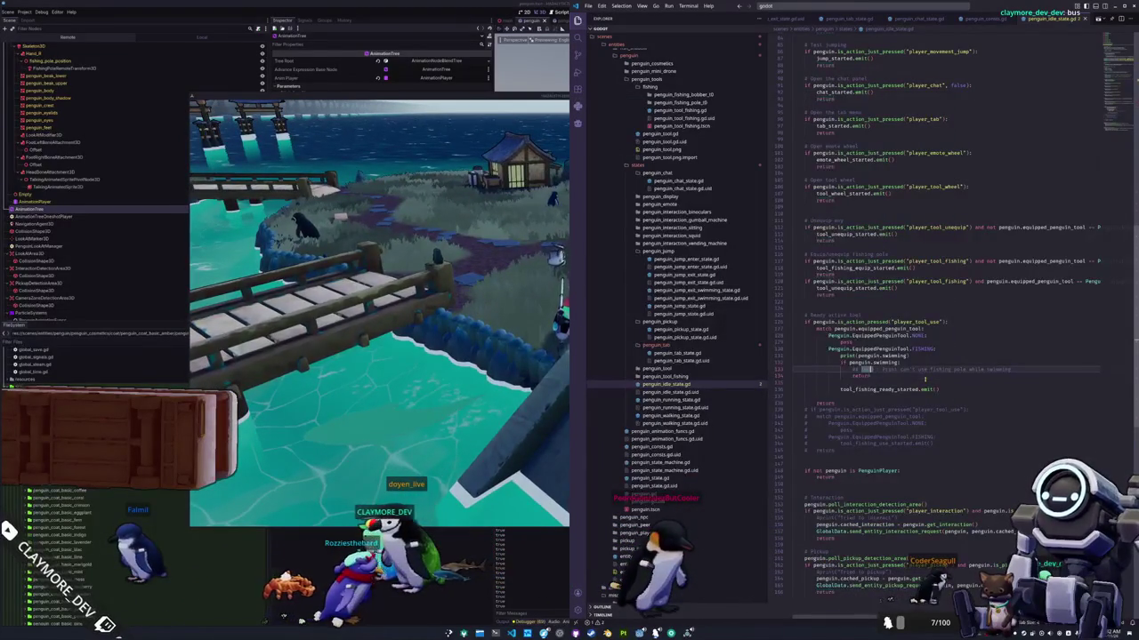
Step: Delete the print(penguin.swimming) line and test swimming back onto the ramp in game
{"action": "key", "text": "shift+Up"}
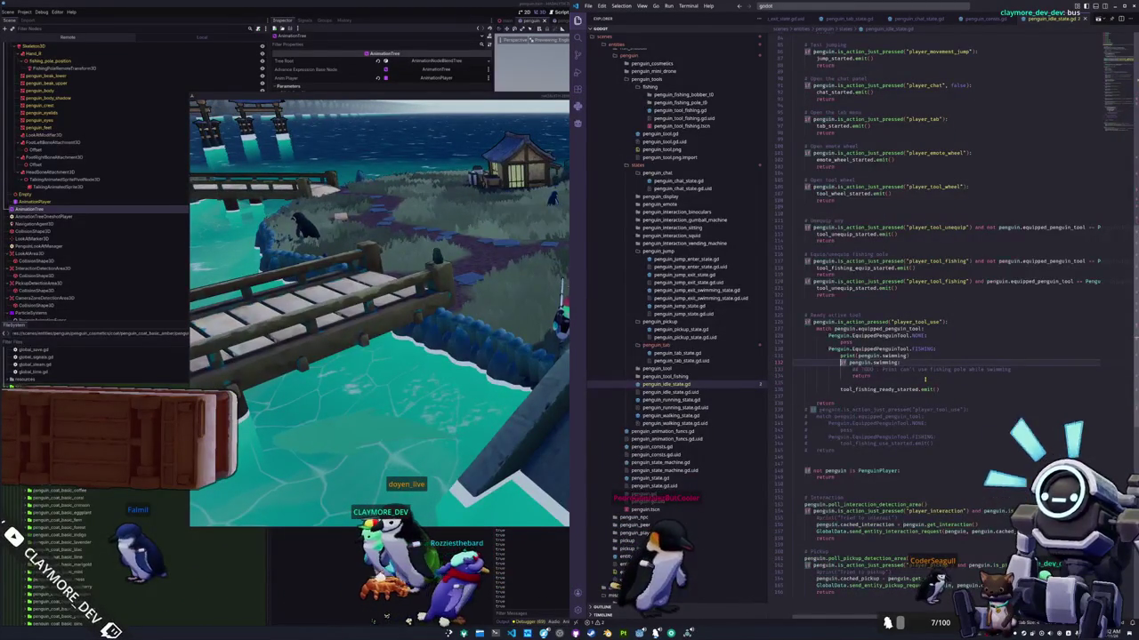
{"action": "key", "text": "BackSpace"}
{"action": "key", "text": "alt+Tab"}
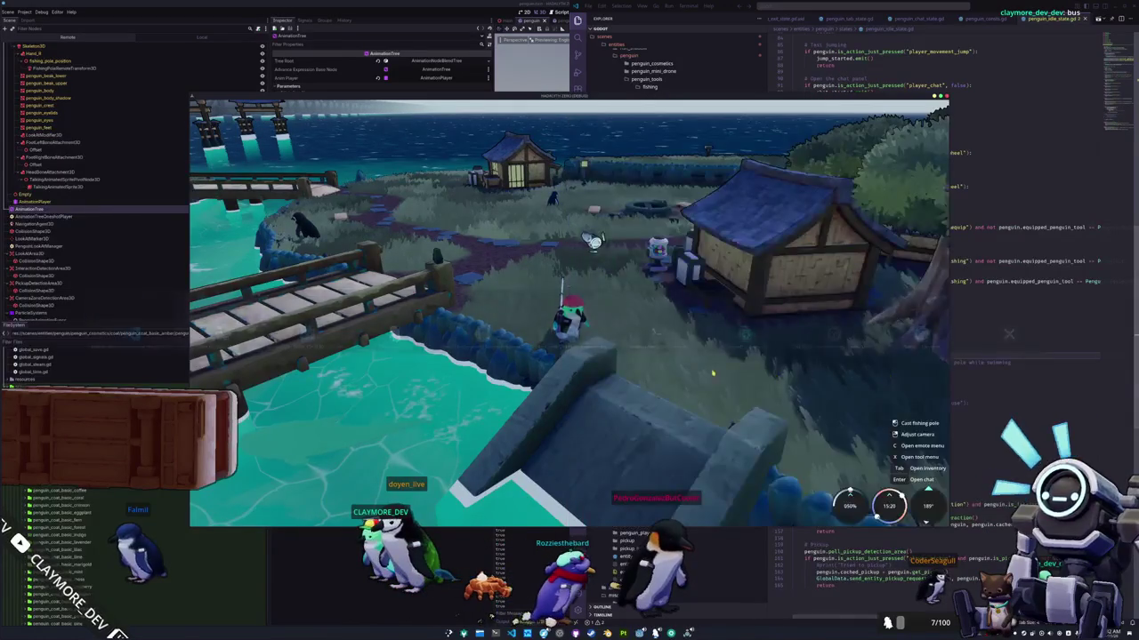
{"action": "key", "text": "w"}
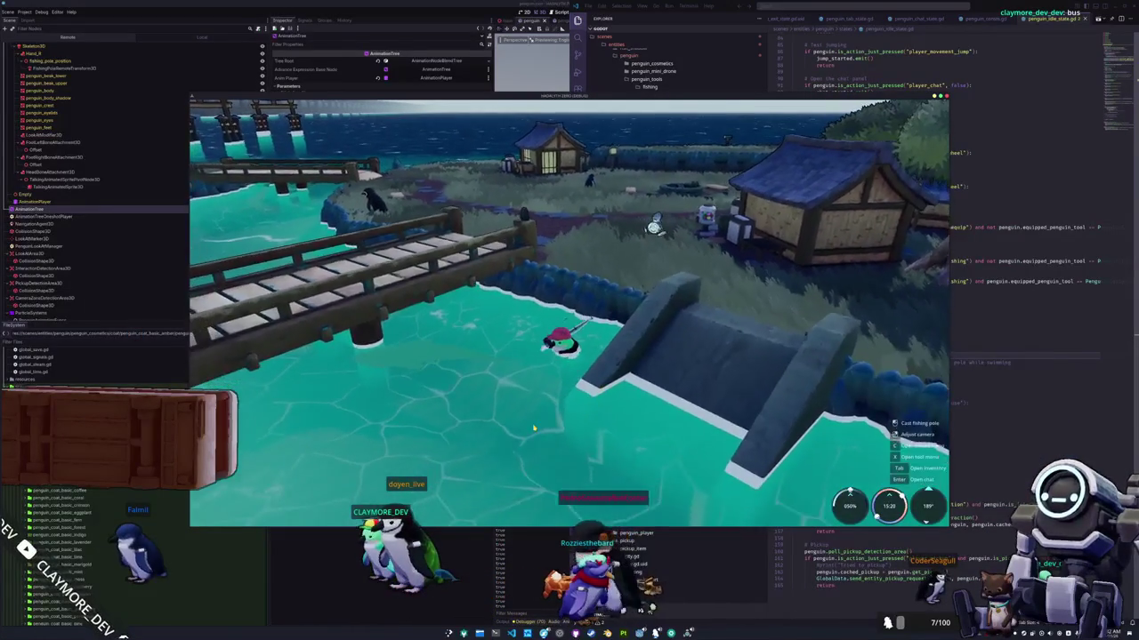
{"action": "key", "text": "a"}
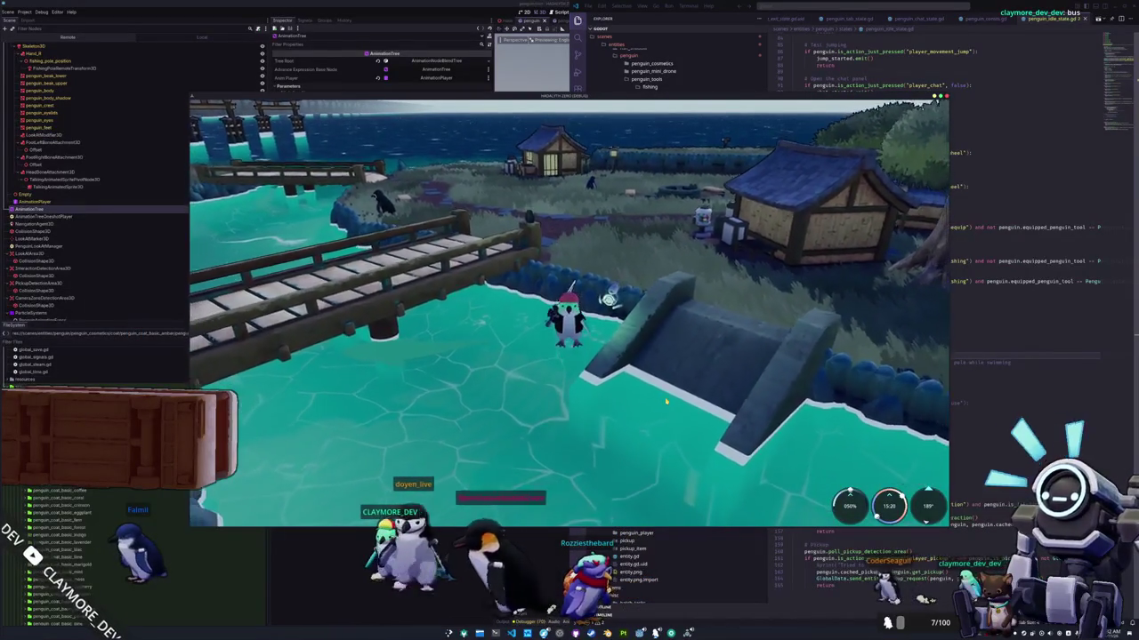
{"action": "key", "text": "w"}
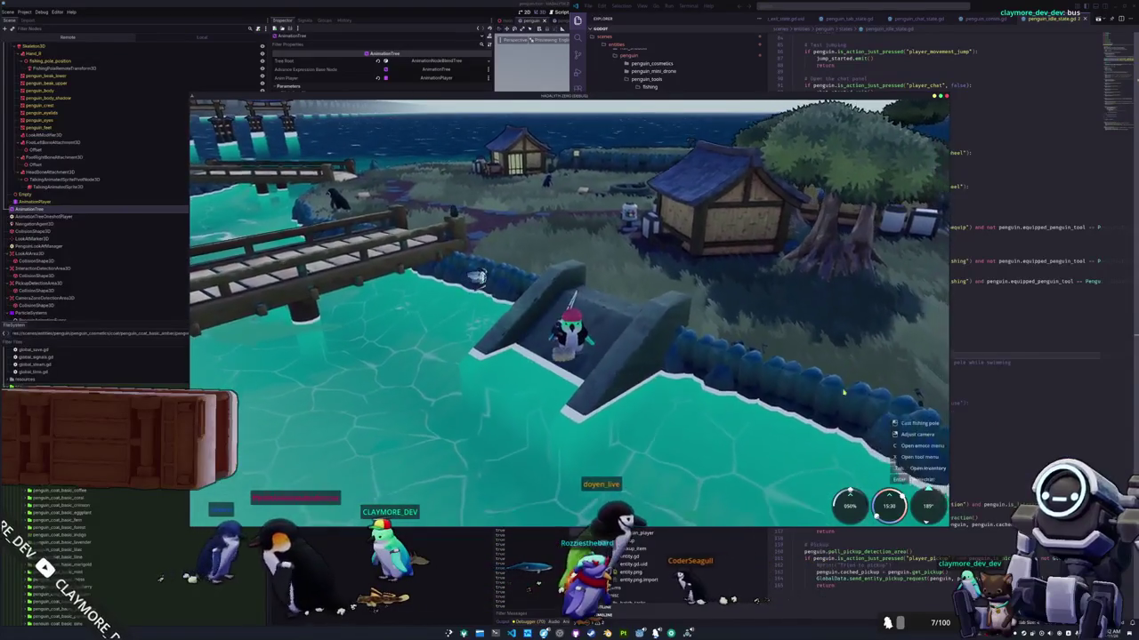
{"action": "key", "text": "alt+Tab"}
Step: Remove the stray empty line and review the code up to the Unequip comment
{"action": "left_click", "coordinate": [867, 392]}
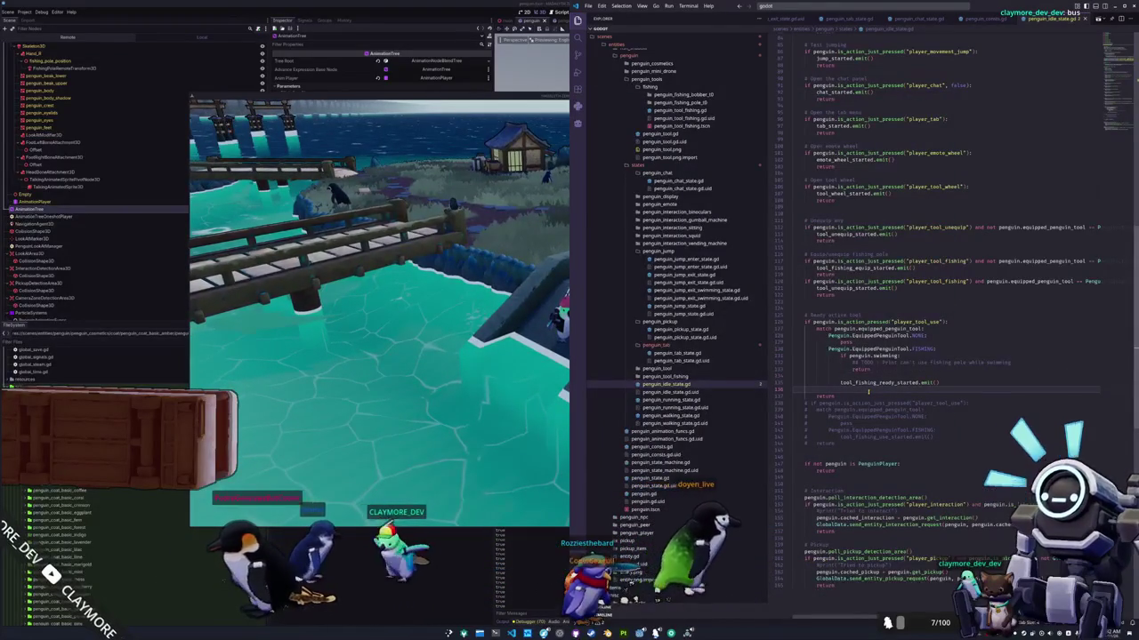
{"action": "key", "text": "ctrl+shift+k"}
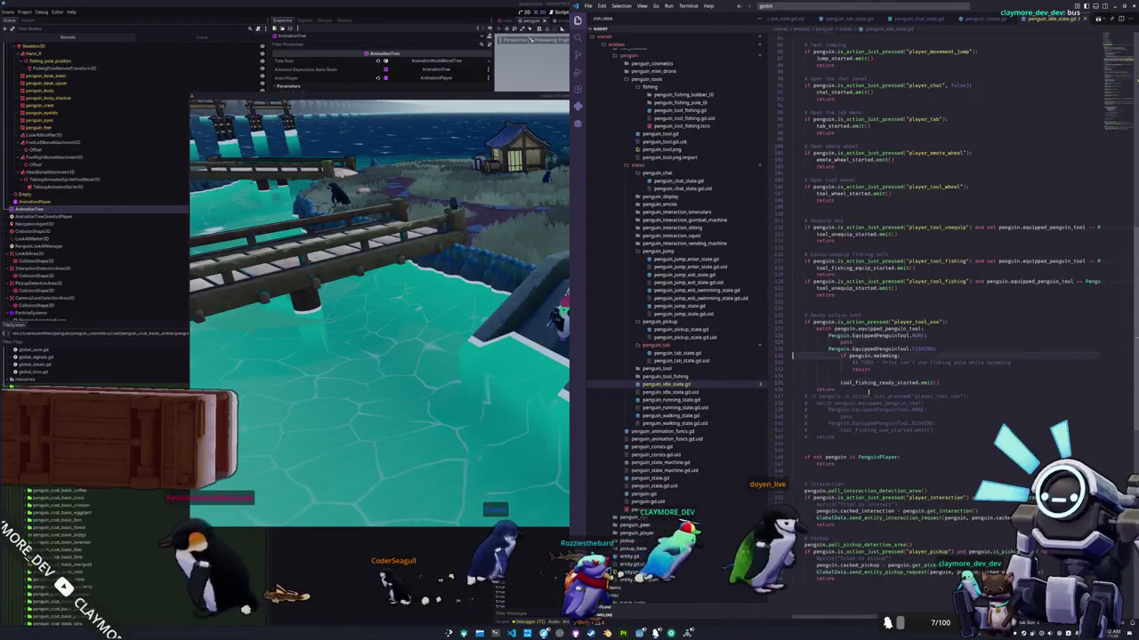
{"action": "key", "text": "Up"}
{"action": "key", "text": "Up"}
{"action": "key", "text": "Up"}
{"action": "key", "text": "Up"}
{"action": "key", "text": "Up"}
{"action": "key", "text": "Up"}
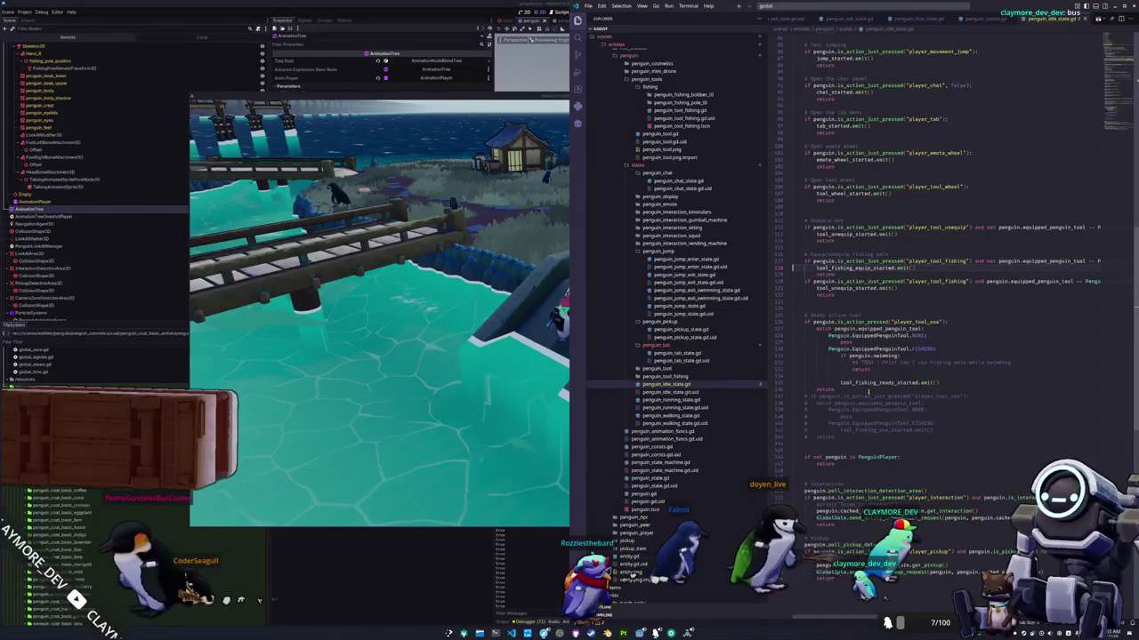
{"action": "key", "text": "End"}
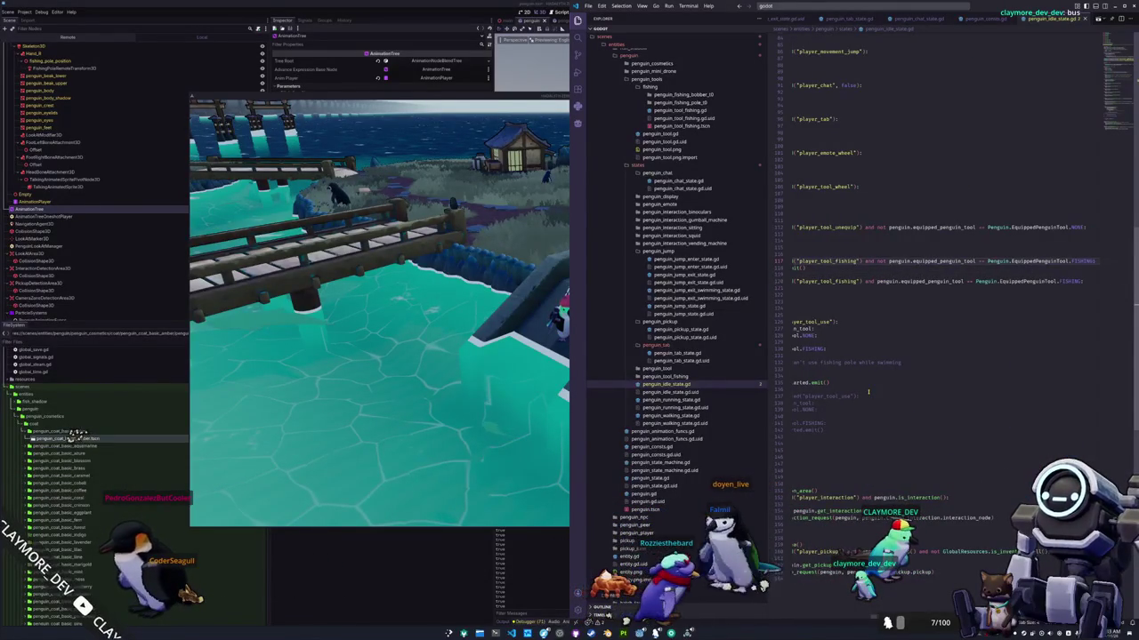
{"action": "key", "text": "Down"}
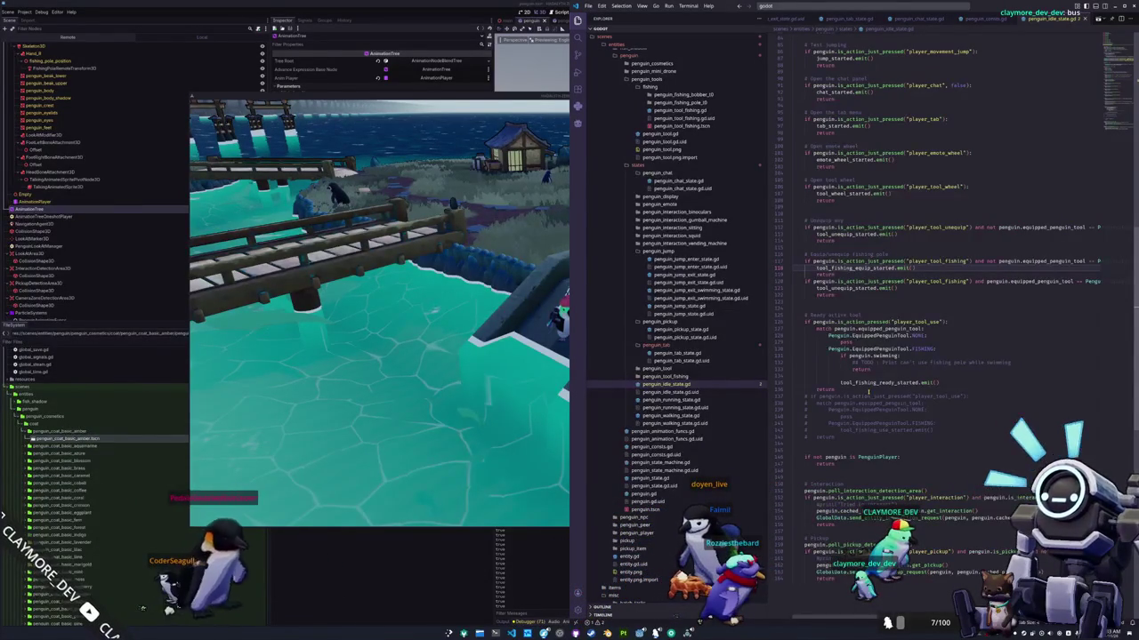
{"action": "key", "text": "Up"}
{"action": "key", "text": "Up"}
{"action": "key", "text": "Up"}
{"action": "key", "text": "Up"}
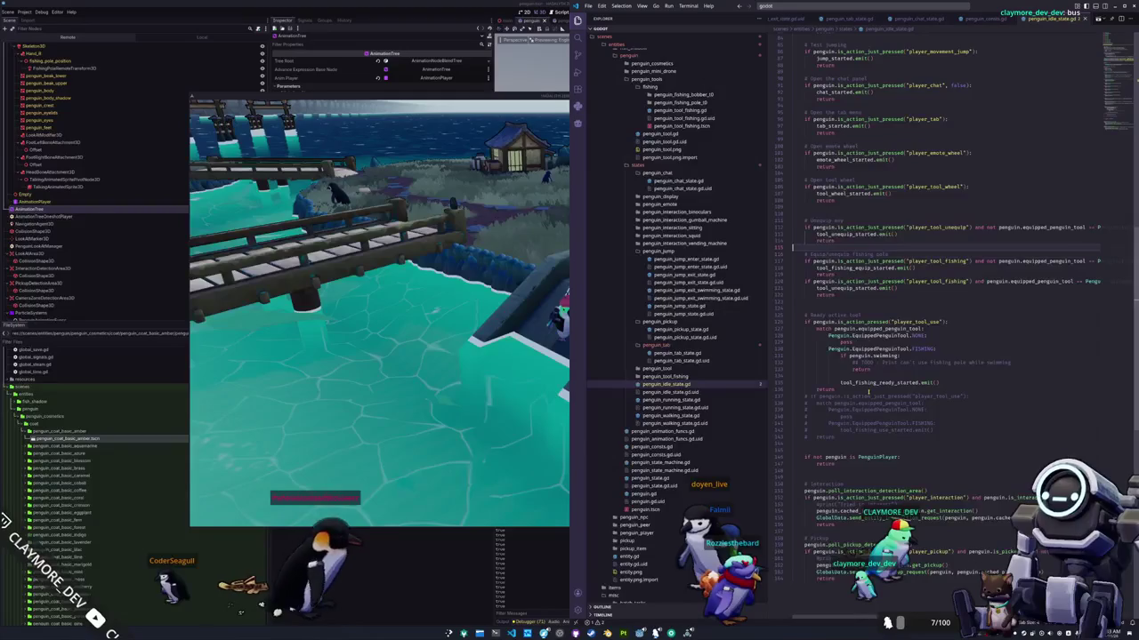
{"action": "key", "text": "Up"}
{"action": "key", "text": "Up"}
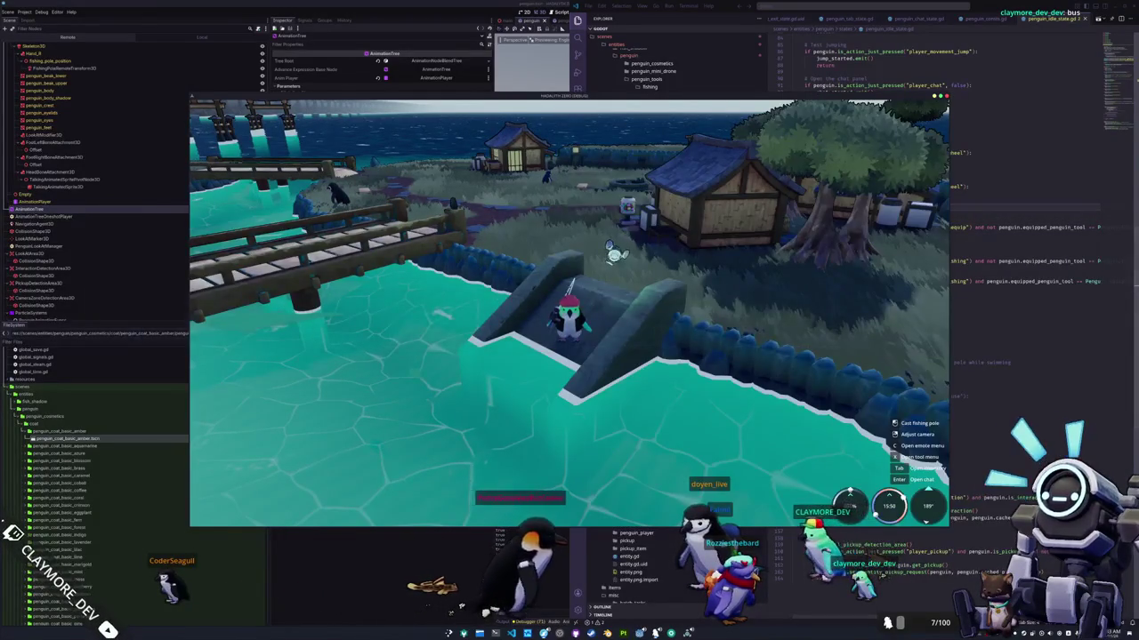
Step: In the Godot editor's AnimationTree panel, enter the item_pocket state's blend tree
{"action": "key", "text": "F5"}
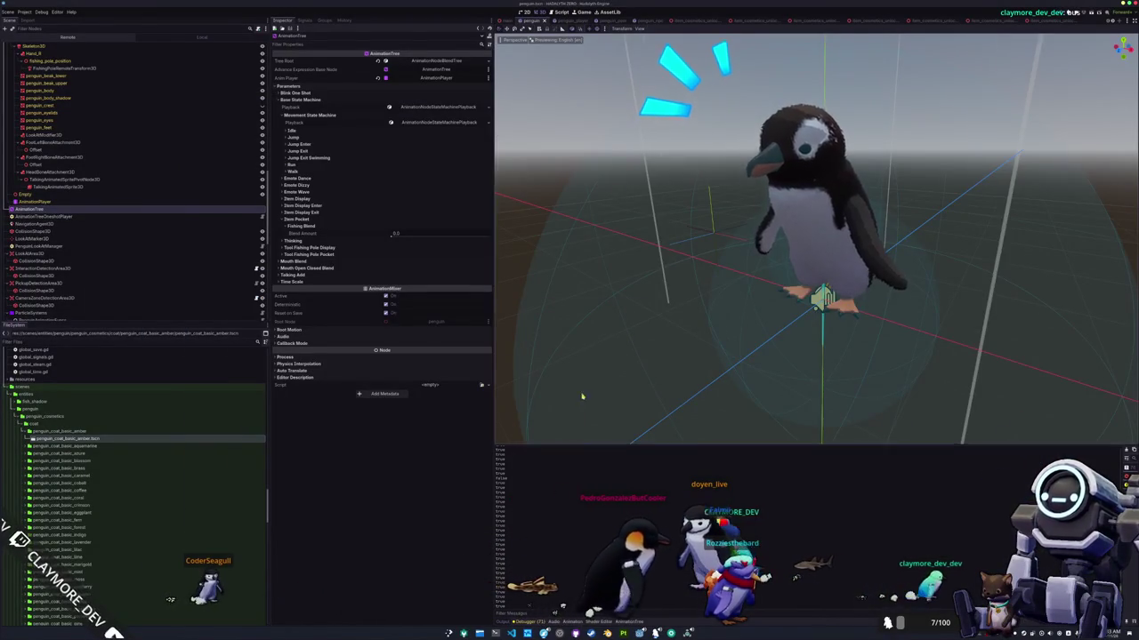
{"action": "left_click", "coordinate": [625, 621]}
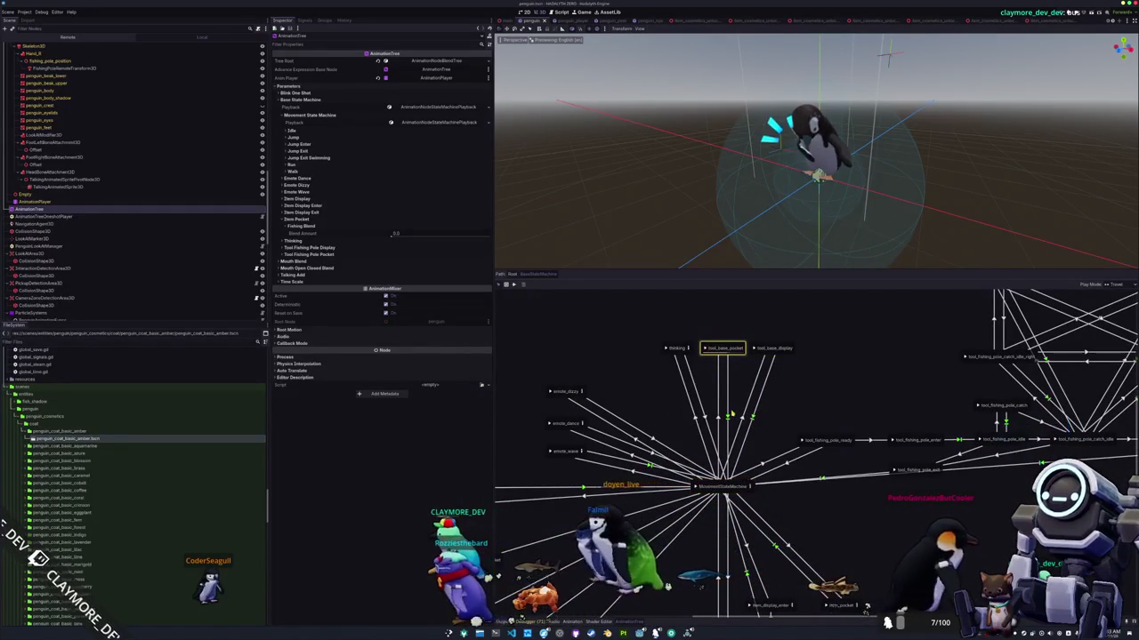
{"action": "scroll", "coordinate": [764, 359], "scroll_direction": "down", "scroll_amount": 4}
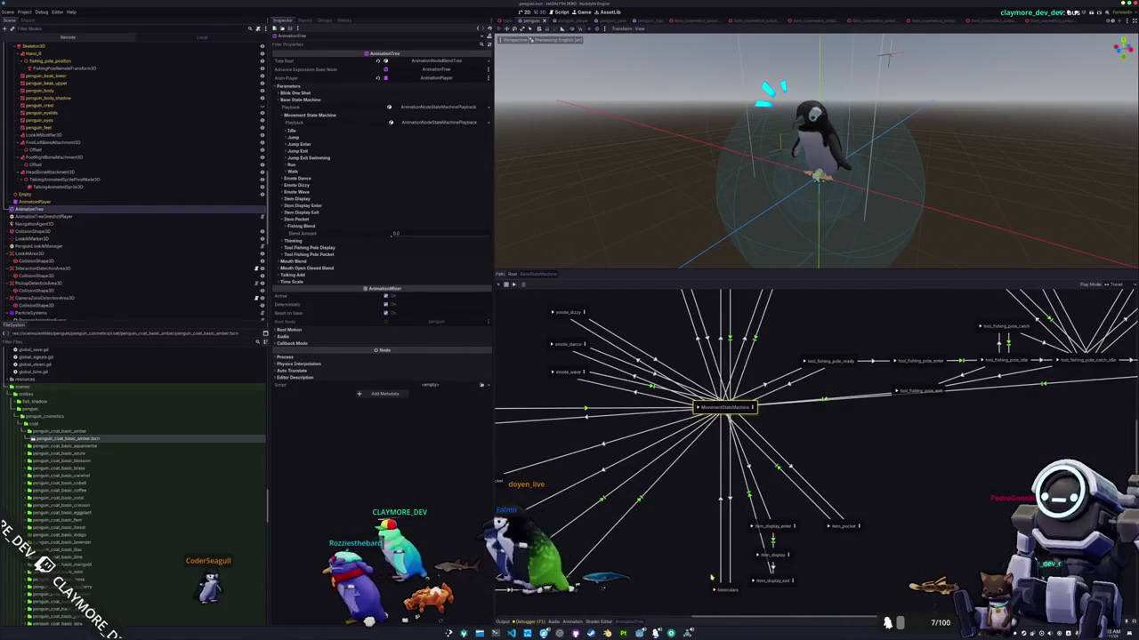
{"action": "left_click", "coordinate": [758, 555]}
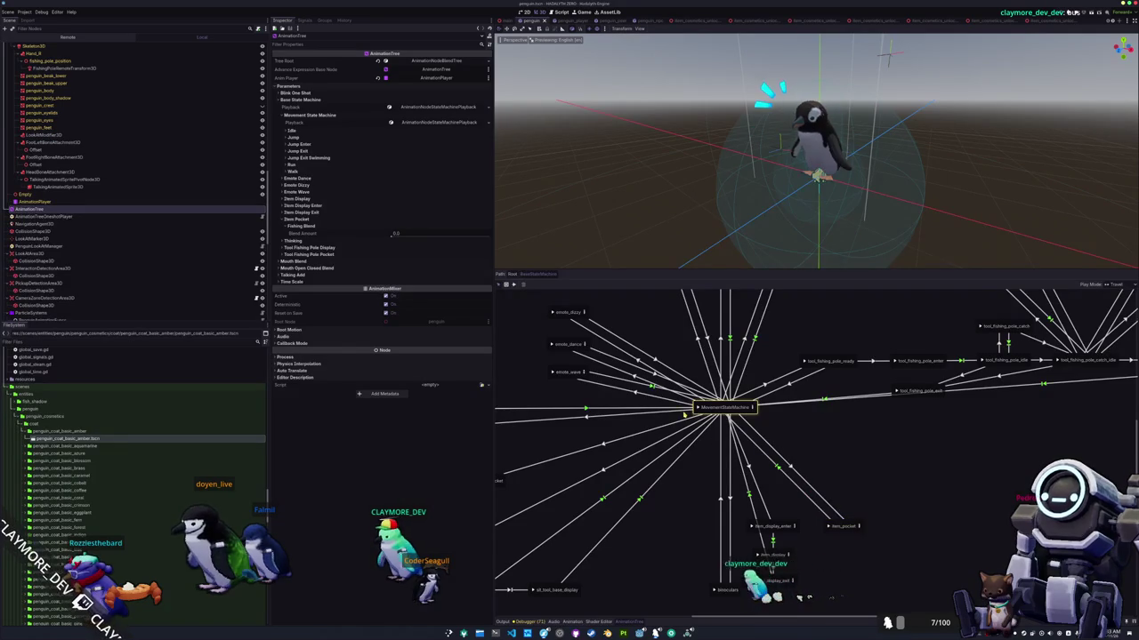
{"action": "left_click", "coordinate": [860, 528]}
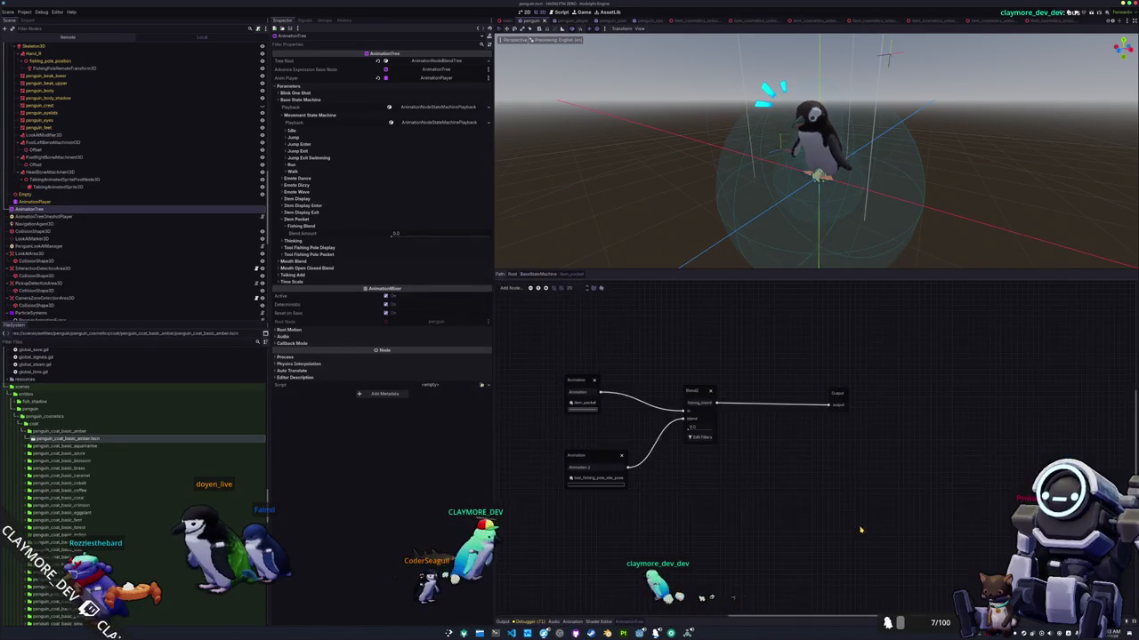
Step: Move the Blend2 node up-right and set the item_pocket transition's Advance Mode to Disabled
{"action": "scroll", "coordinate": [730, 474], "scroll_direction": "up", "scroll_amount": 2}
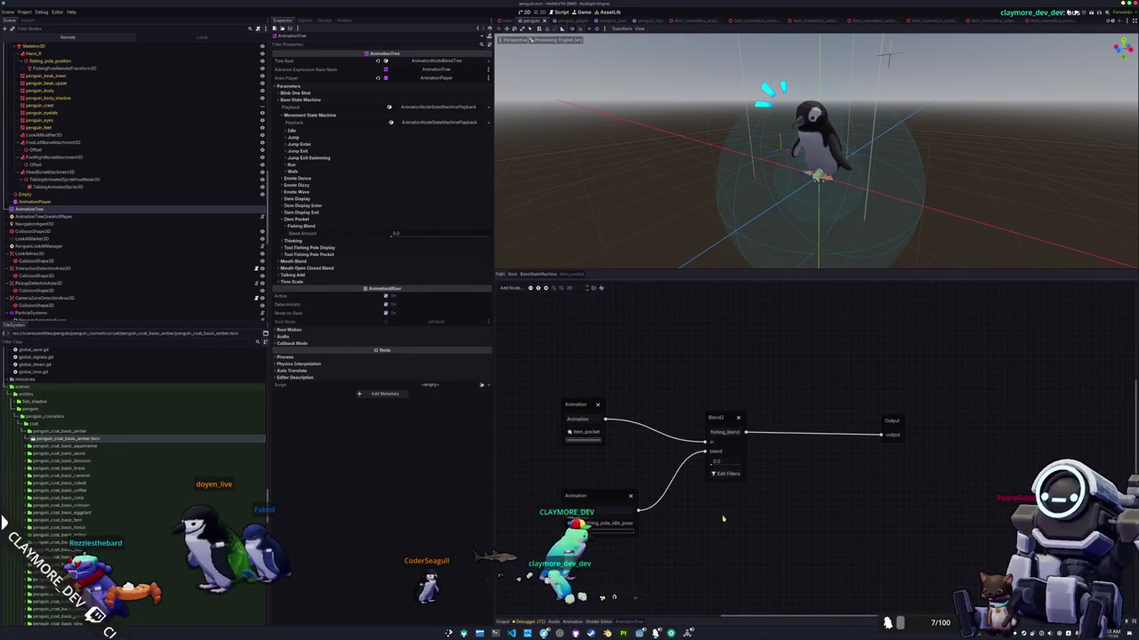
{"action": "left_click_drag", "start_coordinate": [725, 420], "coordinate": [796, 408]}
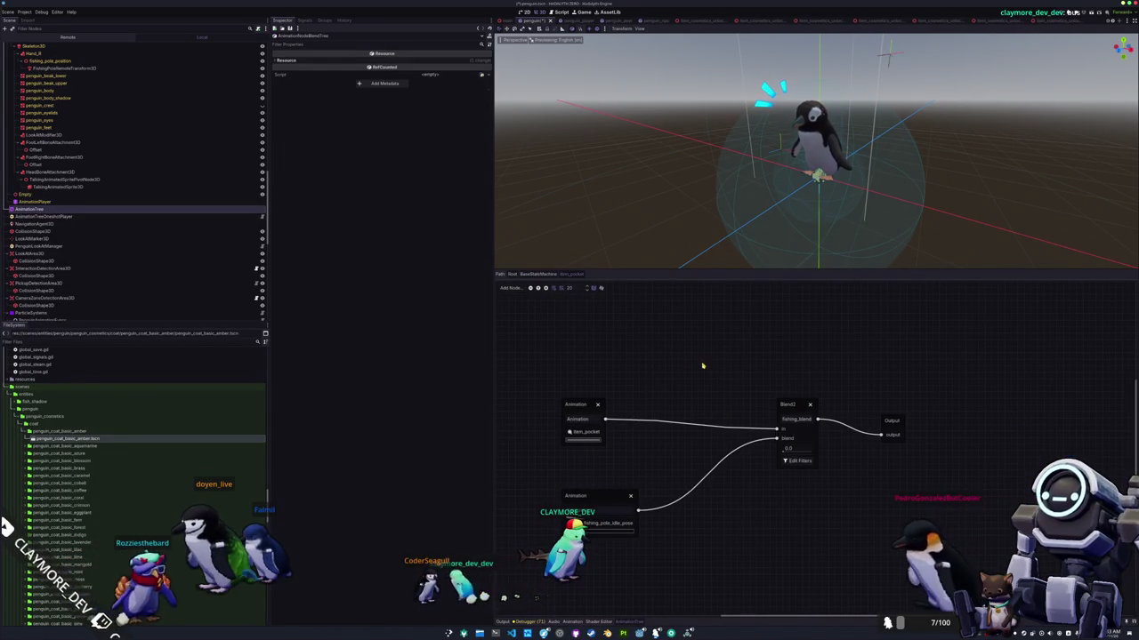
{"action": "left_click", "coordinate": [538, 274]}
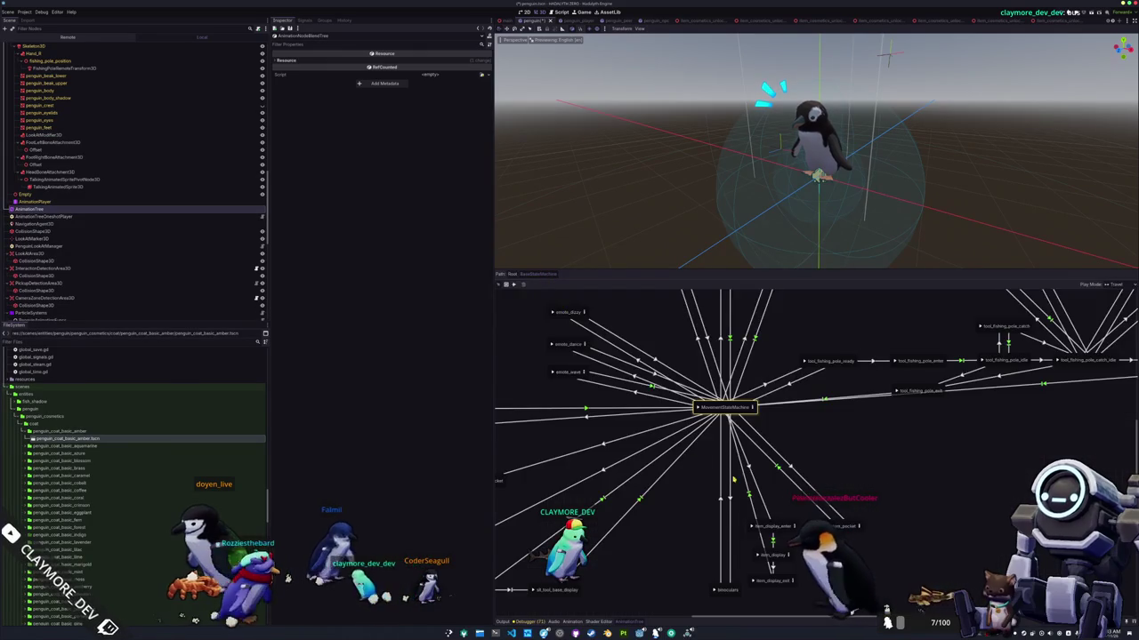
{"action": "left_click", "coordinate": [734, 438]}
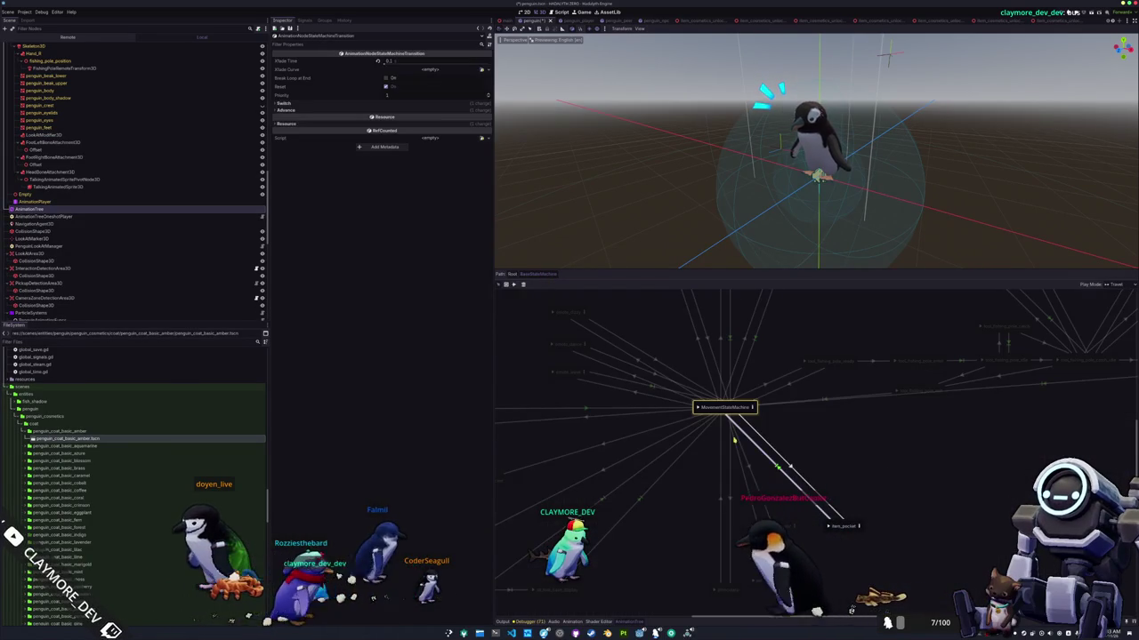
{"action": "left_click", "coordinate": [433, 109]}
{"action": "left_click", "coordinate": [398, 125]}
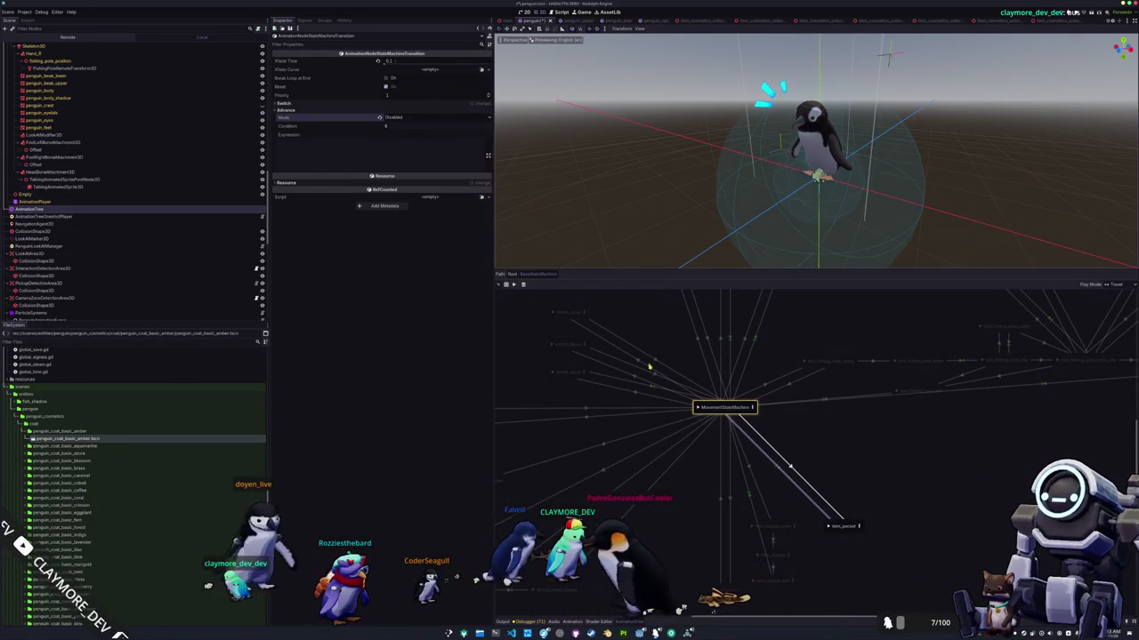
Step: Switch the transition's Advance Mode back to Auto and reopen the item_pocket blend tree
{"action": "left_click", "coordinate": [858, 526]}
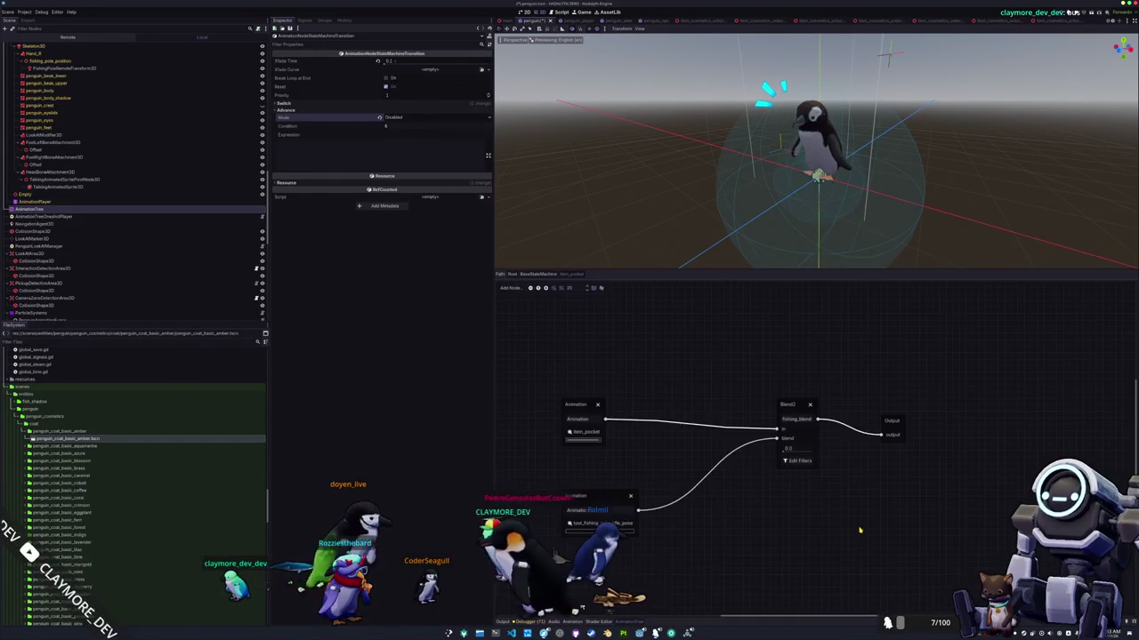
{"action": "scroll", "coordinate": [805, 481], "scroll_direction": "up", "scroll_amount": 2}
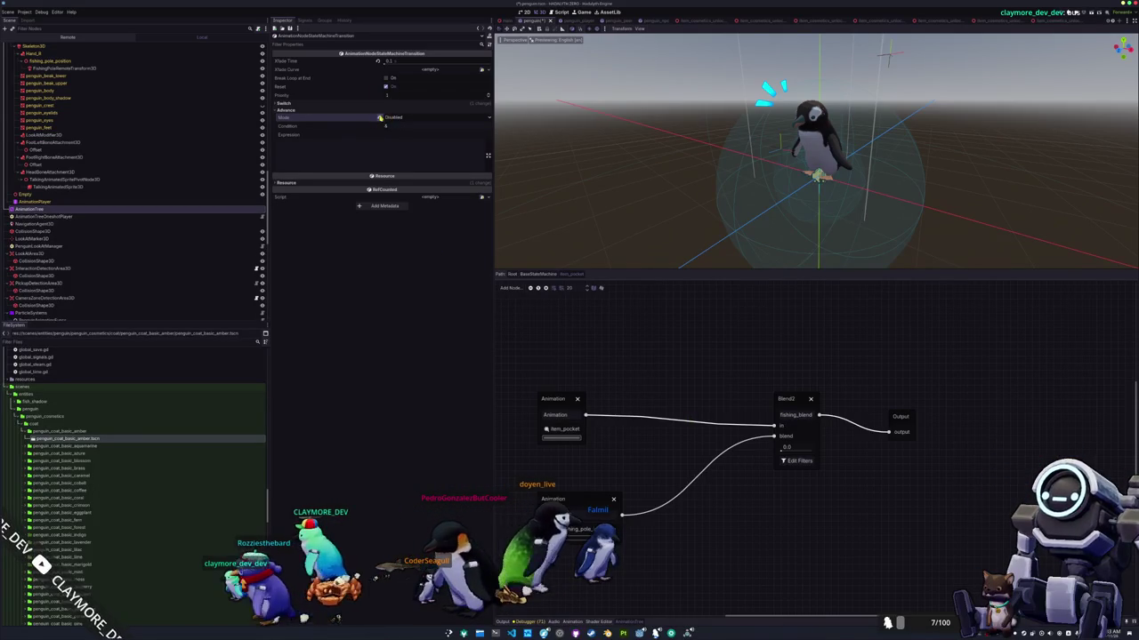
{"action": "left_click", "coordinate": [395, 140]}
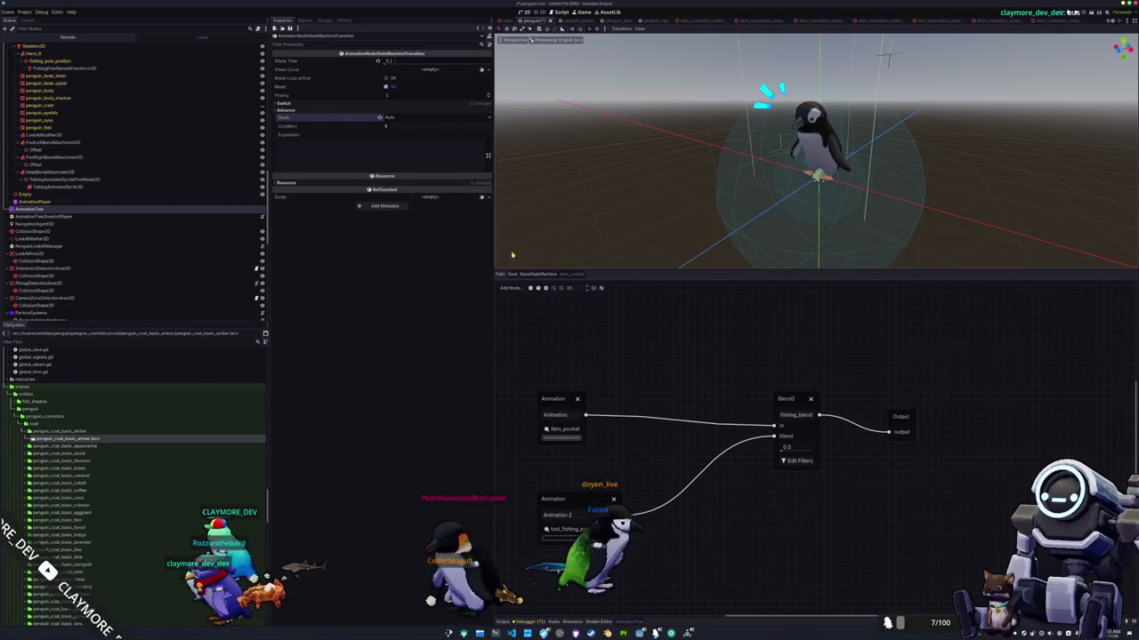
{"action": "left_click", "coordinate": [539, 275]}
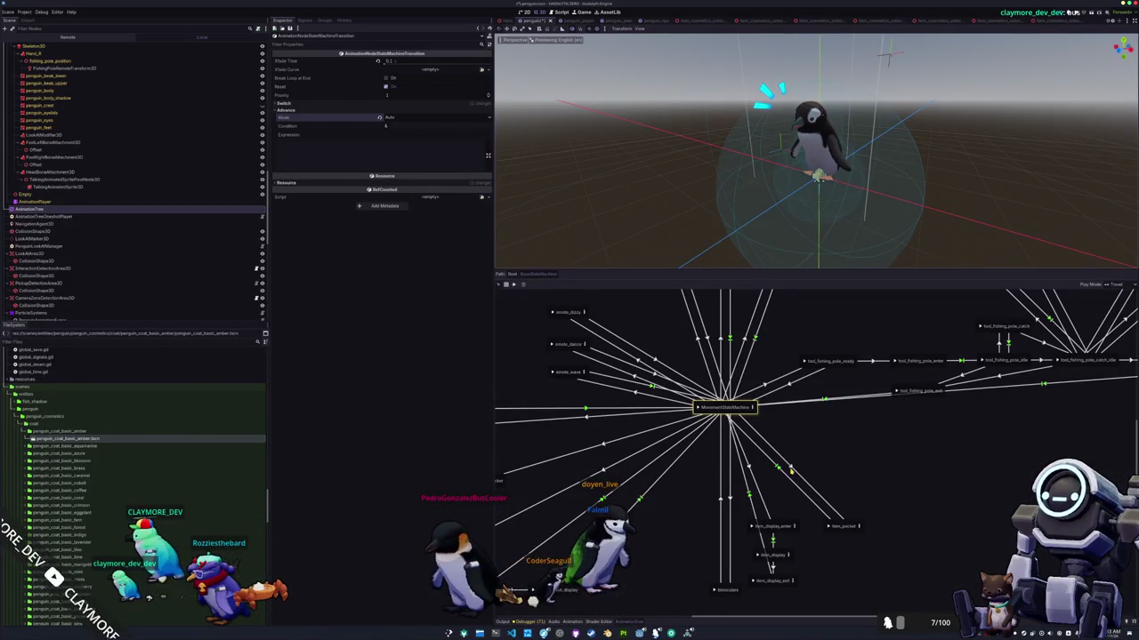
{"action": "left_click", "coordinate": [859, 529]}
{"action": "right_click", "coordinate": [668, 385]}
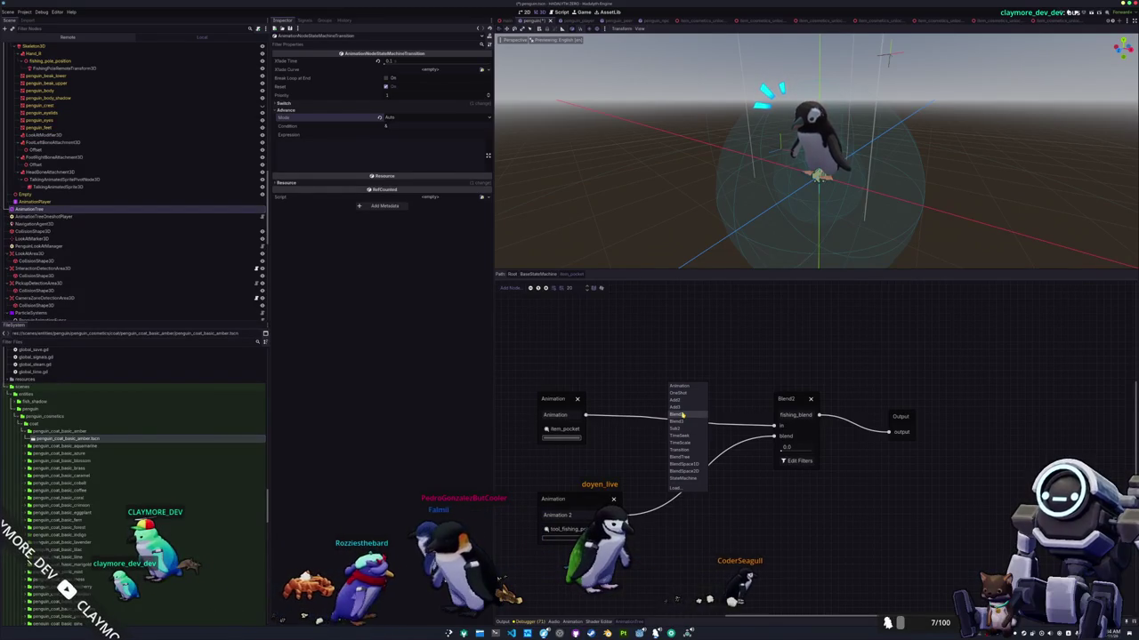
Step: Add a Blend2 node named swimming_blend and arrange it above the item_pocket Animation node
{"action": "left_click", "coordinate": [684, 416]}
{"action": "left_click_drag", "start_coordinate": [685, 386], "coordinate": [685, 341]}
{"action": "type", "text": "swimming"}
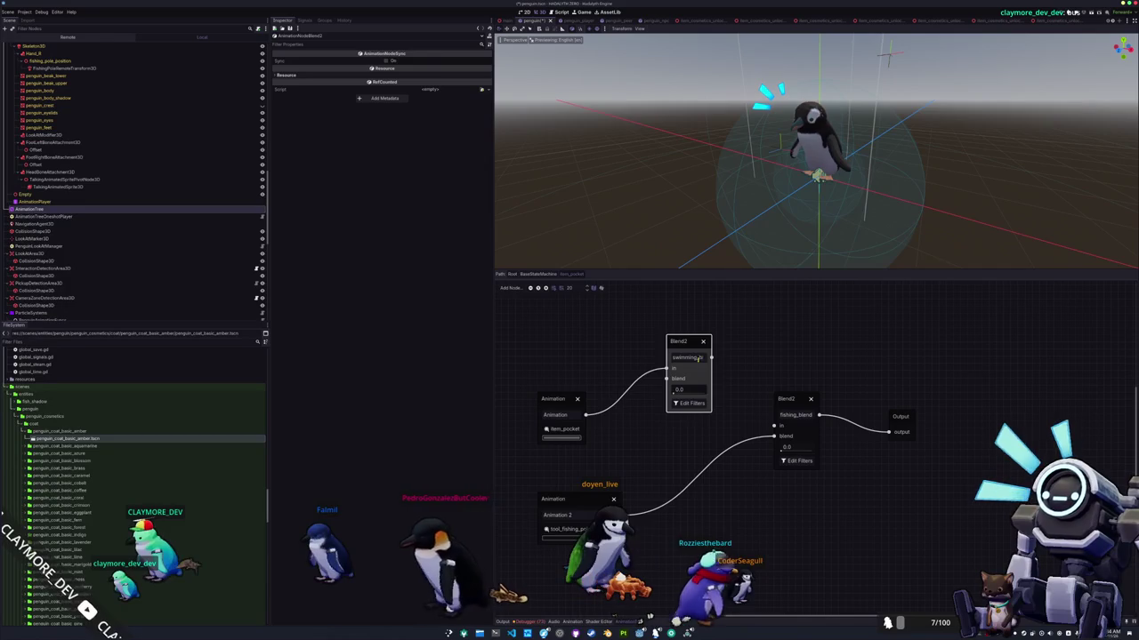
{"action": "type", "text": "_blend"}
{"action": "left_click", "coordinate": [628, 445]}
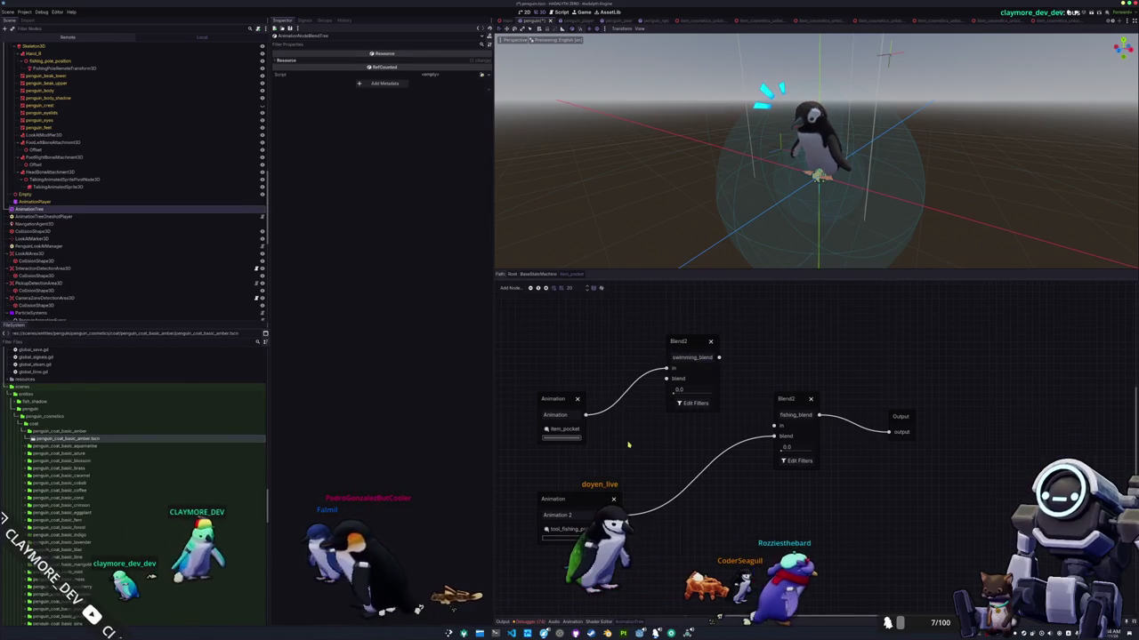
{"action": "left_click_drag", "start_coordinate": [564, 398], "coordinate": [562, 343]}
{"action": "left_click", "coordinate": [605, 394]}
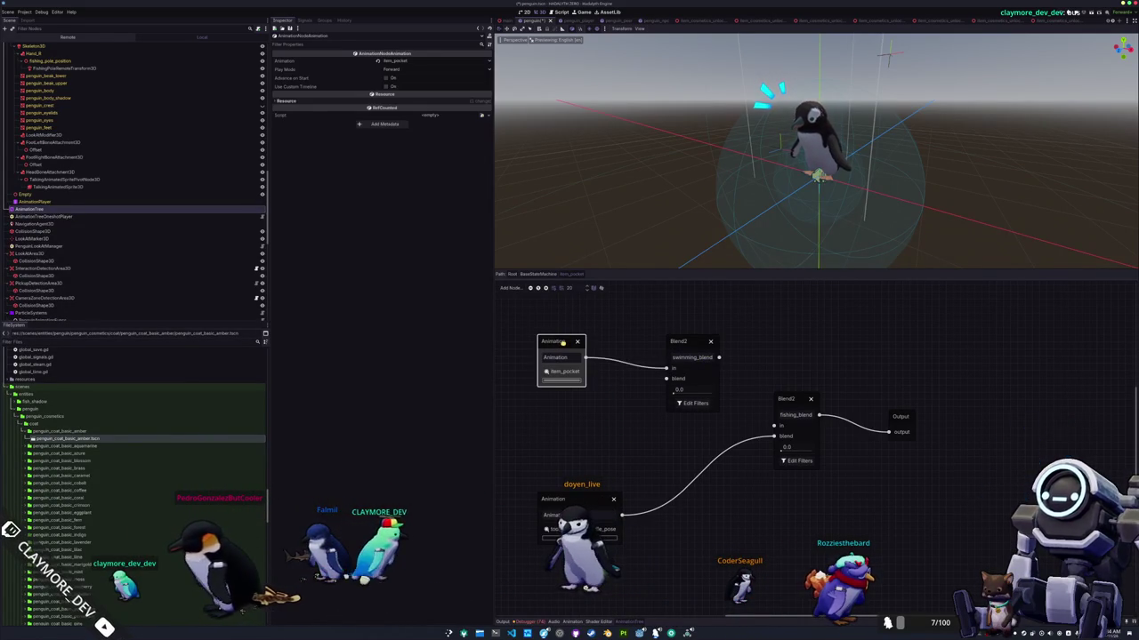
{"action": "left_click", "coordinate": [601, 385]}
{"action": "left_click", "coordinate": [556, 349]}
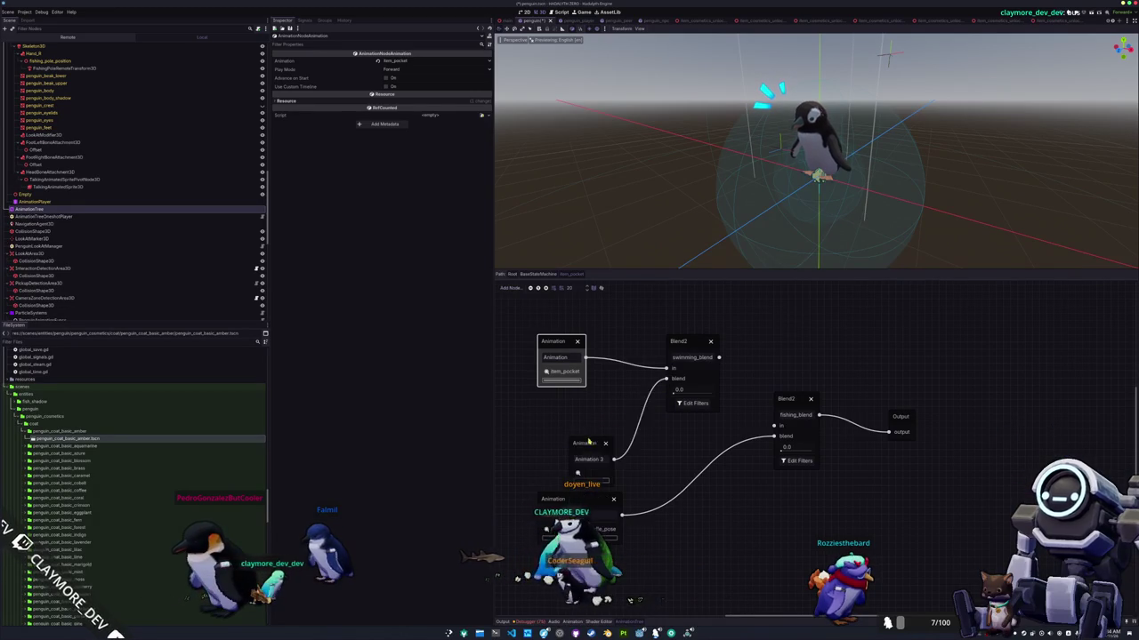
Step: Place the new Animation node beside swimming_blend and make it play idle_swimming
{"action": "left_click_drag", "start_coordinate": [588, 442], "coordinate": [564, 405]}
{"action": "left_click", "coordinate": [554, 428]}
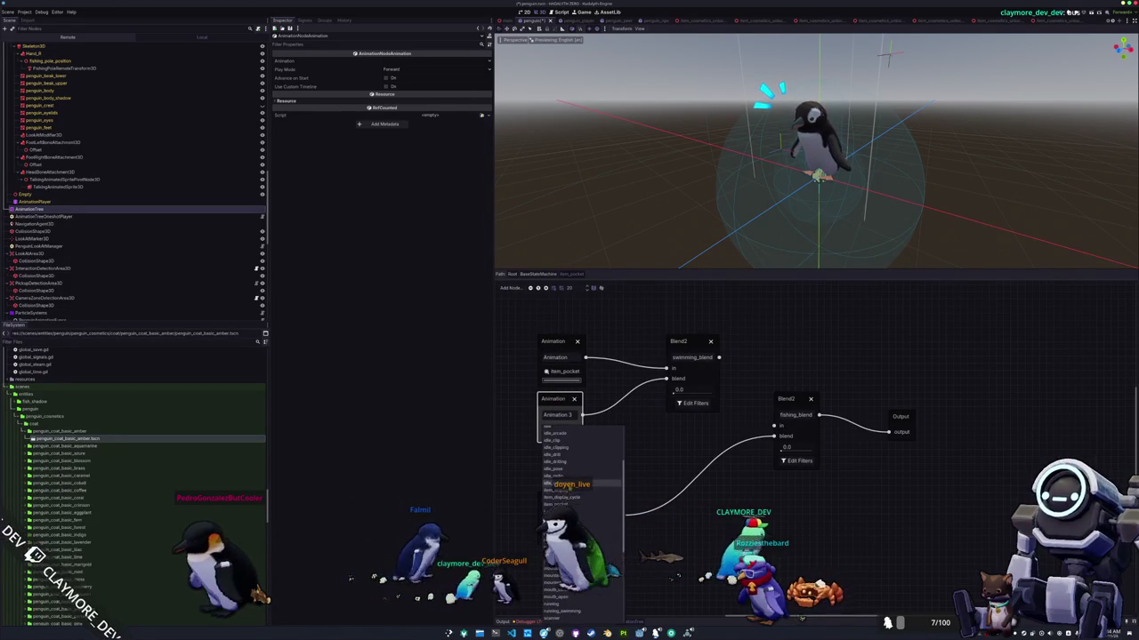
{"action": "left_click", "coordinate": [570, 484]}
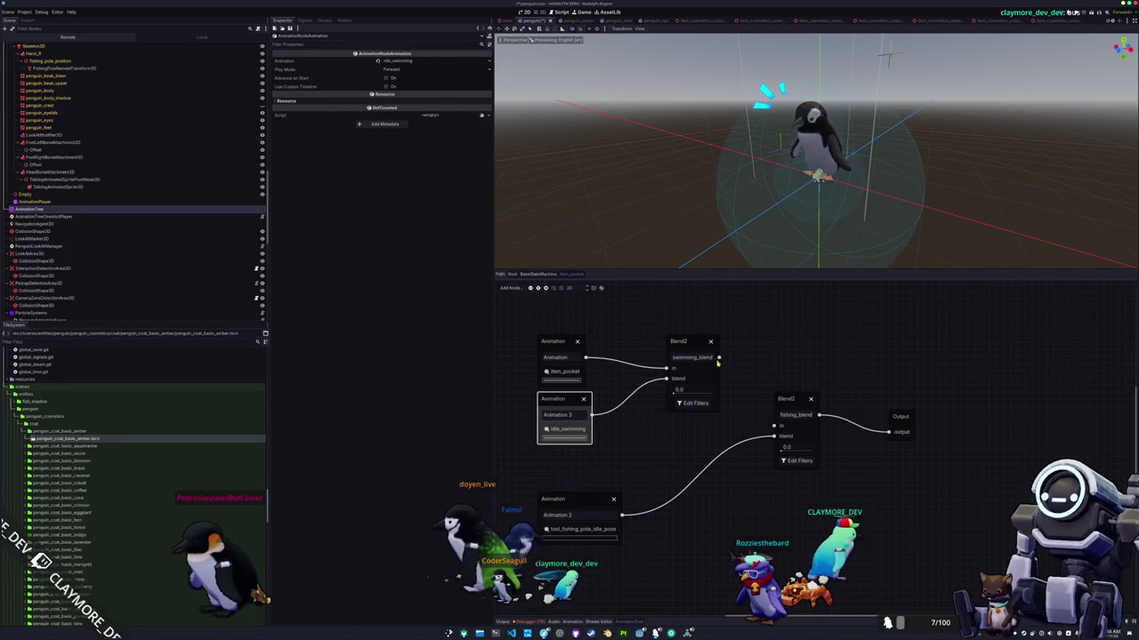
{"action": "left_click", "coordinate": [695, 403]}
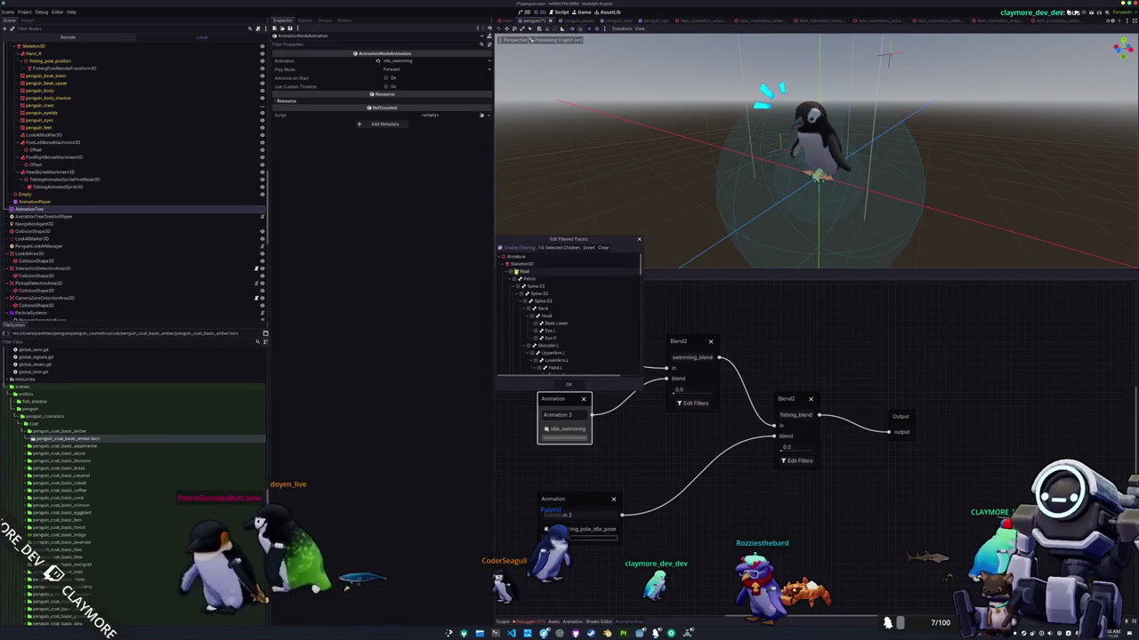
Step: Tick the Spine.01 and Spine.02 bones in swimming_blend's filtered tracks and confirm with OK
{"action": "scroll", "coordinate": [526, 338], "scroll_direction": "down", "scroll_amount": 2}
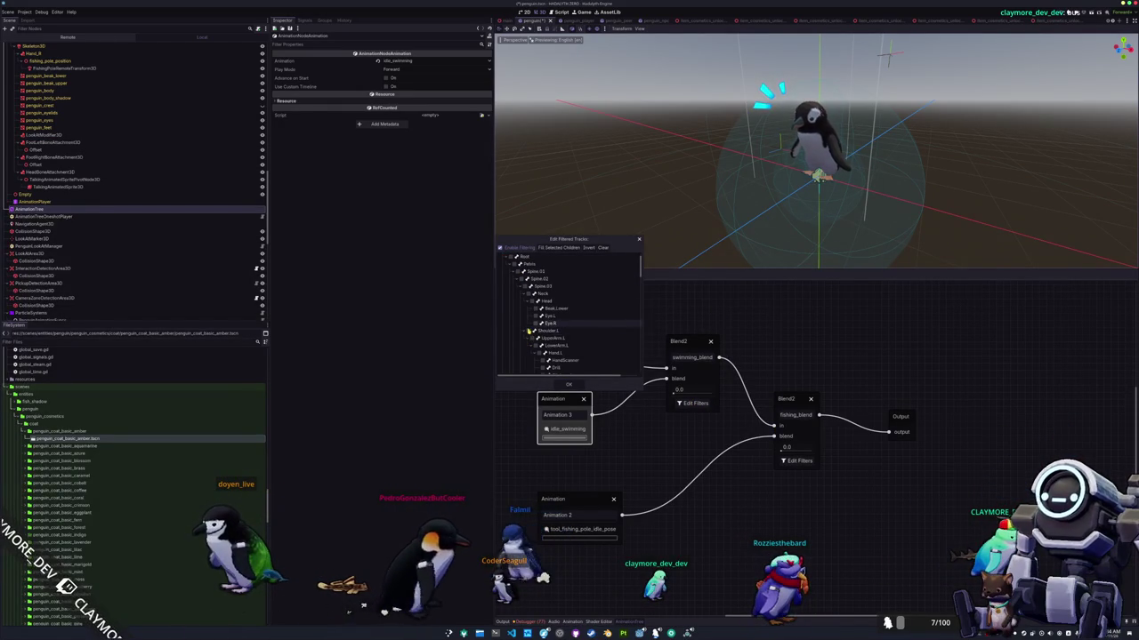
{"action": "scroll", "coordinate": [535, 315], "scroll_direction": "down", "scroll_amount": 5}
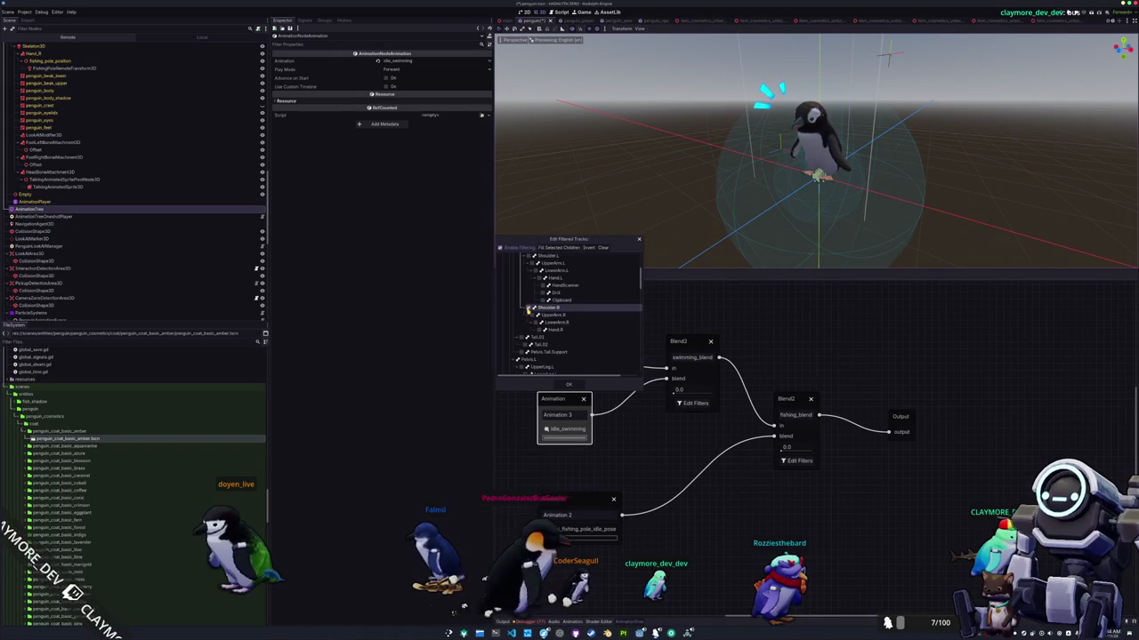
{"action": "scroll", "coordinate": [533, 334], "scroll_direction": "up", "scroll_amount": 1}
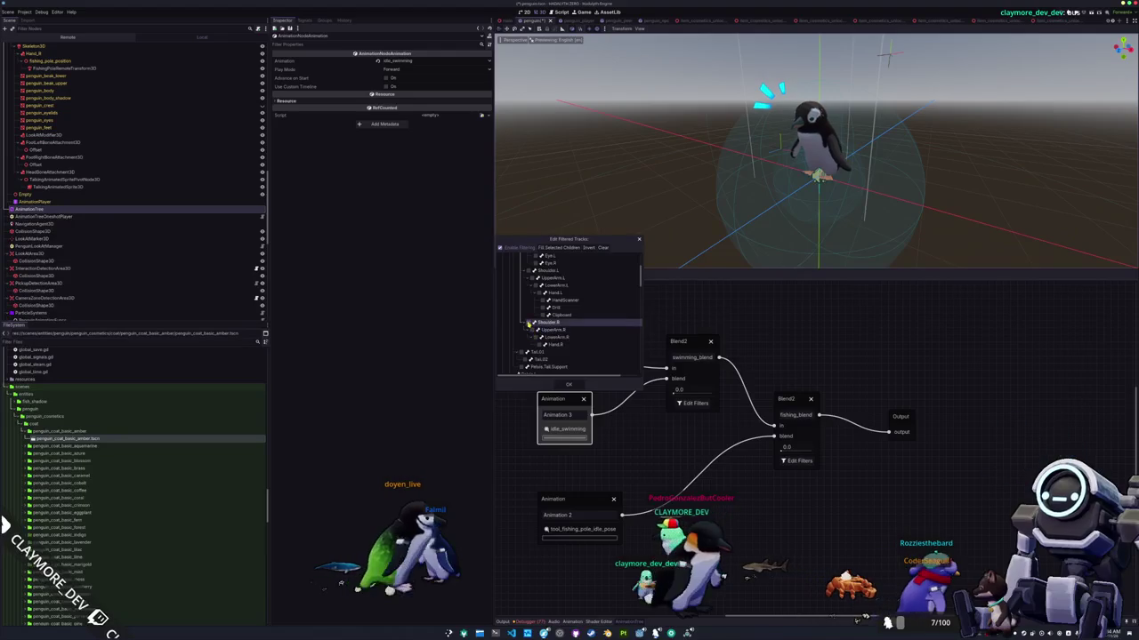
{"action": "scroll", "coordinate": [532, 329], "scroll_direction": "up", "scroll_amount": 2}
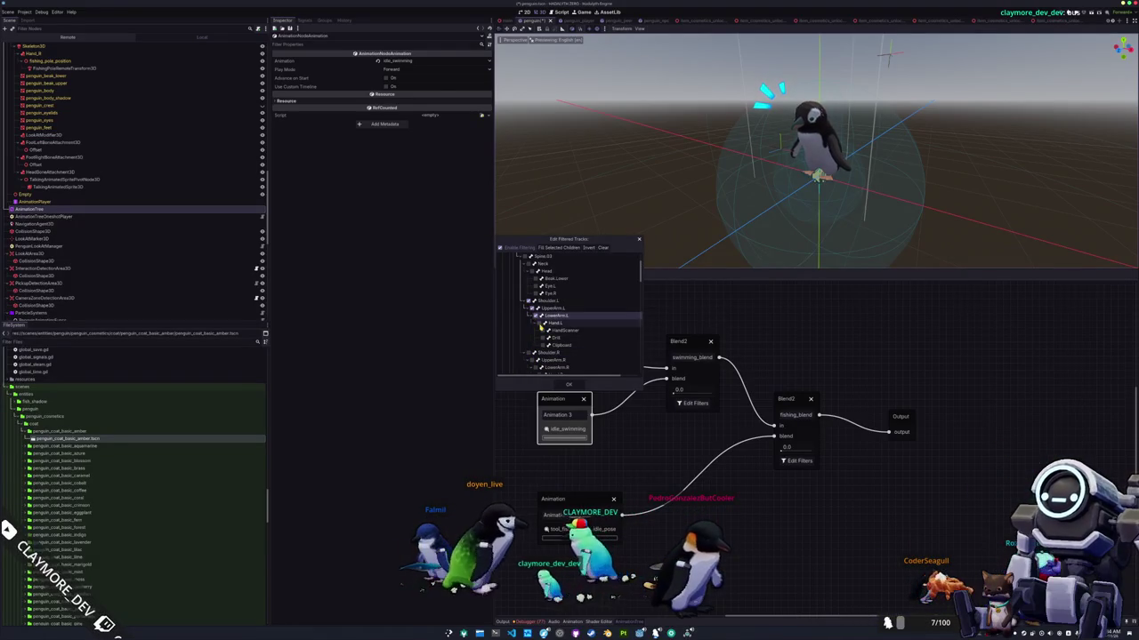
{"action": "scroll", "coordinate": [545, 343], "scroll_direction": "up", "scroll_amount": 1}
{"action": "scroll", "coordinate": [530, 338], "scroll_direction": "up", "scroll_amount": 1}
{"action": "scroll", "coordinate": [525, 306], "scroll_direction": "up", "scroll_amount": 1}
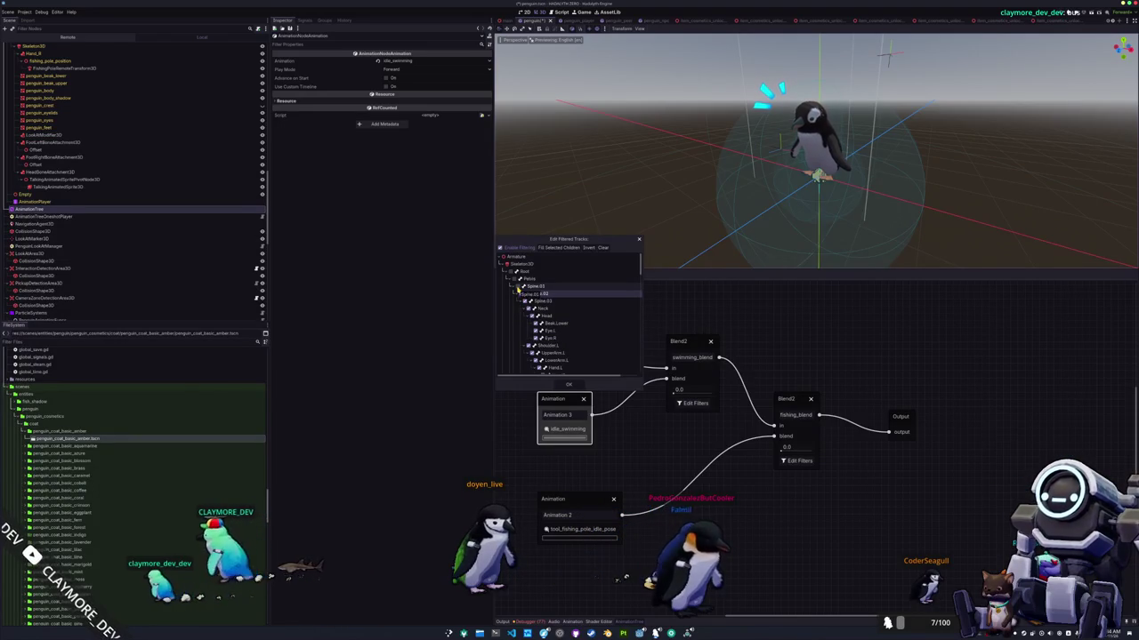
{"action": "left_click", "coordinate": [553, 248]}
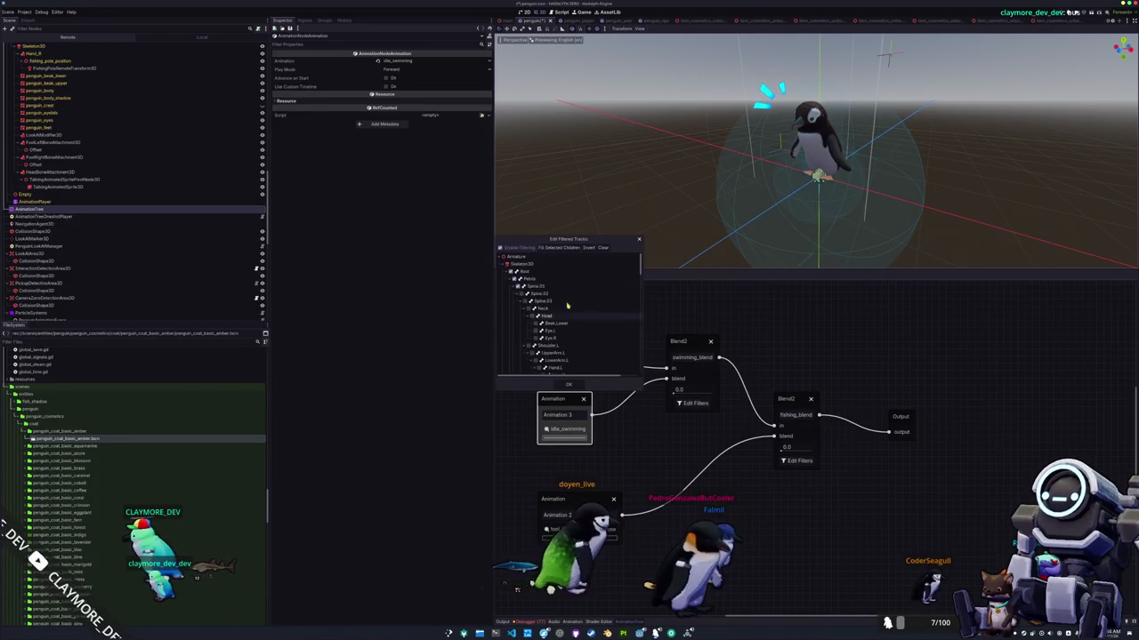
{"action": "left_click", "coordinate": [570, 384]}
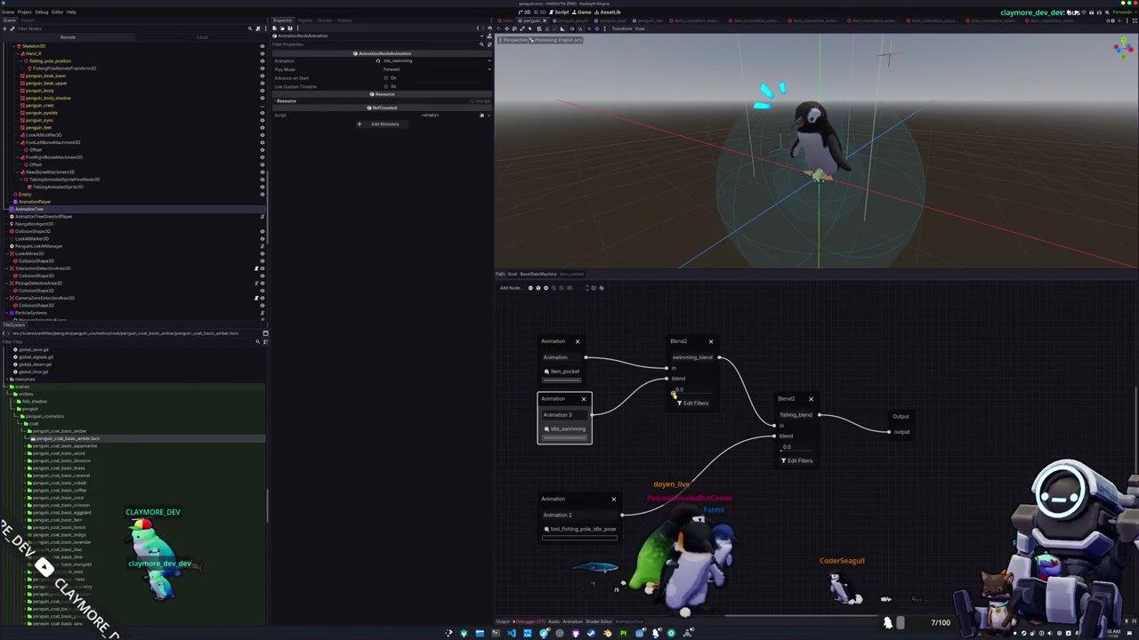
Step: Re-enter the item_pocket blend tree and enable Use Custom Timeline on the idle_swimming node
{"action": "left_click", "coordinate": [547, 277]}
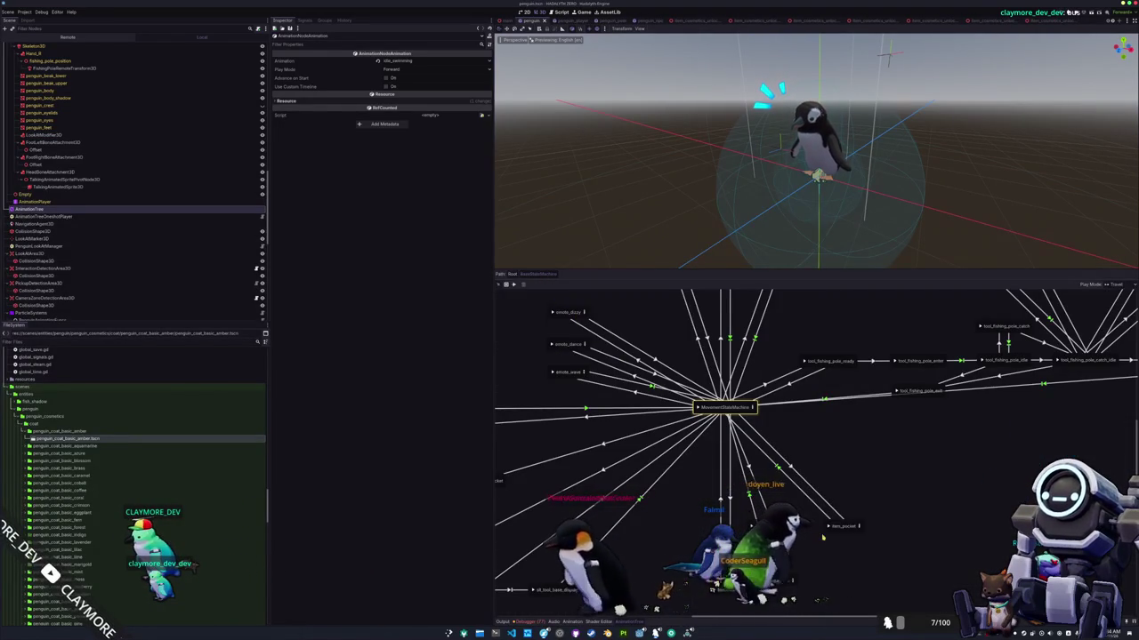
{"action": "left_click", "coordinate": [831, 527]}
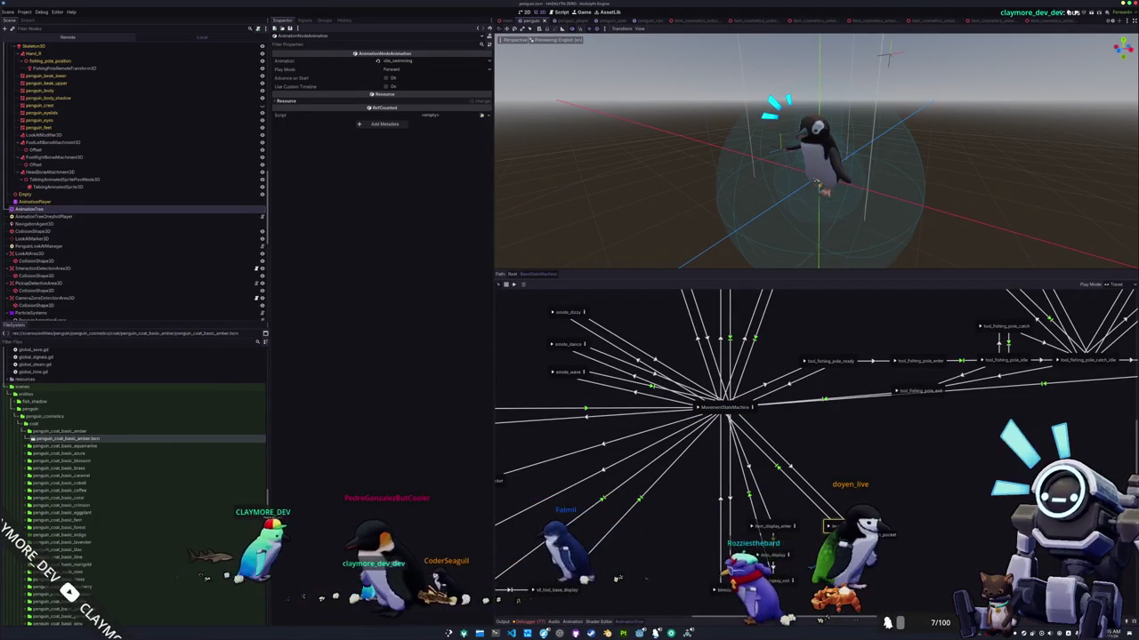
{"action": "left_click", "coordinate": [831, 527]}
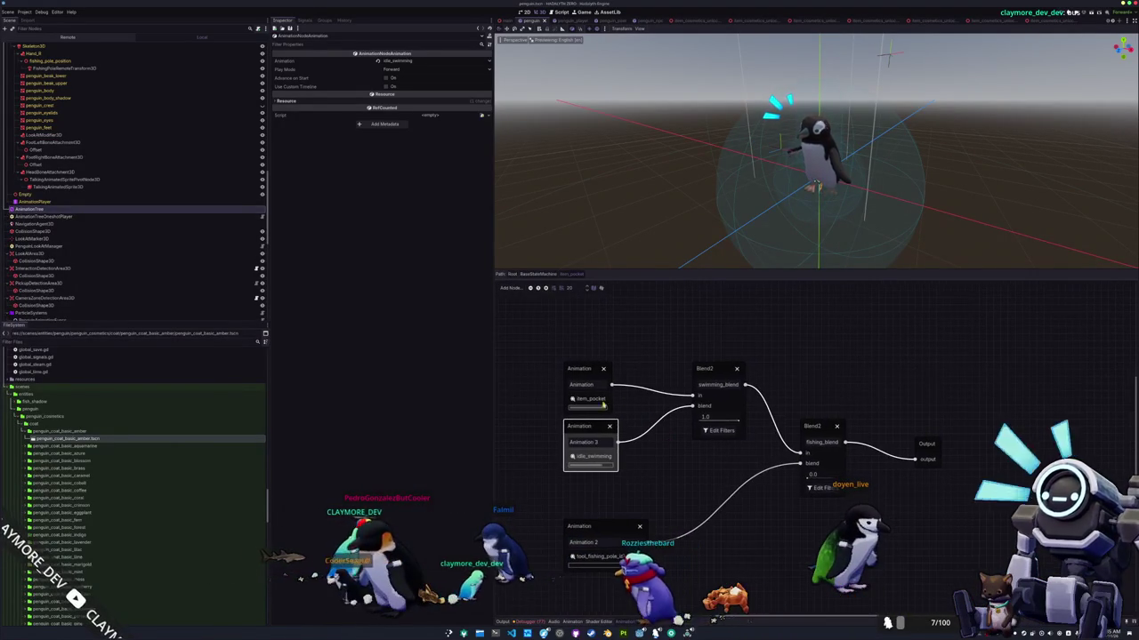
{"action": "left_click", "coordinate": [385, 87]}
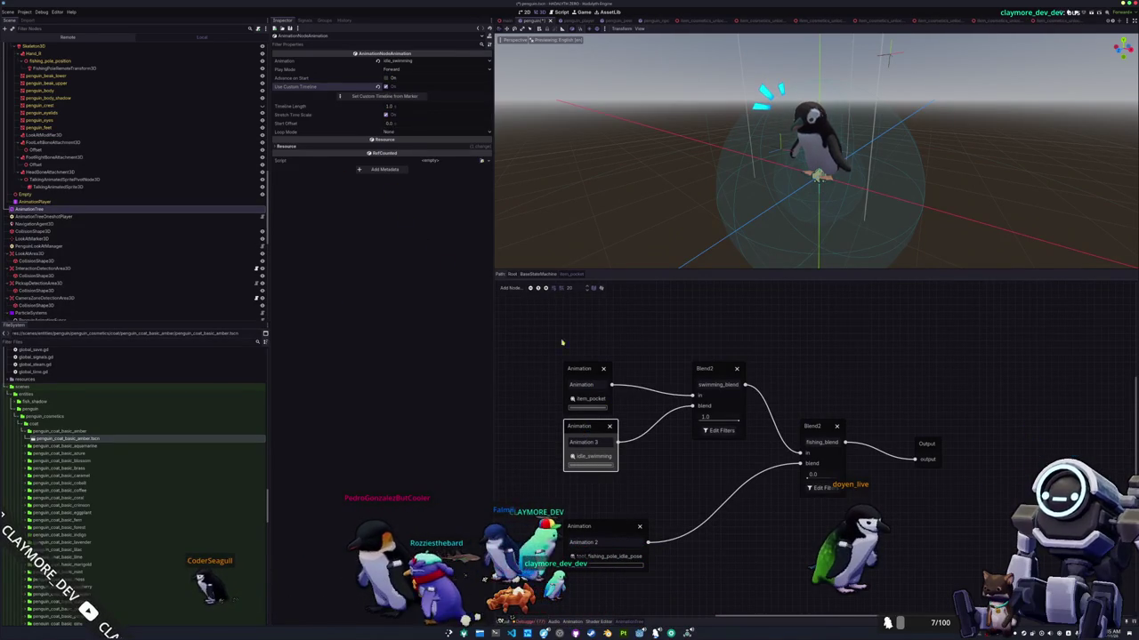
Step: Inspect the item_pocket animation's keyframes in the Animation panel, then return to the state machine
{"action": "left_click", "coordinate": [580, 378]}
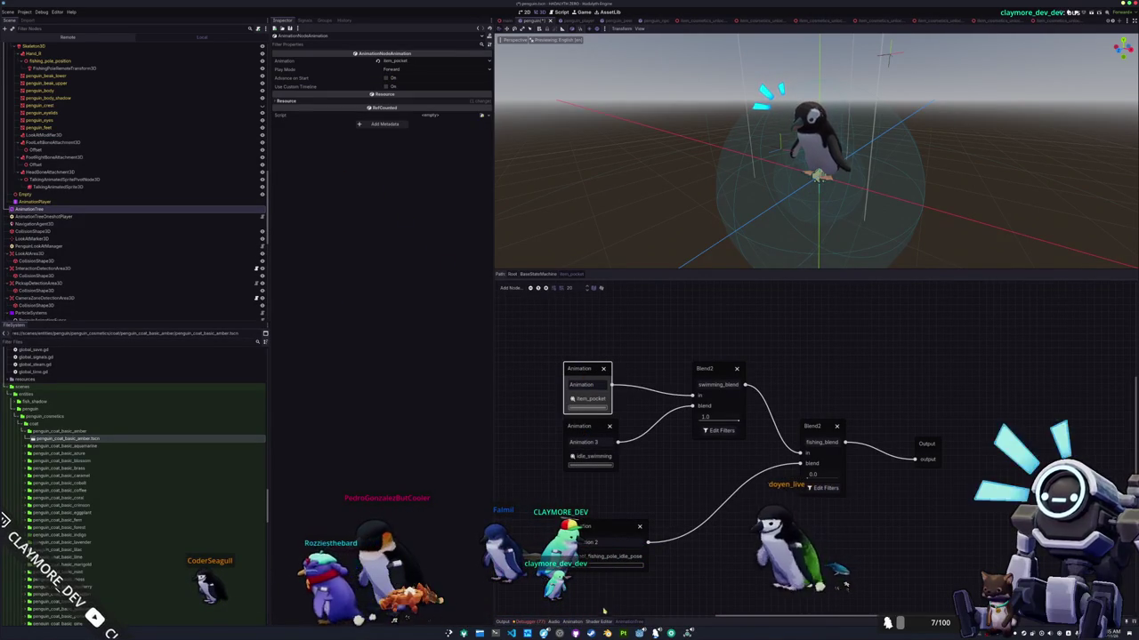
{"action": "left_click", "coordinate": [571, 622]}
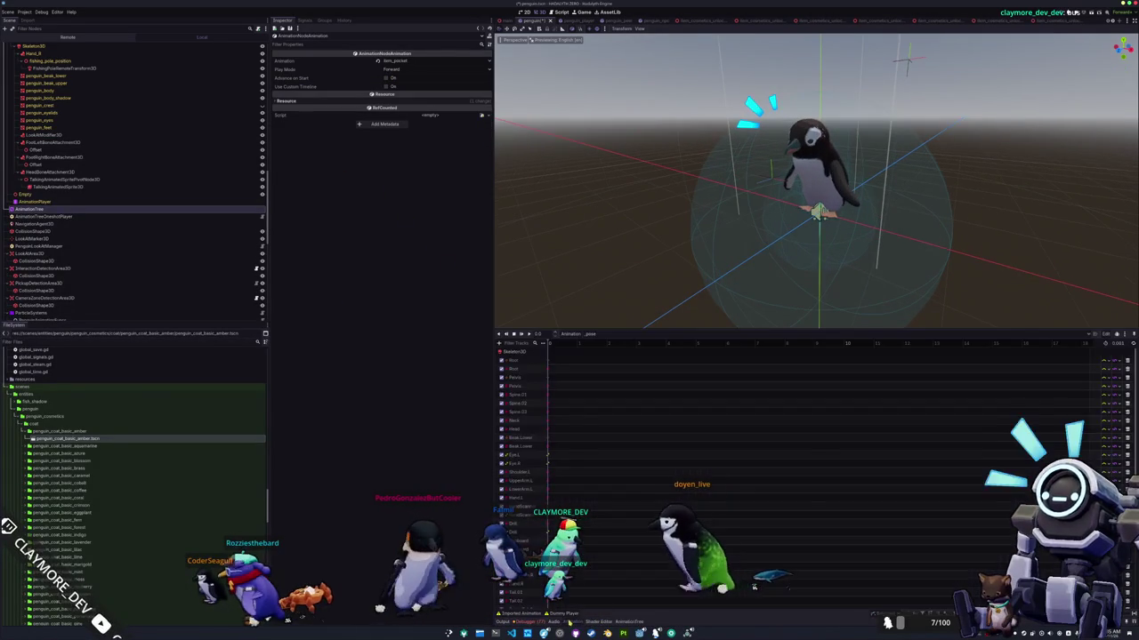
{"action": "left_click", "coordinate": [578, 334]}
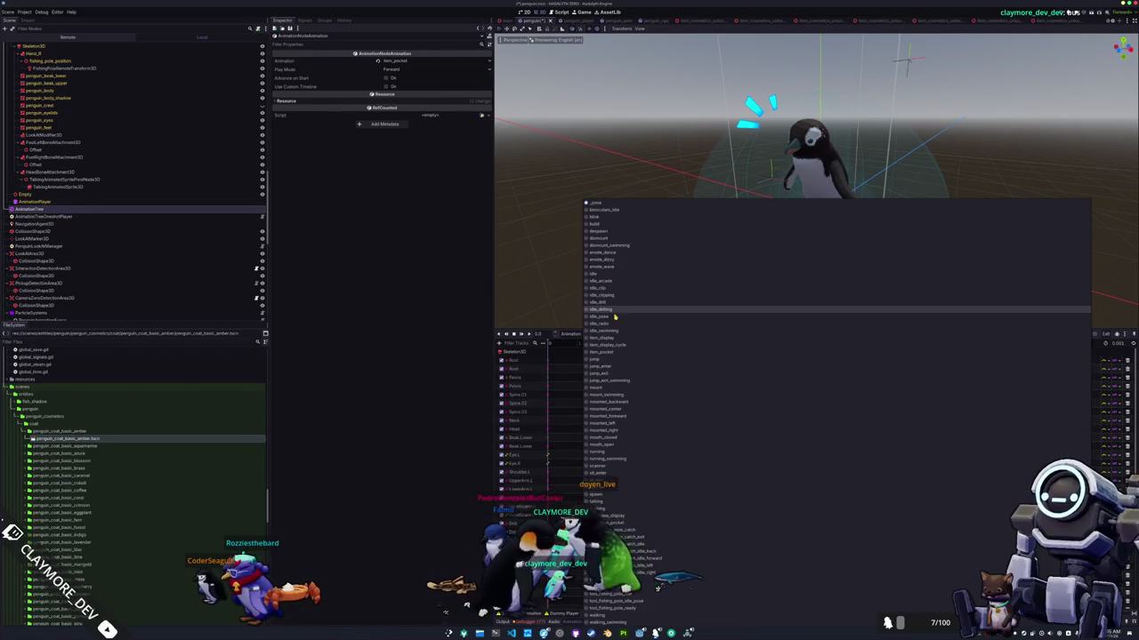
{"action": "left_click", "coordinate": [613, 352]}
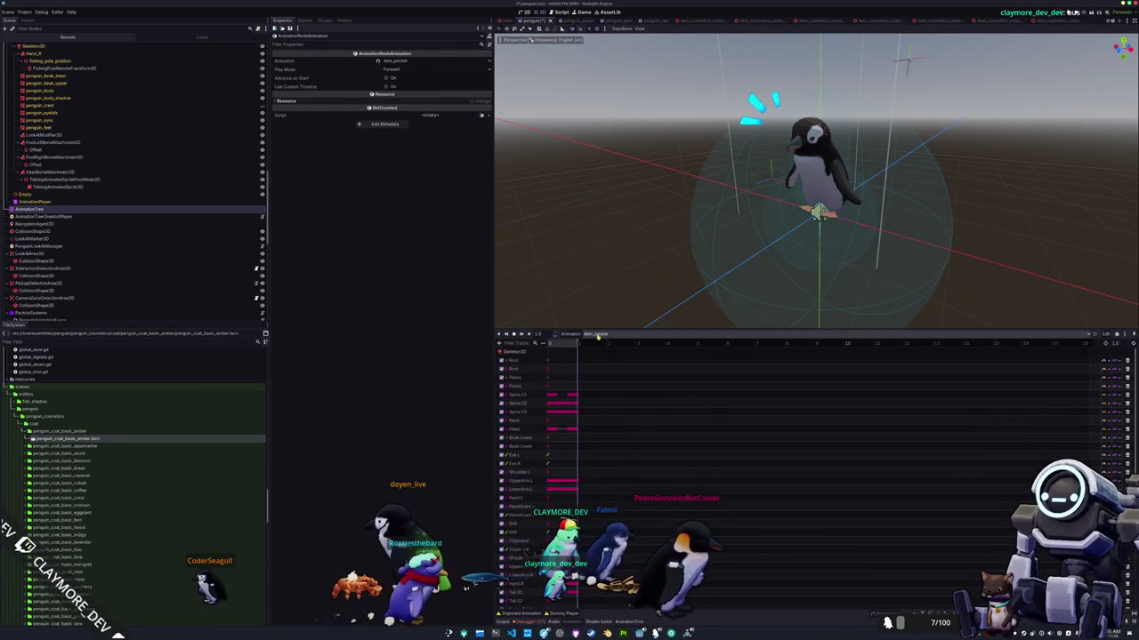
{"action": "left_click", "coordinate": [629, 622]}
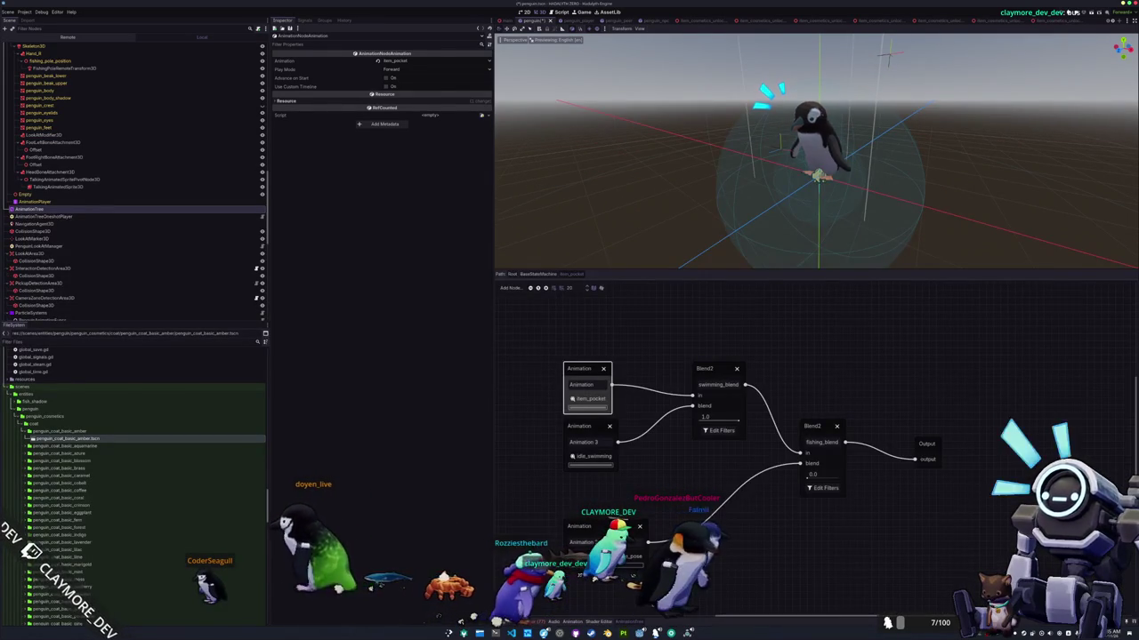
{"action": "left_click", "coordinate": [537, 274]}
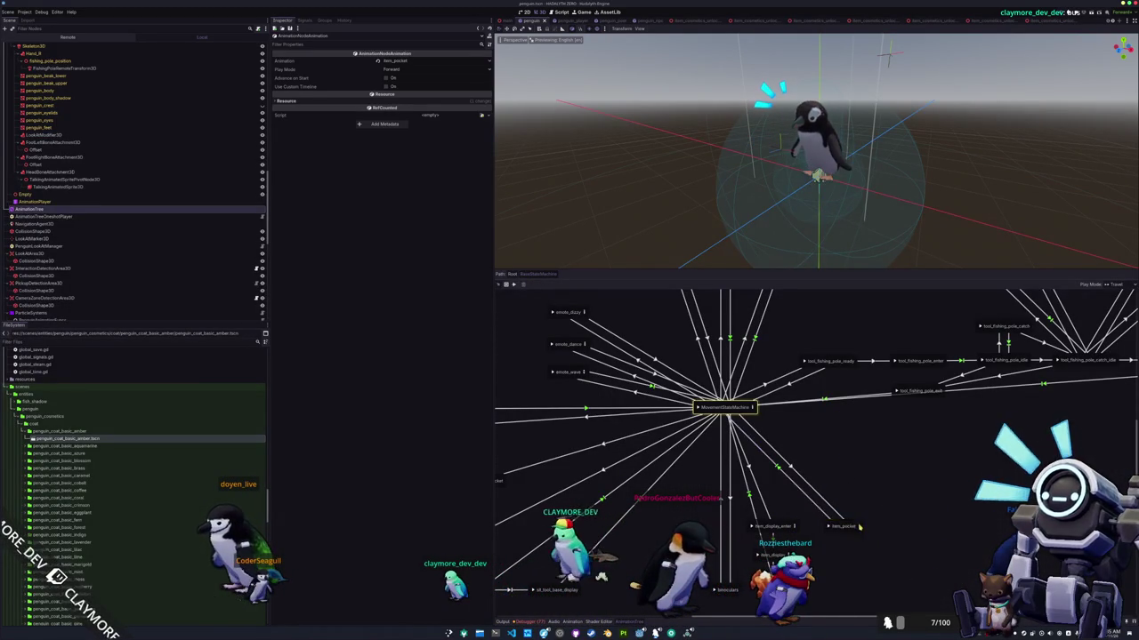
Step: Recheck the idle_swimming node in item_pocket's blend tree, then go back to BaseStateMachine and VS Code
{"action": "left_click", "coordinate": [859, 527]}
{"action": "left_click_drag", "start_coordinate": [596, 428], "coordinate": [597, 440]}
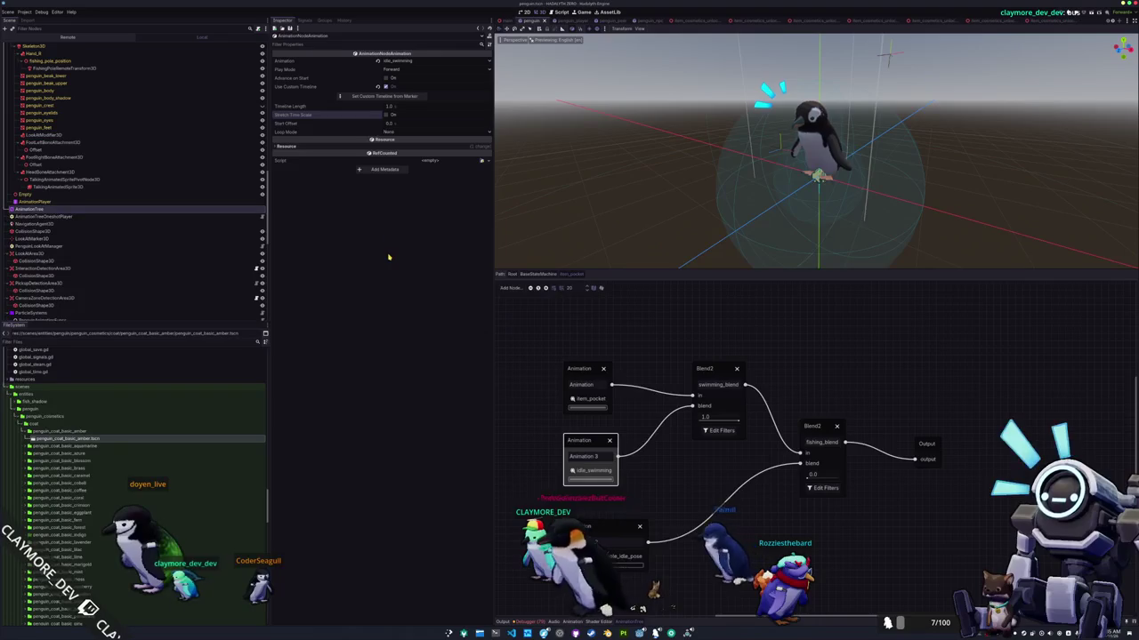
{"action": "left_click", "coordinate": [545, 275]}
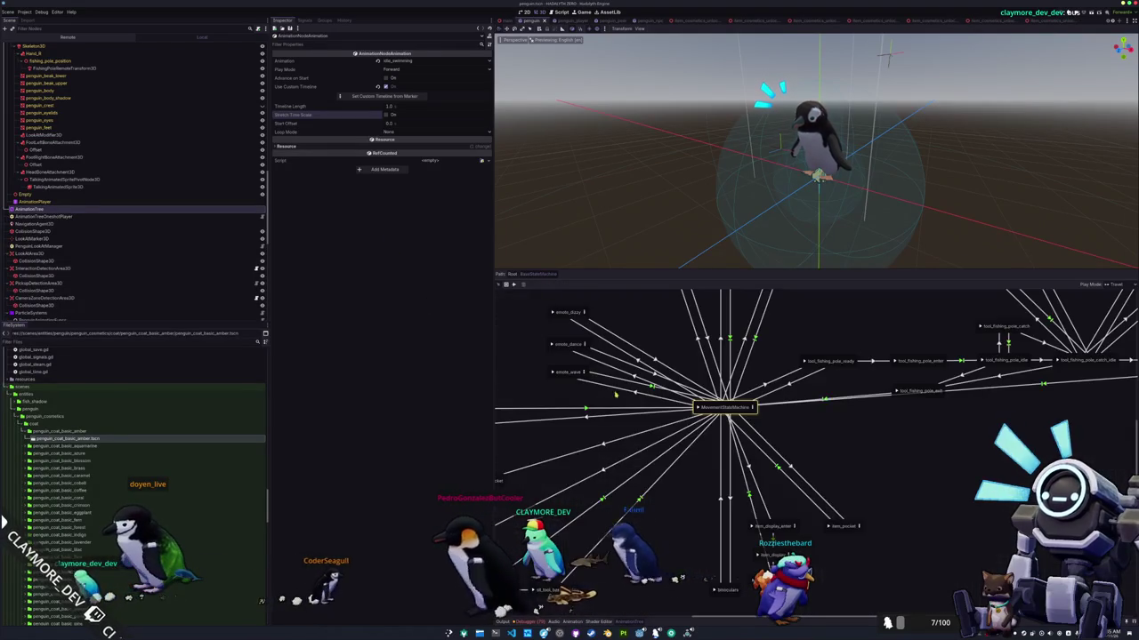
{"action": "left_click", "coordinate": [827, 526]}
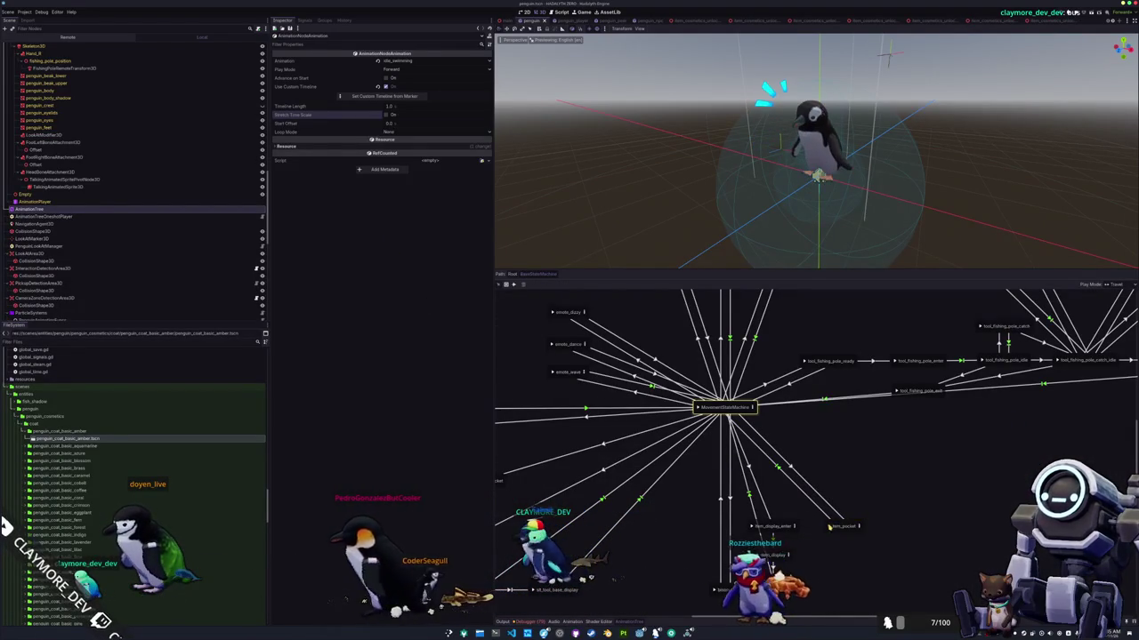
{"action": "left_click", "coordinate": [830, 528]}
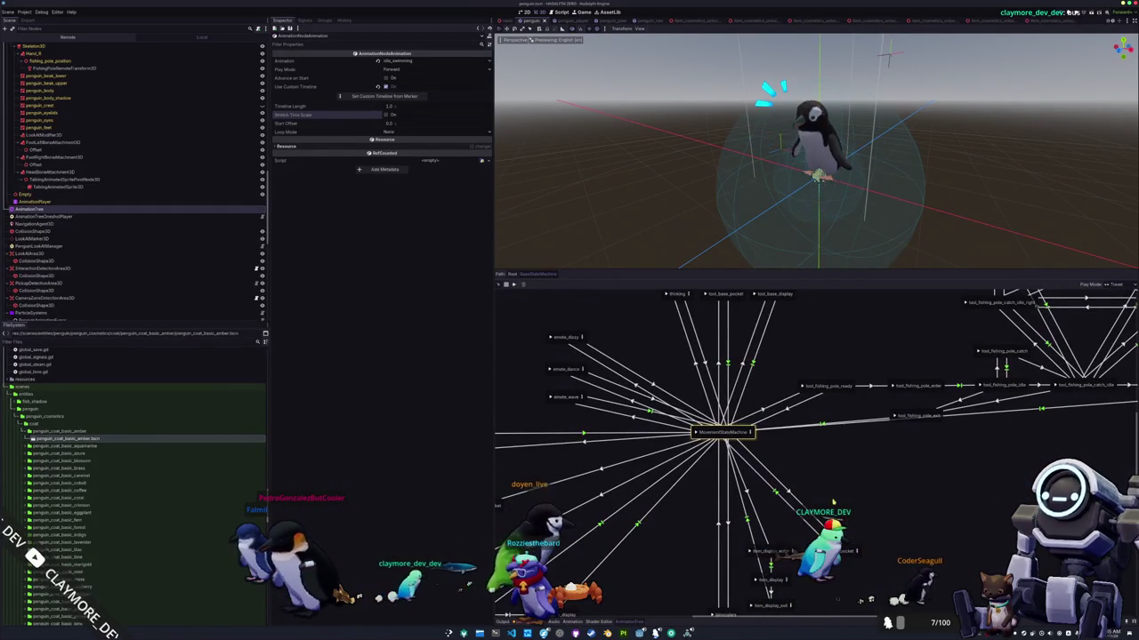
{"action": "left_click", "coordinate": [852, 551]}
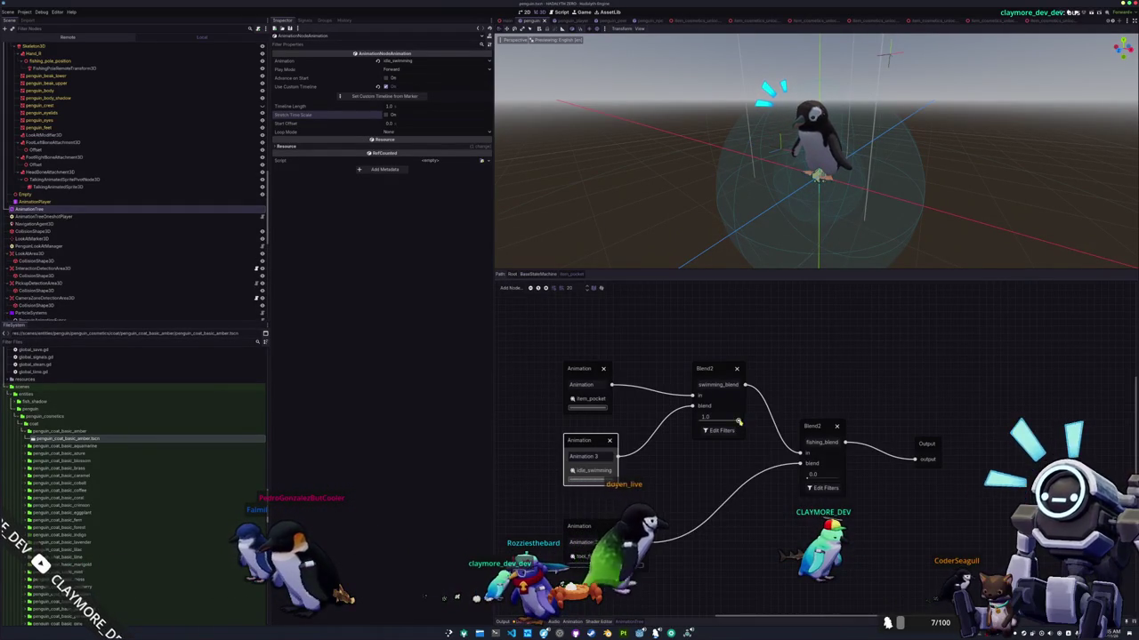
{"action": "left_click", "coordinate": [537, 274]}
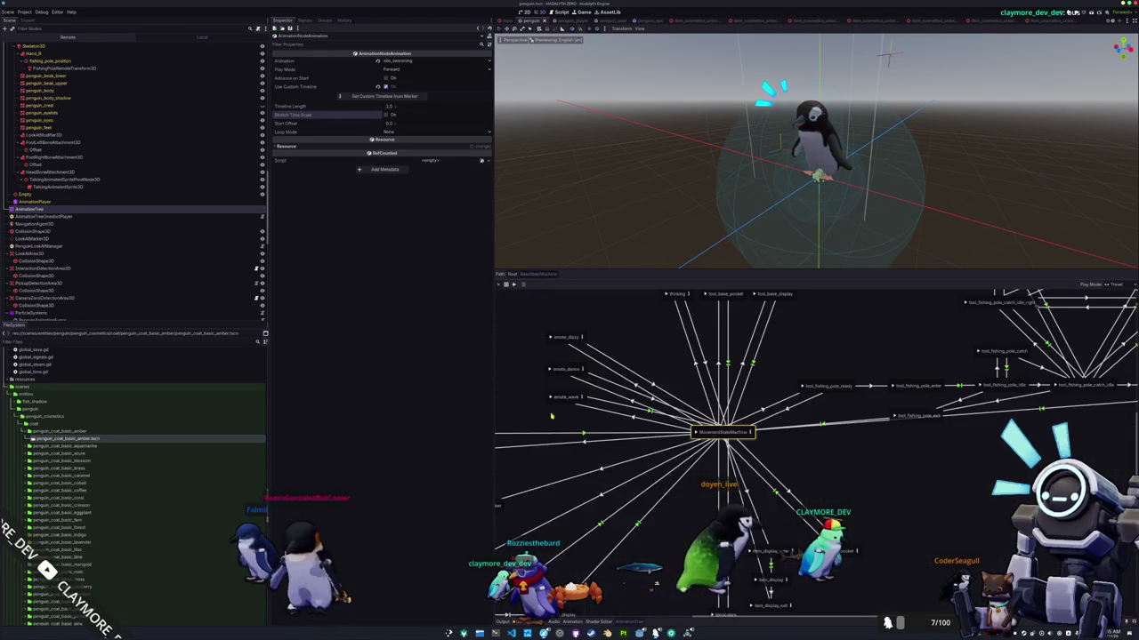
{"action": "key", "text": "alt+Tab"}
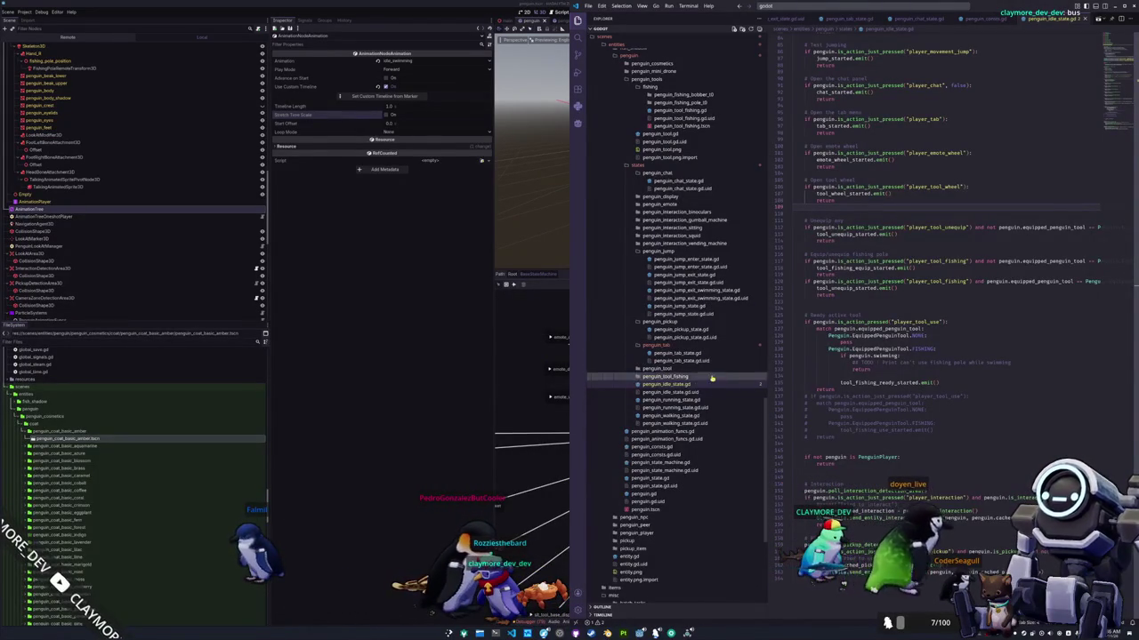
Step: In penguin_consts.gd, add a base_item_pocket_swimming_blend constant on line 68 using line 67's path, with fishing changed to swimming
{"action": "left_click", "coordinate": [656, 447]}
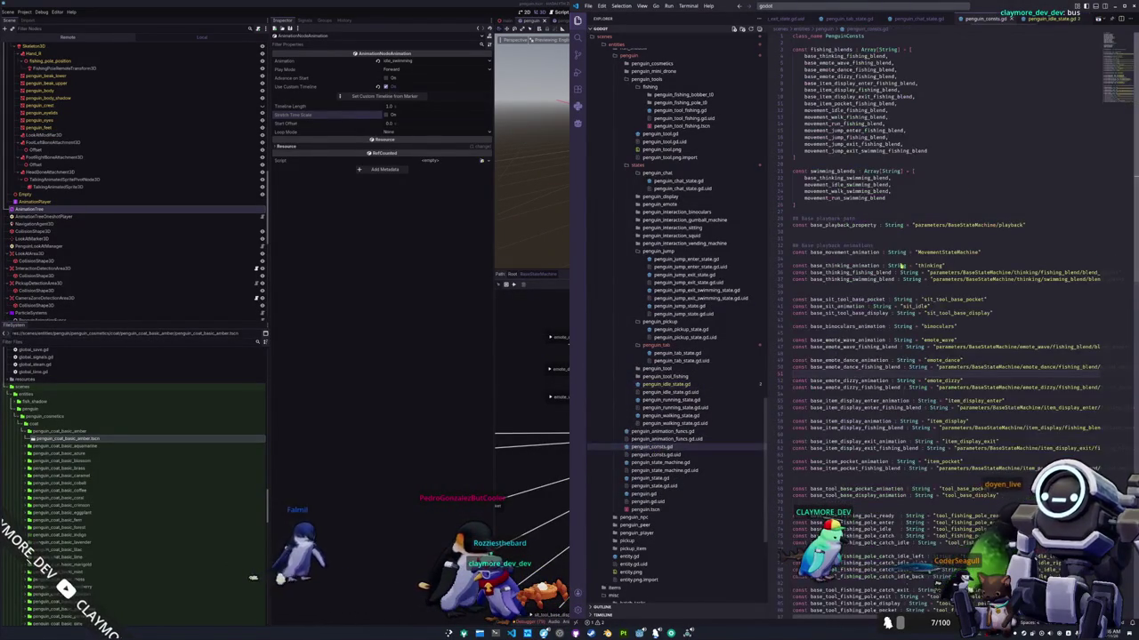
{"action": "scroll", "coordinate": [847, 321], "scroll_direction": "down", "scroll_amount": 3}
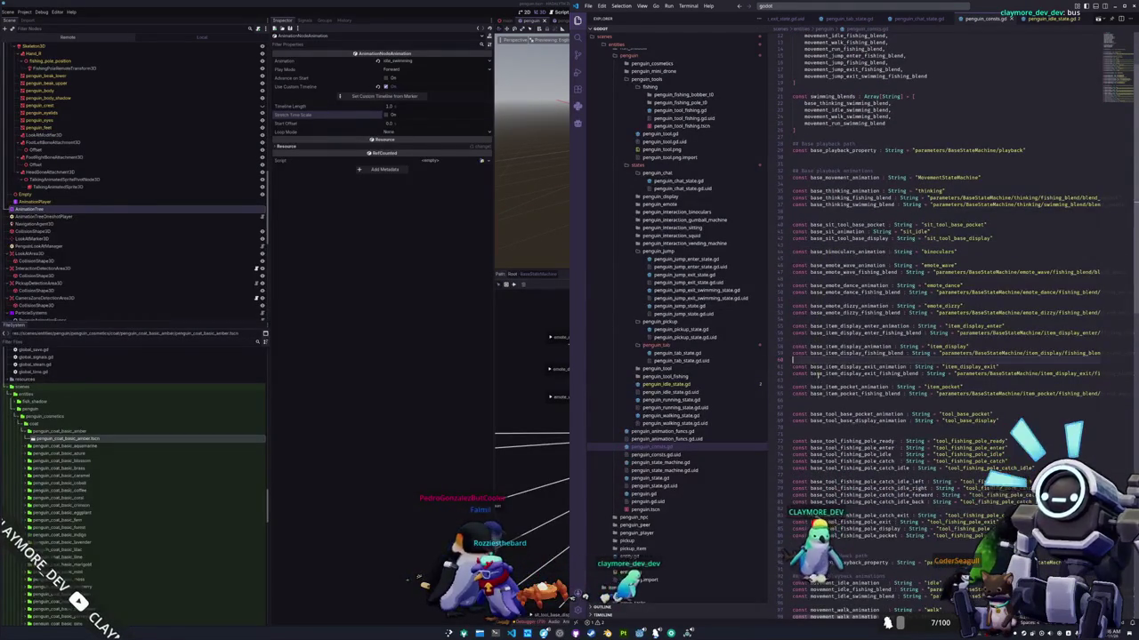
{"action": "type", "text": "const base_item_pocket_swimming_"}
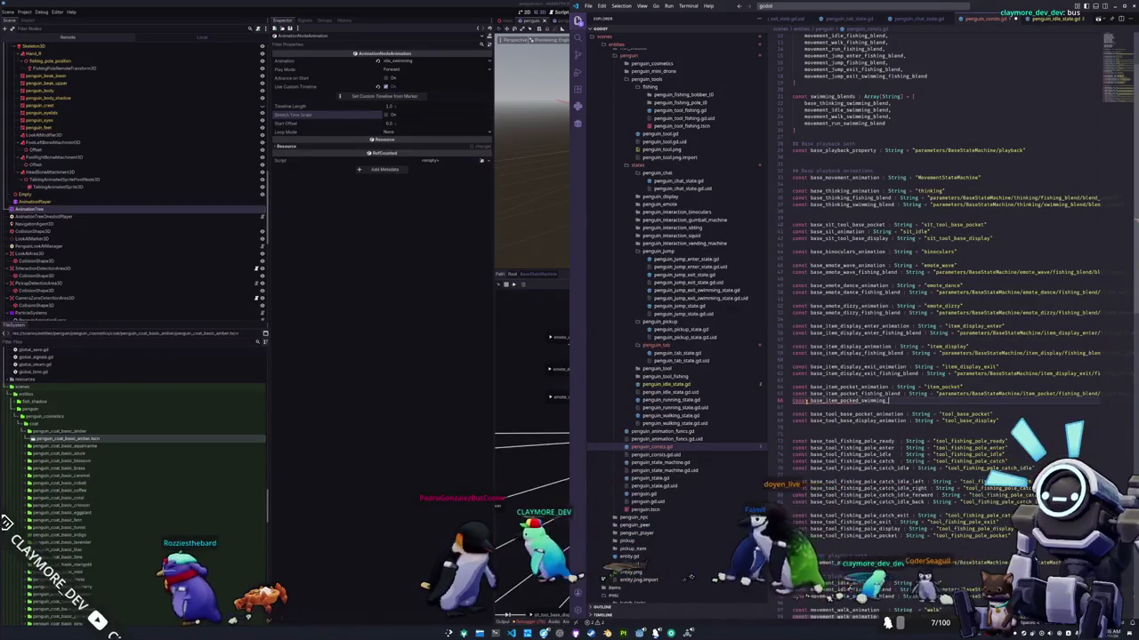
{"action": "type", "text": "blend : String ="}
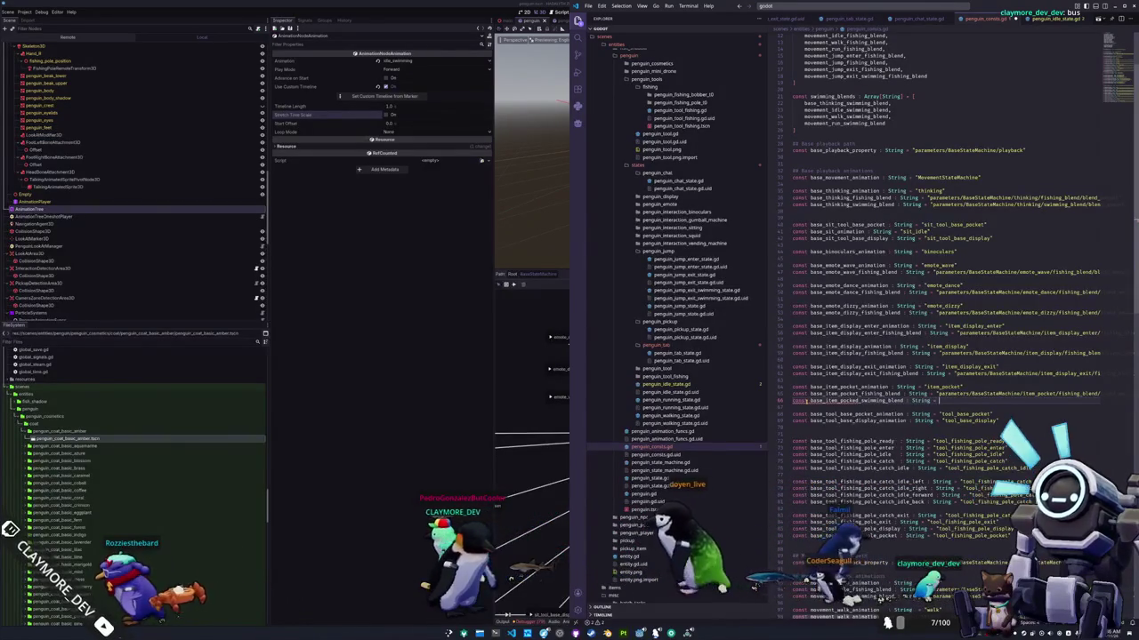
{"action": "left_click_drag", "start_coordinate": [945, 393], "coordinate": [1101, 393]}
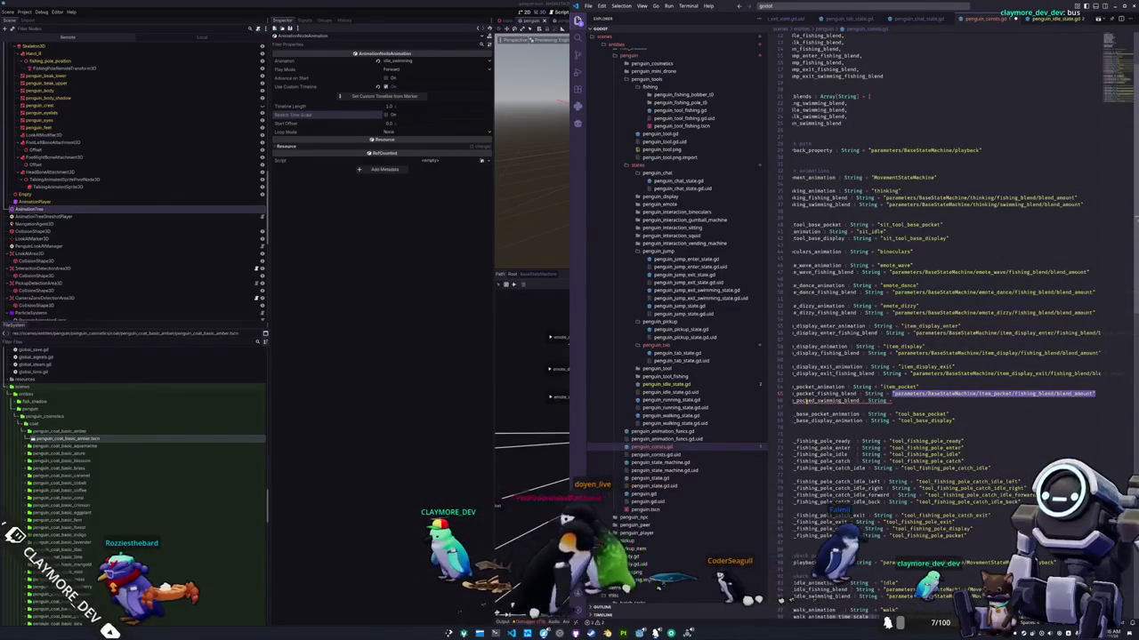
{"action": "key", "text": "ctrl+c"}
{"action": "left_click", "coordinate": [893, 400]}
{"action": "key", "text": "ctrl+v"}
{"action": "double_click", "coordinate": [1032, 400]}
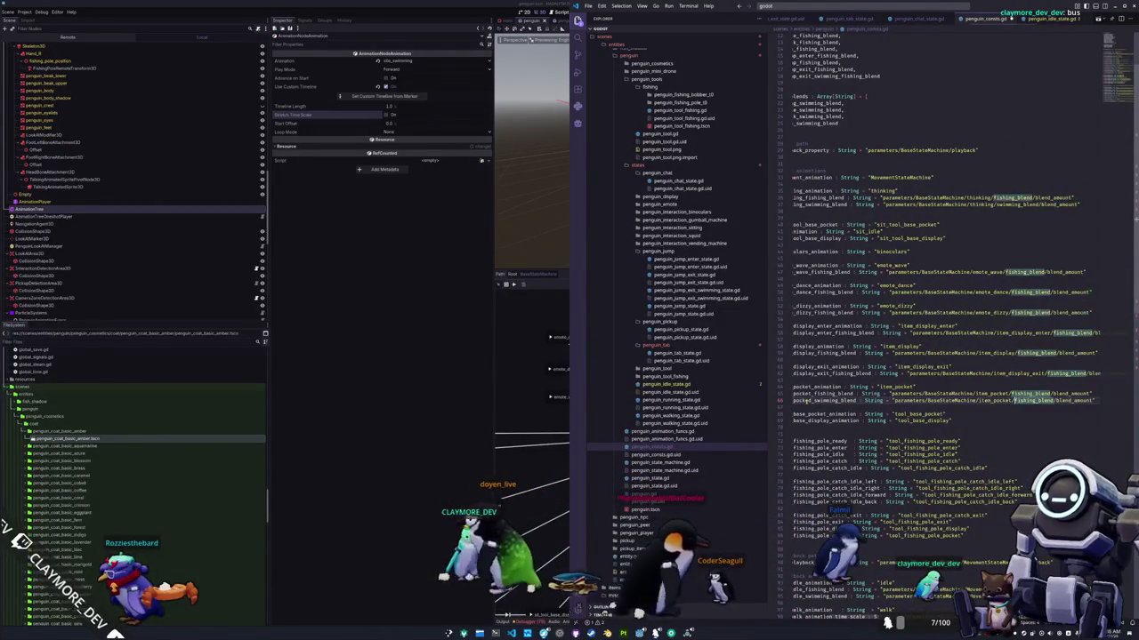
{"action": "key", "text": "shift+Left"}
{"action": "key", "text": "shift+Left"}
{"action": "key", "text": "shift+Left"}
{"action": "type", "text": "swi"}
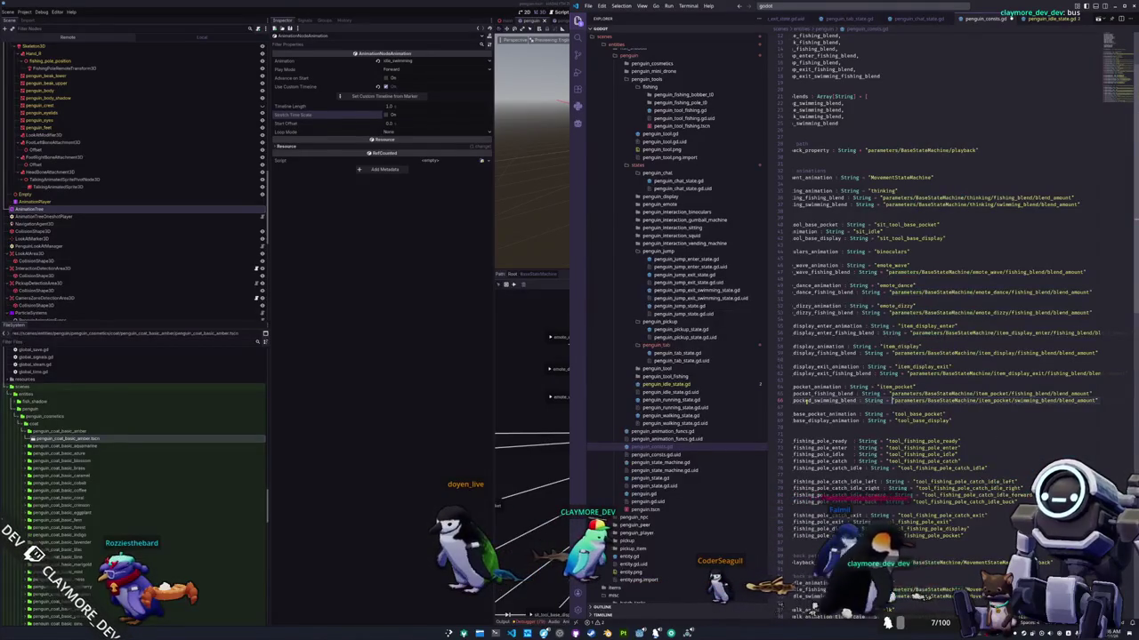
Step: Add base_item_pocket_swimming_blend to the swimming_blends array and correct the name's typo in both places
{"action": "double_click", "coordinate": [841, 401]}
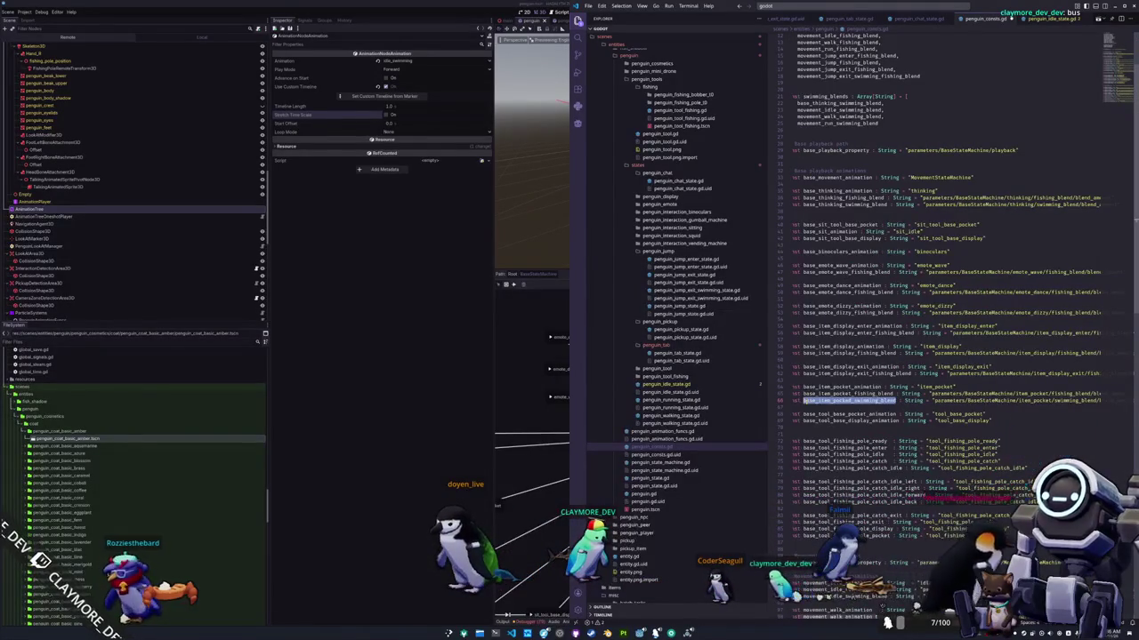
{"action": "key", "text": "Up"}
{"action": "key", "text": "Up"}
{"action": "key", "text": "Up"}
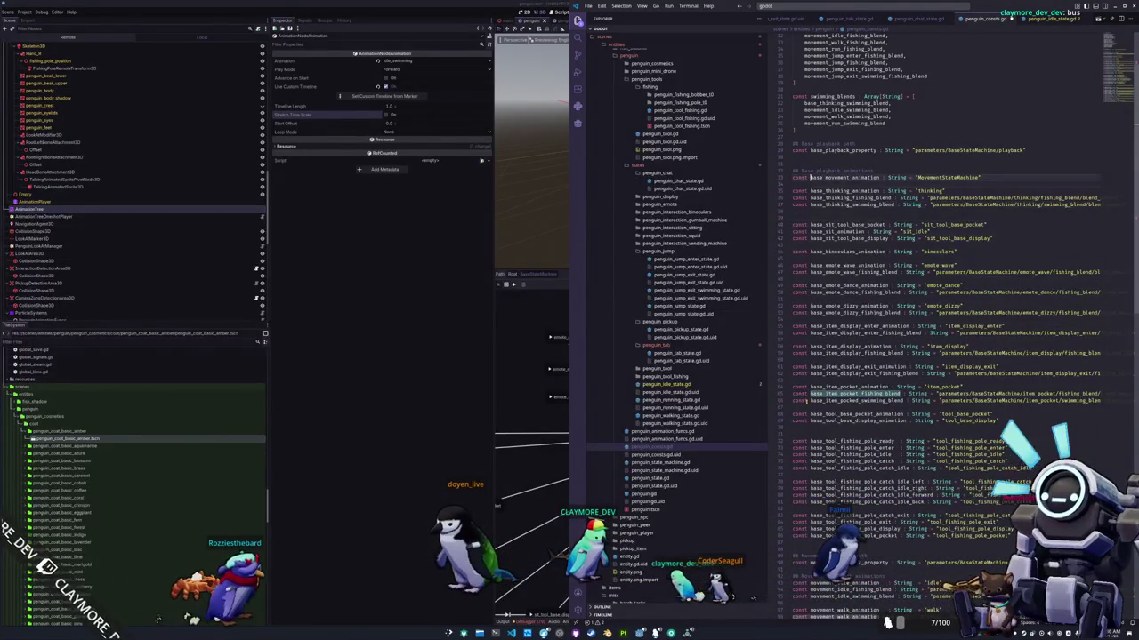
{"action": "key", "text": "Up"}
{"action": "key", "text": "Up"}
{"action": "key", "text": "Up"}
{"action": "key", "text": "End"}
{"action": "key", "text": "Return"}
{"action": "key", "text": "ctrl+v"}
{"action": "type", "text": ","}
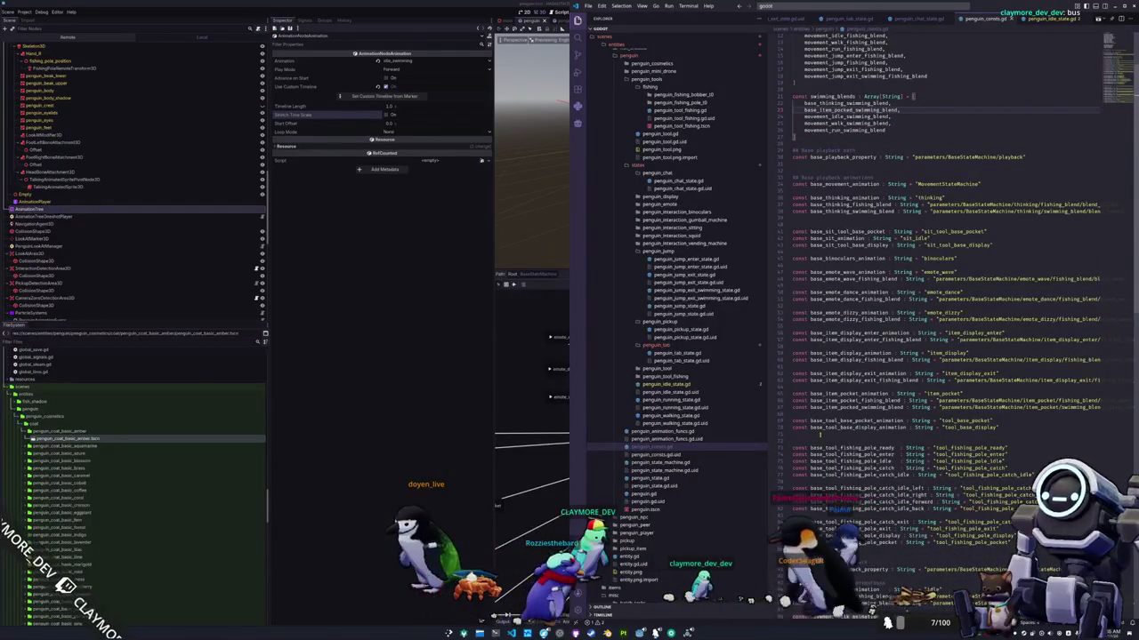
{"action": "scroll", "coordinate": [829, 438], "scroll_direction": "down", "scroll_amount": 1}
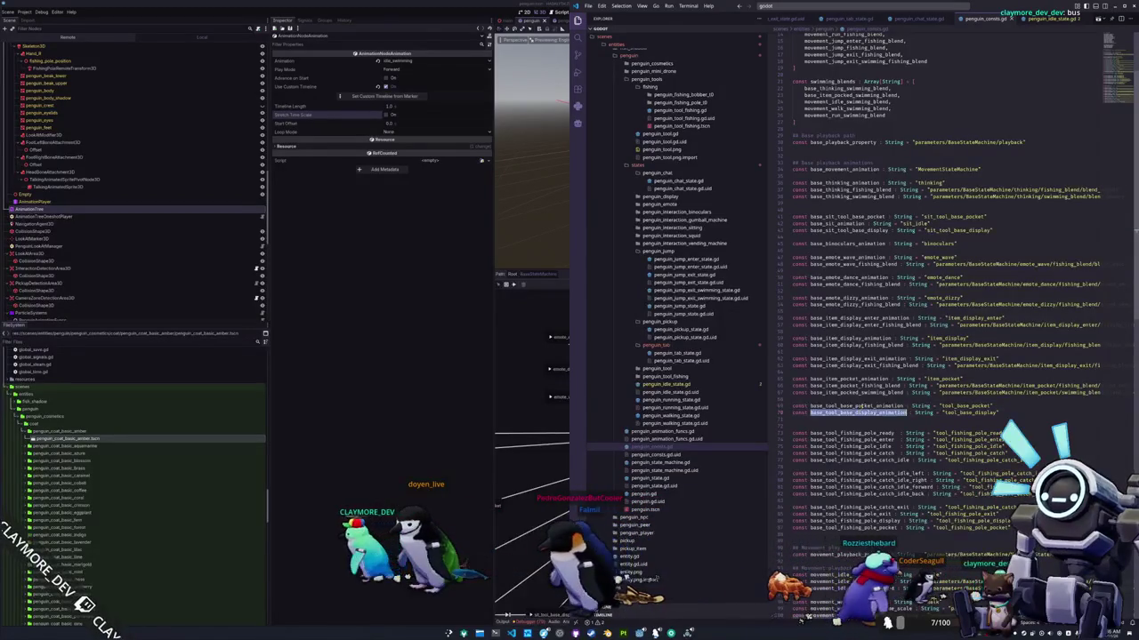
{"action": "left_click", "coordinate": [858, 420]}
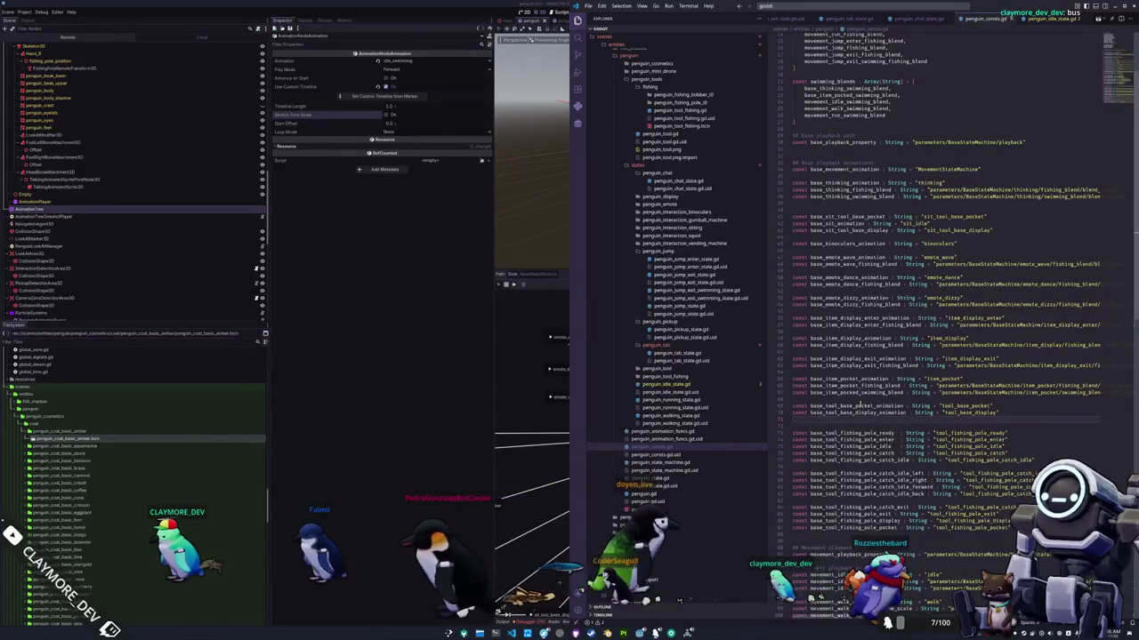
{"action": "double_click", "coordinate": [854, 392]}
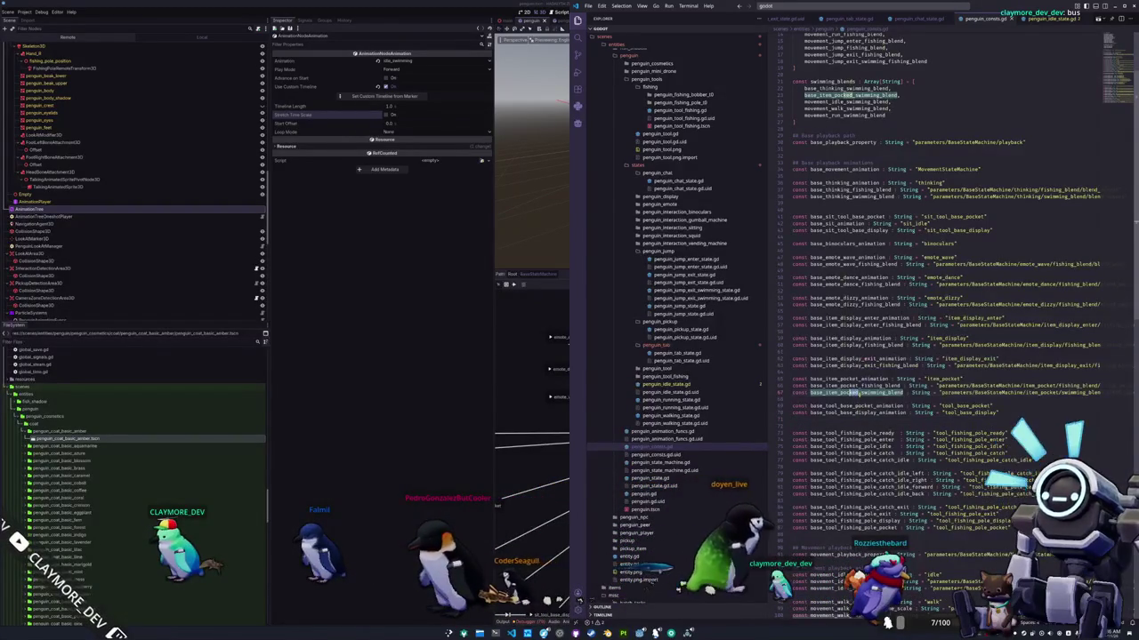
{"action": "key", "text": "BackSpace"}
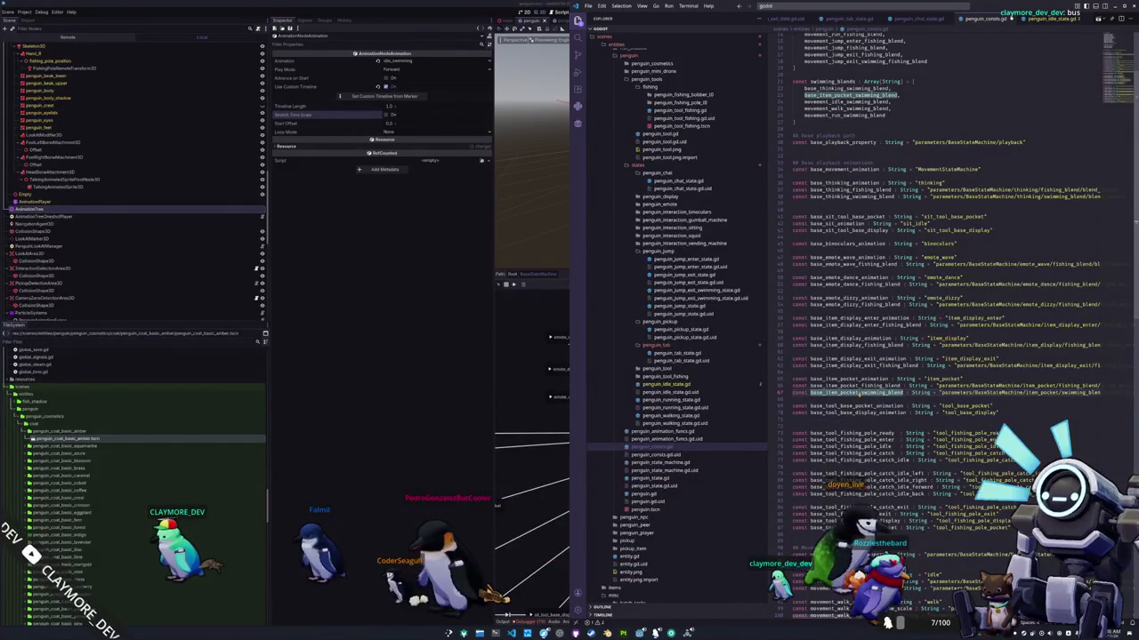
Step: Add blank lines around the item_pocket, item_display and item_display_enter constant blocks
{"action": "left_click", "coordinate": [792, 372]}
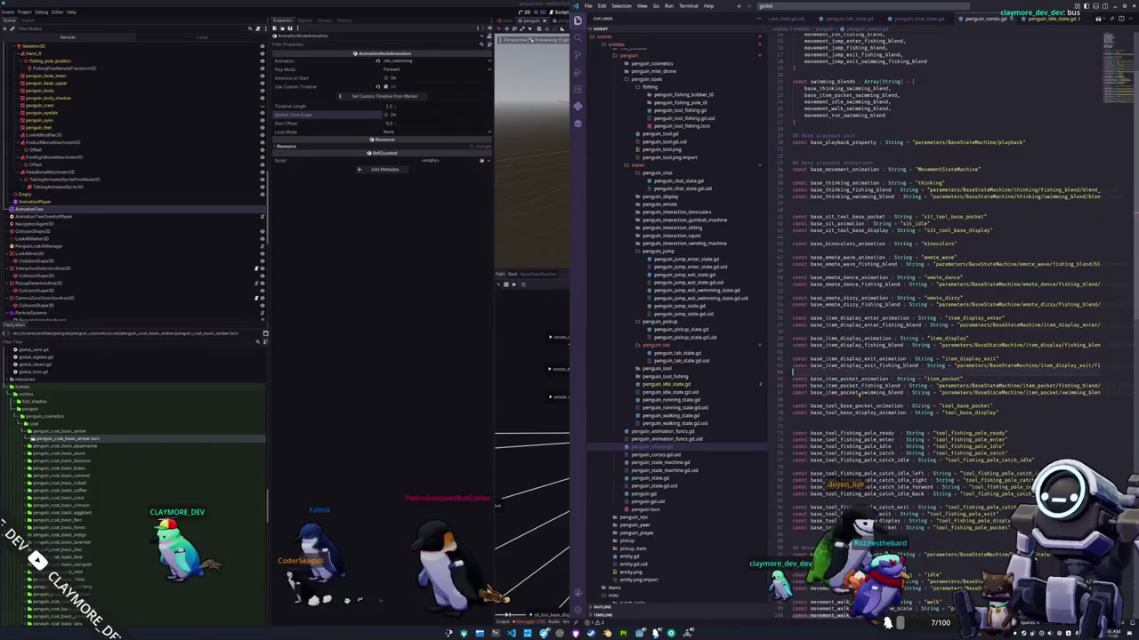
{"action": "key", "text": "Return"}
{"action": "key", "text": "Up"}
{"action": "key", "text": "Up"}
{"action": "key", "text": "Up"}
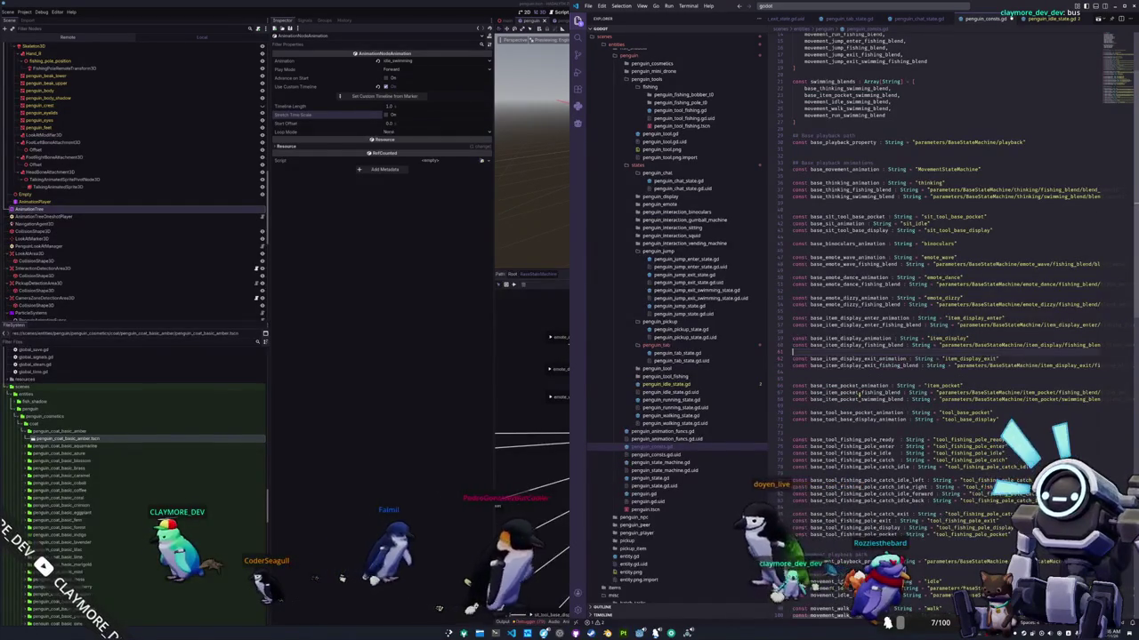
{"action": "key", "text": "Return"}
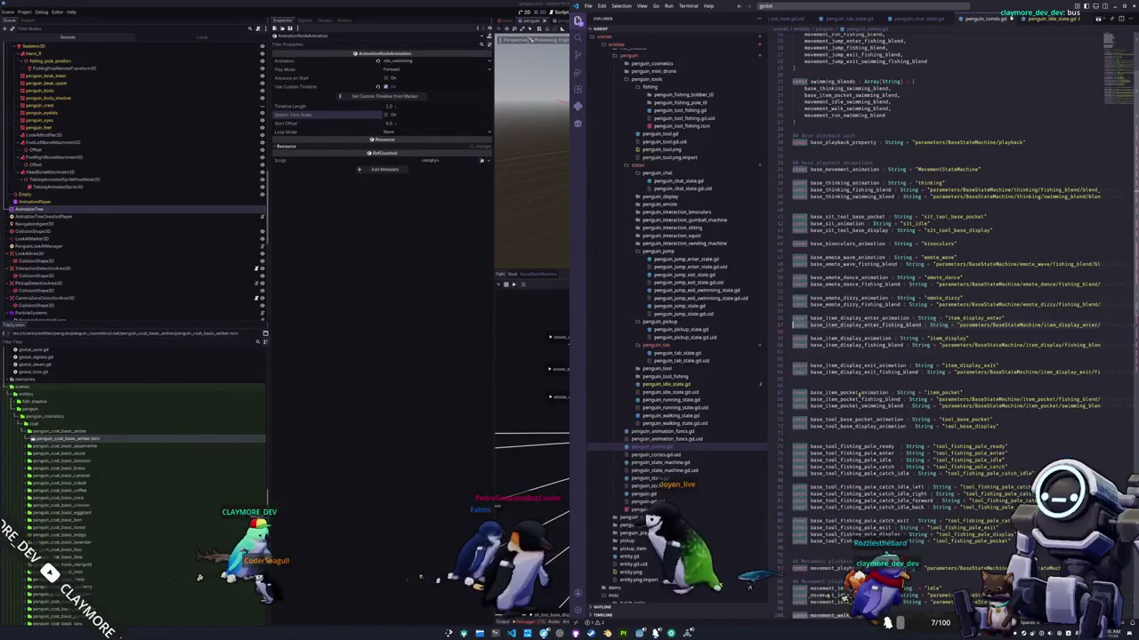
{"action": "key", "text": "Return"}
{"action": "key", "text": "Up"}
{"action": "key", "text": "Up"}
{"action": "key", "text": "Return"}
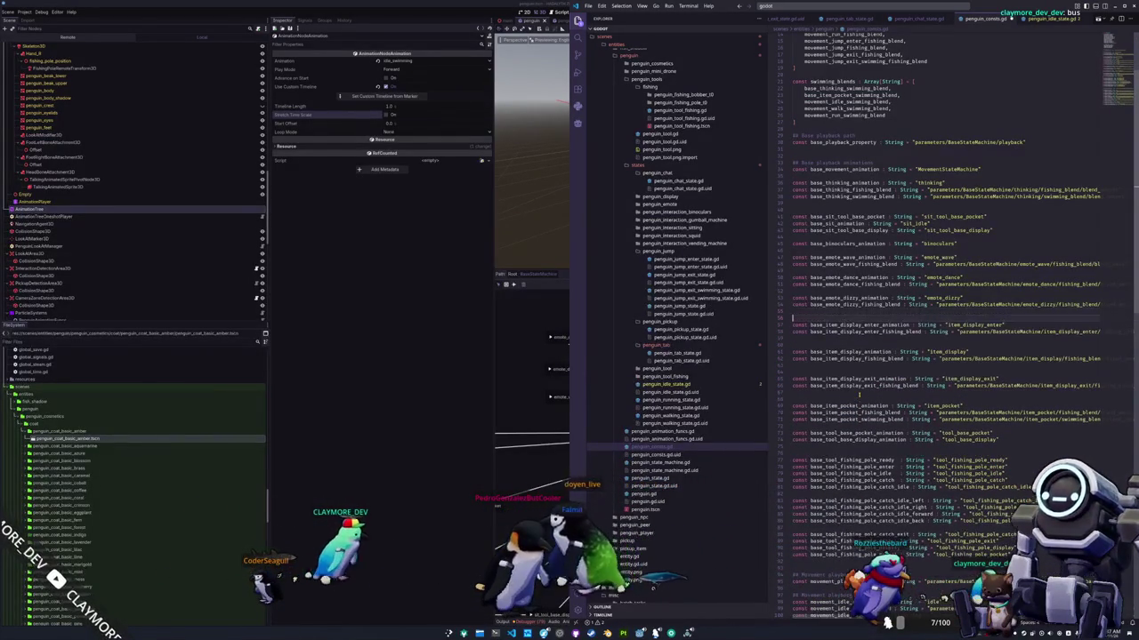
Step: Tidy the blank lines between the emote constants and the item_display_enter block
{"action": "key", "text": "Up"}
{"action": "key", "text": "Up"}
{"action": "key", "text": "shift+Up"}
{"action": "key", "text": "shift+Up"}
{"action": "key", "text": "shift+Up"}
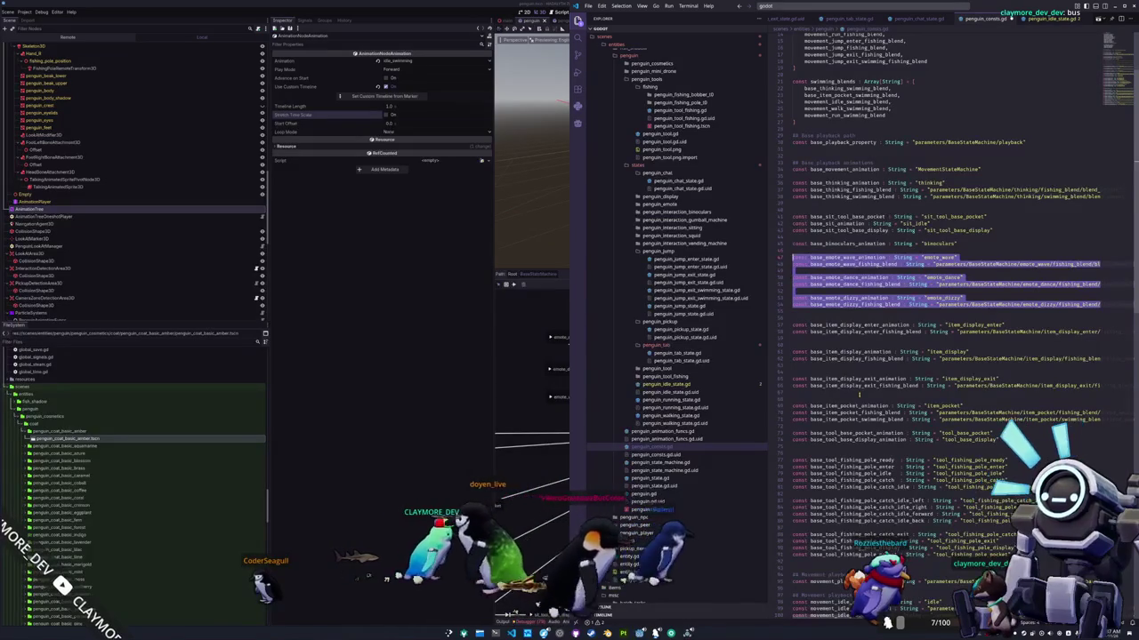
{"action": "key", "text": "Up"}
{"action": "key", "text": "Down"}
{"action": "key", "text": "shift+Down"}
{"action": "key", "text": "shift+Down"}
{"action": "key", "text": "shift+Down"}
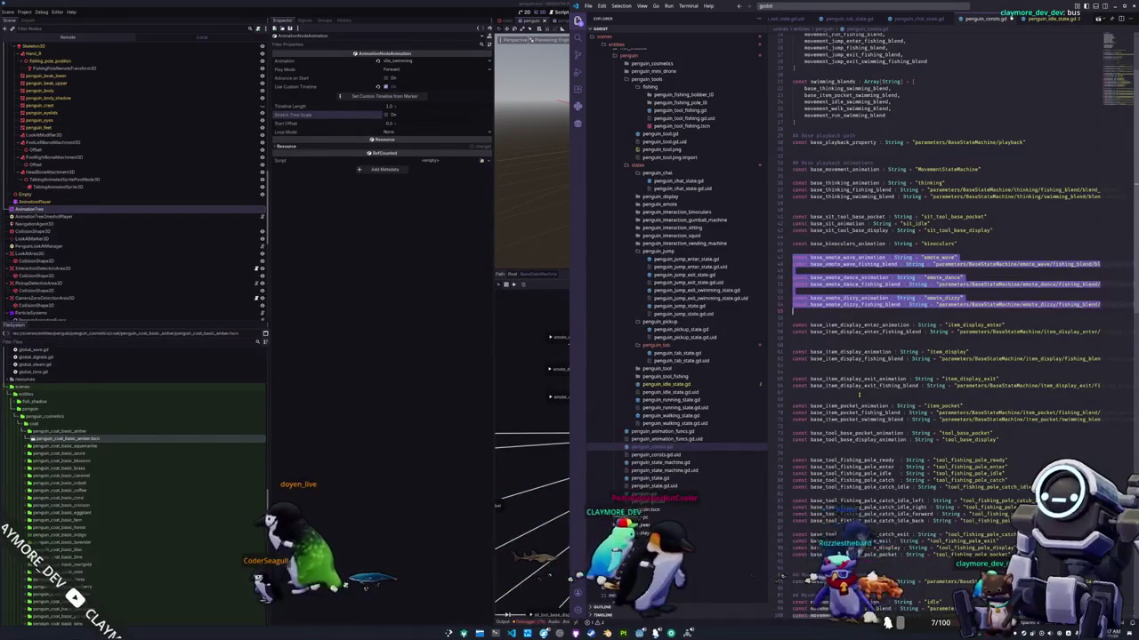
{"action": "key", "text": "Left"}
{"action": "key", "text": "Up"}
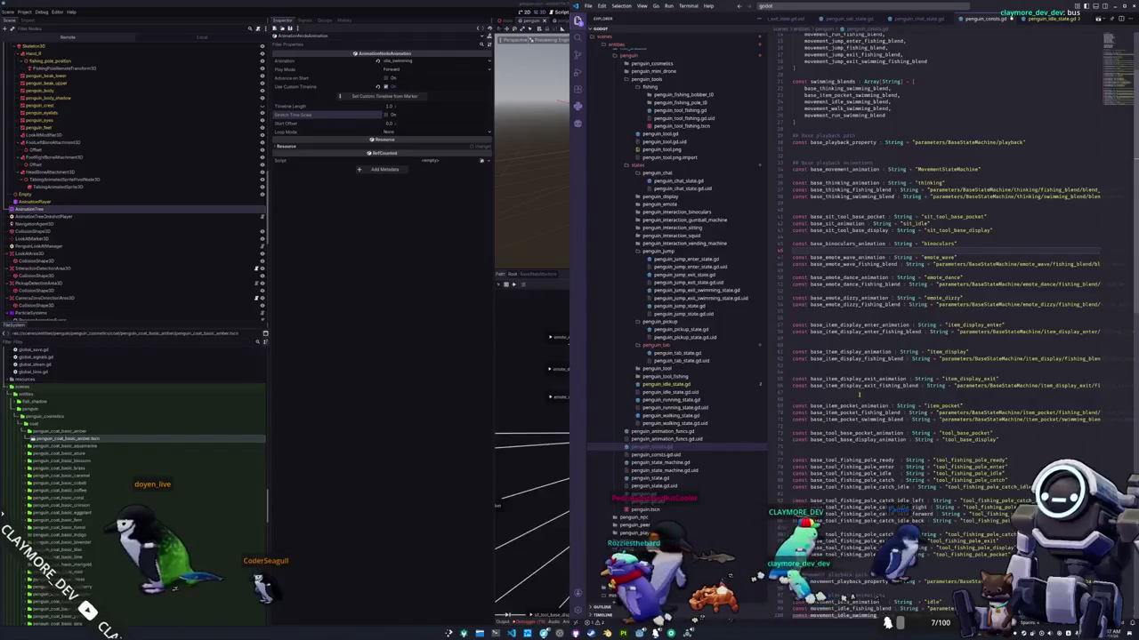
{"action": "key", "text": "Down"}
{"action": "key", "text": "Down"}
{"action": "key", "text": "Down"}
{"action": "key", "text": "Down"}
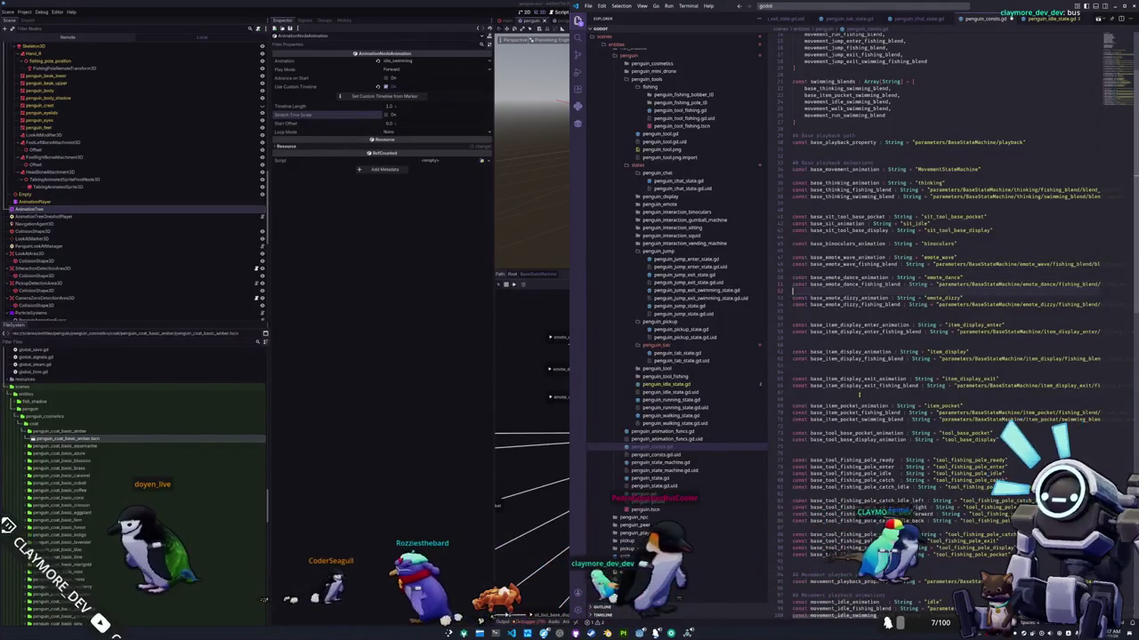
{"action": "key", "text": "Up"}
{"action": "key", "text": "Up"}
{"action": "key", "text": "Up"}
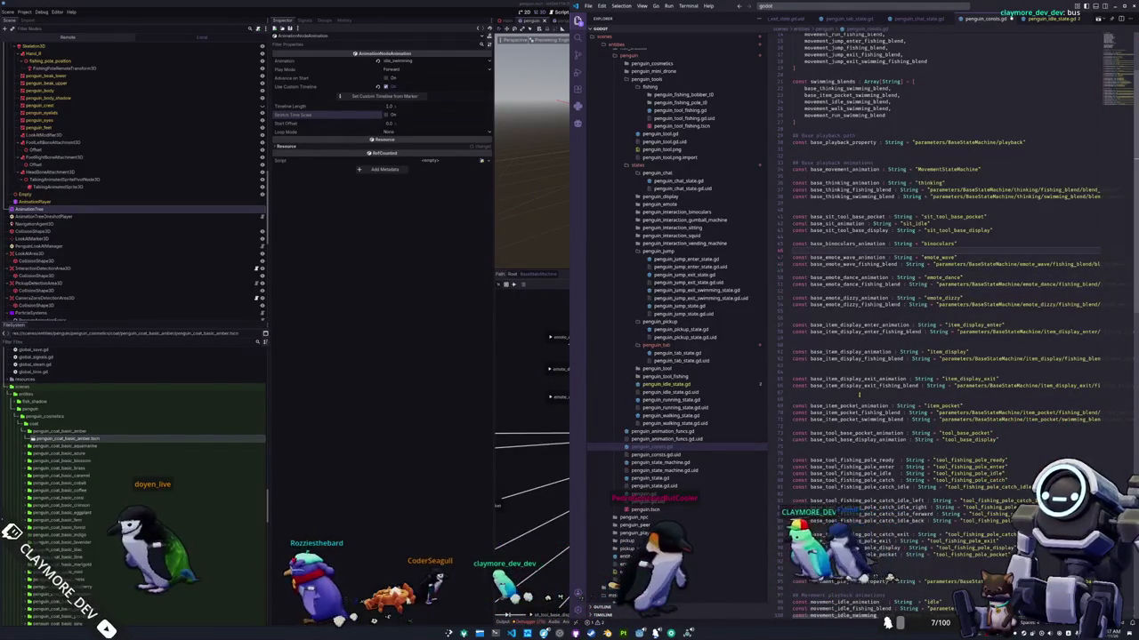
{"action": "key", "text": "Down"}
{"action": "key", "text": "Down"}
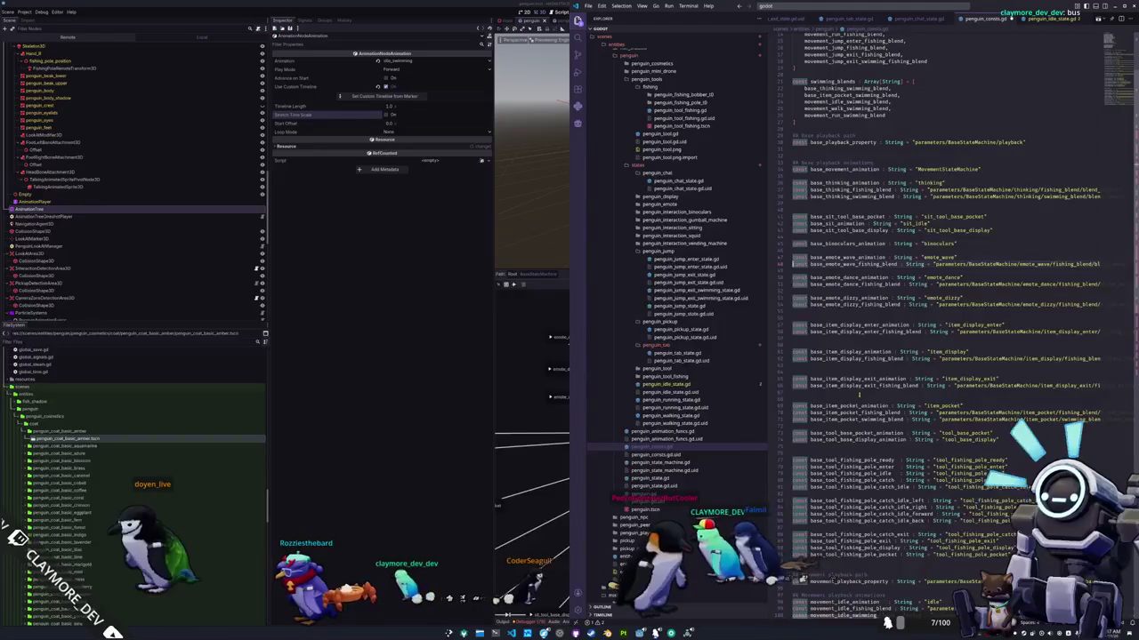
{"action": "key", "text": "Down"}
{"action": "key", "text": "Down"}
{"action": "key", "text": "Down"}
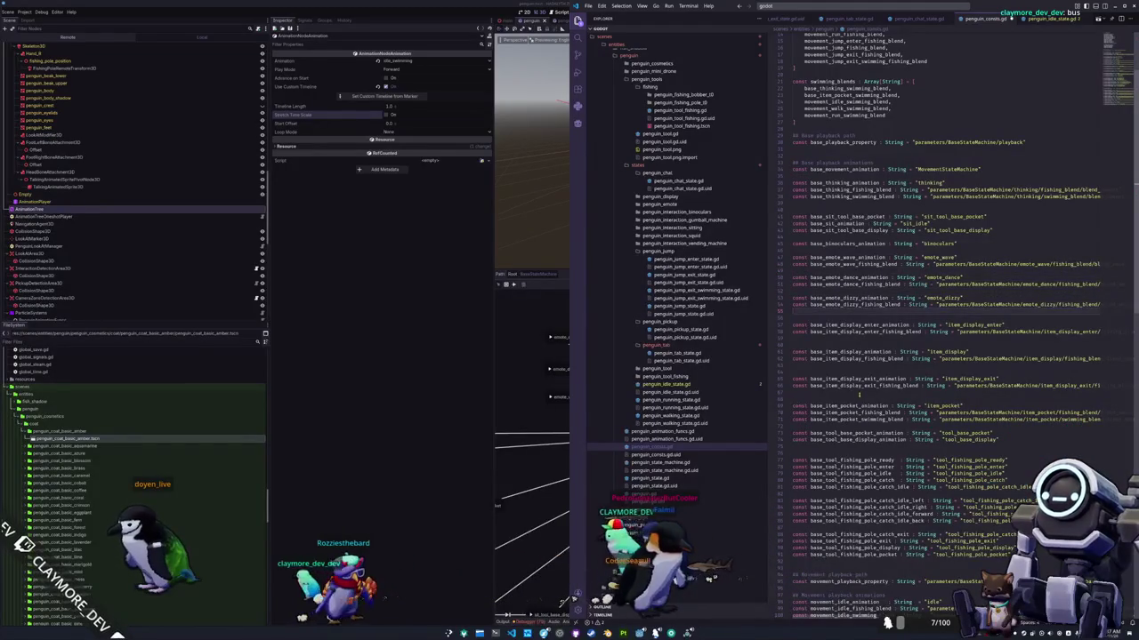
{"action": "key", "text": "Delete"}
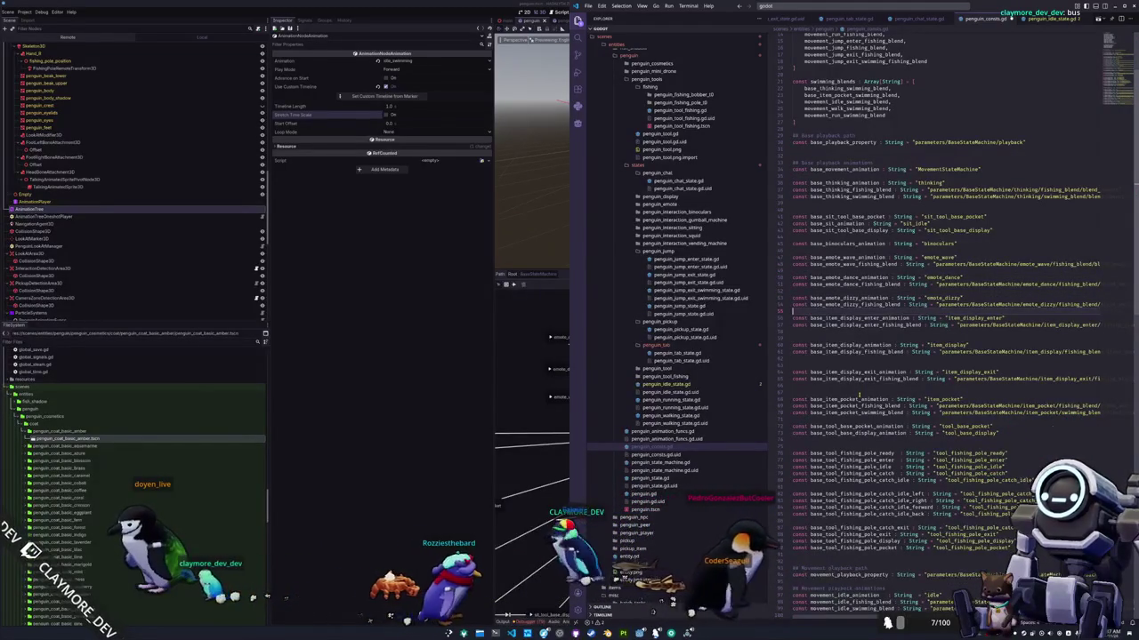
{"action": "key", "text": "Return"}
{"action": "key", "text": "Down"}
{"action": "key", "text": "Down"}
{"action": "key", "text": "Down"}
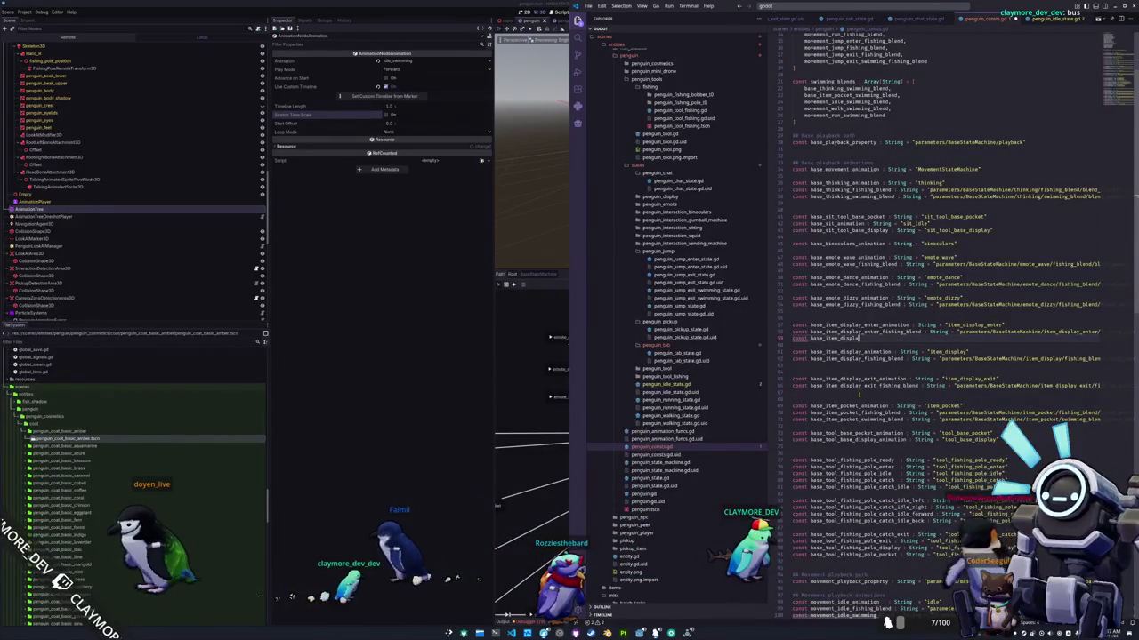
Step: Define base_item_display_enter_swimming_blend on line 59 with line 58's path, changing fishing to swimming
{"action": "type", "text": "r_swimming"}
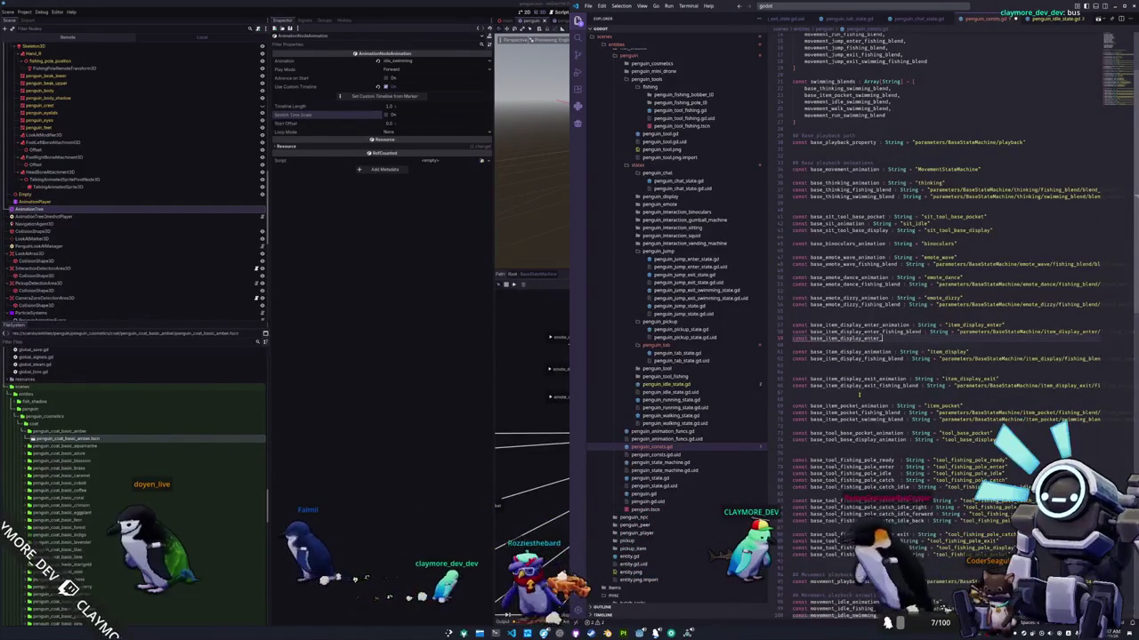
{"action": "type", "text": "_blend : String ="}
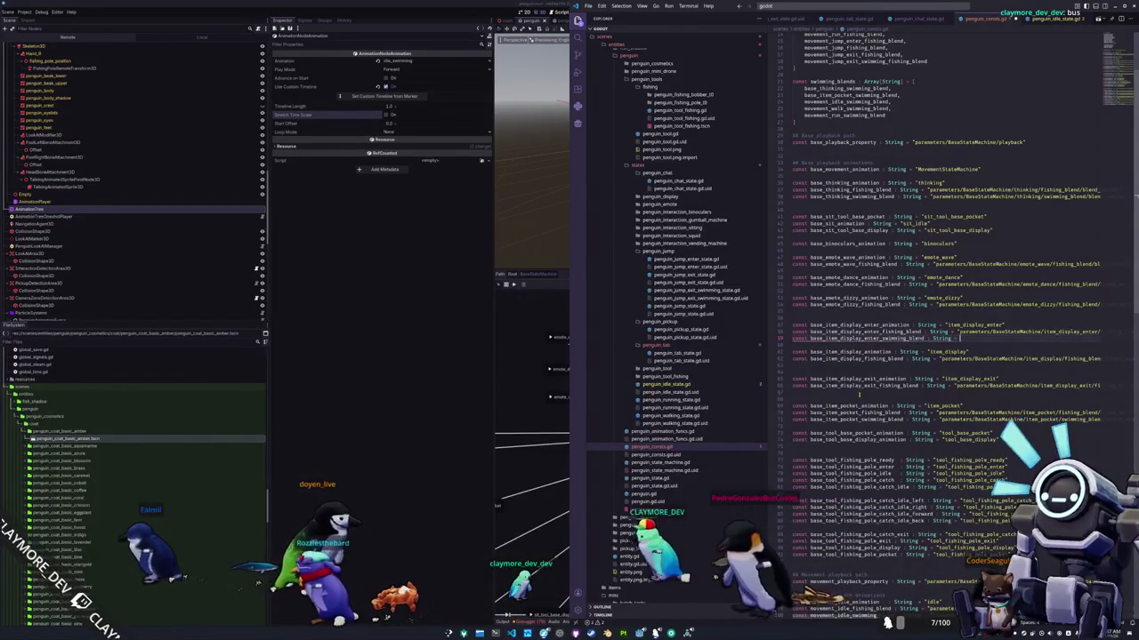
{"action": "left_click_drag", "start_coordinate": [956, 332], "coordinate": [1097, 332]}
{"action": "key", "text": "ctrl+c"}
{"action": "key", "text": "Down"}
{"action": "key", "text": "End"}
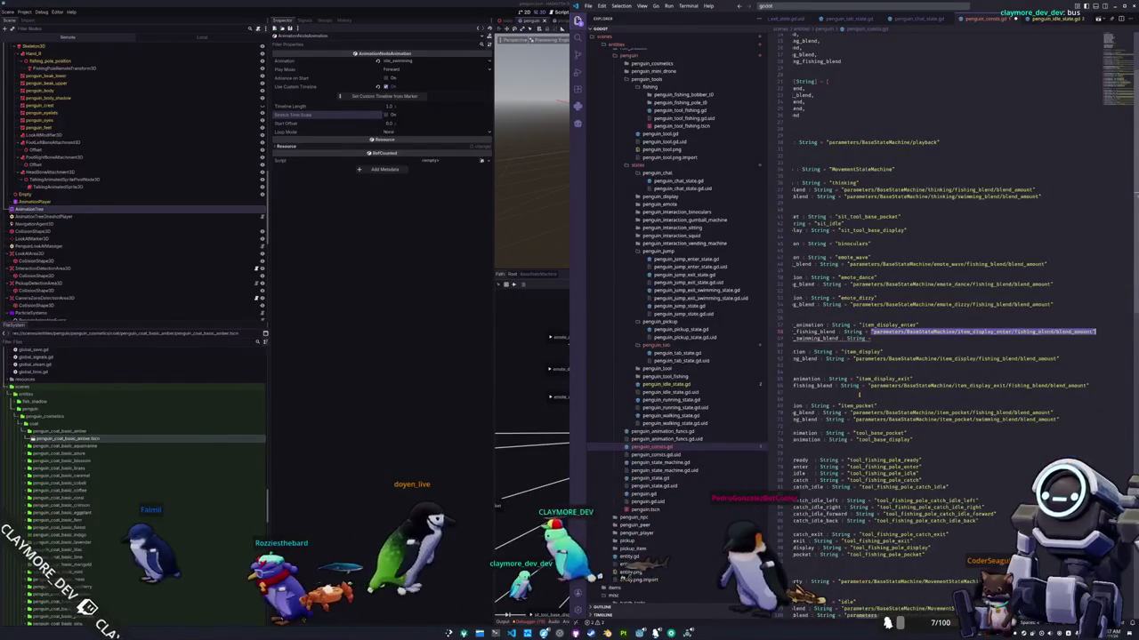
{"action": "type", "text": "="}
{"action": "key", "text": "ctrl+v"}
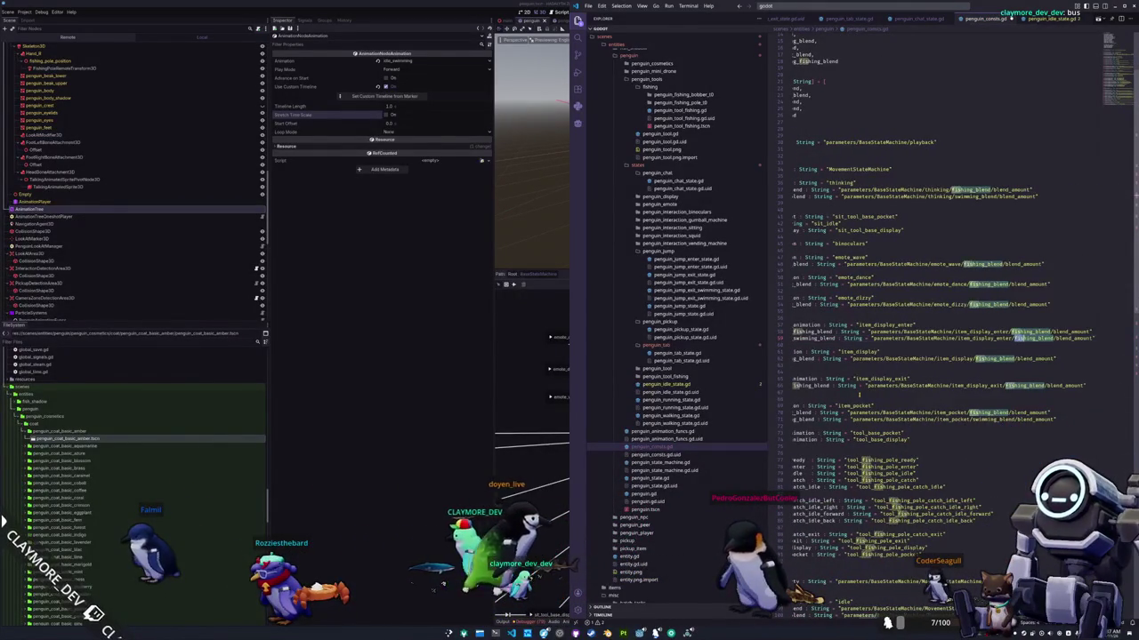
{"action": "left_click_drag", "start_coordinate": [1011, 338], "coordinate": [1028, 338]}
{"action": "type", "text": "swimm"}
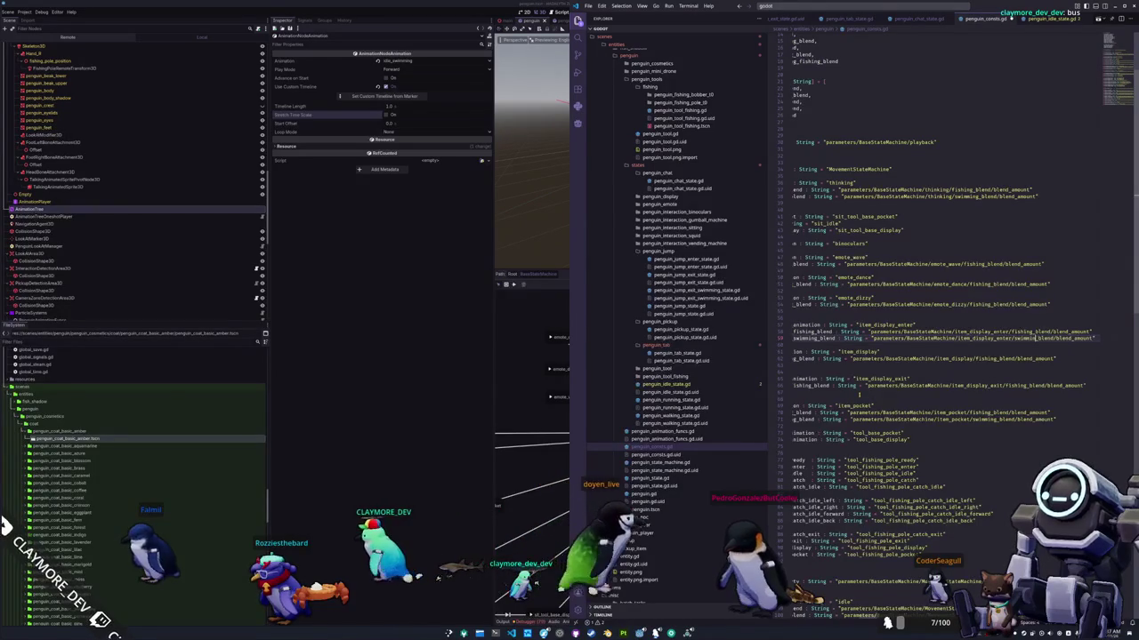
Step: Save penguin_consts.gd and return to Godot's state machine graph
{"action": "key", "text": "ctrl+s"}
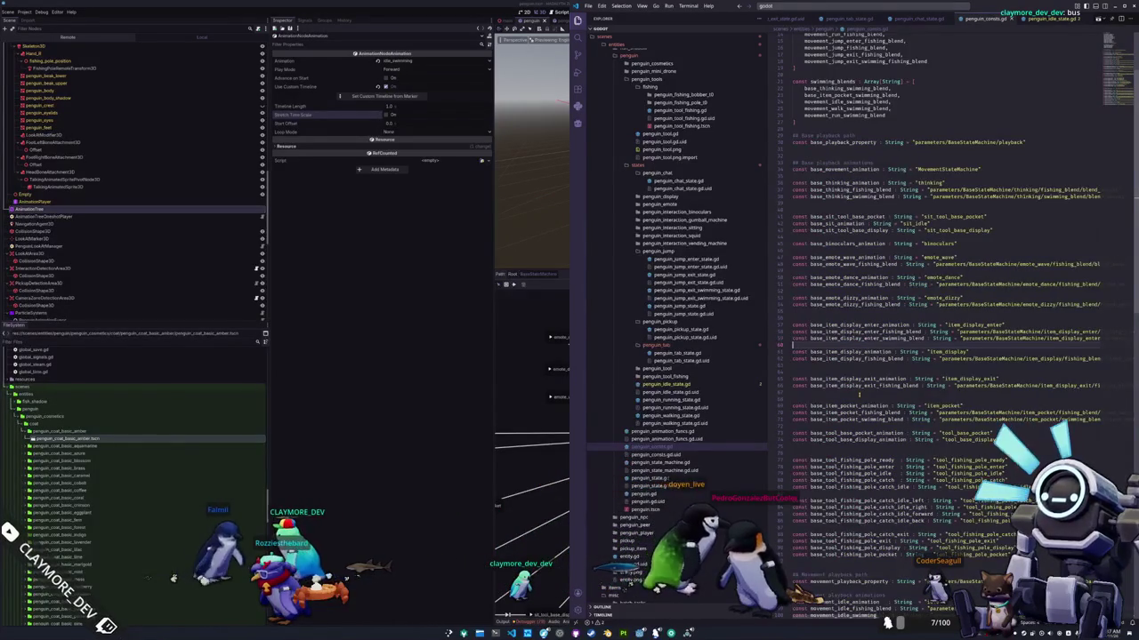
{"action": "key", "text": "alt+Tab"}
{"action": "left_click_drag", "start_coordinate": [831, 470], "coordinate": [829, 383]}
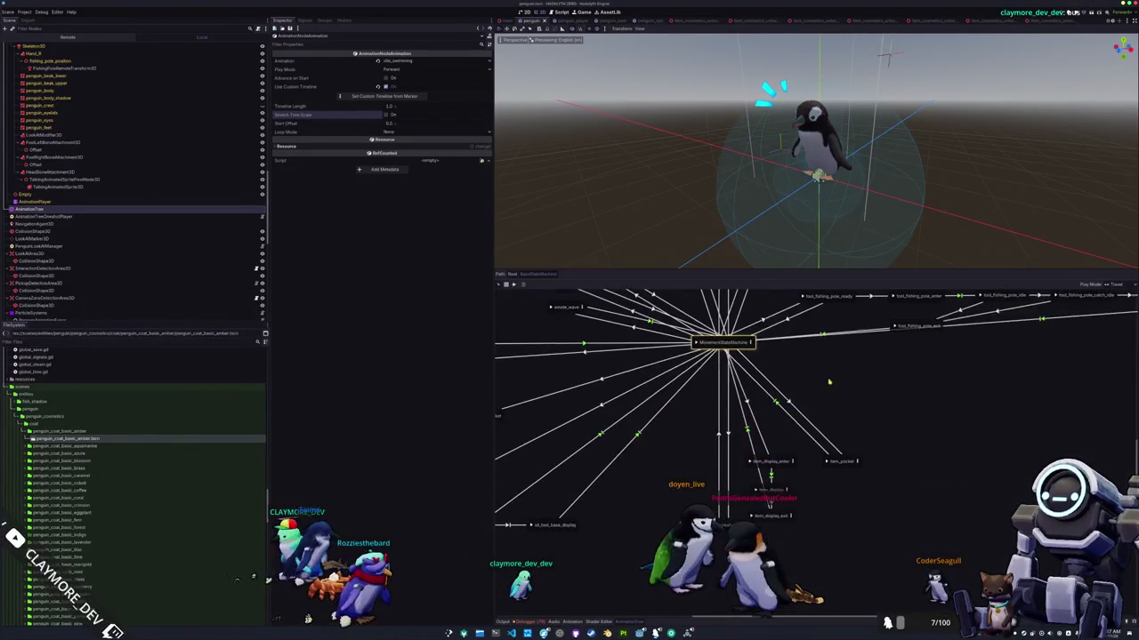
Step: In the item_display_enter blend tree, add a Blend2 node named swimming_blend
{"action": "left_click", "coordinate": [794, 462]}
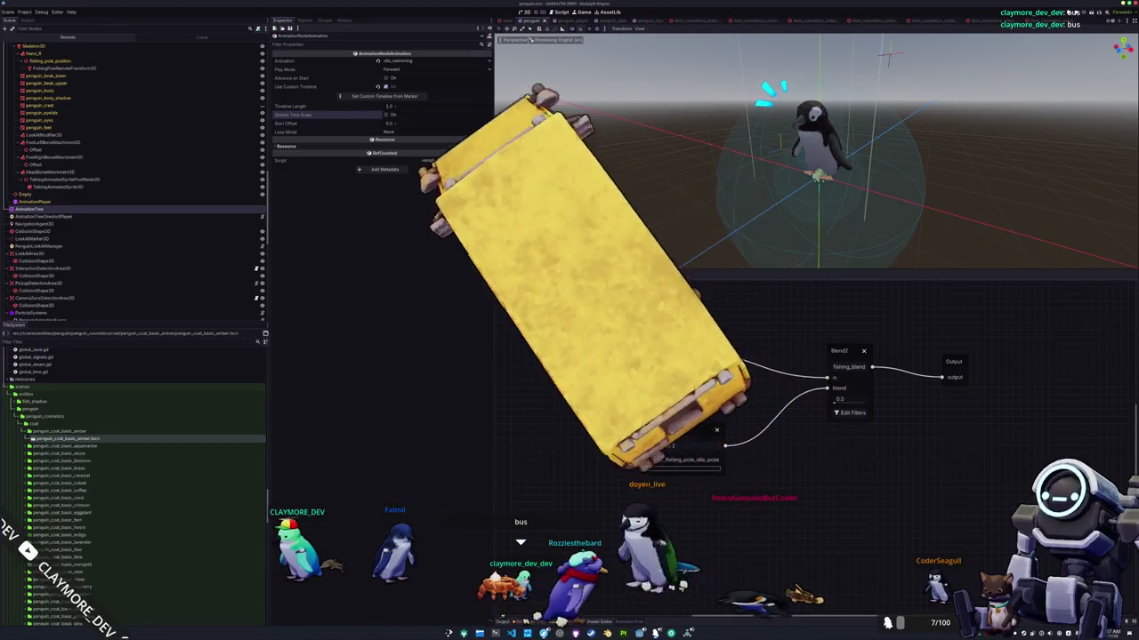
{"action": "left_click", "coordinate": [683, 430]}
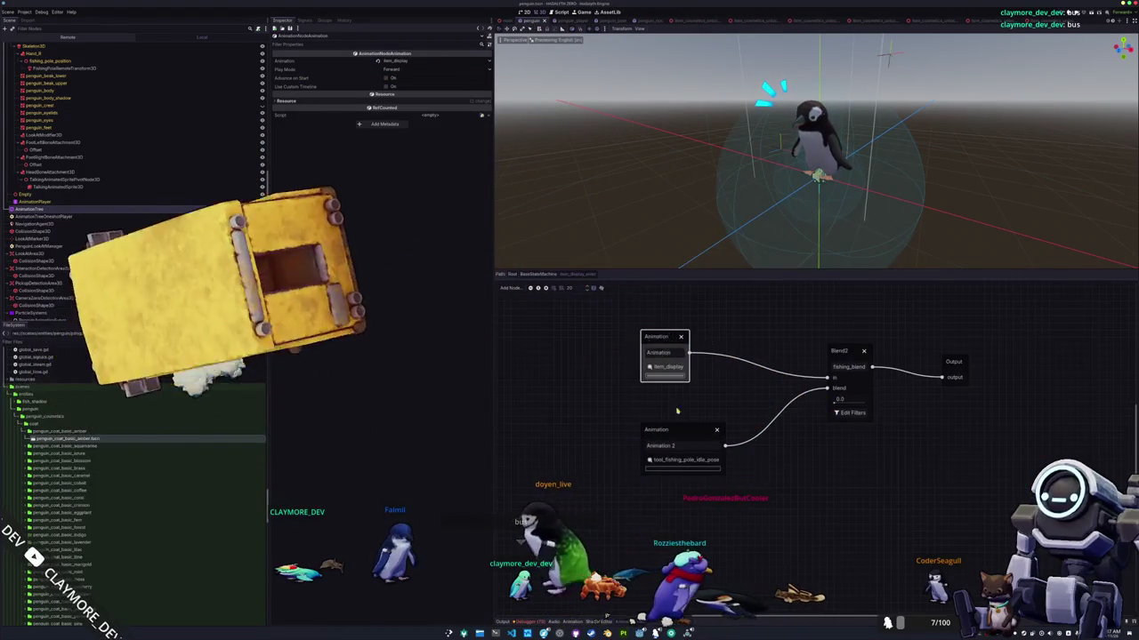
{"action": "left_click_drag", "start_coordinate": [660, 337], "coordinate": [561, 337]}
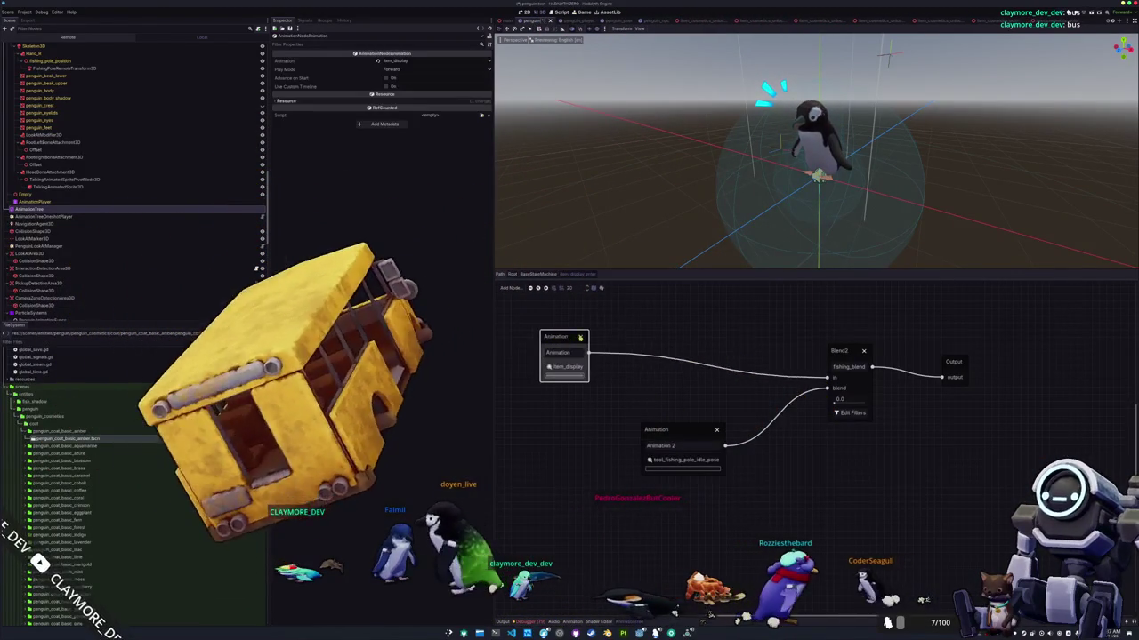
{"action": "right_click", "coordinate": [687, 361]}
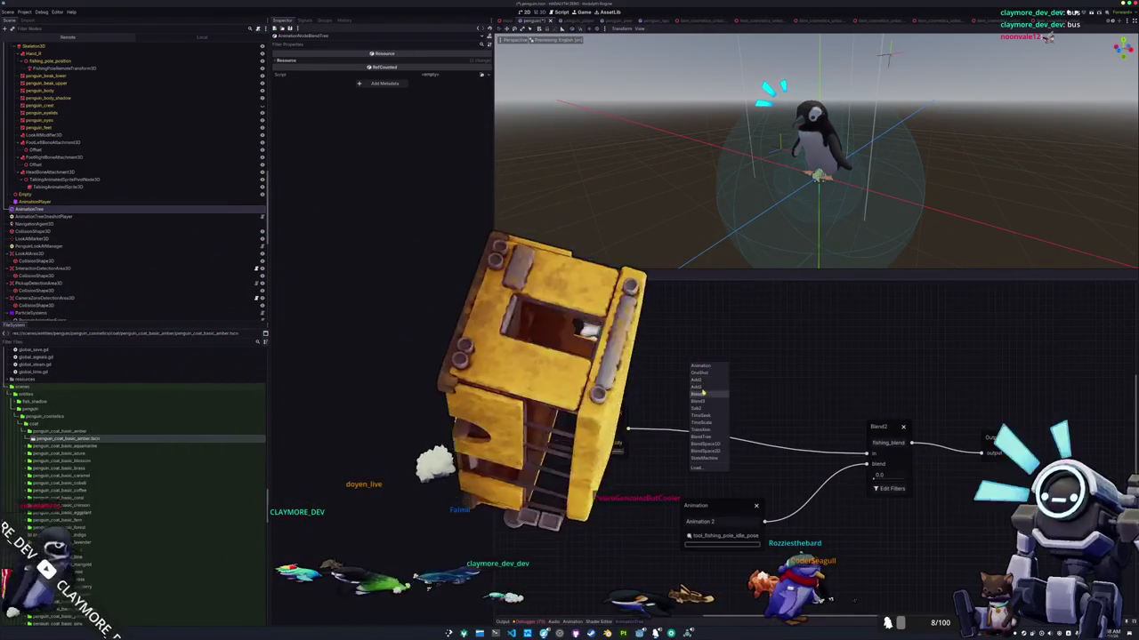
{"action": "left_click", "coordinate": [703, 397]}
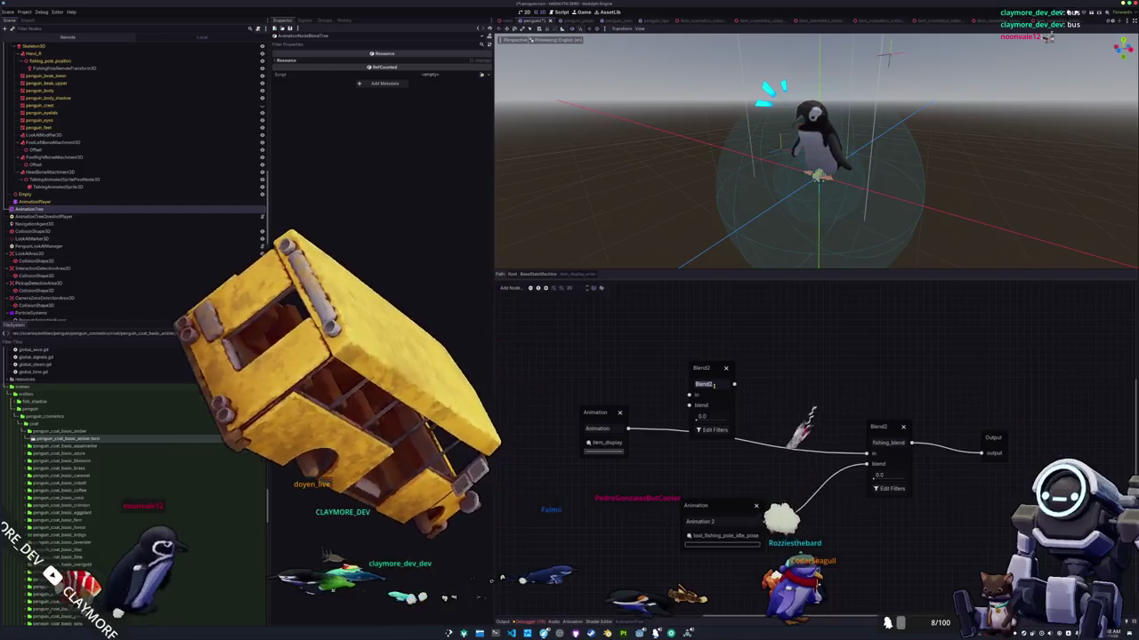
{"action": "type", "text": "imming_blend"}
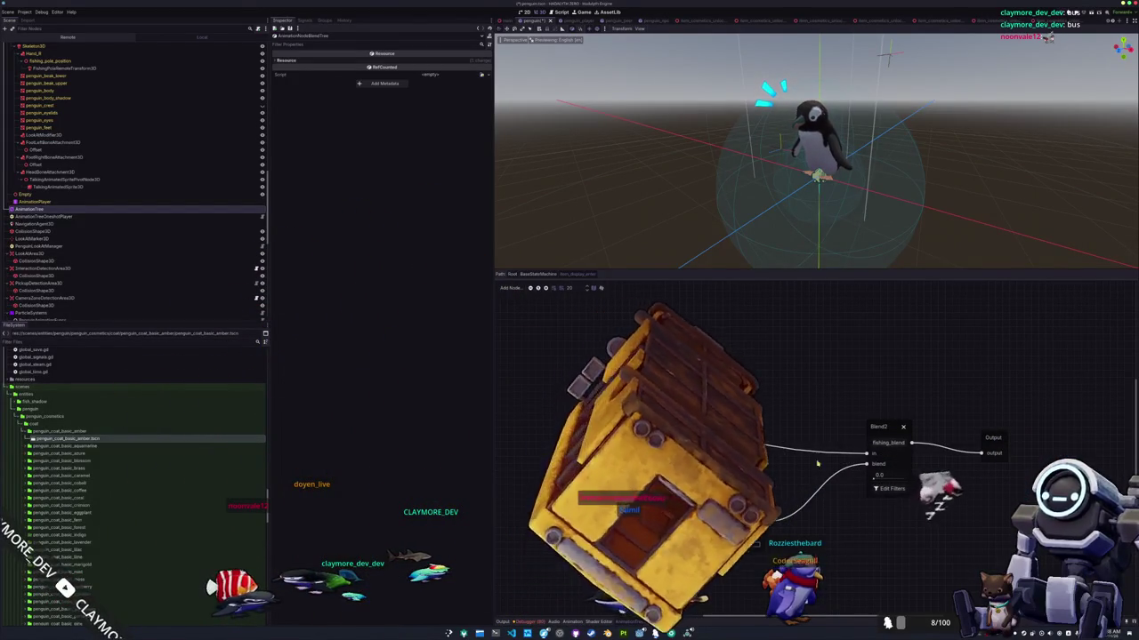
Step: Give the idle_swimming animation node a custom timeline and filter swimming_blend to the spine and arm bones
{"action": "left_click", "coordinate": [725, 512]}
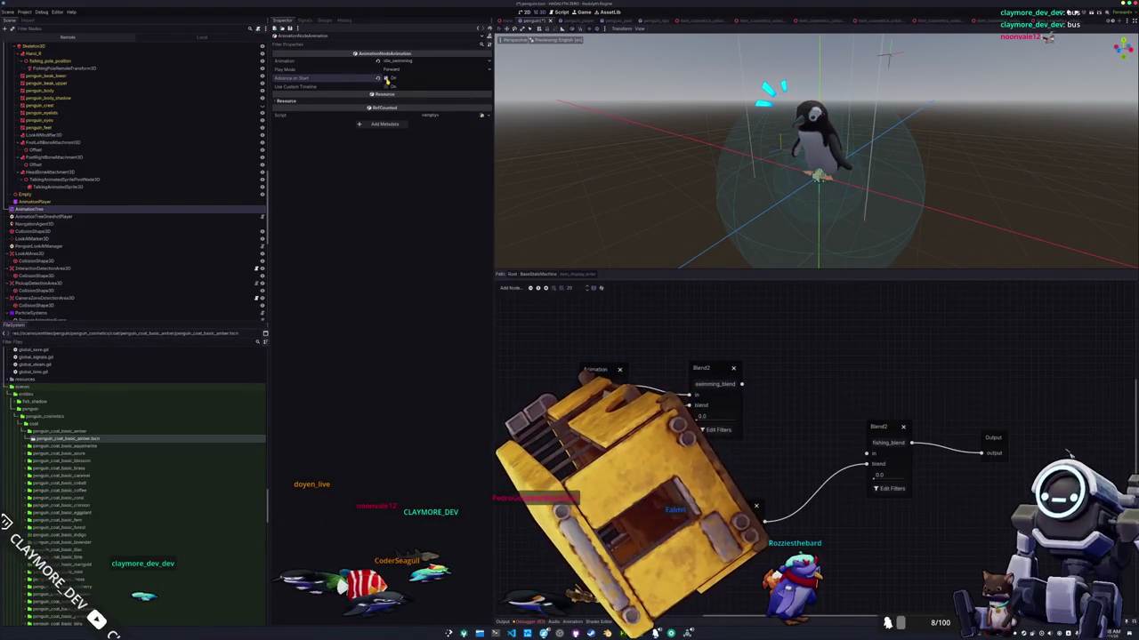
{"action": "left_click", "coordinate": [386, 87]}
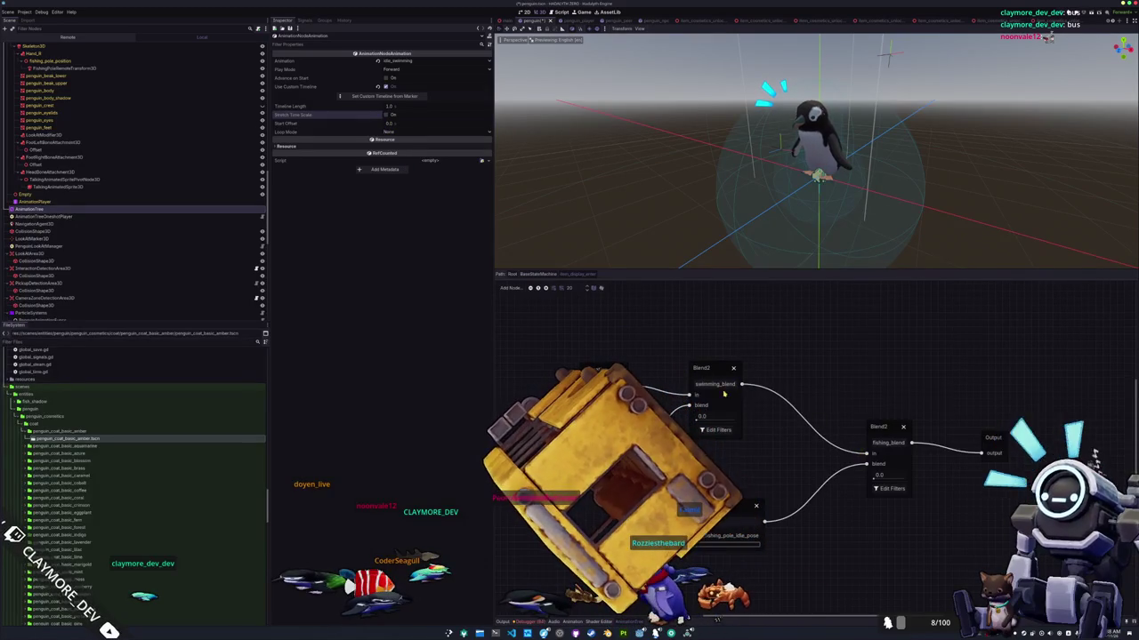
{"action": "left_click", "coordinate": [711, 430]}
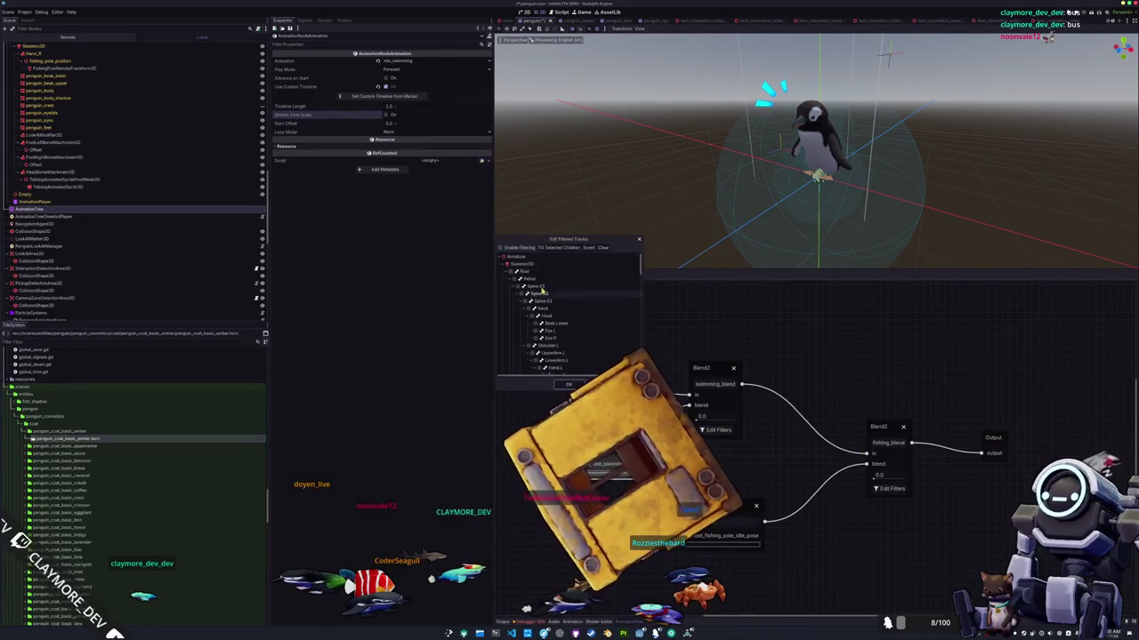
{"action": "scroll", "coordinate": [569, 311], "scroll_direction": "down", "scroll_amount": 1}
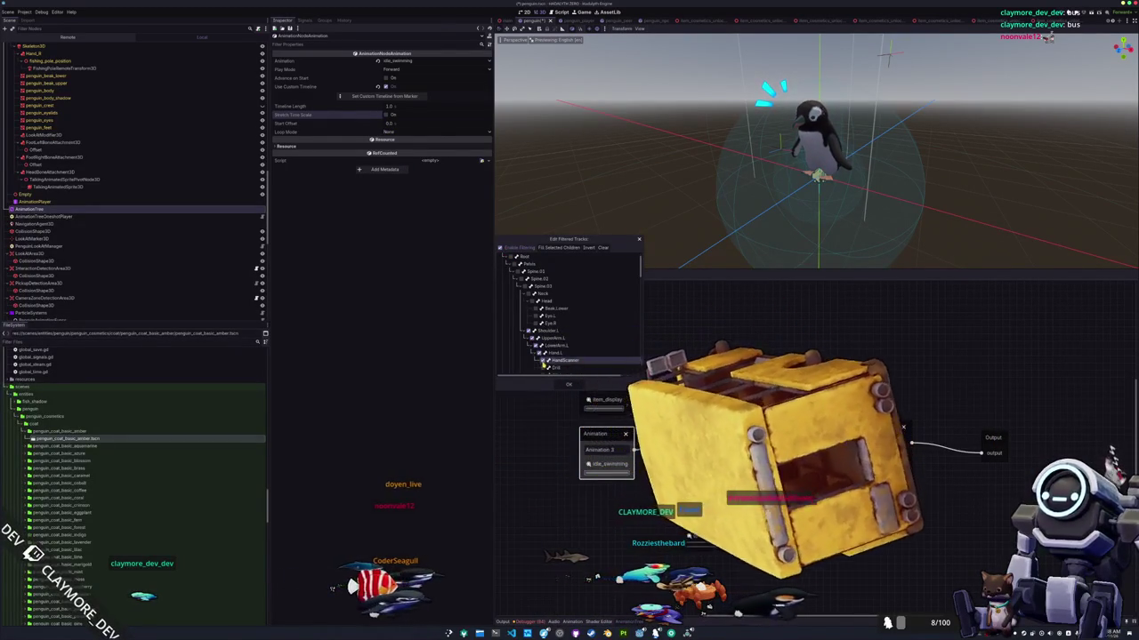
{"action": "scroll", "coordinate": [534, 341], "scroll_direction": "down", "scroll_amount": 2}
{"action": "scroll", "coordinate": [551, 339], "scroll_direction": "up", "scroll_amount": 2}
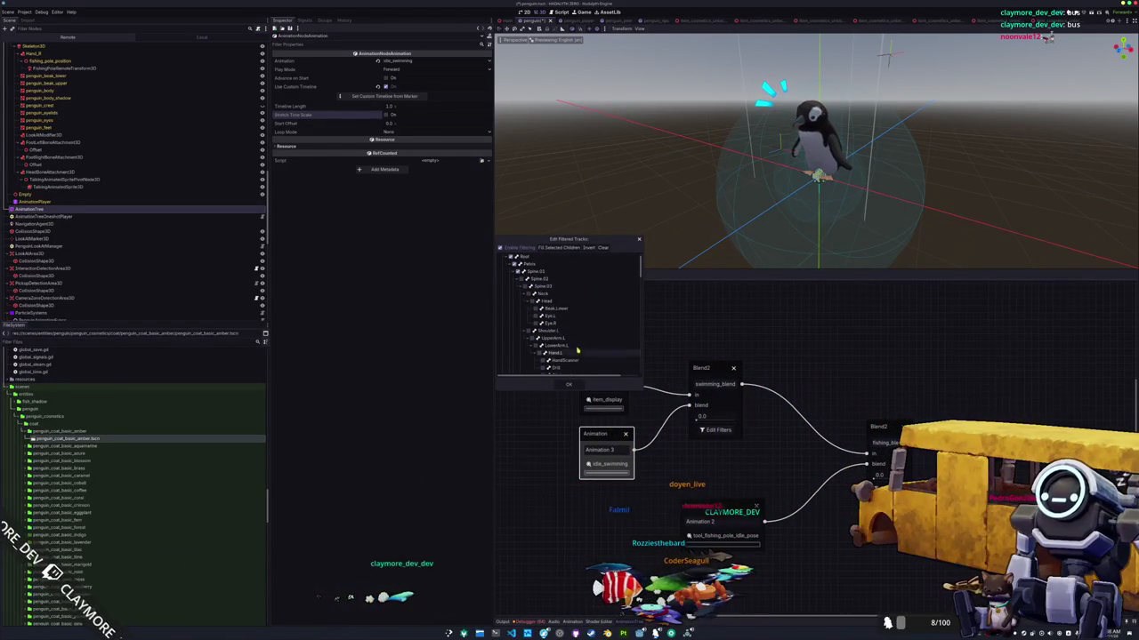
{"action": "left_click", "coordinate": [567, 384]}
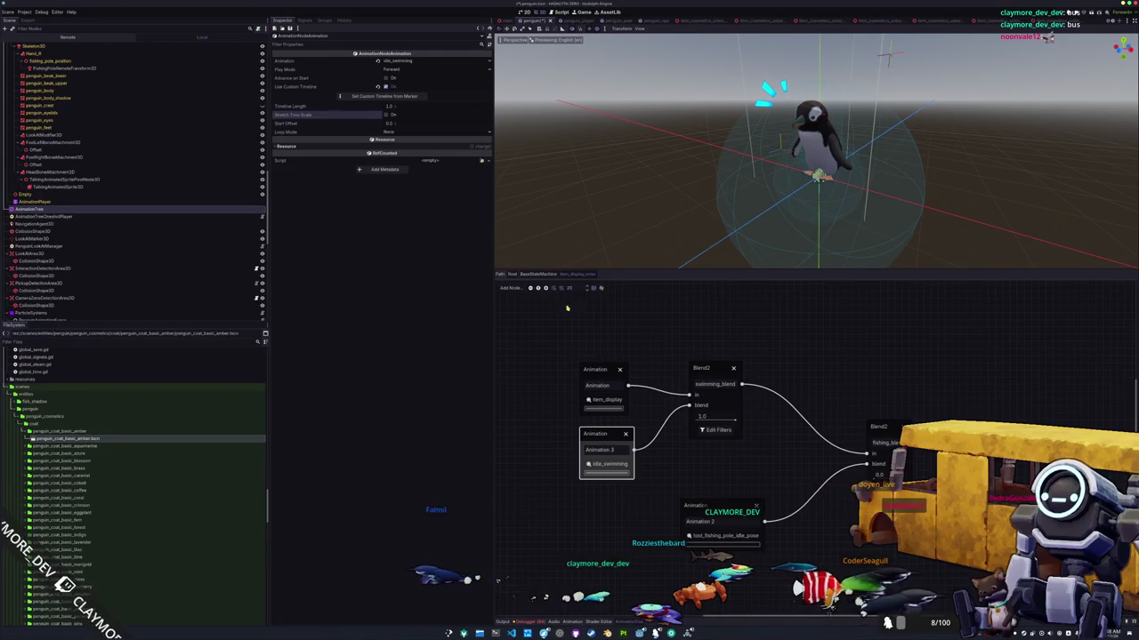
Step: Review the bone filters of the Blend2 in the item_display blend tree
{"action": "left_click", "coordinate": [542, 275]}
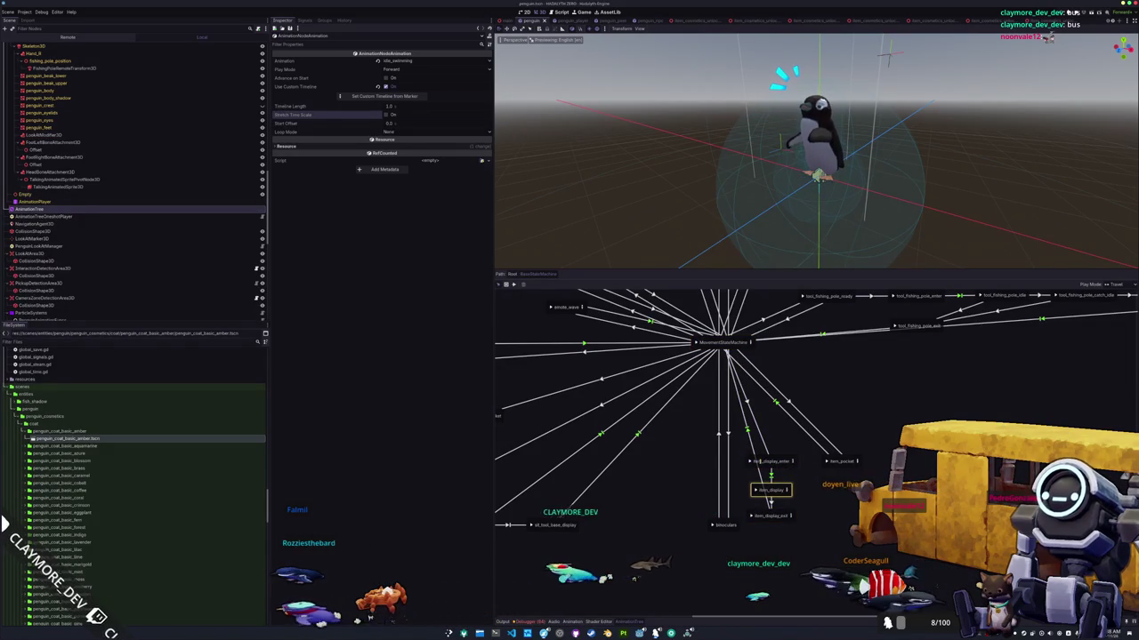
{"action": "left_click", "coordinate": [786, 490]}
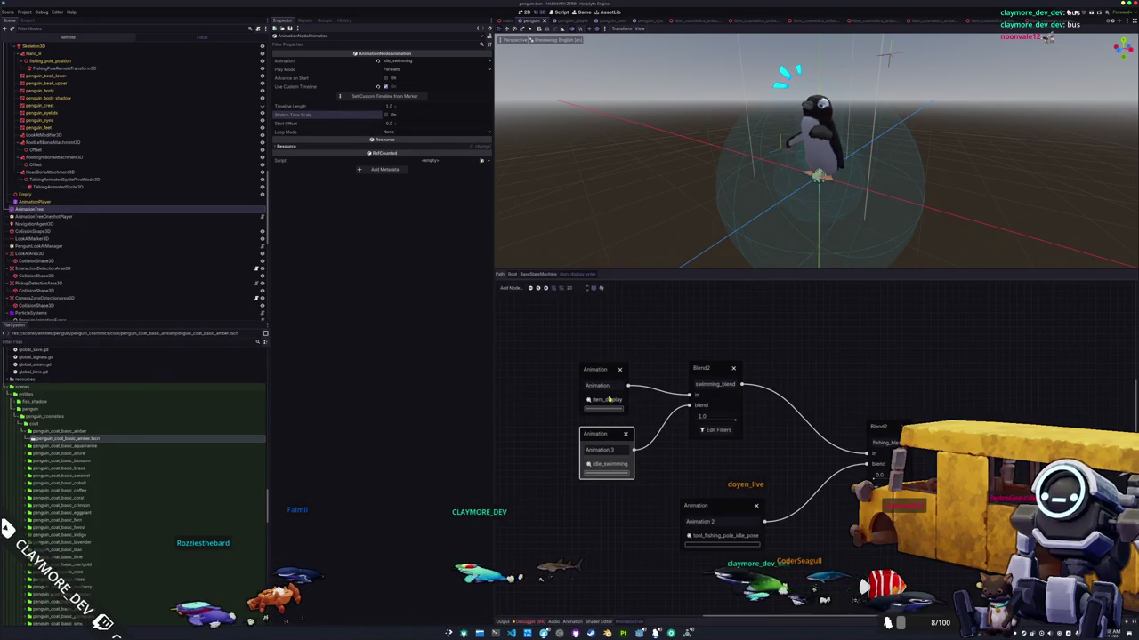
{"action": "left_click", "coordinate": [718, 430]}
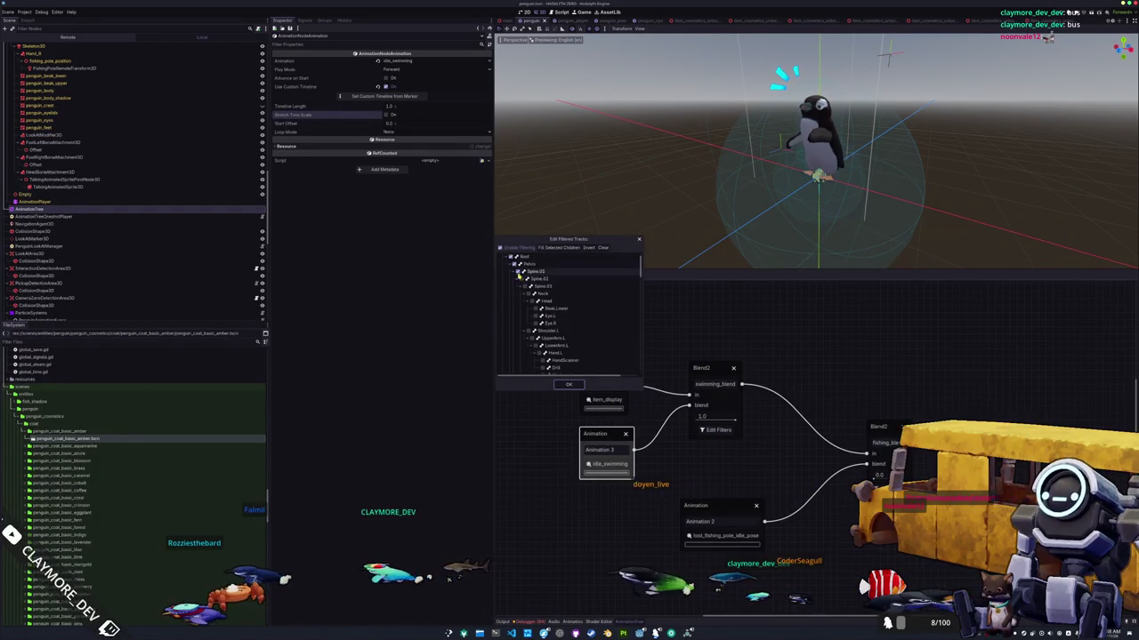
{"action": "left_click", "coordinate": [568, 384]}
{"action": "left_click", "coordinate": [538, 275]}
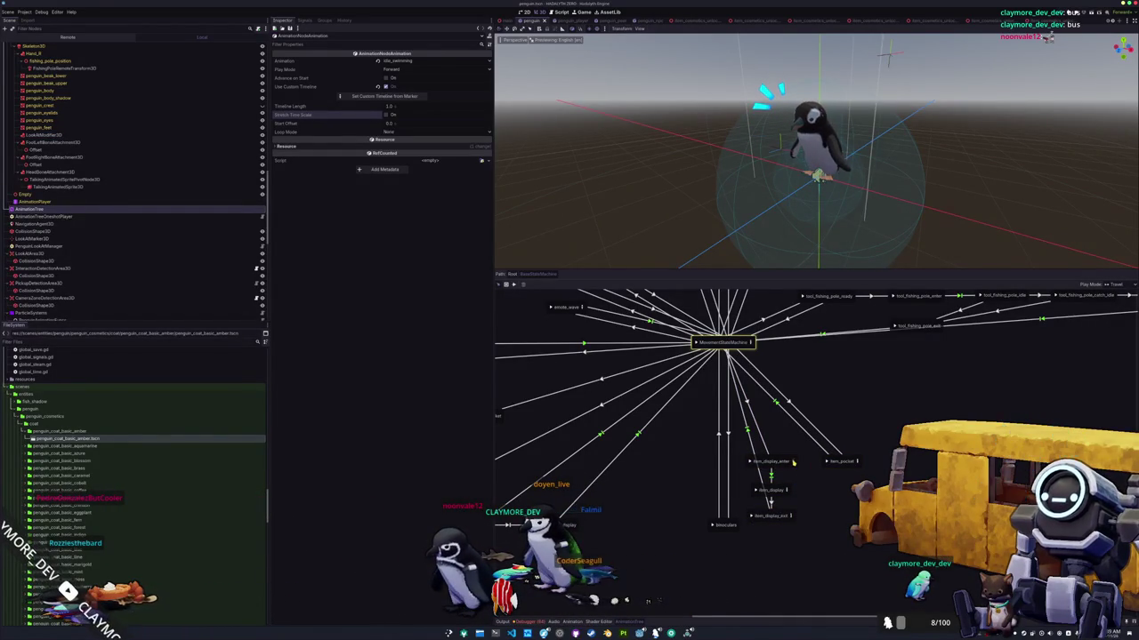
Step: Review the item_display_enter blend's bone filters, then go back to the base state machine and the code editor
{"action": "left_click", "coordinate": [790, 461]}
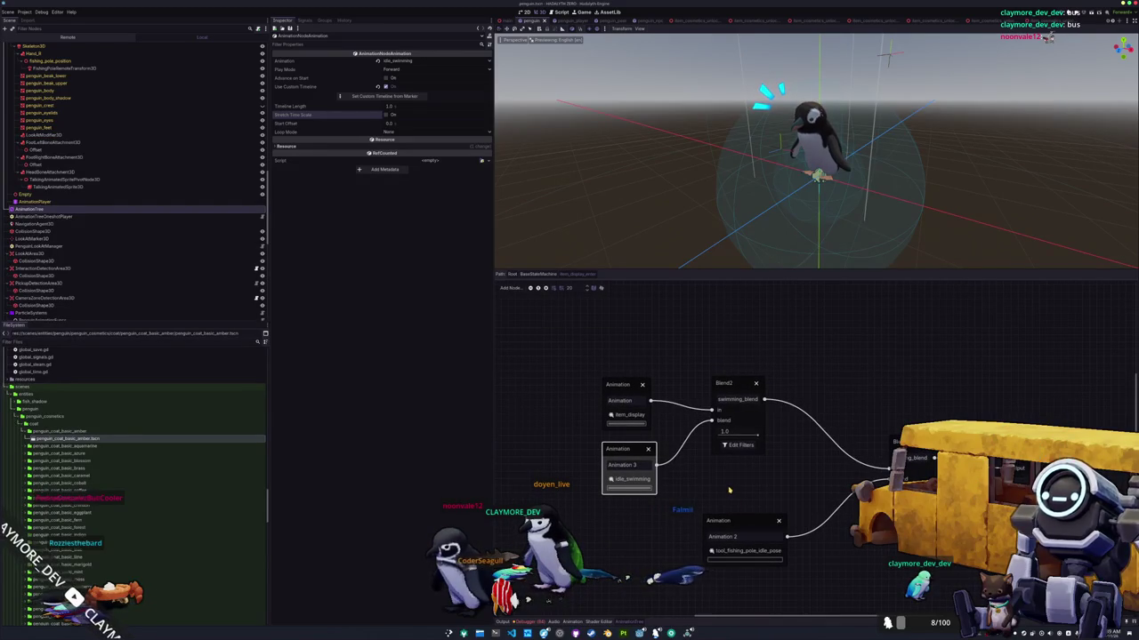
{"action": "left_click", "coordinate": [737, 445]}
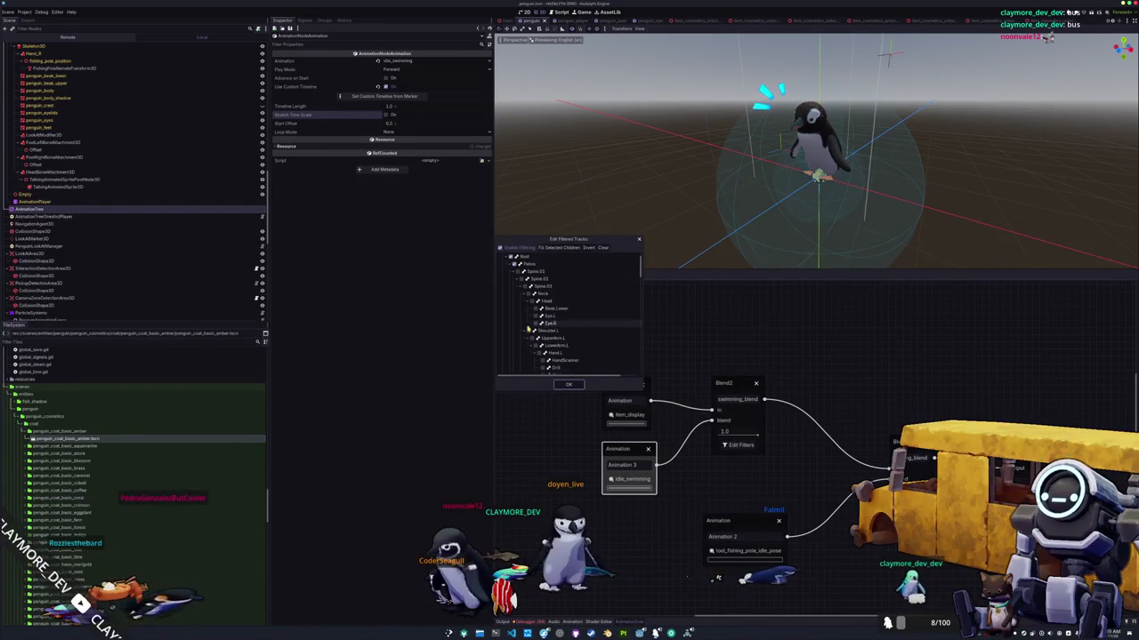
{"action": "left_click", "coordinate": [568, 384]}
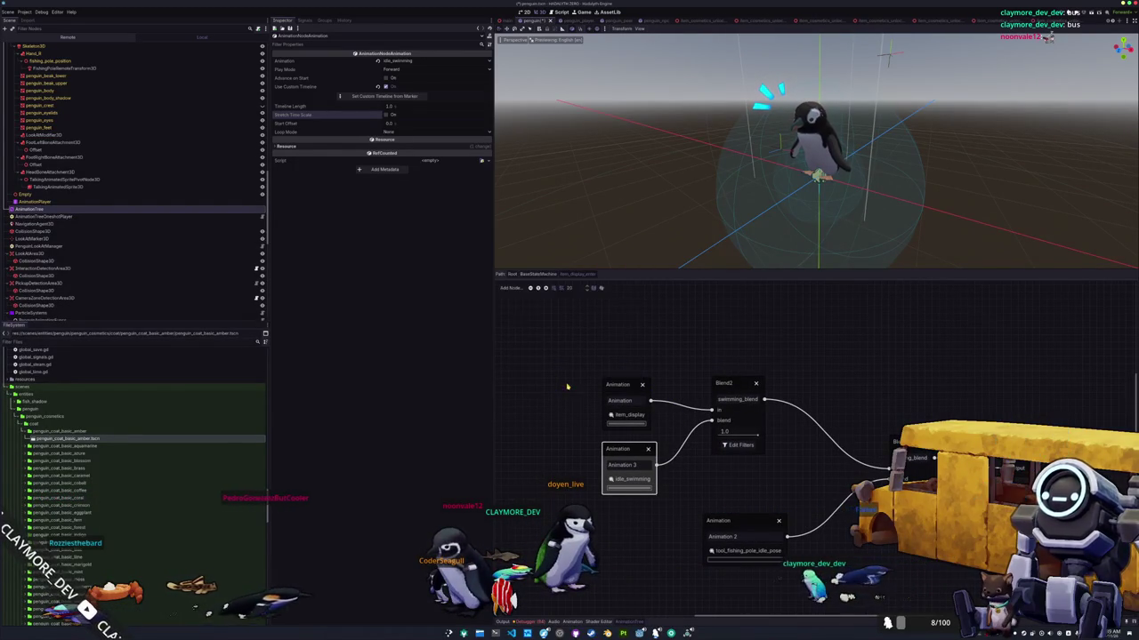
{"action": "left_click", "coordinate": [513, 274]}
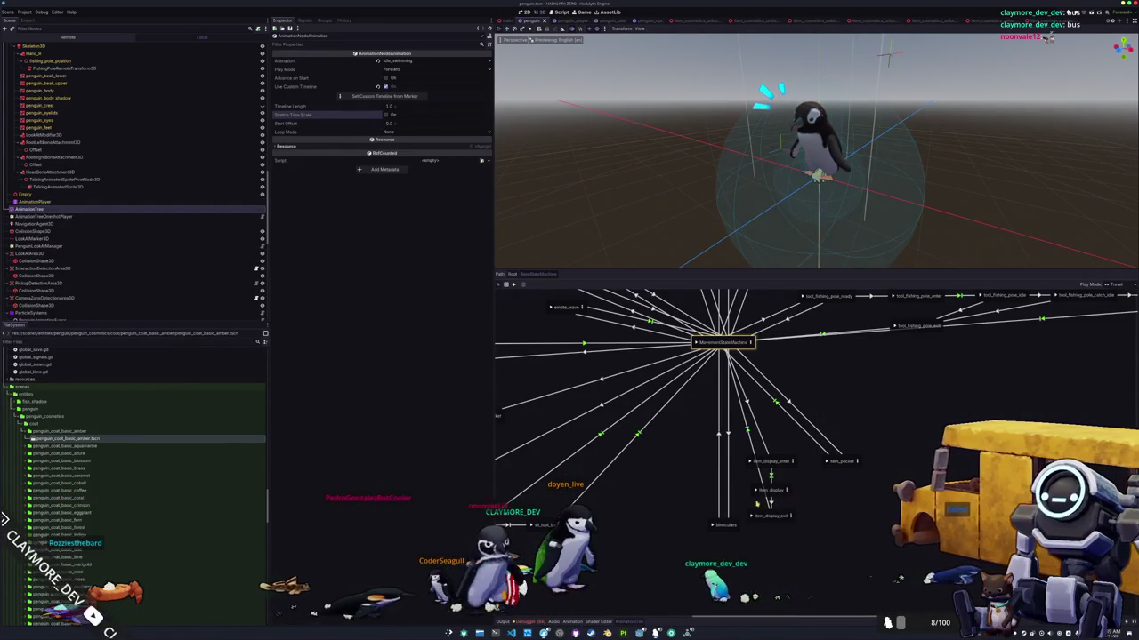
{"action": "key", "text": "alt+Tab"}
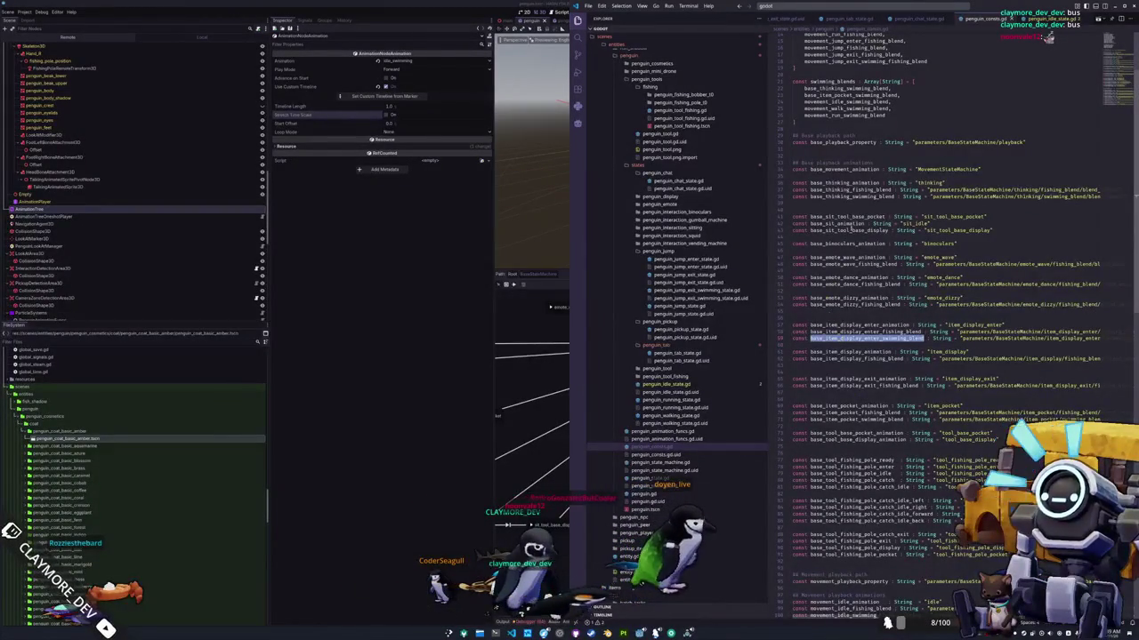
Step: Duplicate the enter swimming blend constant onto line 65 and remove 'enter_' to make base_item_display_swimming_blend
{"action": "key", "text": "Return"}
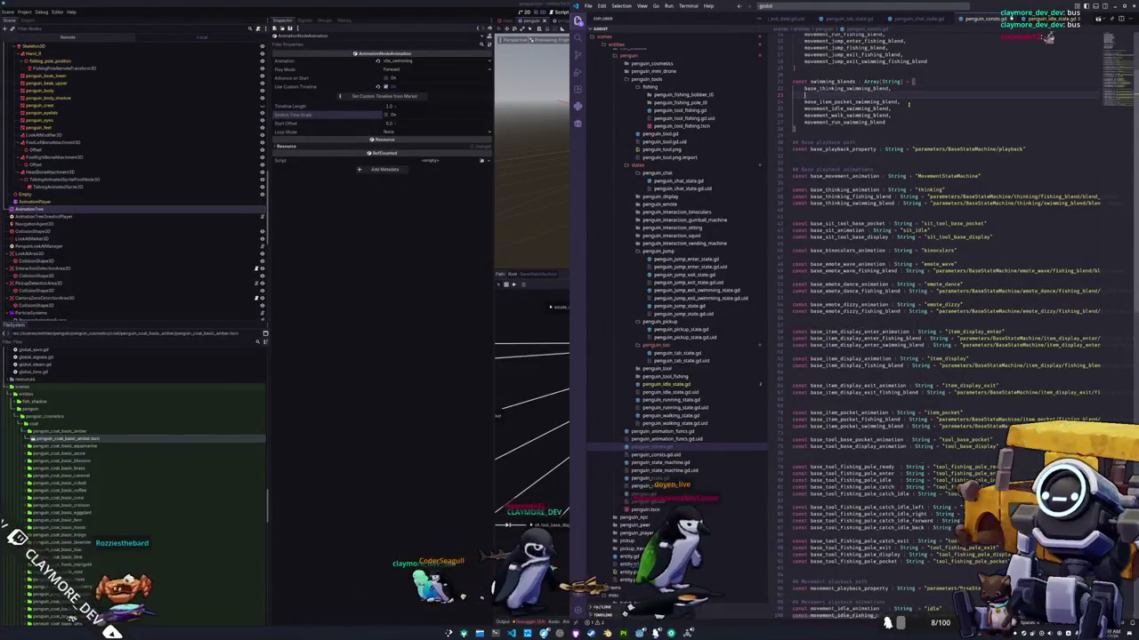
{"action": "key", "text": "Return"}
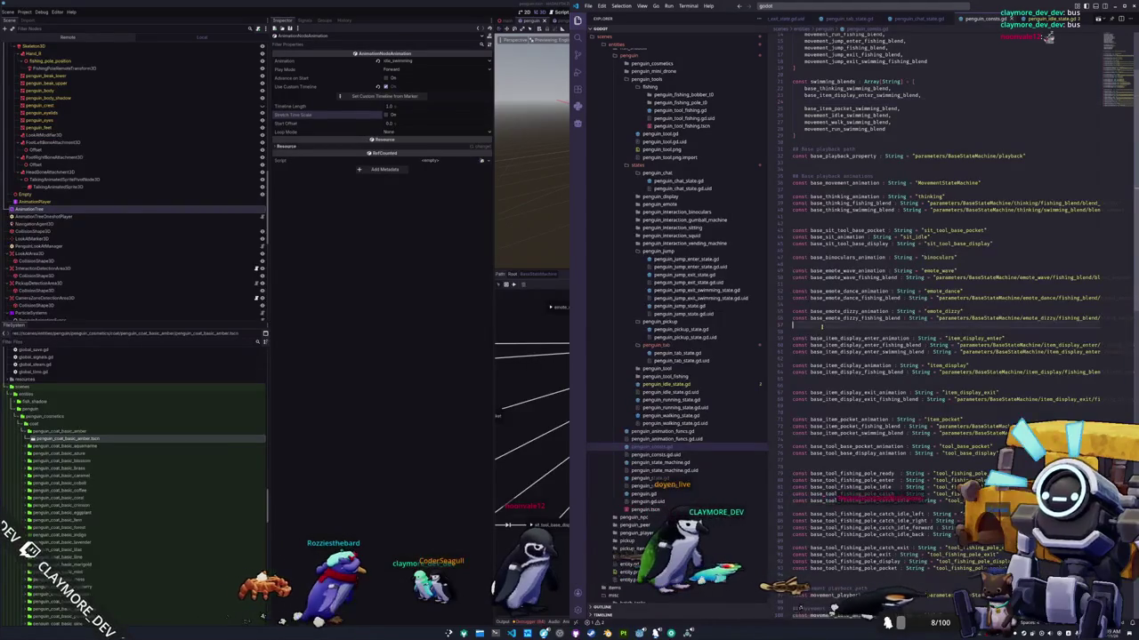
{"action": "left_click", "coordinate": [813, 378]}
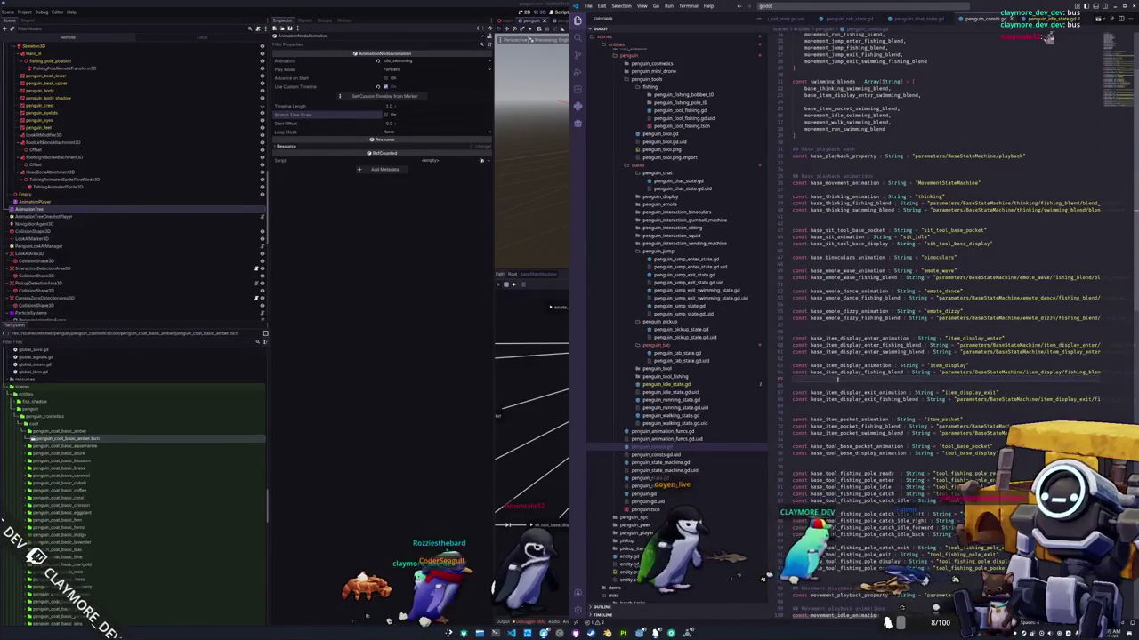
{"action": "key", "text": "ctrl+z"}
{"action": "key", "text": "ctrl+c"}
{"action": "left_click", "coordinate": [842, 379]}
{"action": "key", "text": "ctrl+v"}
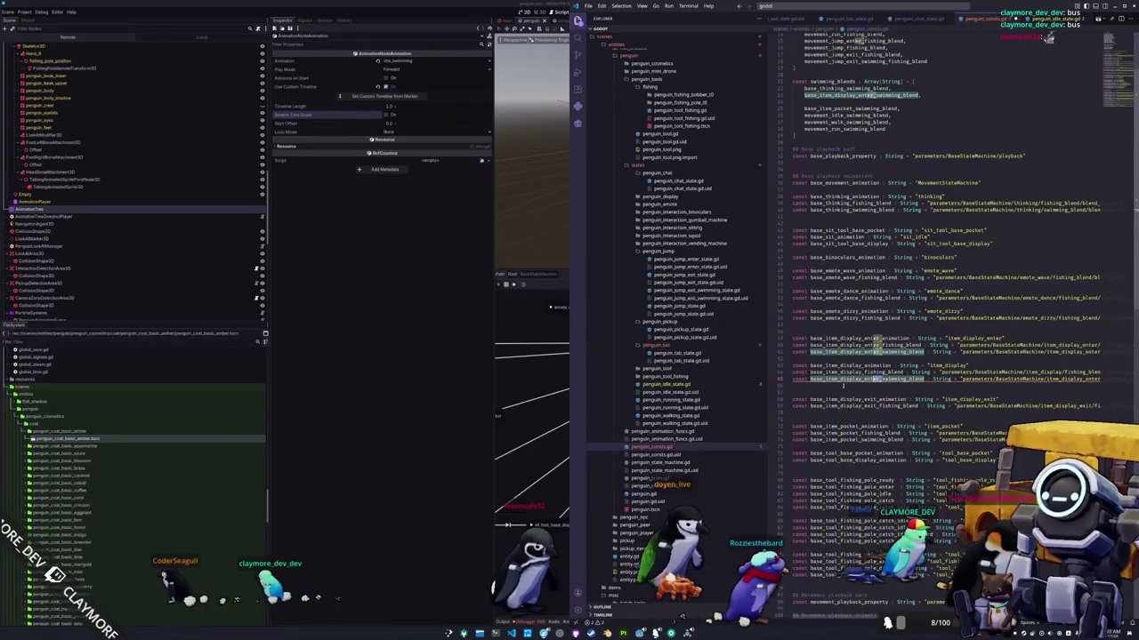
{"action": "scroll", "coordinate": [844, 385], "scroll_direction": "down", "scroll_amount": 15}
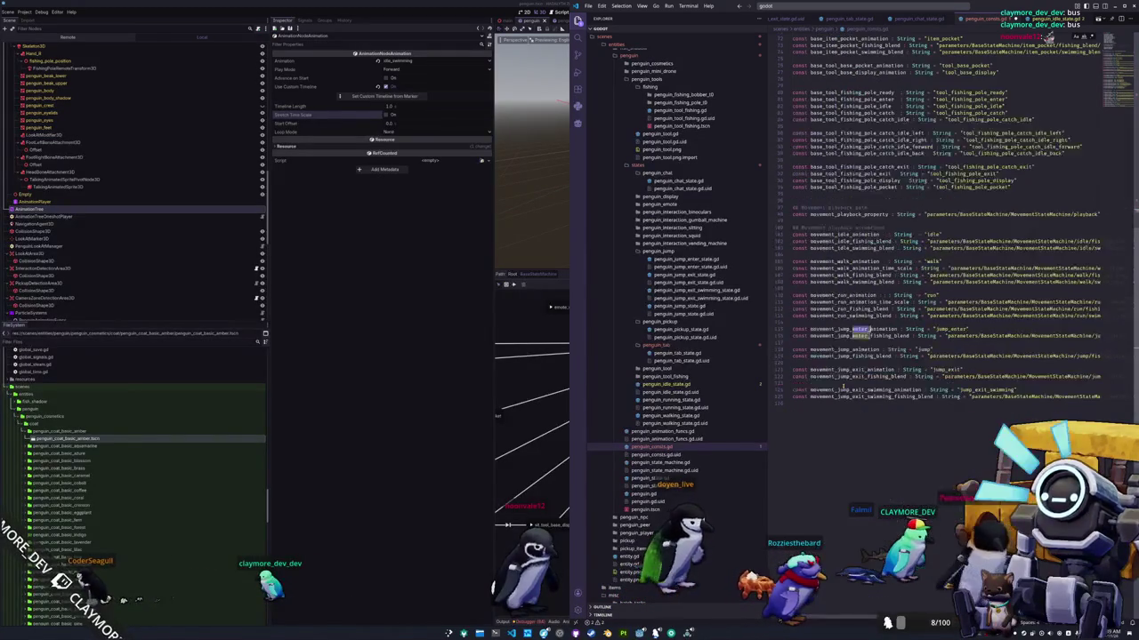
{"action": "scroll", "coordinate": [843, 388], "scroll_direction": "up", "scroll_amount": 4}
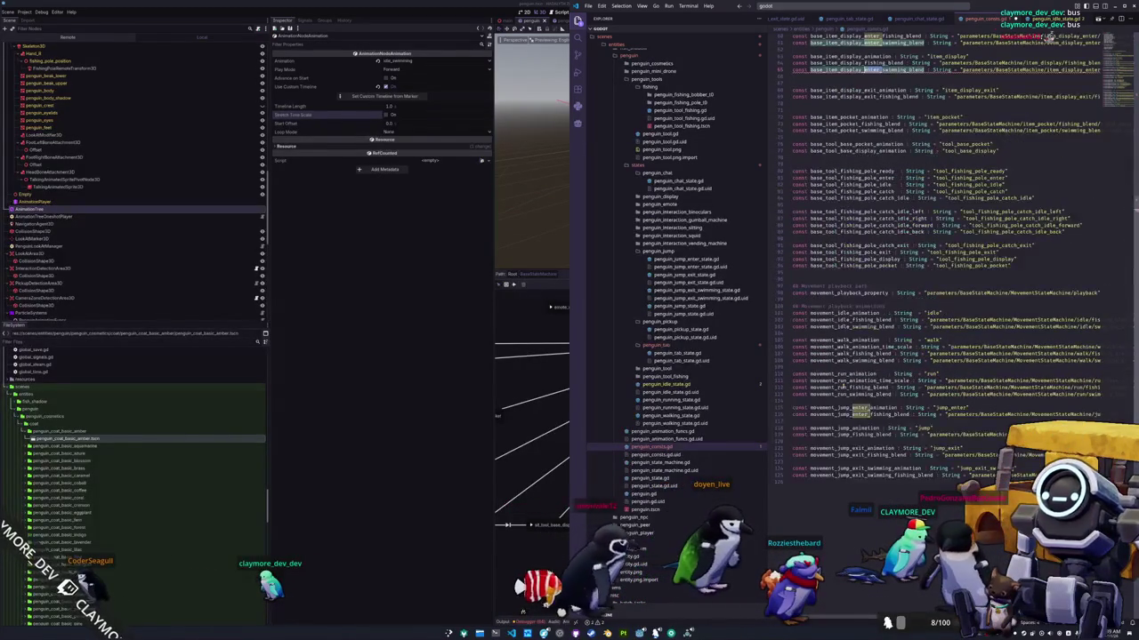
{"action": "scroll", "coordinate": [843, 389], "scroll_direction": "up", "scroll_amount": 8}
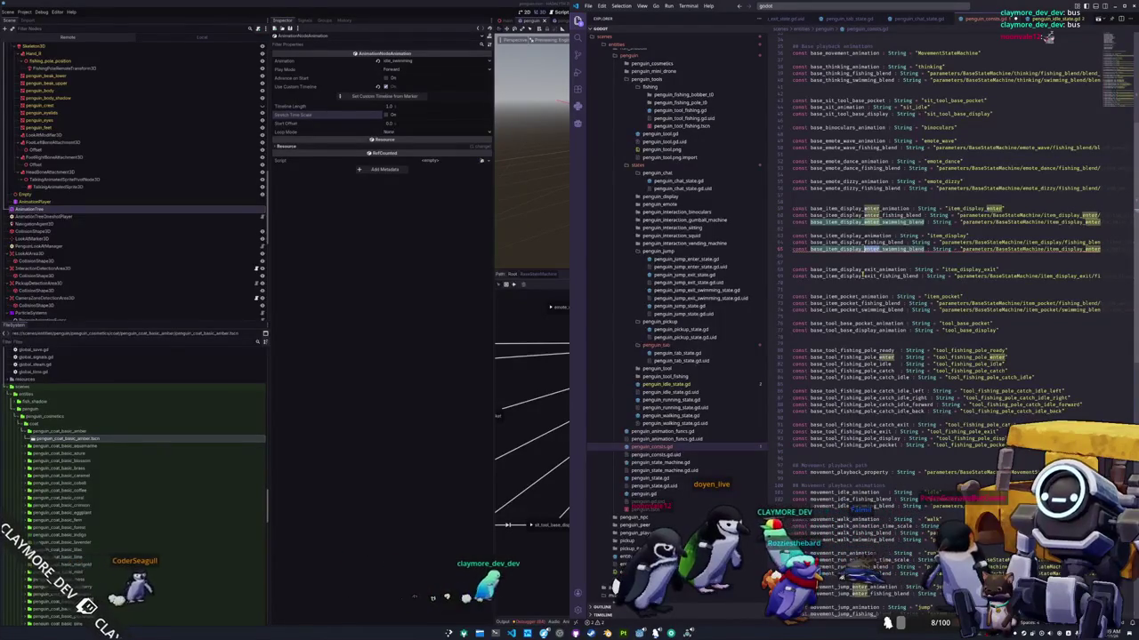
{"action": "scroll", "coordinate": [861, 275], "scroll_direction": "right", "scroll_amount": 1}
{"action": "key", "text": "BackSpace"}
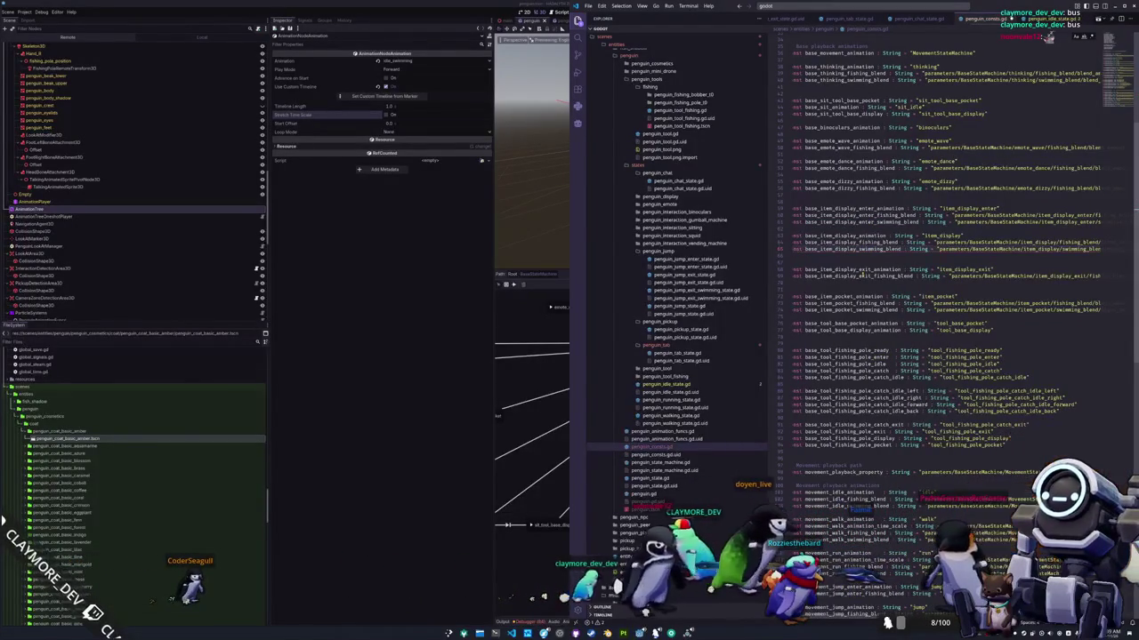
Step: Add base_item_display_swimming_blend as an indented entry in the swimming_blends array
{"action": "double_click", "coordinate": [941, 236]}
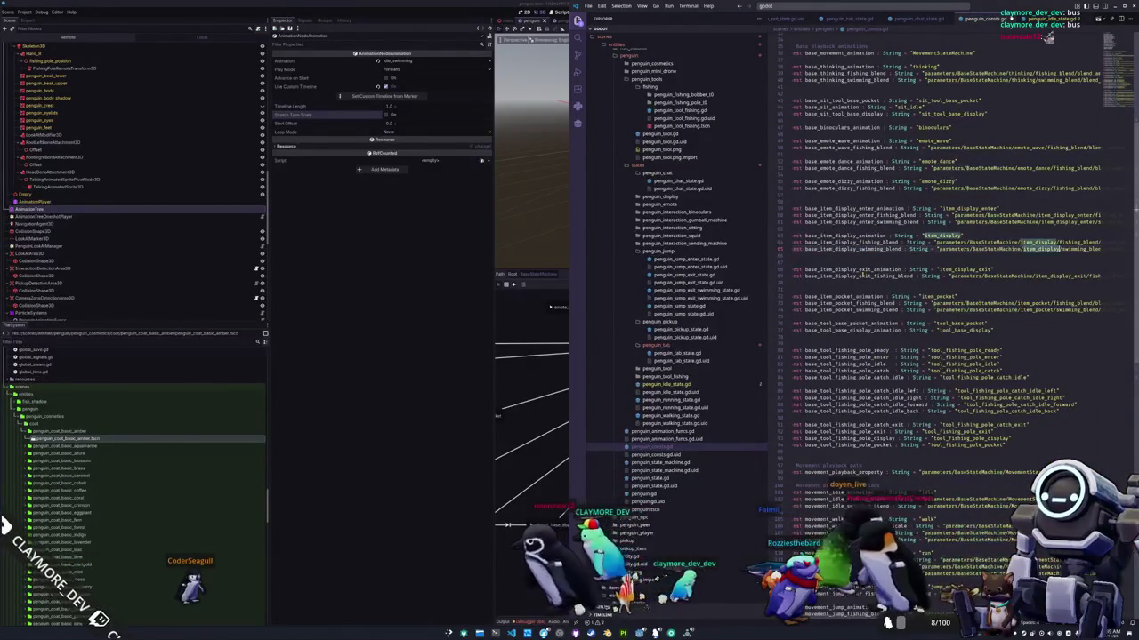
{"action": "key", "text": "Down"}
{"action": "key", "text": "Down"}
{"action": "key", "text": "Down"}
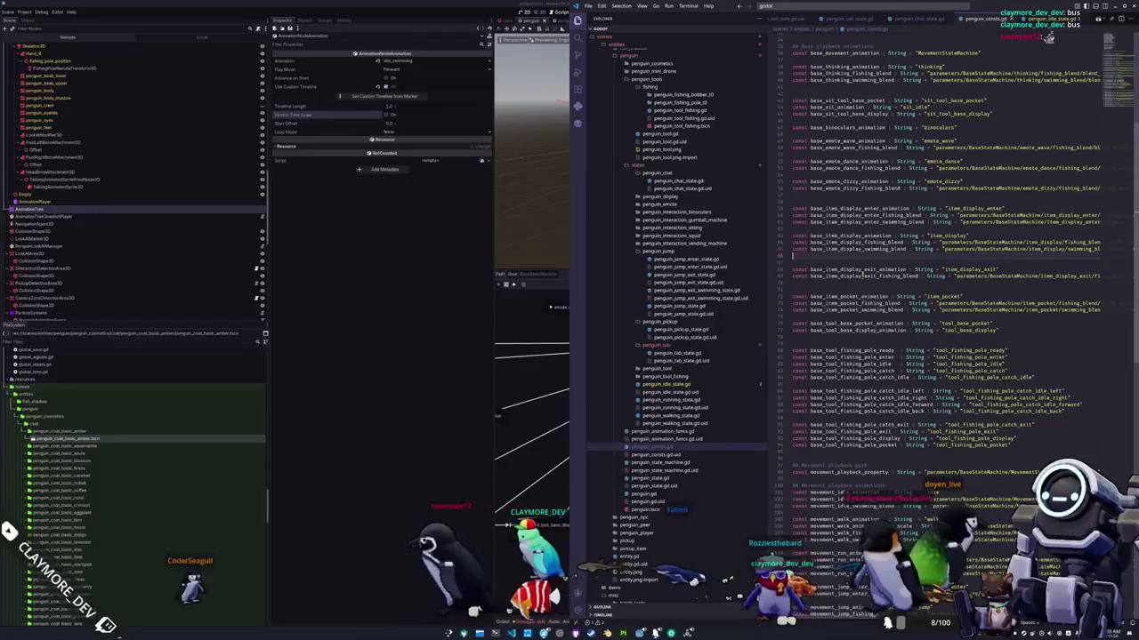
{"action": "mouse_move", "coordinate": [859, 271]}
{"action": "double_click", "coordinate": [854, 249]}
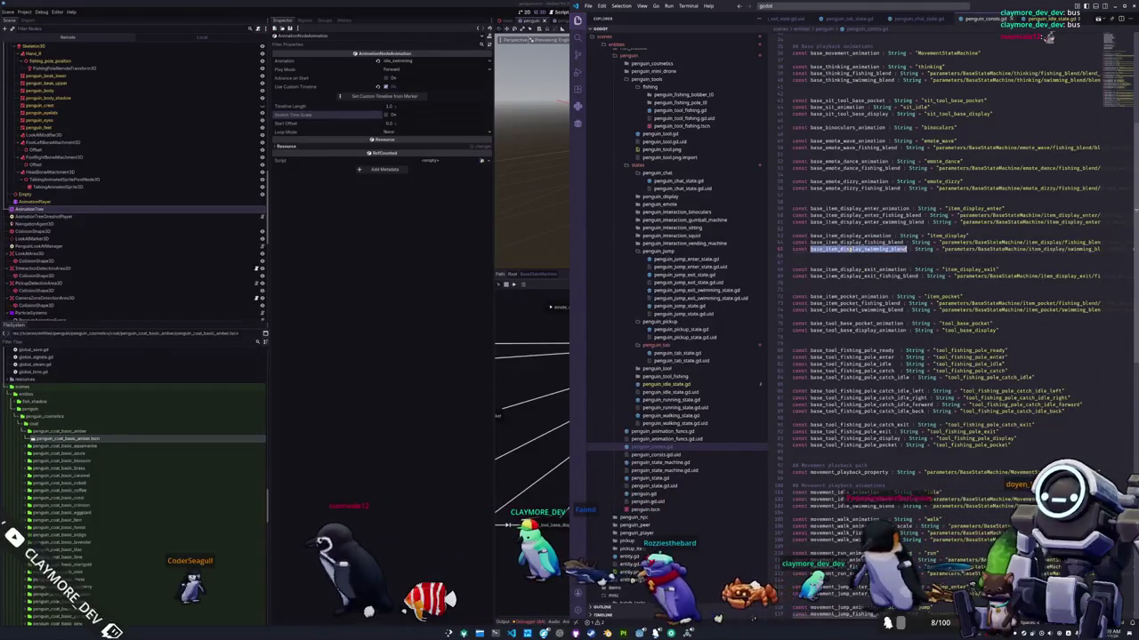
{"action": "scroll", "coordinate": [854, 249], "scroll_direction": "up", "scroll_amount": 5}
{"action": "key", "text": "ctrl+c"}
{"action": "left_click", "coordinate": [893, 135]}
{"action": "key", "text": "ctrl+v"}
{"action": "key", "text": "Tab"}
{"action": "key", "text": "Return"}
{"action": "key", "text": "alt+Tab"}
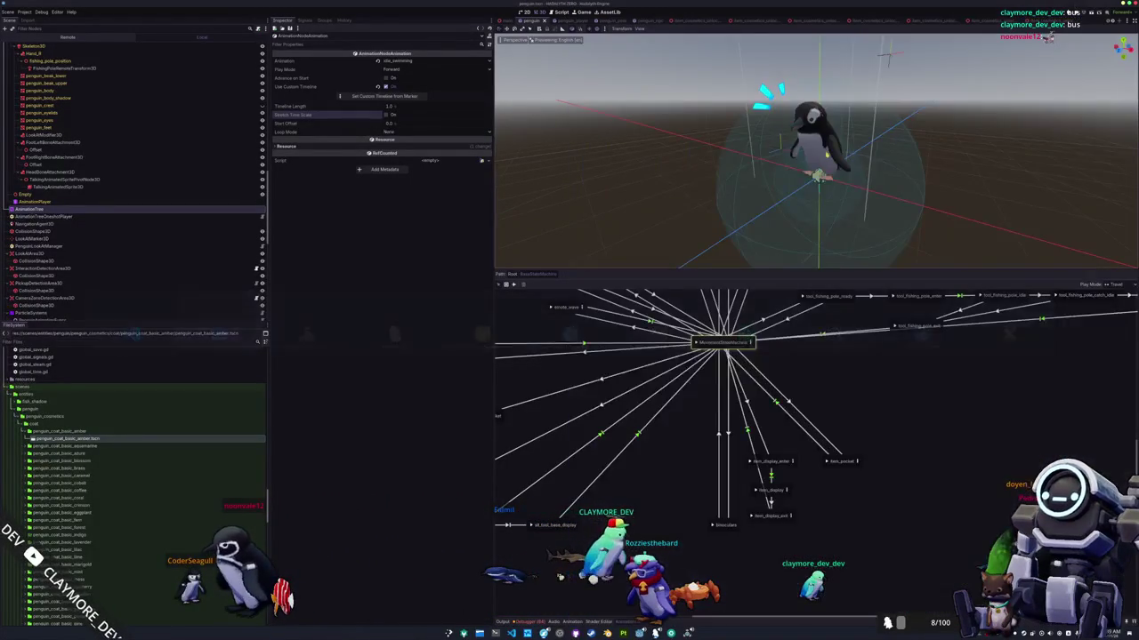
Step: In the item_display blend tree, add a Blend2 node named swimming_blend
{"action": "left_click", "coordinate": [787, 491]}
{"action": "scroll", "coordinate": [787, 492], "scroll_direction": "up", "scroll_amount": 4}
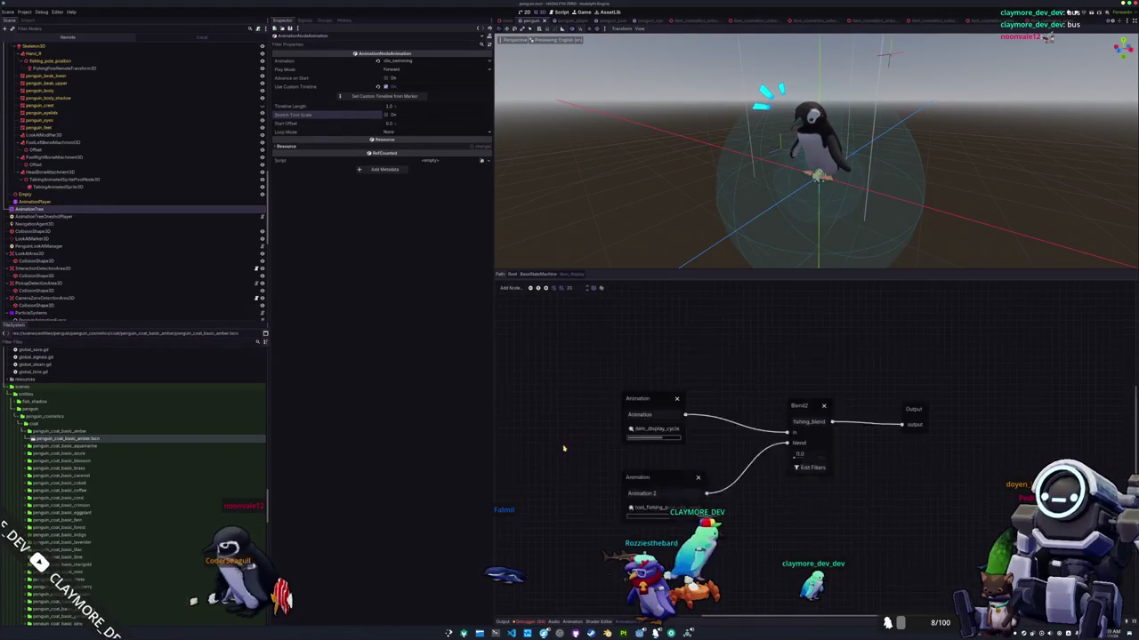
{"action": "right_click", "coordinate": [674, 331]}
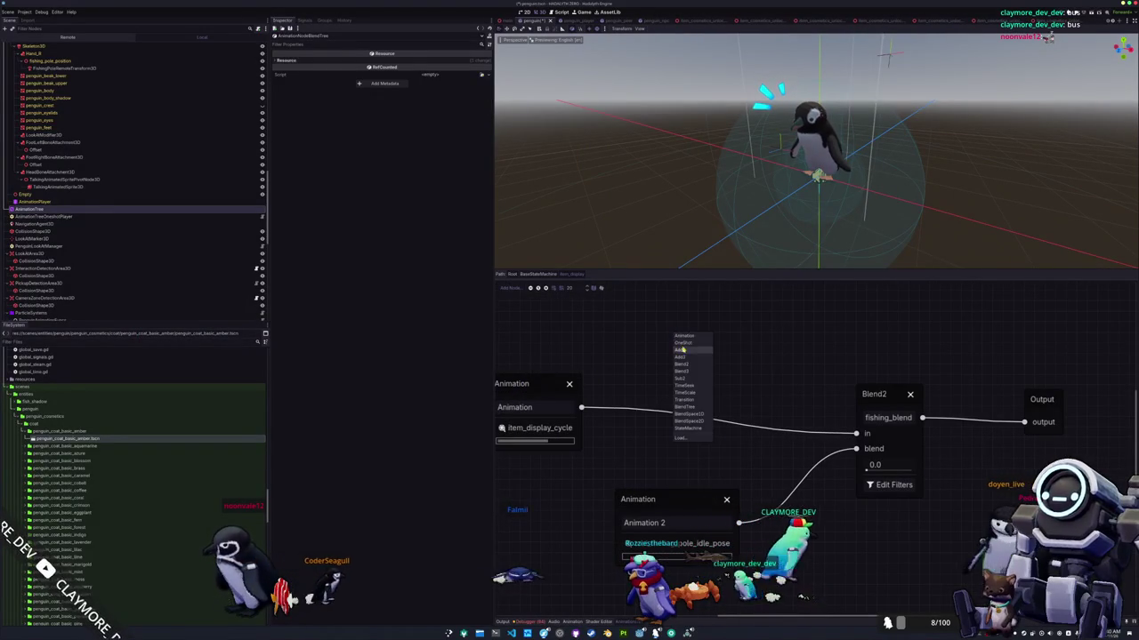
{"action": "left_click", "coordinate": [694, 366]}
{"action": "left_click_drag", "start_coordinate": [697, 343], "coordinate": [697, 280]}
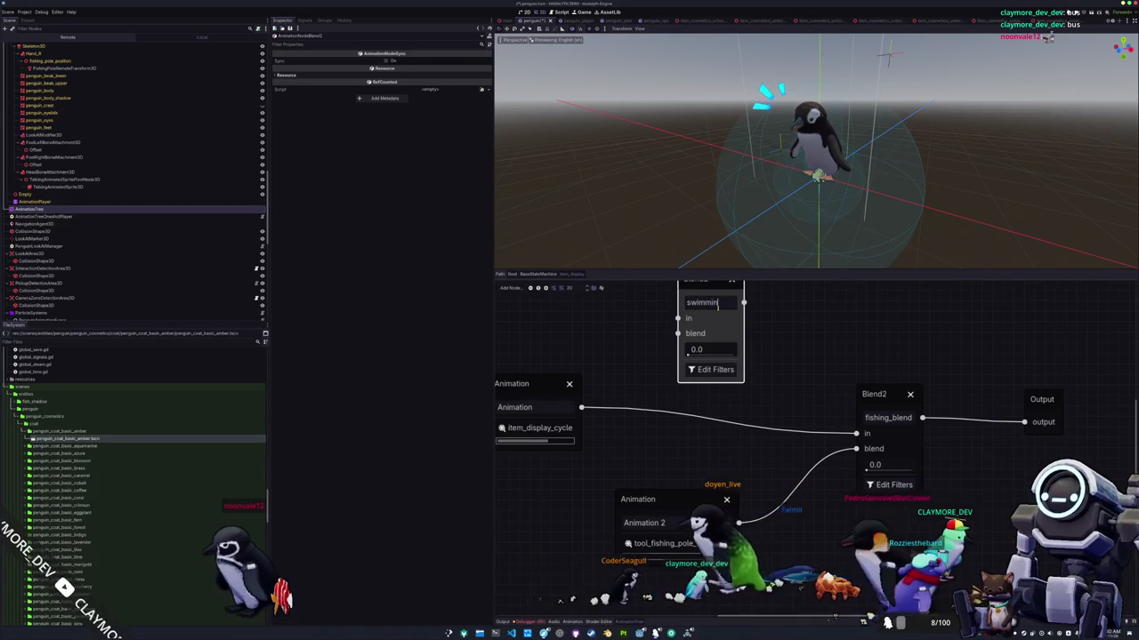
{"action": "type", "text": "g_blend"}
{"action": "left_click", "coordinate": [803, 346]}
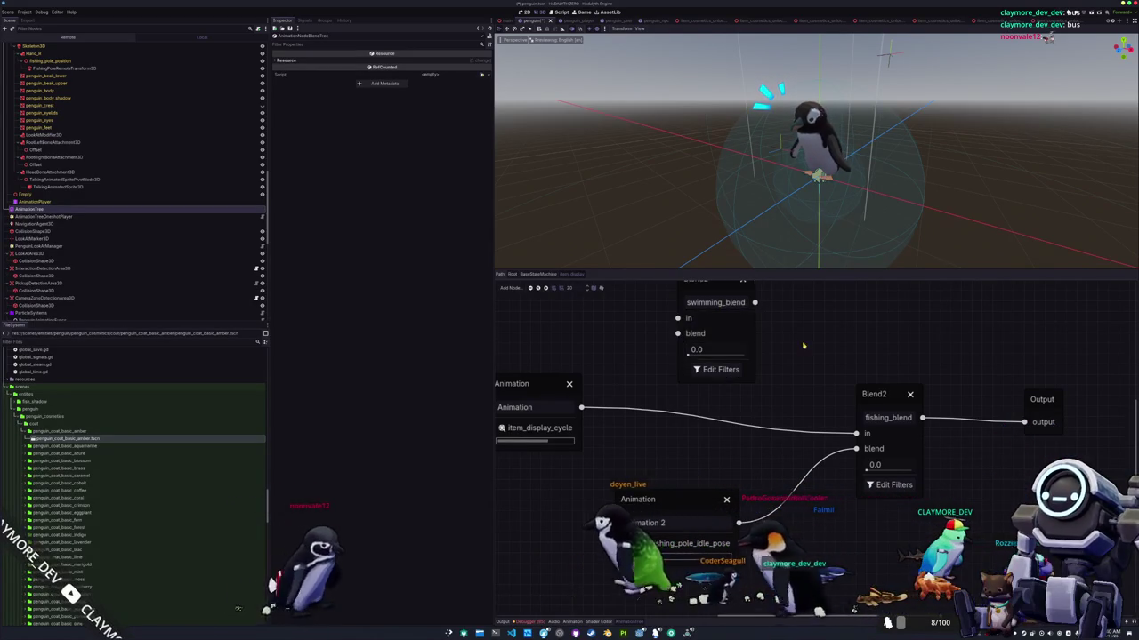
Step: Feed item_display_cycle into swimming_blend's in input and a new idle_swimming animation node into its blend input
{"action": "scroll", "coordinate": [820, 549], "scroll_direction": "down", "scroll_amount": 2}
{"action": "left_click_drag", "start_coordinate": [847, 463], "coordinate": [717, 380]}
{"action": "left_click_drag", "start_coordinate": [613, 434], "coordinate": [595, 330]}
{"action": "mouse_move", "coordinate": [713, 388]}
{"action": "left_mouse_down"}
{"action": "mouse_move", "coordinate": [616, 433]}
{"action": "mouse_move", "coordinate": [579, 413]}
{"action": "left_mouse_up"}
{"action": "left_click", "coordinate": [625, 435]}
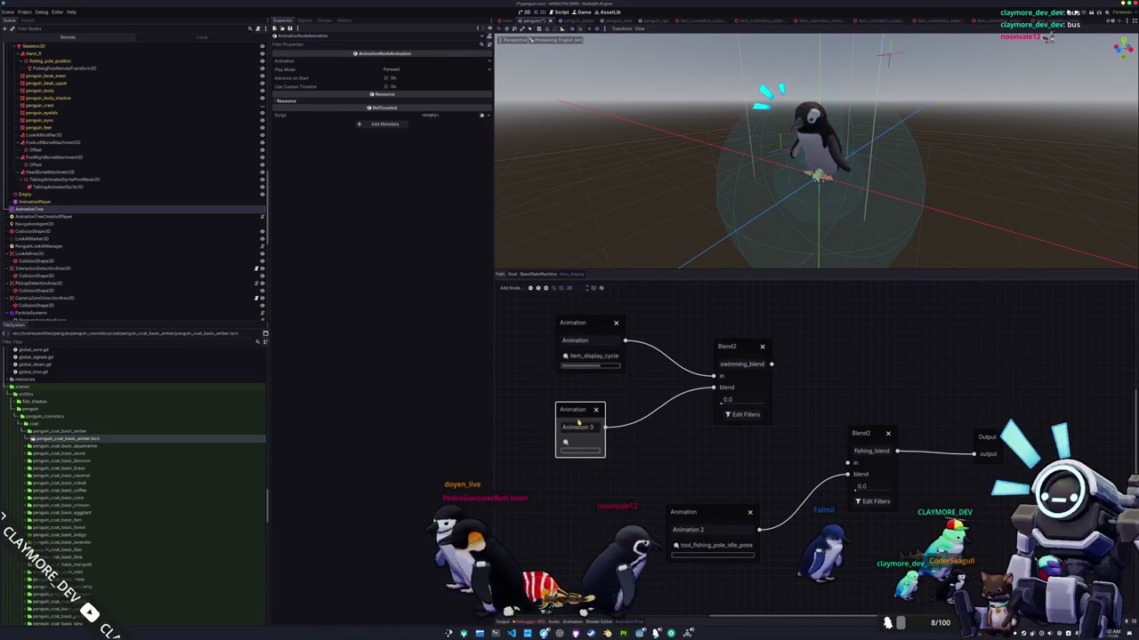
{"action": "left_click", "coordinate": [567, 442]}
{"action": "scroll", "coordinate": [588, 527], "scroll_direction": "down", "scroll_amount": 3}
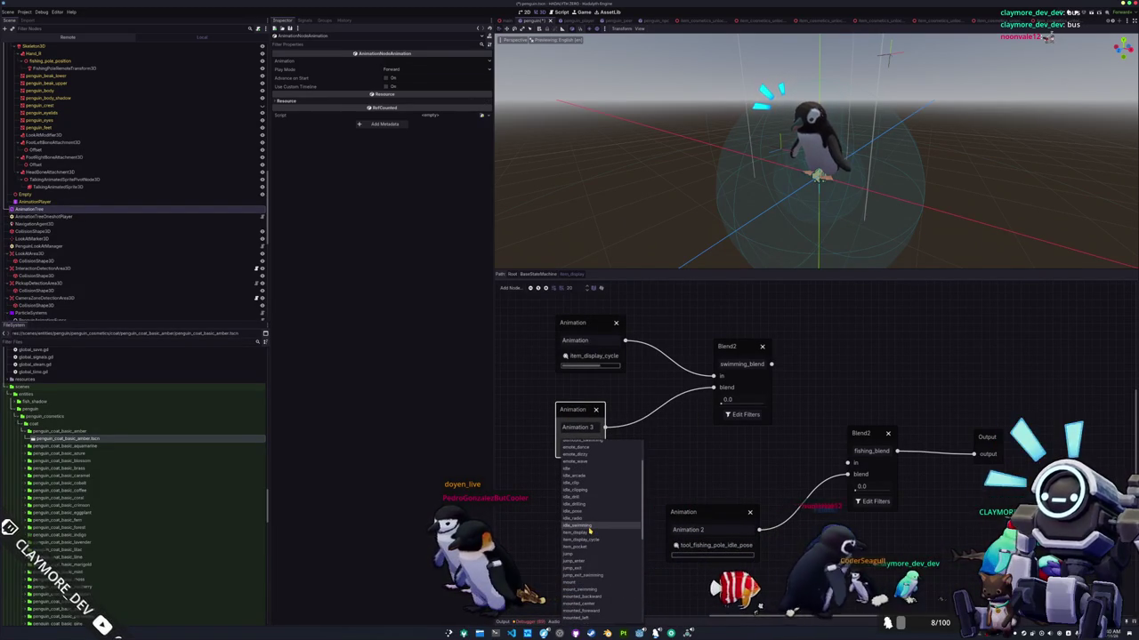
{"action": "left_click", "coordinate": [589, 527]}
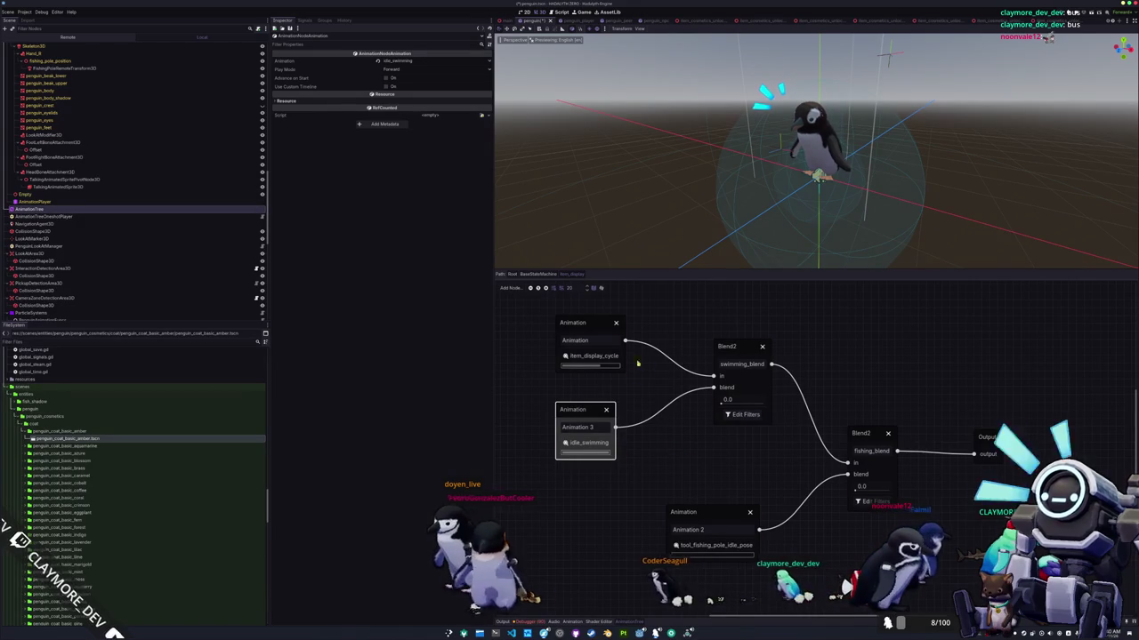
Step: Filter swimming_blend to the Shoulder.L bone tracks and return to the parent state machine
{"action": "left_click", "coordinate": [589, 332]}
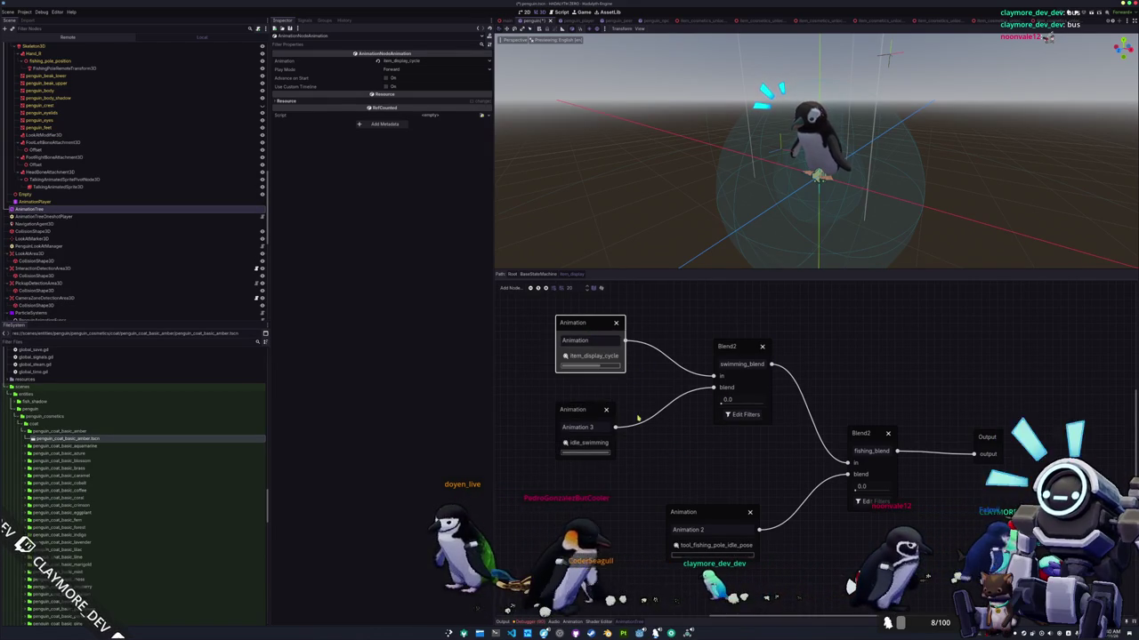
{"action": "left_click", "coordinate": [704, 512]}
{"action": "left_click", "coordinate": [584, 414]}
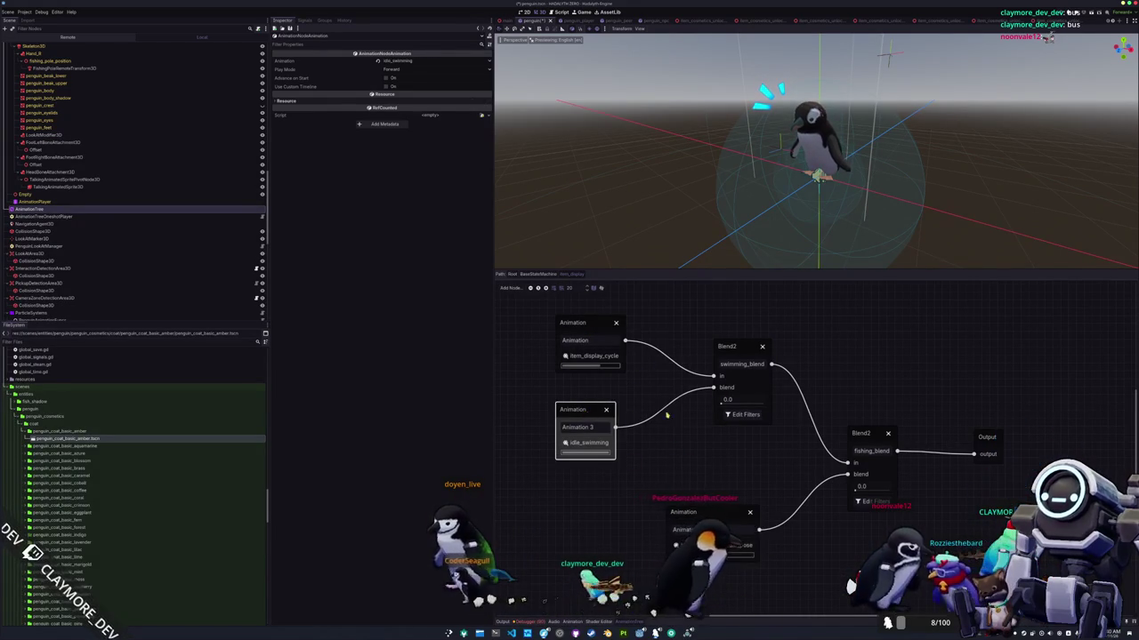
{"action": "left_click", "coordinate": [742, 414]}
{"action": "scroll", "coordinate": [534, 316], "scroll_direction": "down", "scroll_amount": 1}
{"action": "left_click", "coordinate": [527, 331]}
{"action": "scroll", "coordinate": [542, 356], "scroll_direction": "down", "scroll_amount": 1}
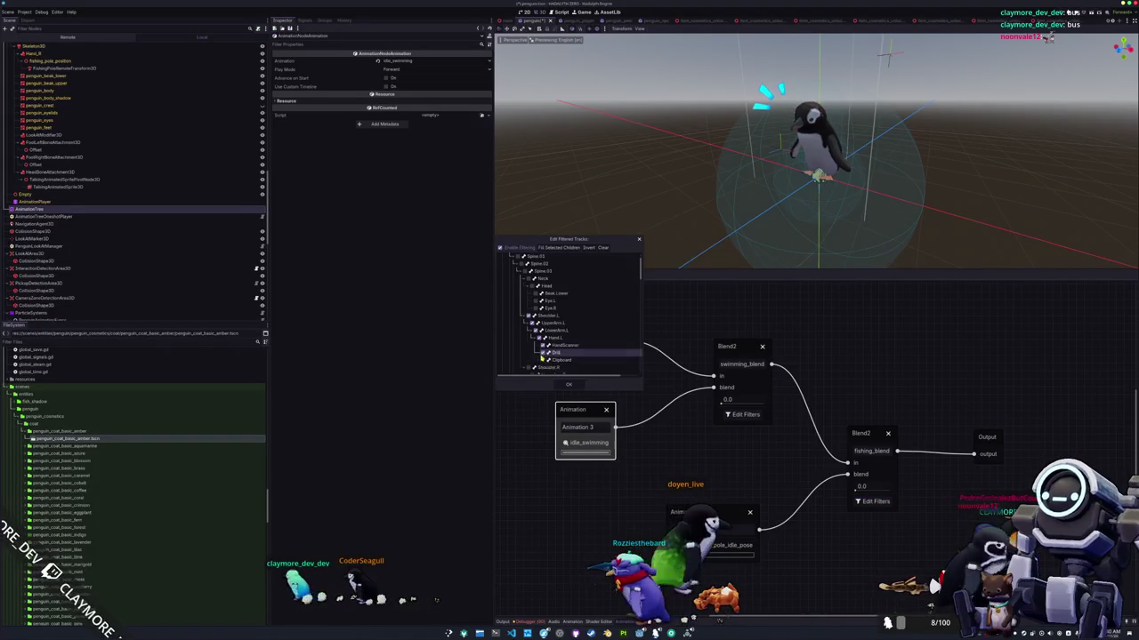
{"action": "scroll", "coordinate": [540, 355], "scroll_direction": "up", "scroll_amount": 2}
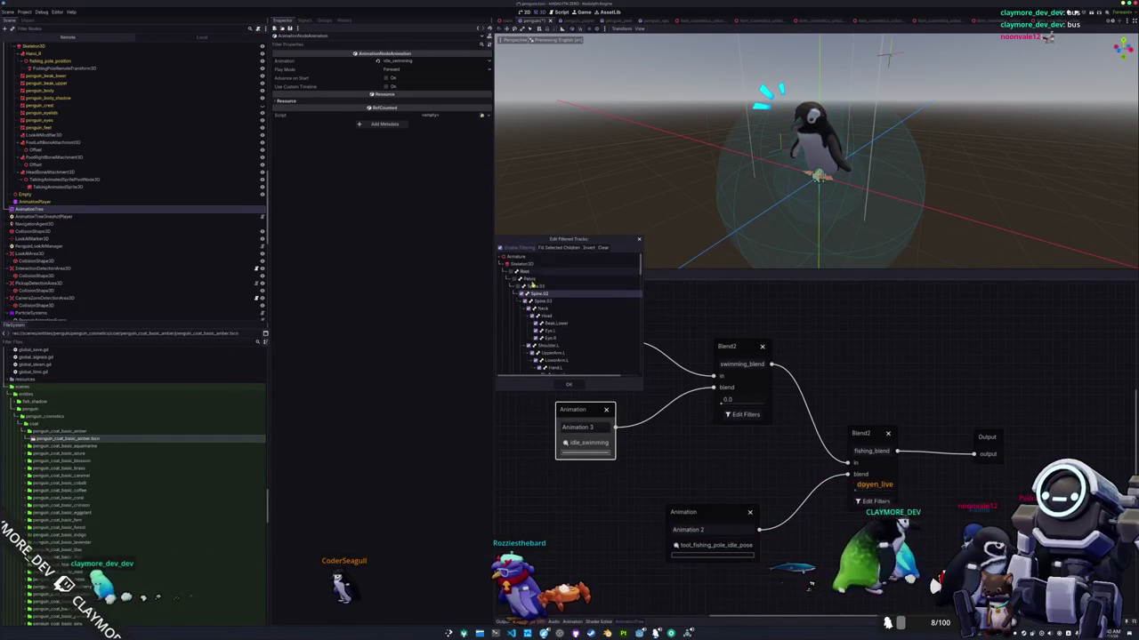
{"action": "left_click", "coordinate": [571, 384]}
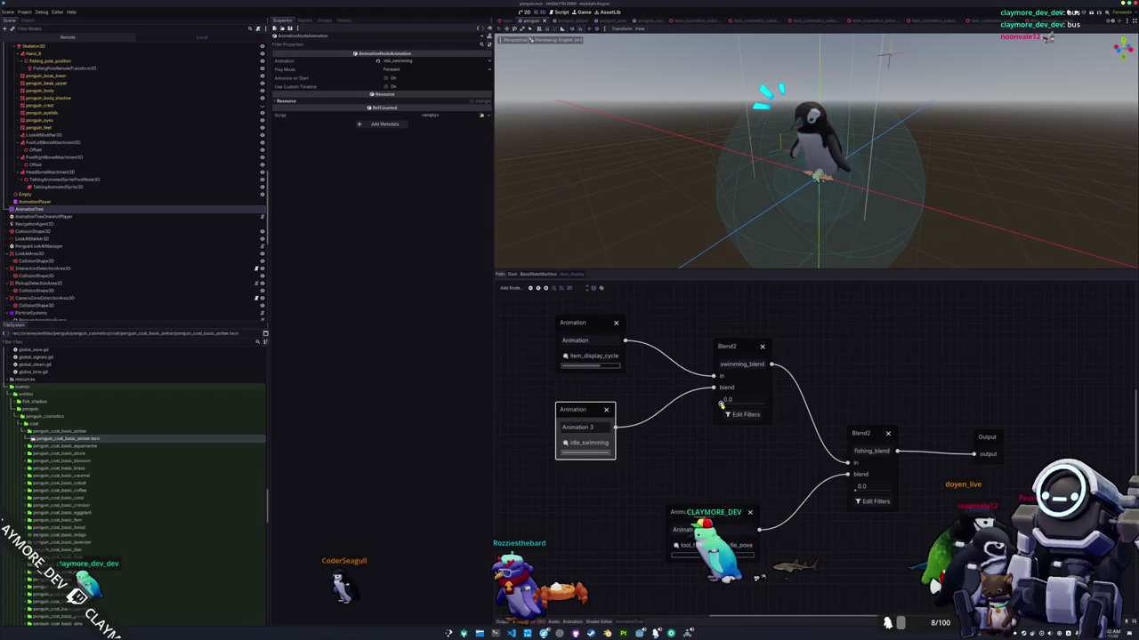
{"action": "left_click", "coordinate": [549, 275]}
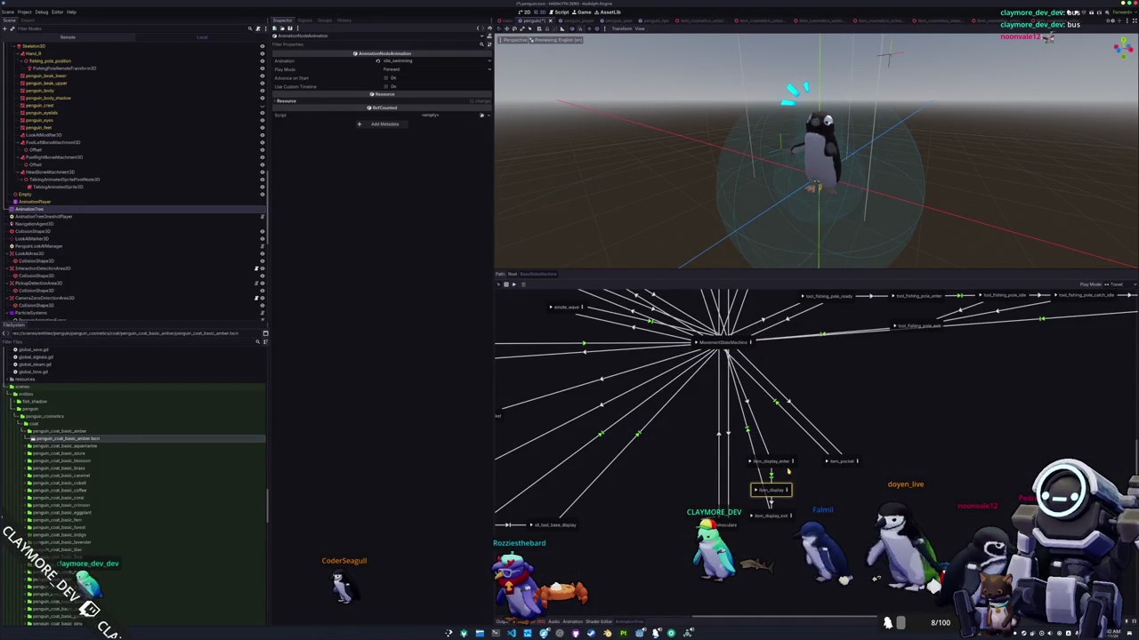
Step: Reopen the item_display blend tree repeatedly to recheck swimming_blend's filtered tracks
{"action": "left_click_drag", "start_coordinate": [773, 198], "coordinate": [808, 228]}
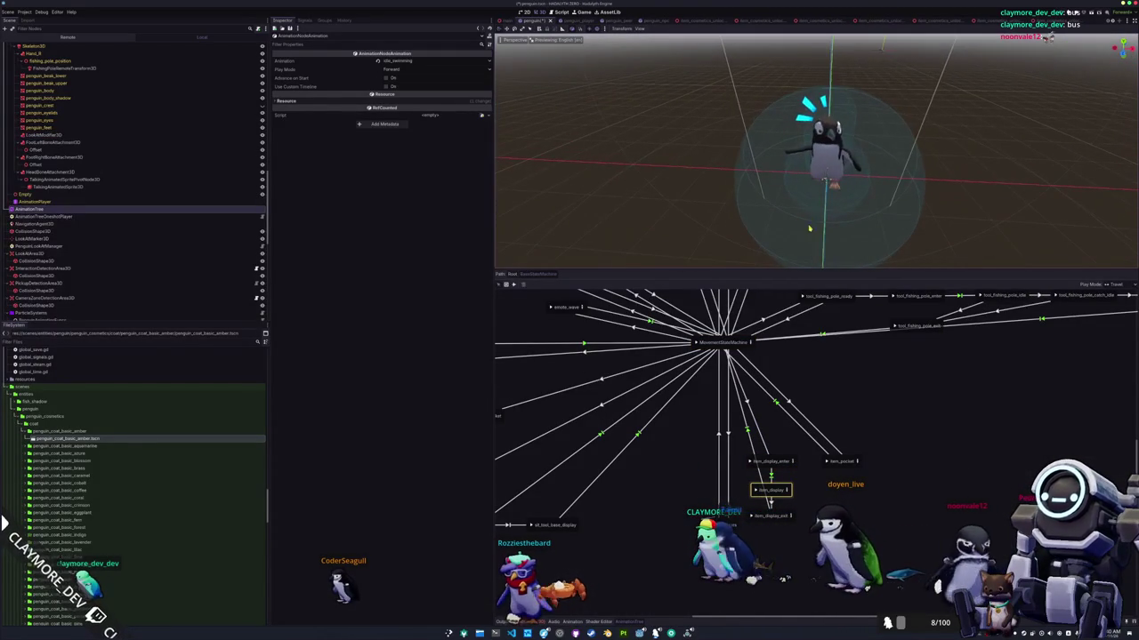
{"action": "left_click", "coordinate": [786, 492]}
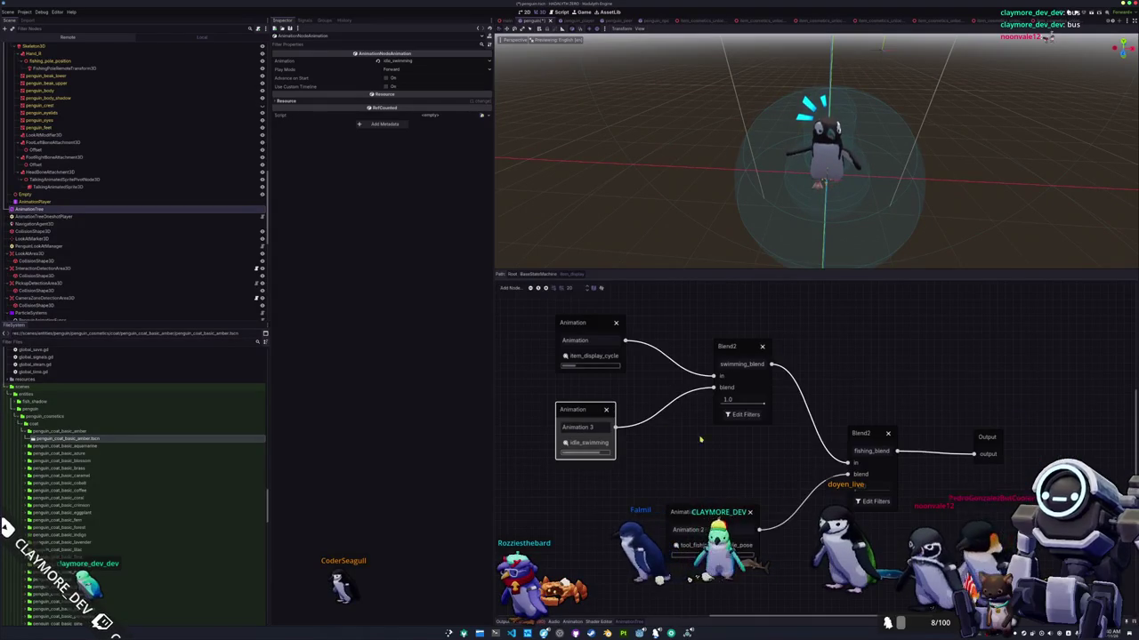
{"action": "left_click", "coordinate": [746, 415]}
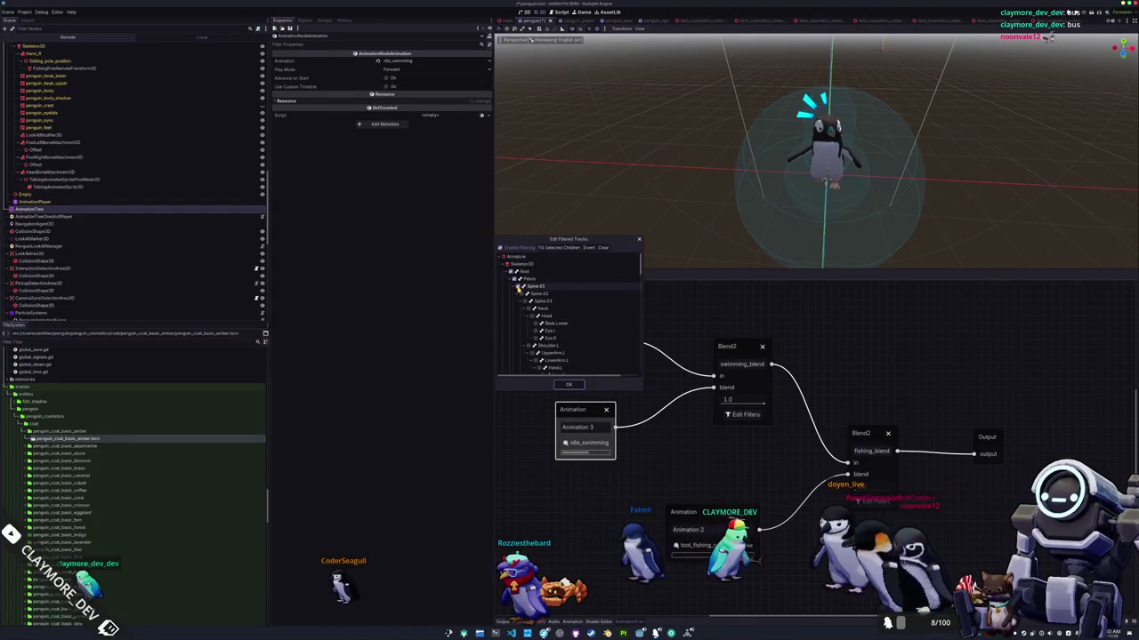
{"action": "left_click", "coordinate": [569, 384]}
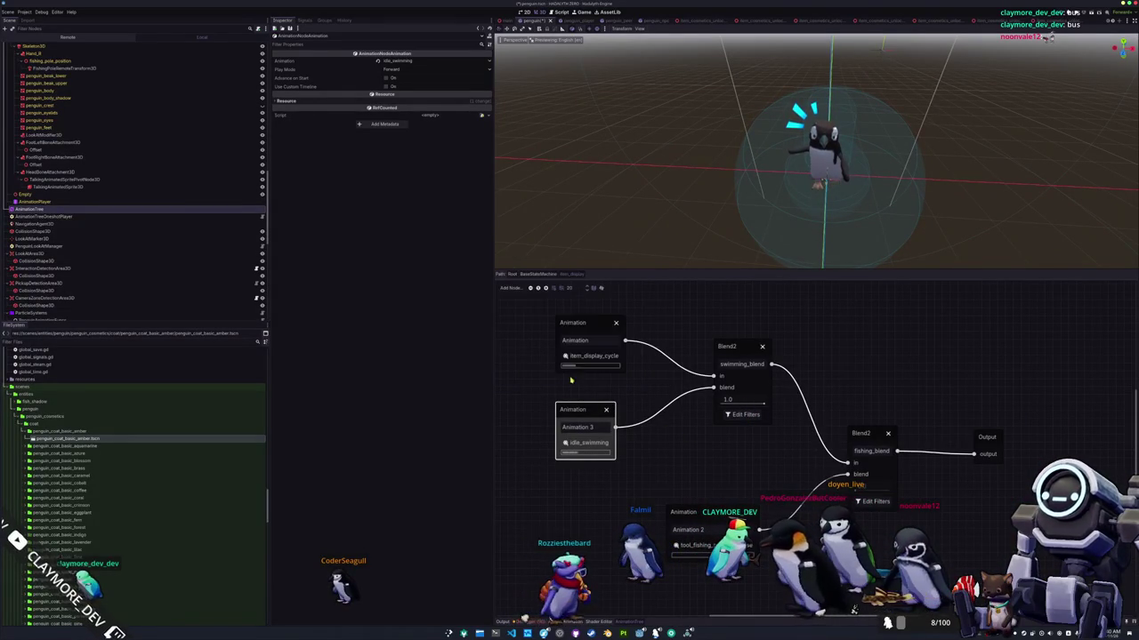
{"action": "left_click", "coordinate": [525, 274]}
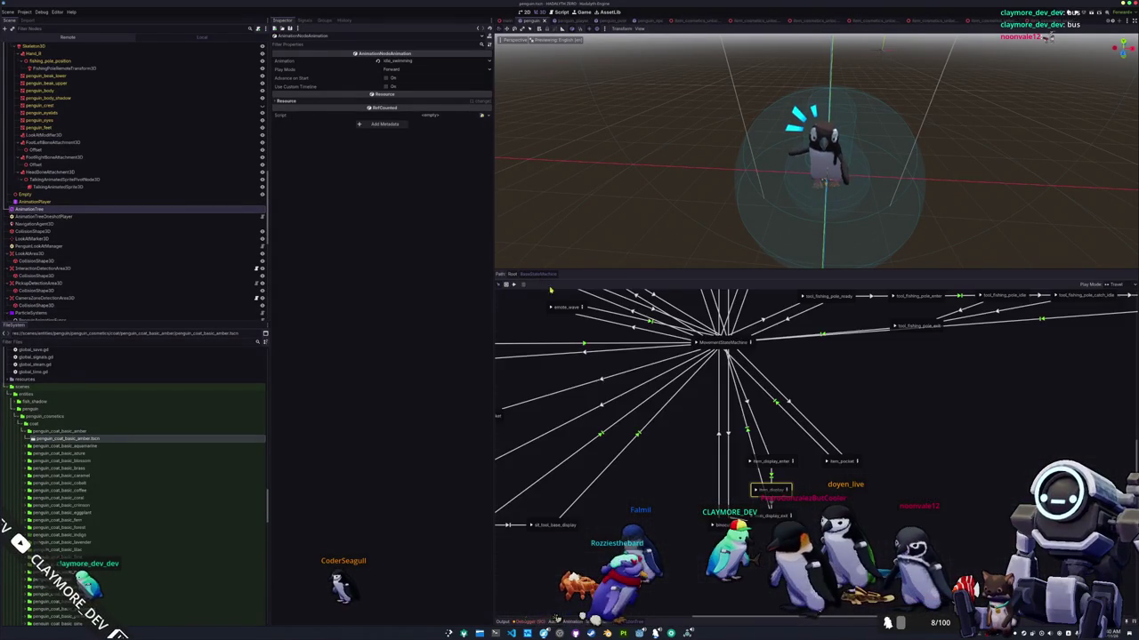
{"action": "left_click", "coordinate": [791, 463]}
{"action": "left_click", "coordinate": [721, 451]}
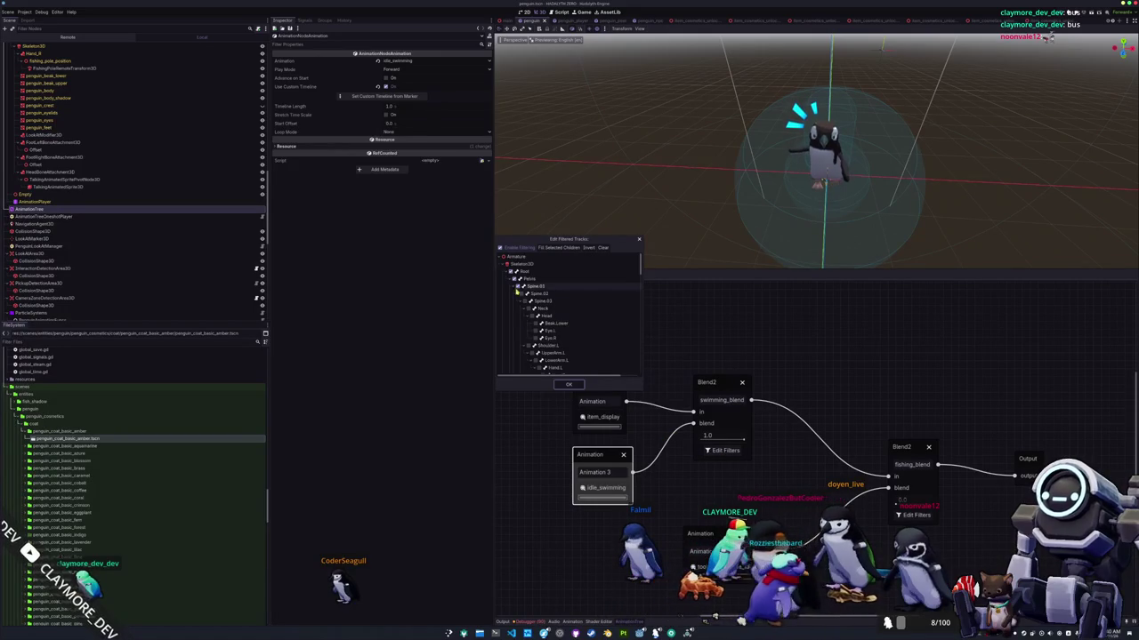
{"action": "left_click", "coordinate": [567, 386]}
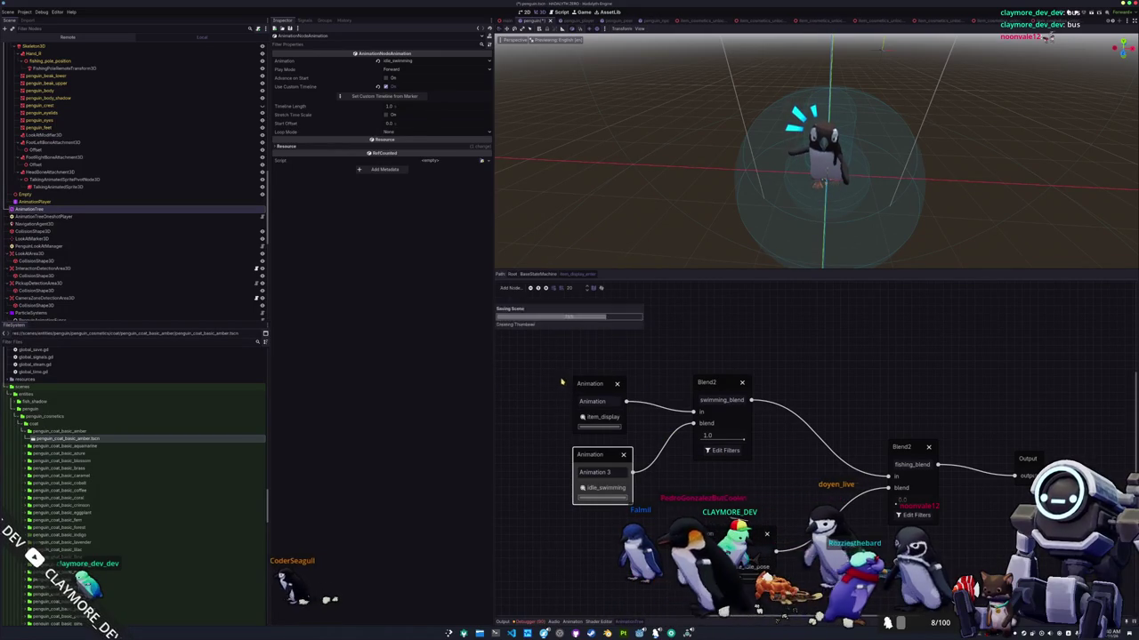
{"action": "left_click", "coordinate": [521, 274]}
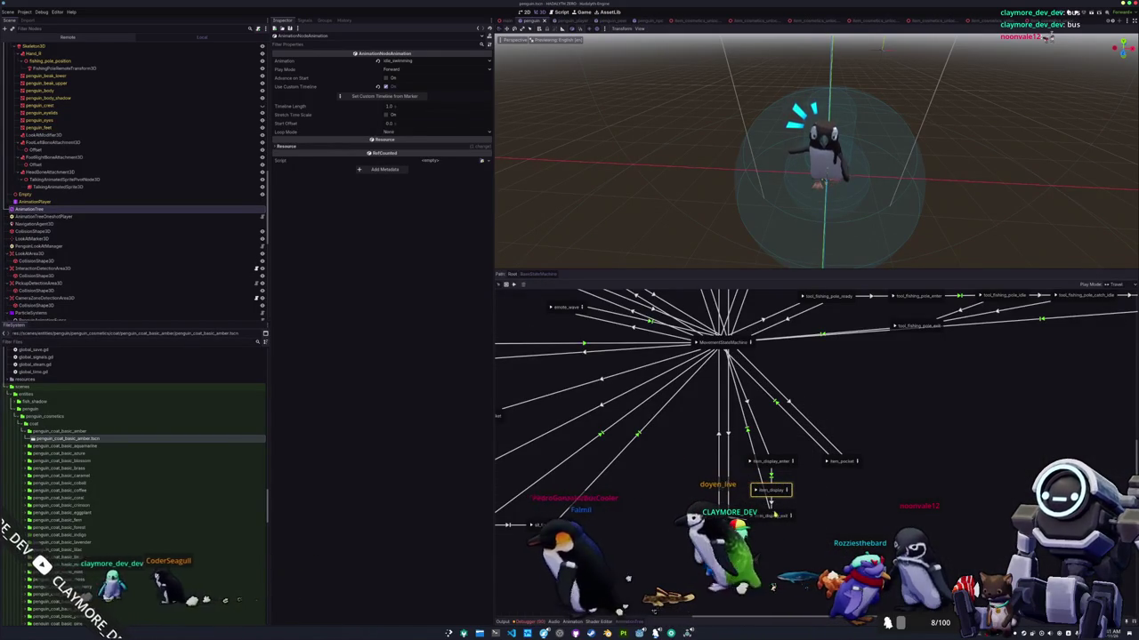
{"action": "left_click", "coordinate": [786, 491]}
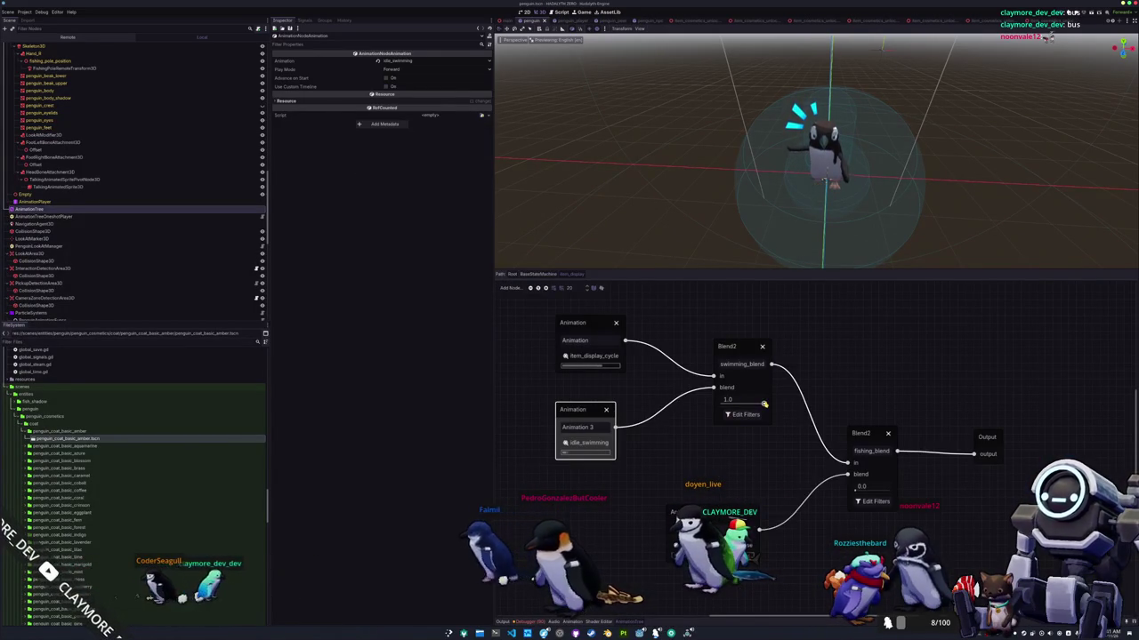
{"action": "left_click", "coordinate": [538, 274]}
Step: In the item_pocket blend tree, move the fishing pole pose node aside and add a Blend2 node
{"action": "left_click", "coordinate": [786, 516]}
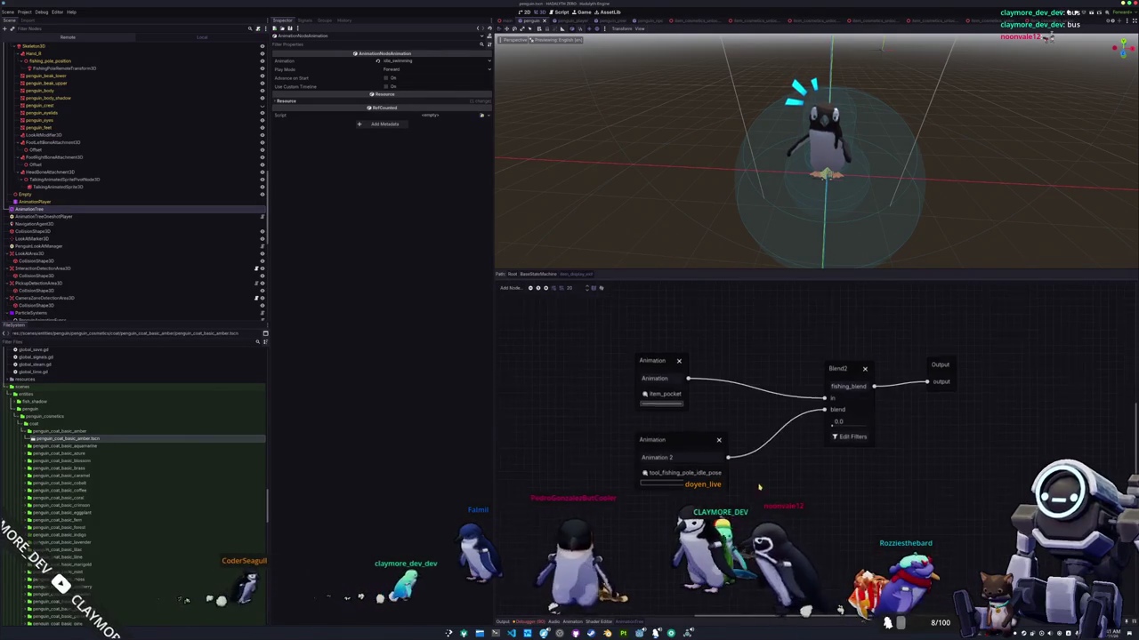
{"action": "left_click_drag", "start_coordinate": [646, 491], "coordinate": [576, 522]}
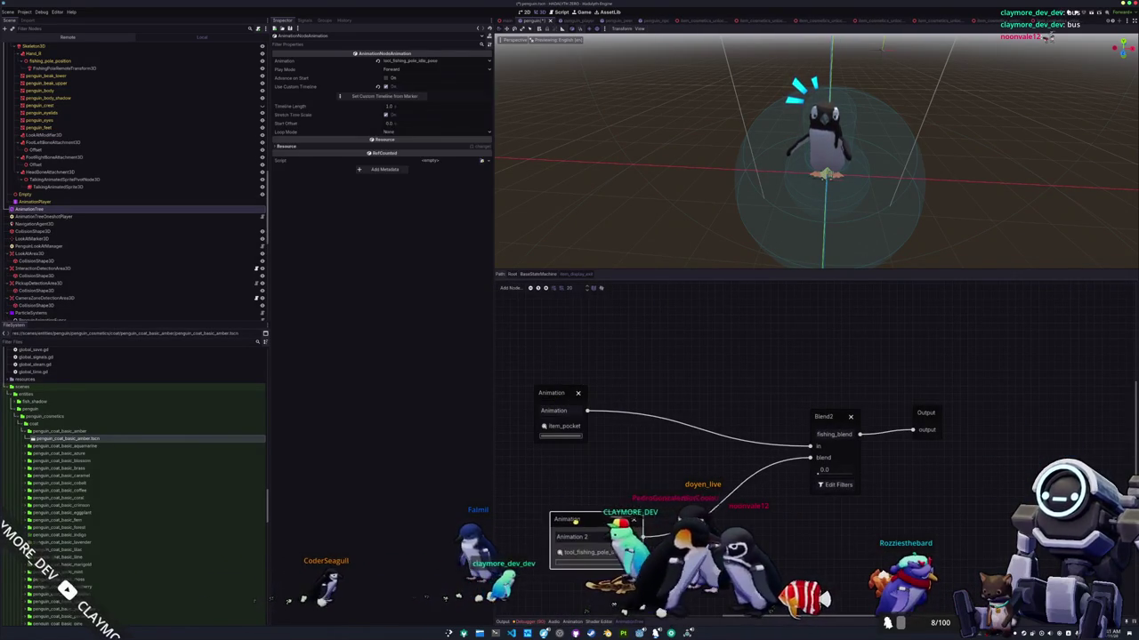
{"action": "right_click", "coordinate": [662, 352]}
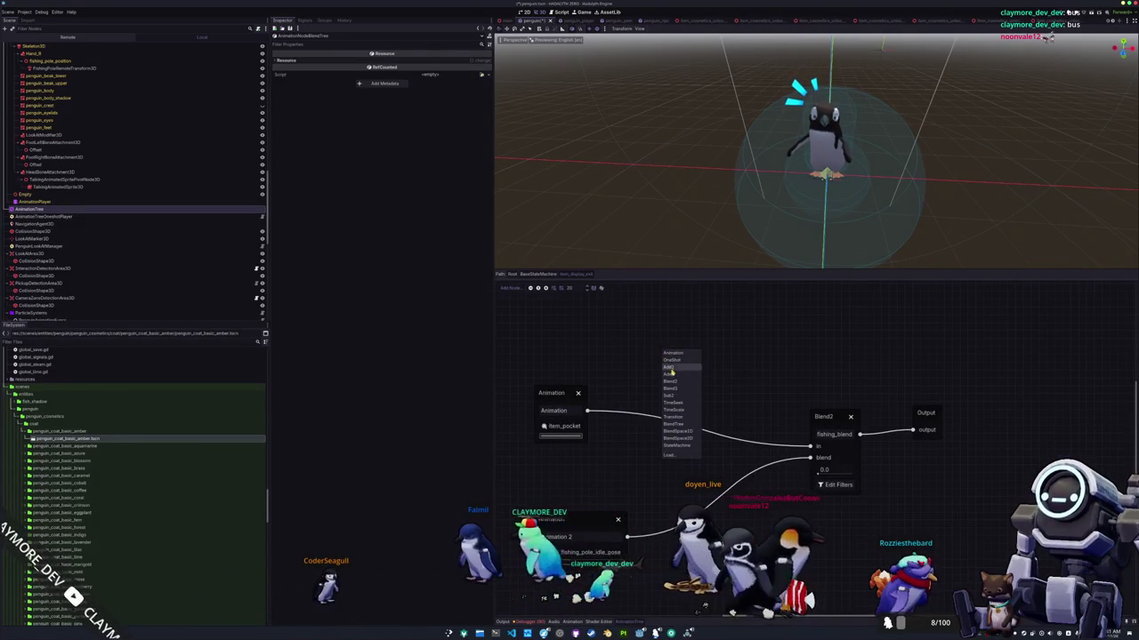
{"action": "left_click", "coordinate": [670, 381]}
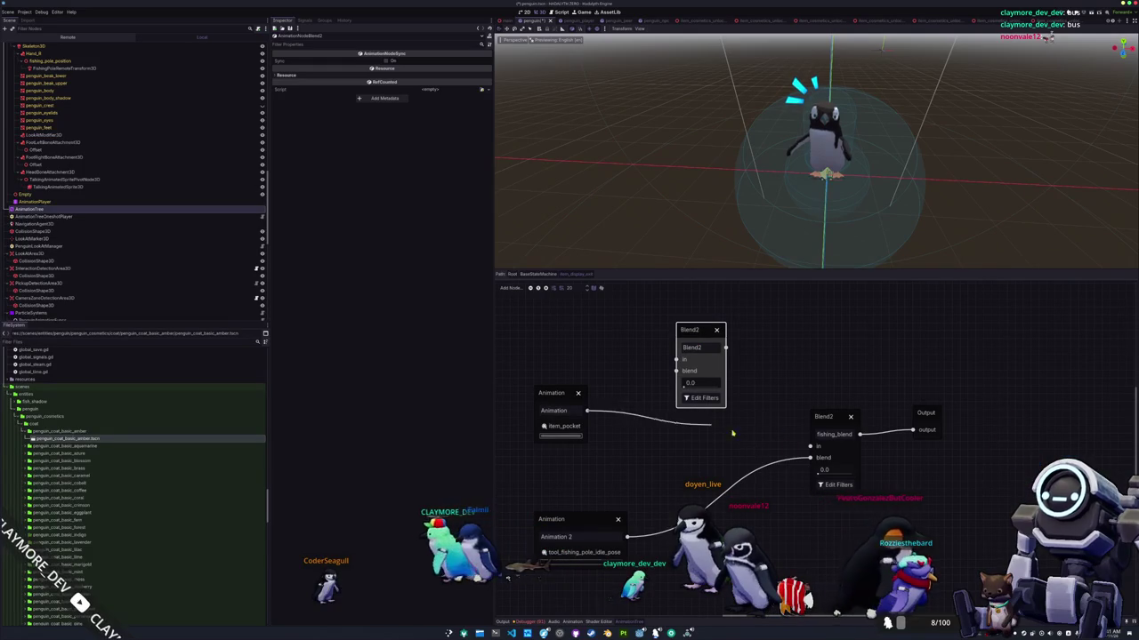
Step: Feed the new blend from an idle_swimming animation, connect it into fishing_blend, and name it swimming_blend
{"action": "mouse_move", "coordinate": [678, 370]}
{"action": "left_mouse_down"}
{"action": "mouse_move", "coordinate": [599, 470]}
{"action": "mouse_move", "coordinate": [559, 460]}
{"action": "left_mouse_up"}
{"action": "left_click", "coordinate": [614, 473]}
{"action": "left_click", "coordinate": [556, 489]}
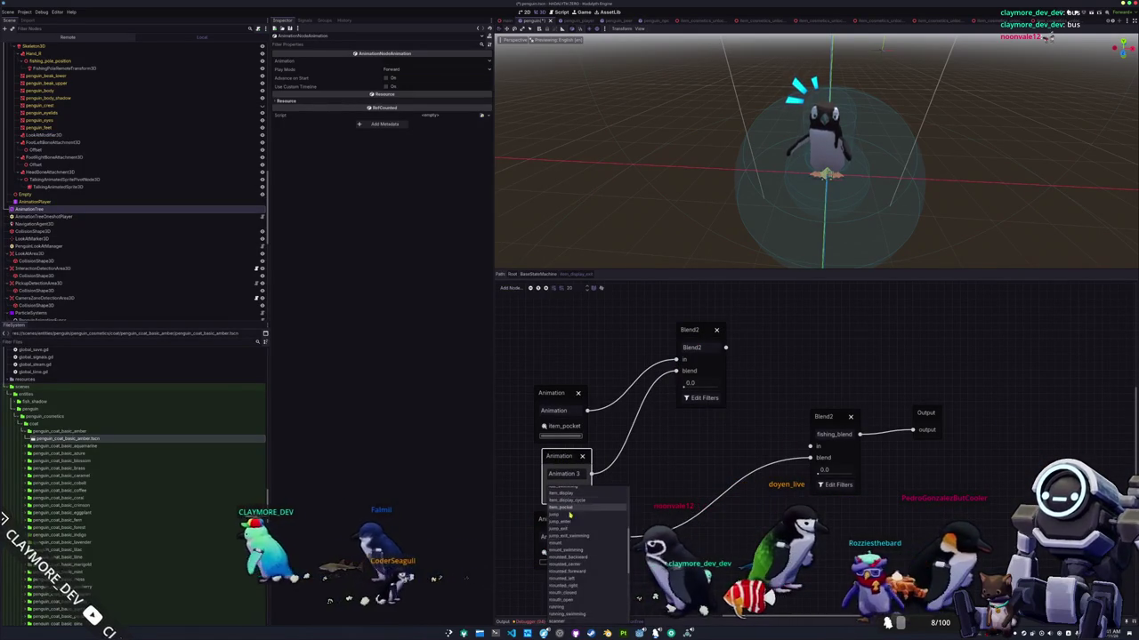
{"action": "scroll", "coordinate": [563, 614], "scroll_direction": "down", "scroll_amount": 2}
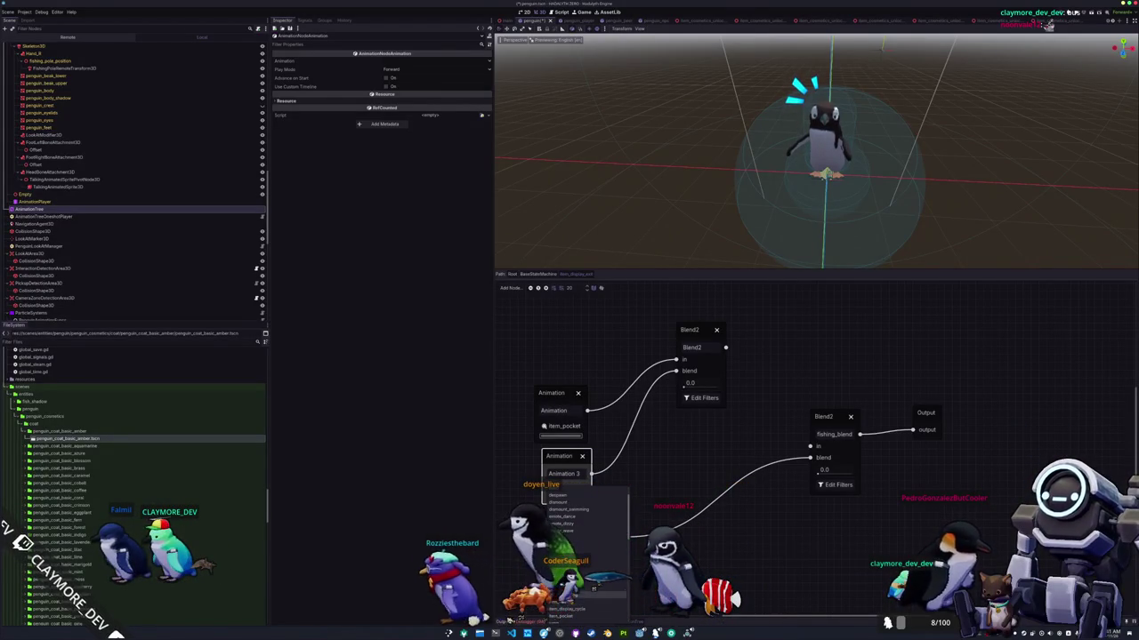
{"action": "left_click", "coordinate": [583, 595]}
{"action": "left_click_drag", "start_coordinate": [726, 347], "coordinate": [811, 445]}
{"action": "double_click", "coordinate": [690, 347]}
{"action": "type", "text": "swimming_blend"}
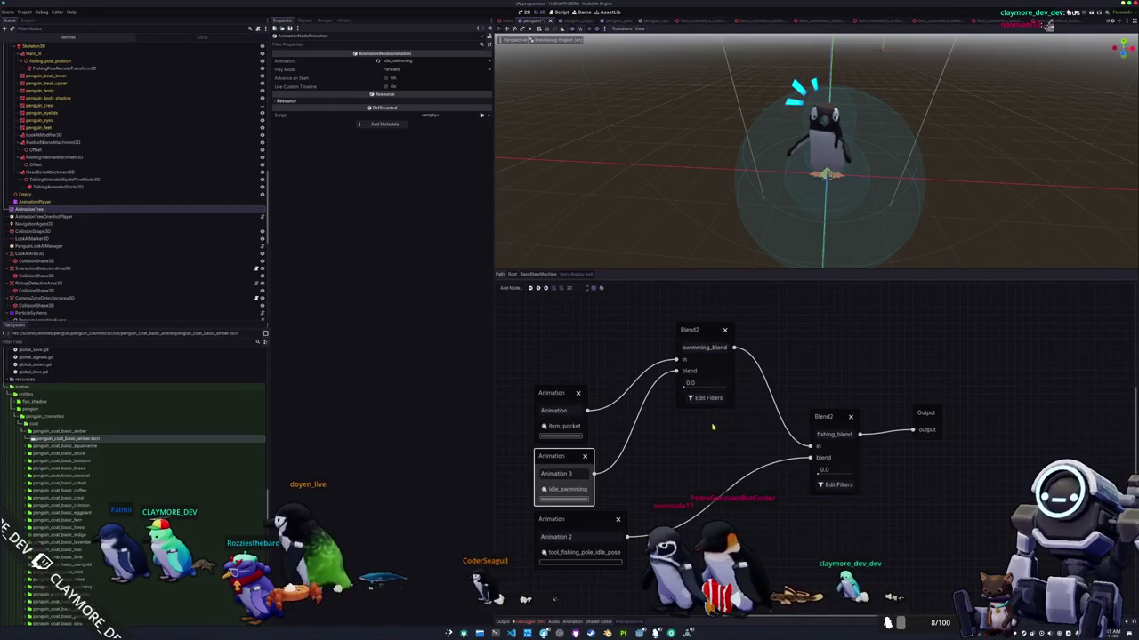
Step: Set swimming_blend's filtered tracks, reviewing the UpperArm.L bone branch
{"action": "left_click", "coordinate": [708, 398]}
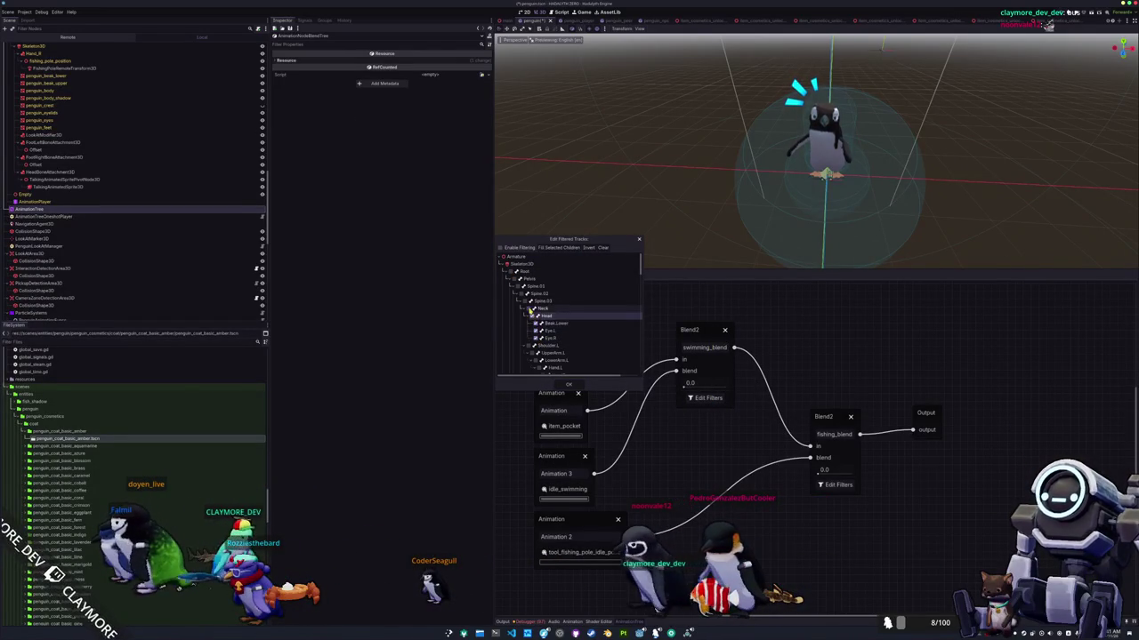
{"action": "scroll", "coordinate": [515, 334], "scroll_direction": "down", "scroll_amount": 1}
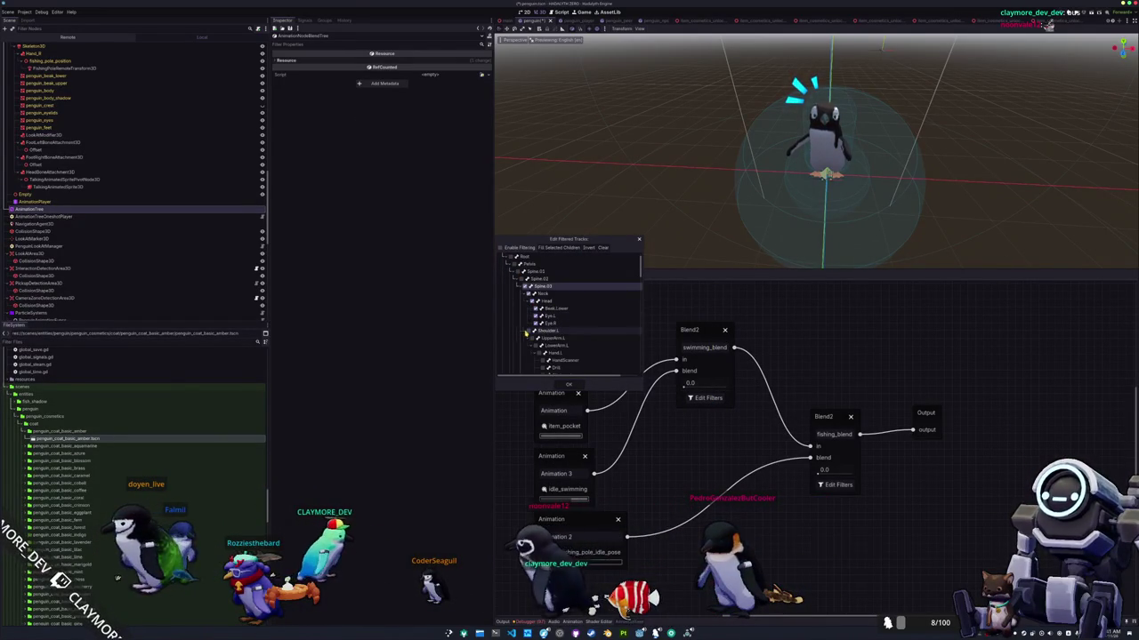
{"action": "left_click", "coordinate": [531, 338]}
{"action": "left_click", "coordinate": [531, 338]}
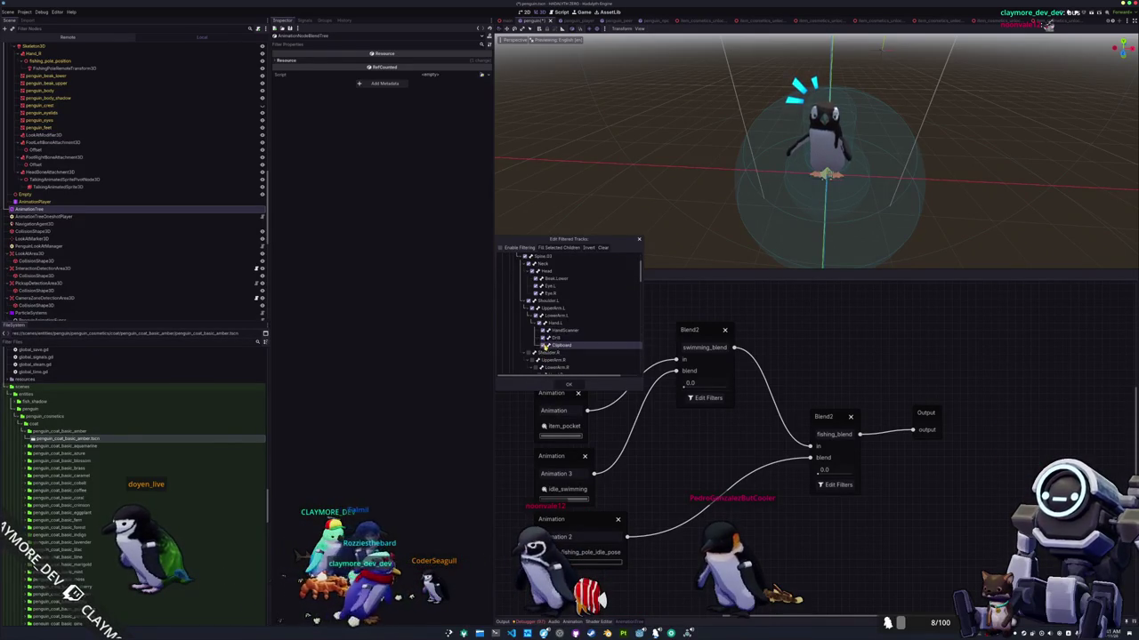
{"action": "scroll", "coordinate": [554, 271], "scroll_direction": "up", "scroll_amount": 1}
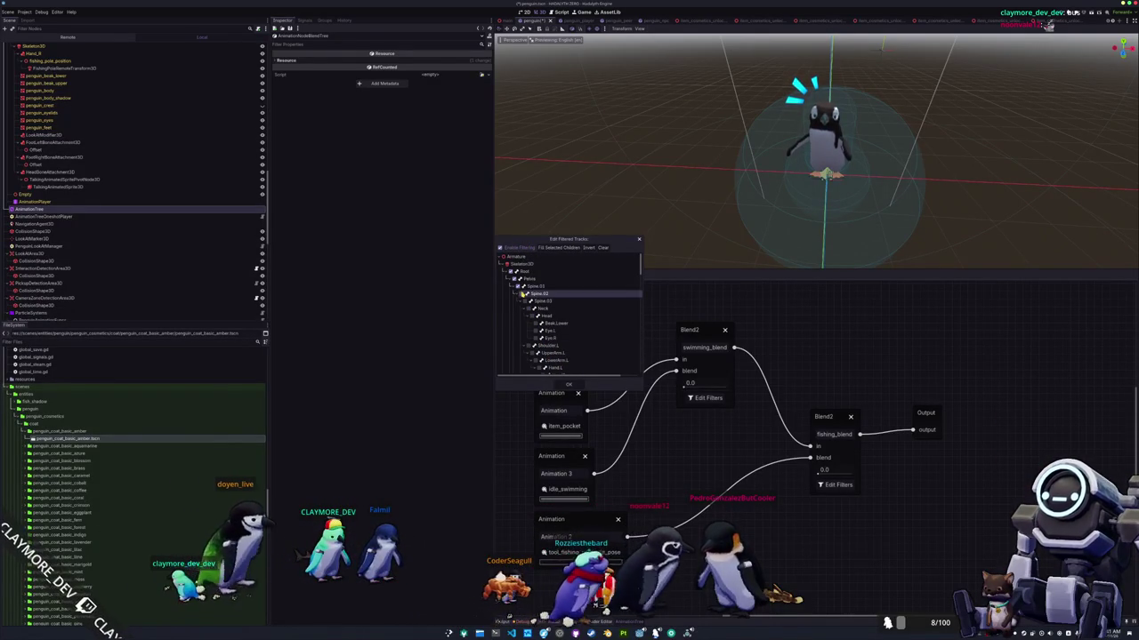
{"action": "left_click", "coordinate": [570, 385]}
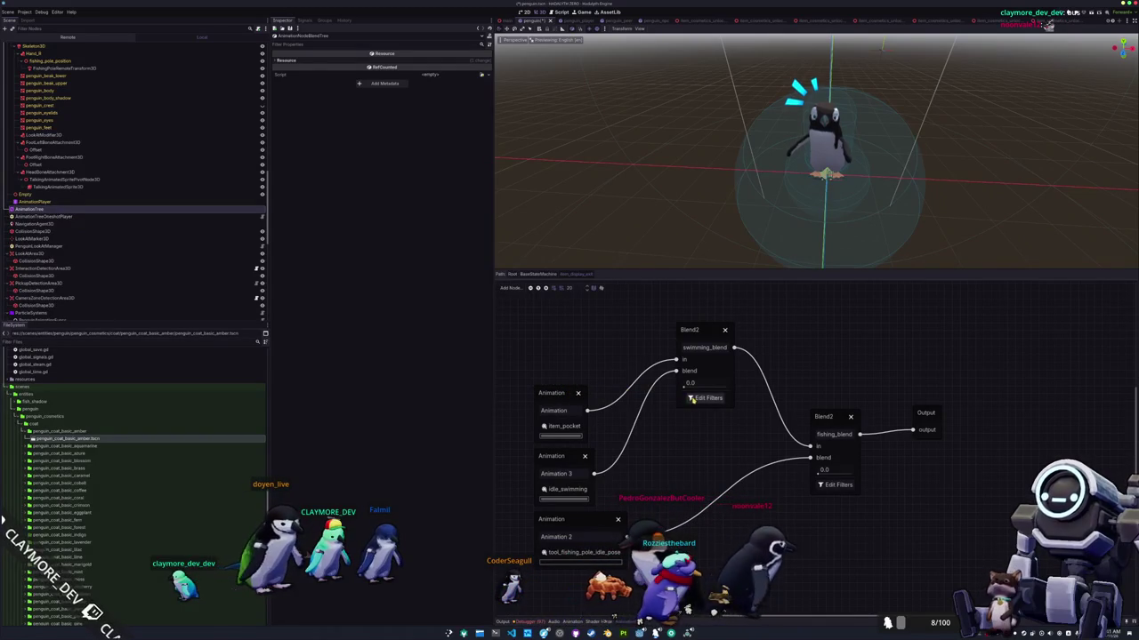
Step: Enable Use Custom Timeline and Stretch Time Scale on the idle_swimming animation node
{"action": "left_click", "coordinate": [564, 522]}
{"action": "left_click", "coordinate": [564, 454]}
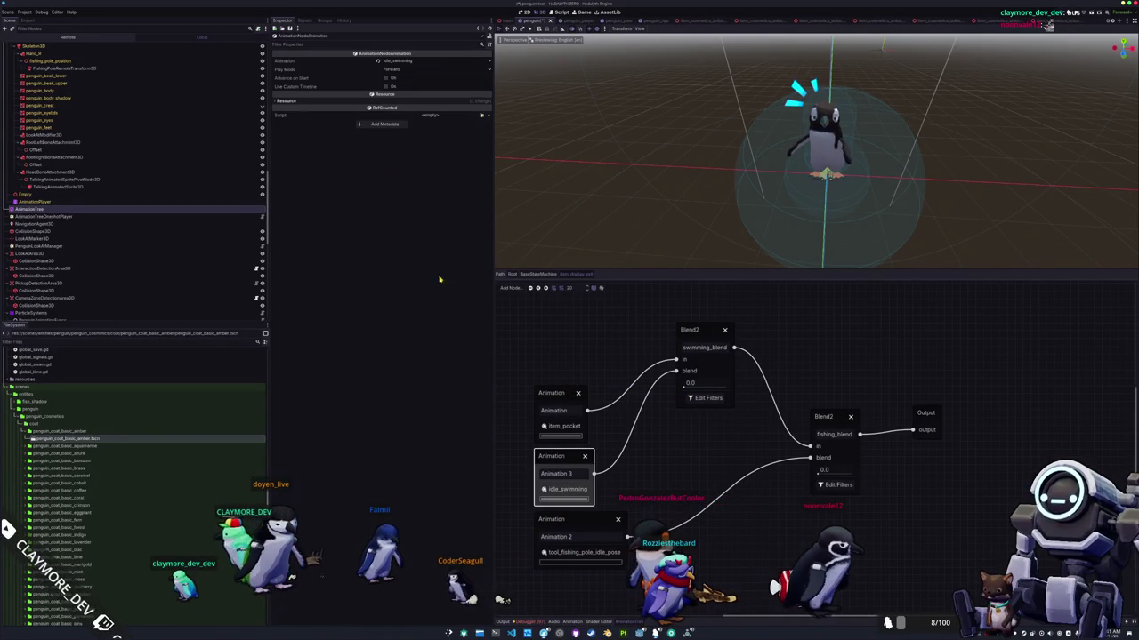
{"action": "left_click", "coordinate": [384, 86]}
{"action": "left_click", "coordinate": [387, 116]}
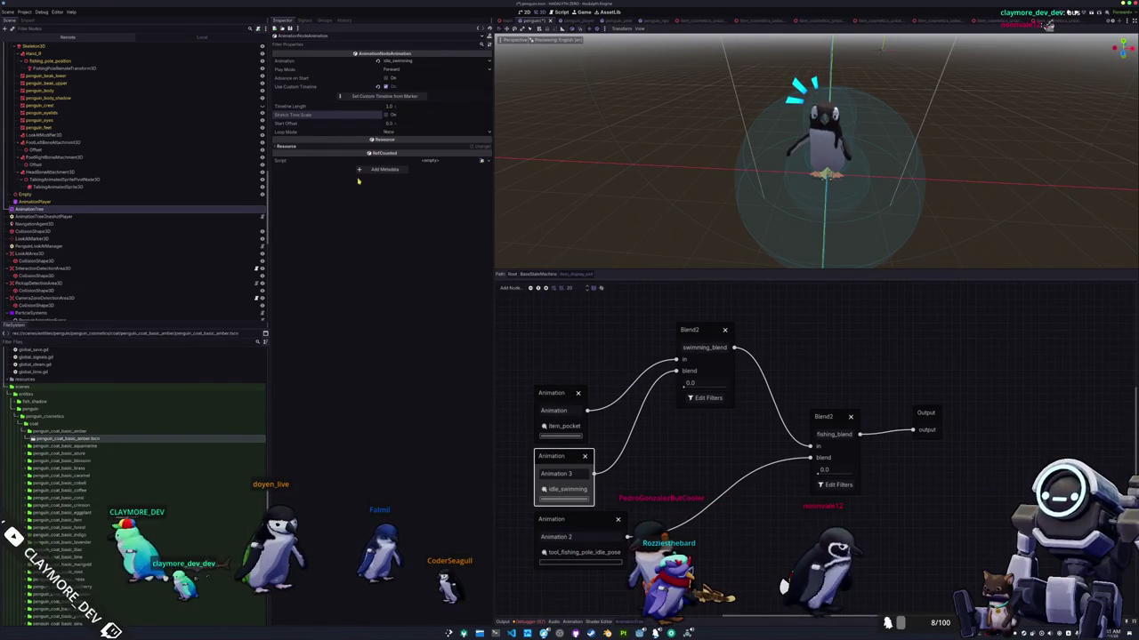
Step: Return to BaseStateMachine, open the item_display_exit blend tree, and switch to the penguin constants script
{"action": "left_click", "coordinate": [546, 352]}
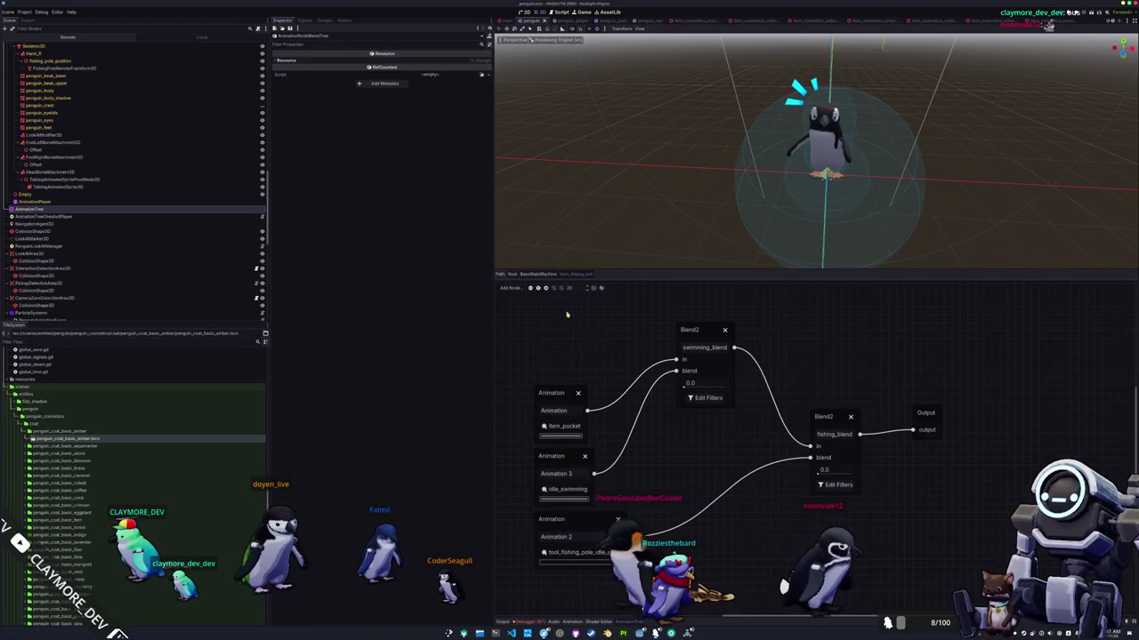
{"action": "left_click", "coordinate": [539, 274]}
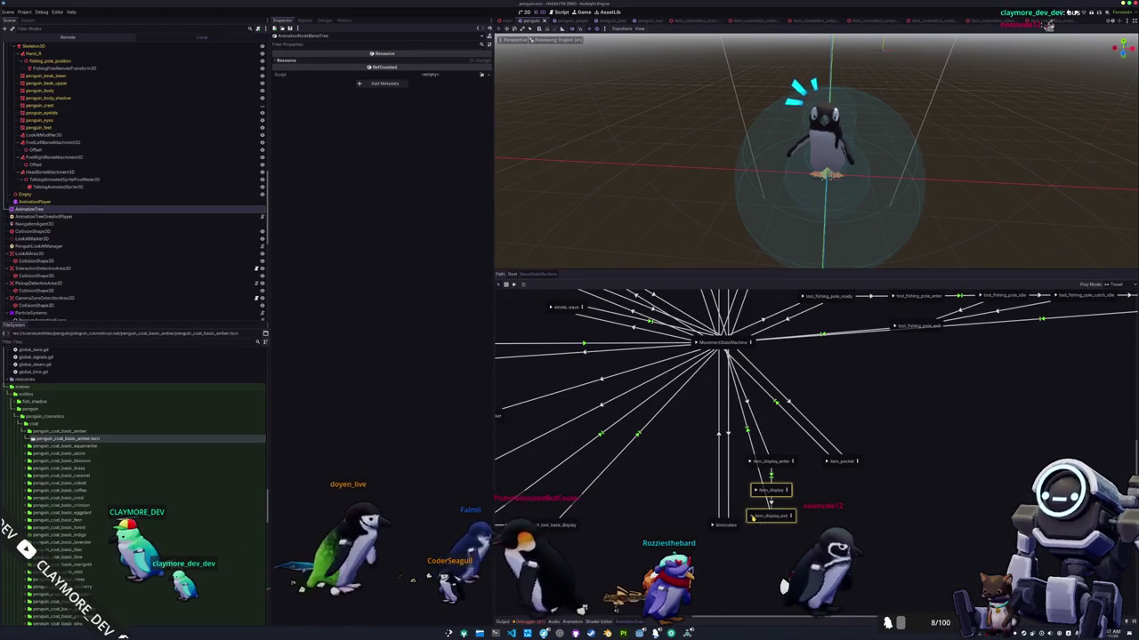
{"action": "double_click", "coordinate": [752, 517]}
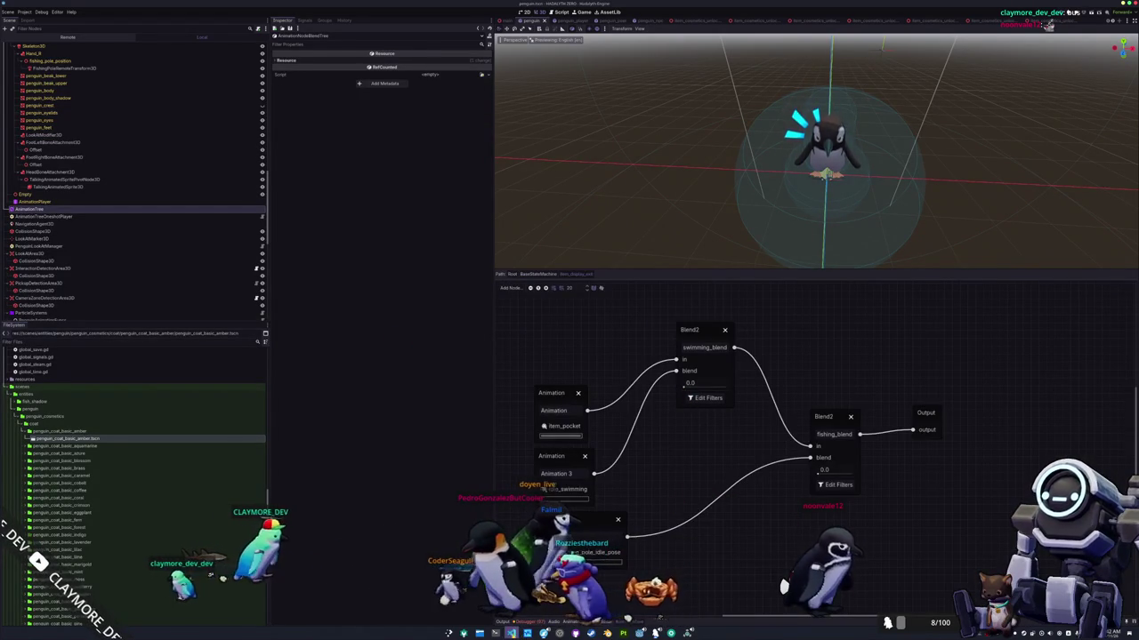
{"action": "key", "text": "alt+Tab"}
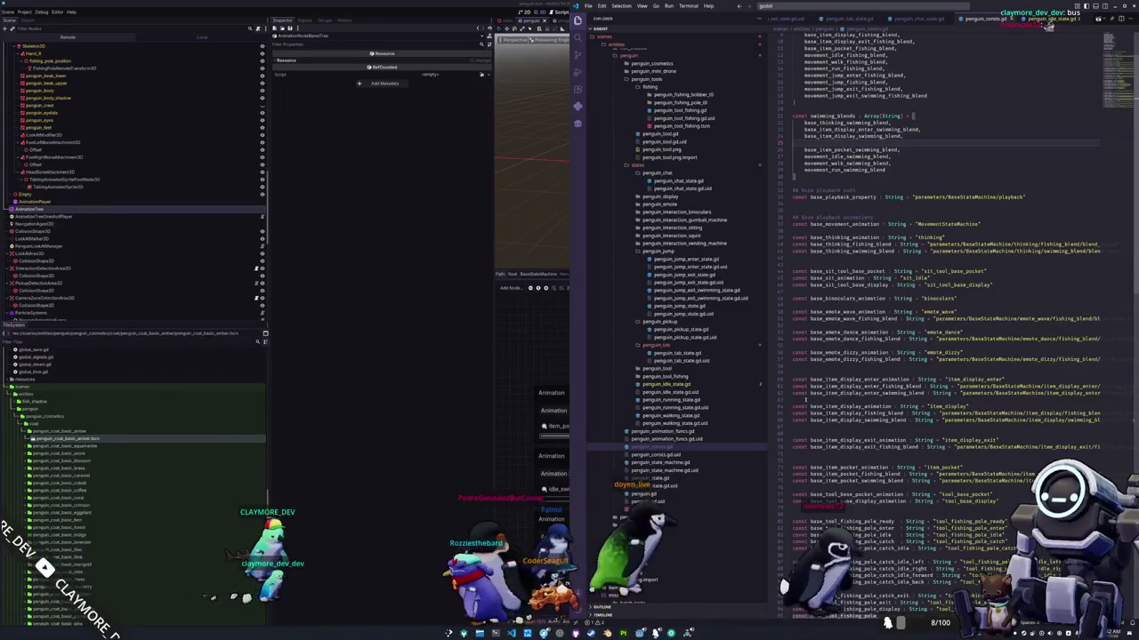
Step: Paste a copy of the display swimming blend constant and rename it base_item_display_exit_swimming_blend
{"action": "left_click", "coordinate": [809, 459]}
{"action": "key", "text": "ctrl+v"}
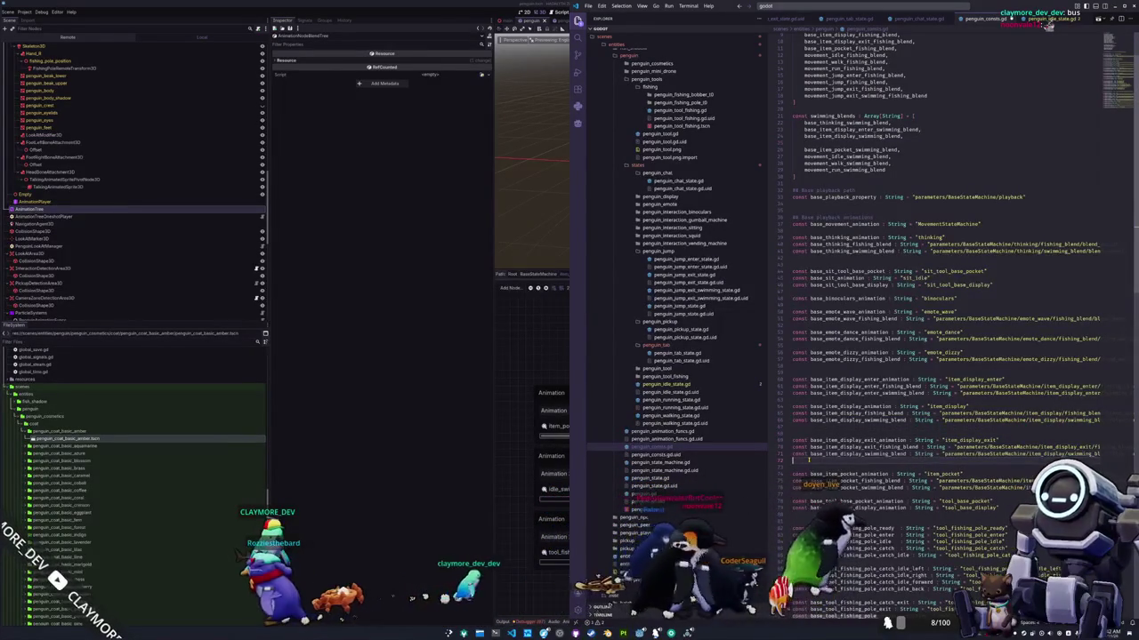
{"action": "double_click", "coordinate": [809, 459]}
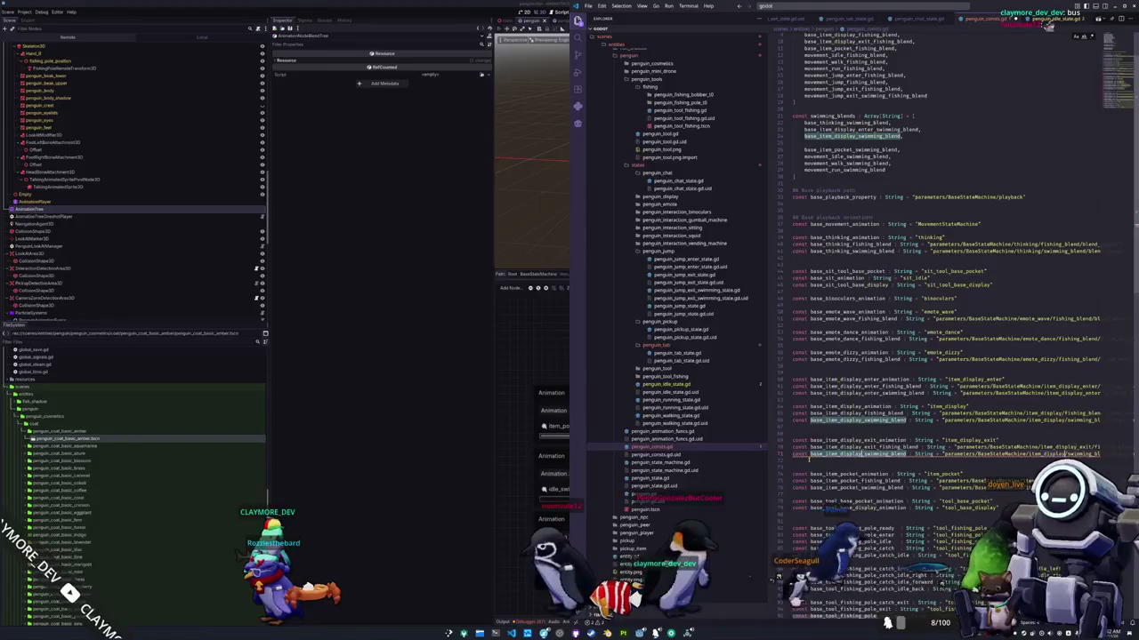
{"action": "left_click", "coordinate": [866, 454]}
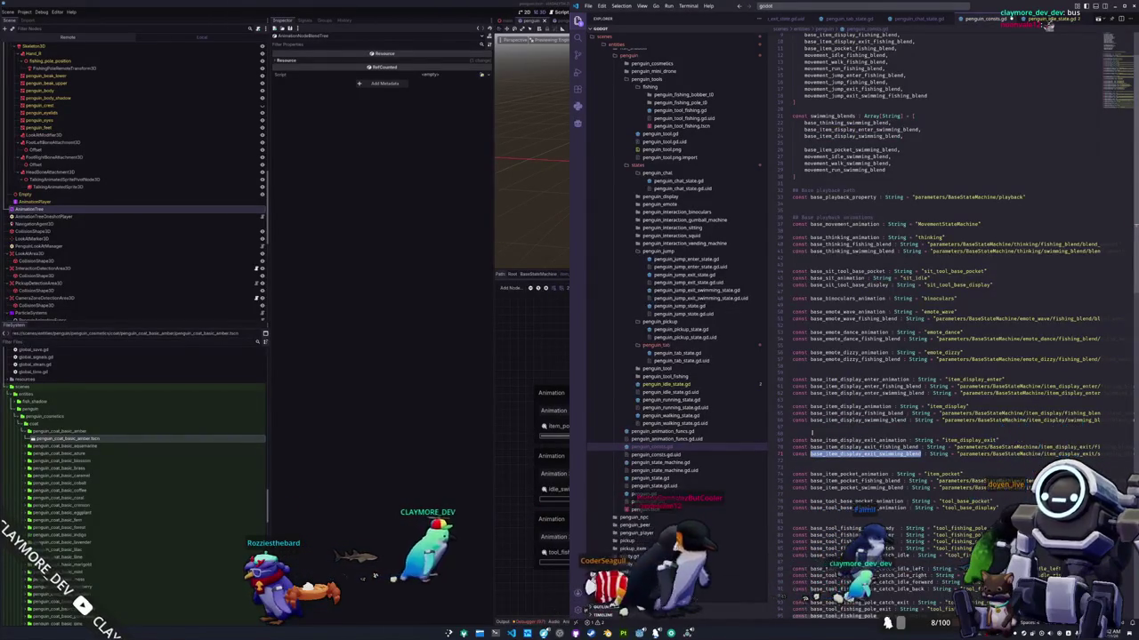
Step: Add base_item_display_exit_swimming_blend to the swimming_blends array with a trailing comma
{"action": "scroll", "coordinate": [868, 176], "scroll_direction": "up", "scroll_amount": 2}
{"action": "left_click", "coordinate": [867, 187]}
{"action": "type", "text": "base_item_display_exit_swimming_blend"}
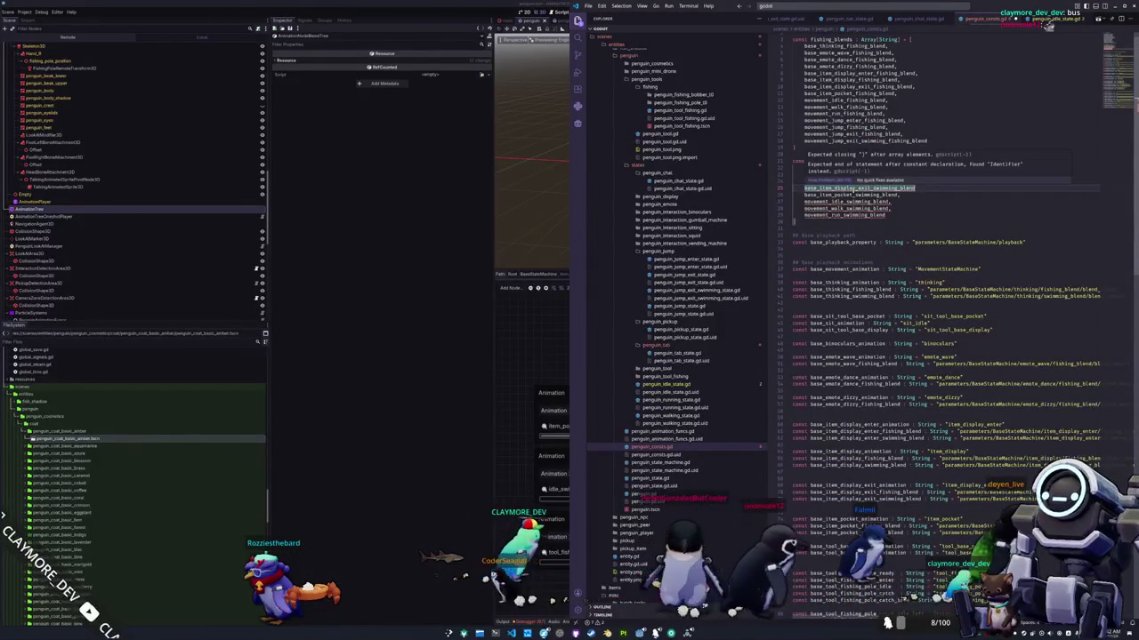
{"action": "type", "text": ","}
{"action": "key", "text": "Return"}
{"action": "key", "text": "Down"}
{"action": "key", "text": "ctrl+shift+Right"}
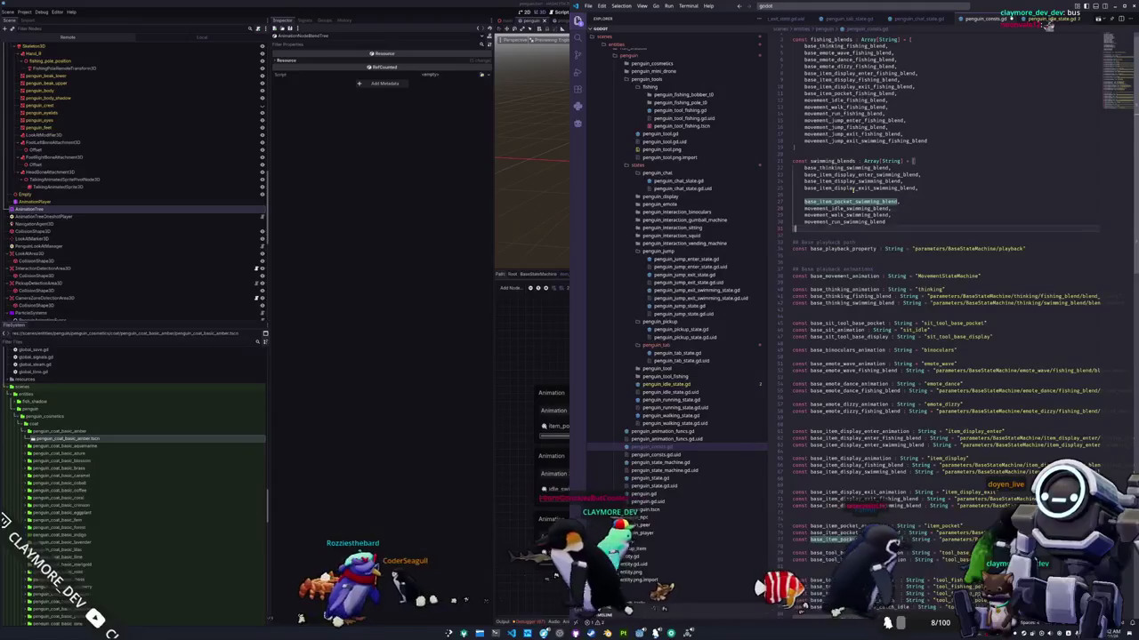
{"action": "left_click", "coordinate": [798, 39]}
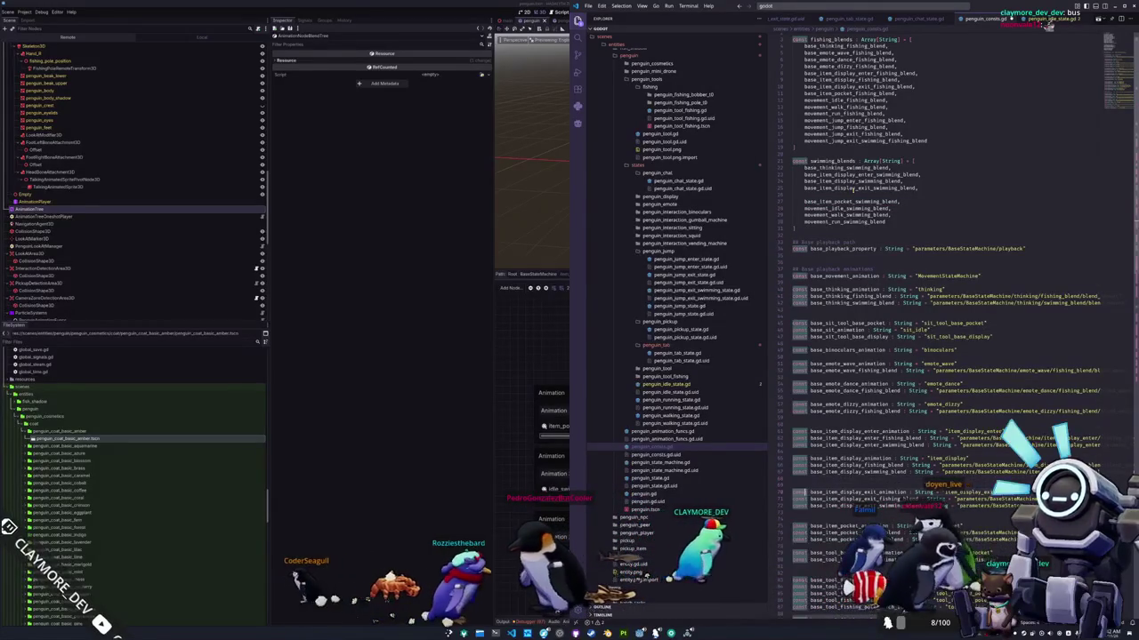
Step: Select the base_tool_display_animation constant name, then run the game briefly and close it
{"action": "left_click", "coordinate": [793, 513]}
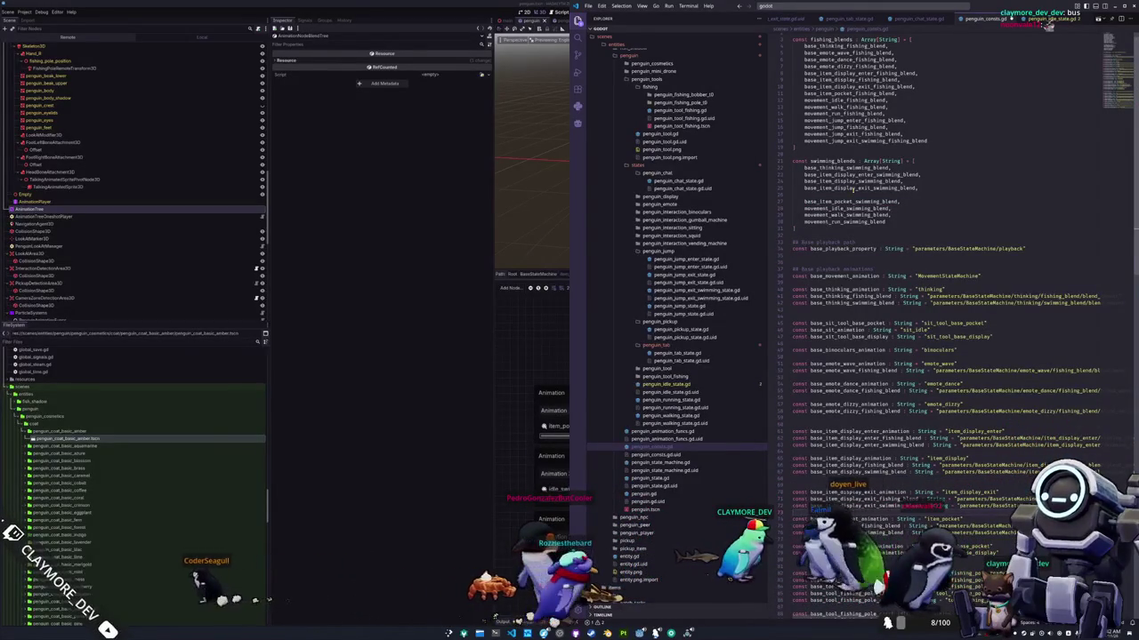
{"action": "key", "text": "Down"}
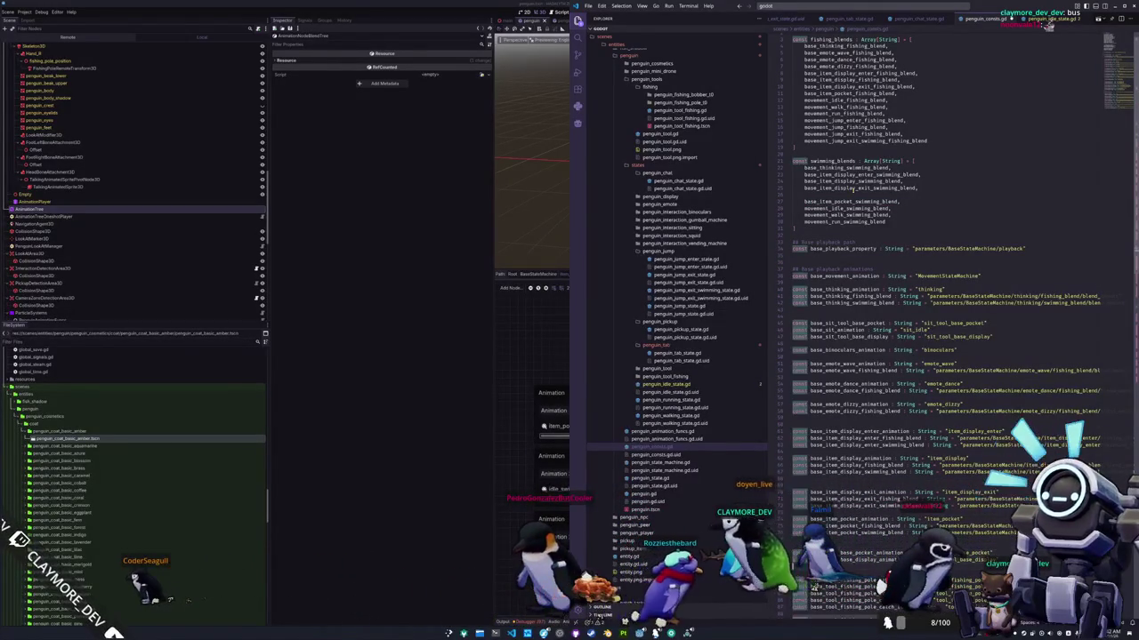
{"action": "key", "text": "Down"}
{"action": "scroll", "coordinate": [943, 320], "scroll_direction": "down", "scroll_amount": 4}
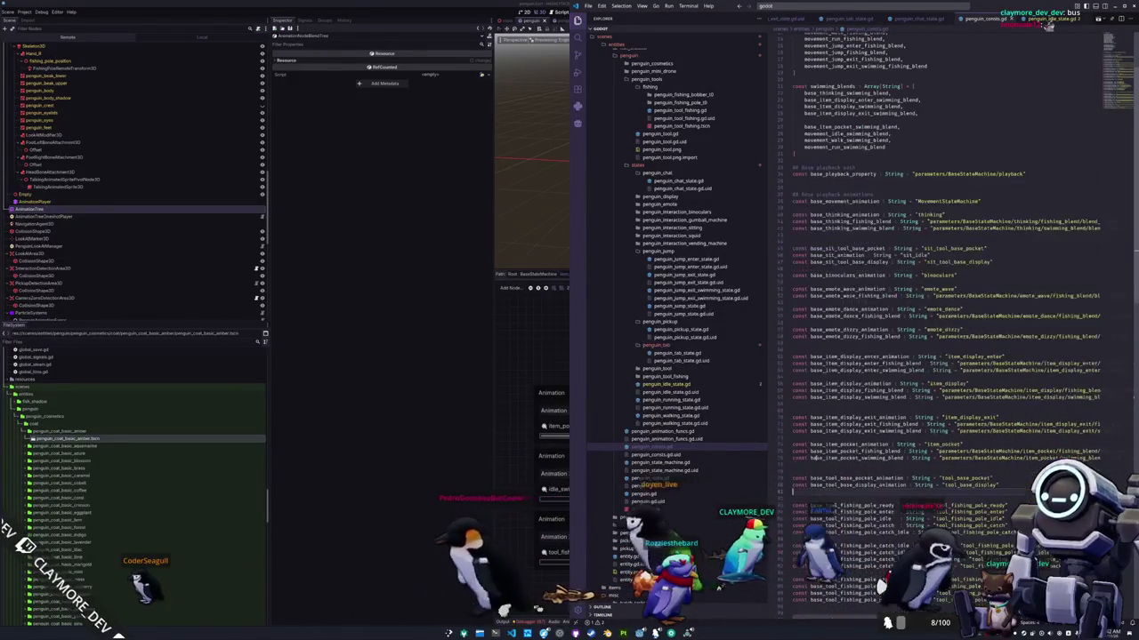
{"action": "double_click", "coordinate": [858, 484]}
{"action": "key", "text": "F5"}
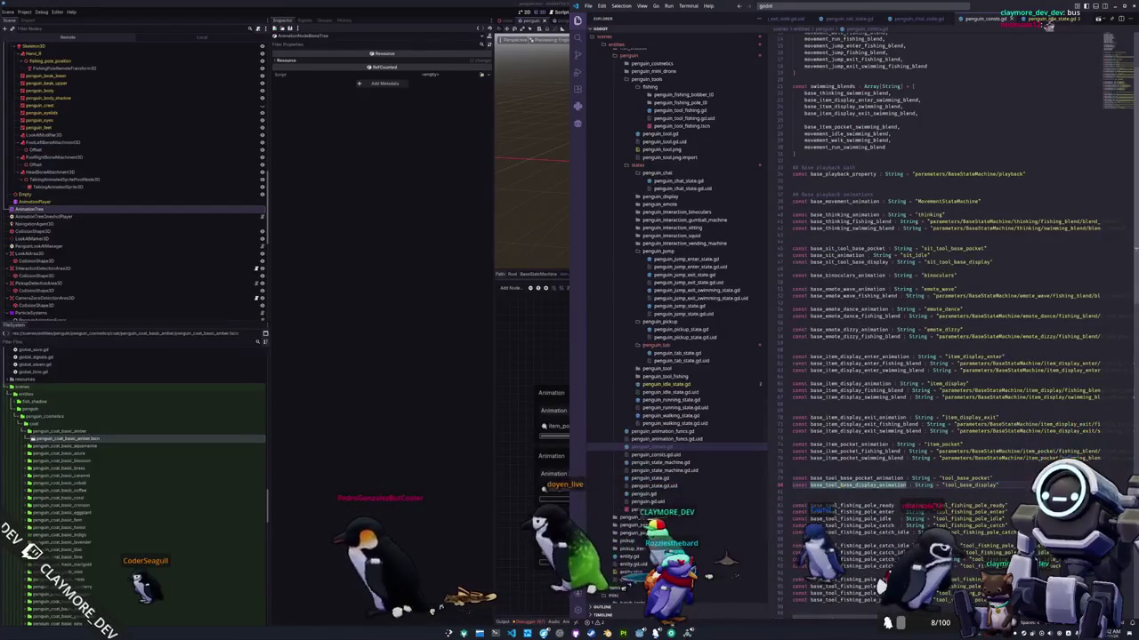
{"action": "key", "text": "F8"}
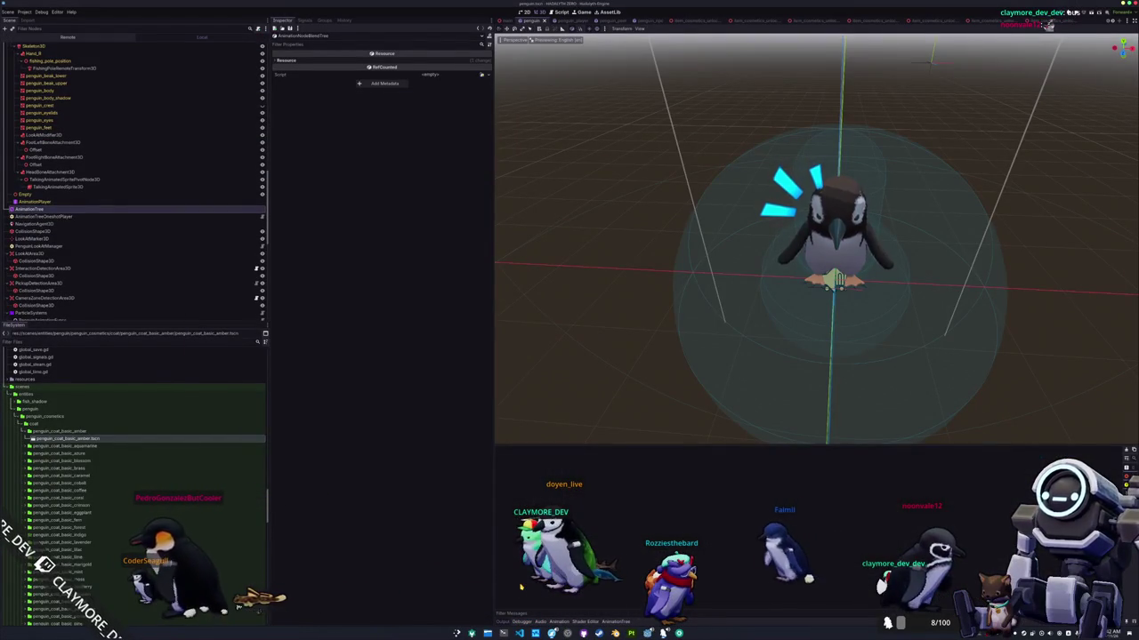
Step: Run a singleplayer game and have the penguin hold up the California Sea Cucumber
{"action": "key", "text": "F5"}
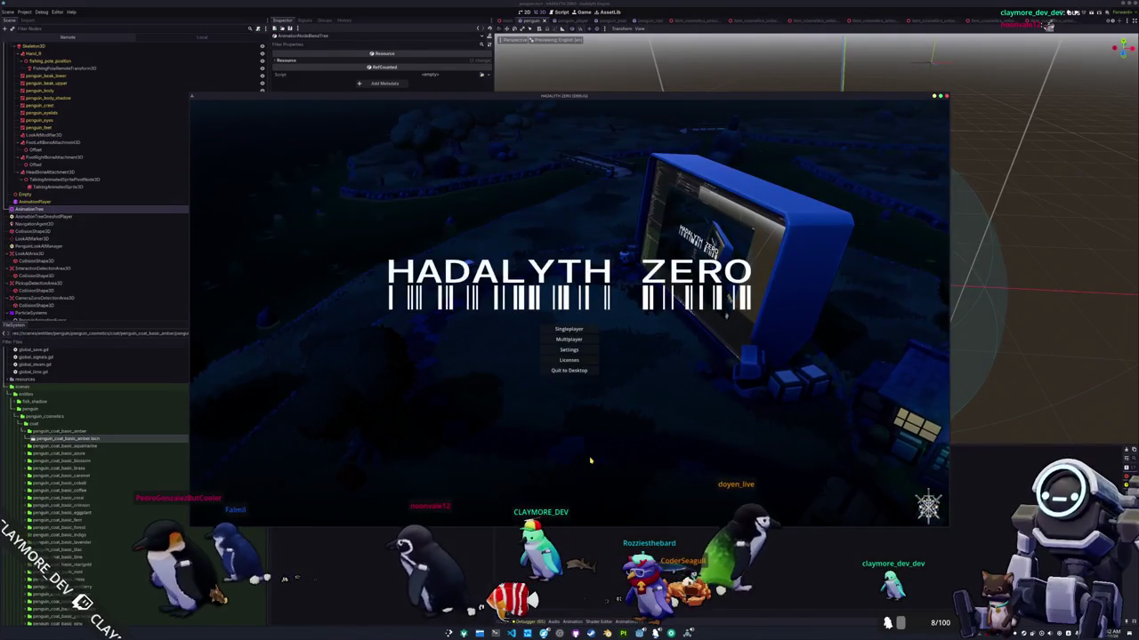
{"action": "left_click", "coordinate": [568, 329]}
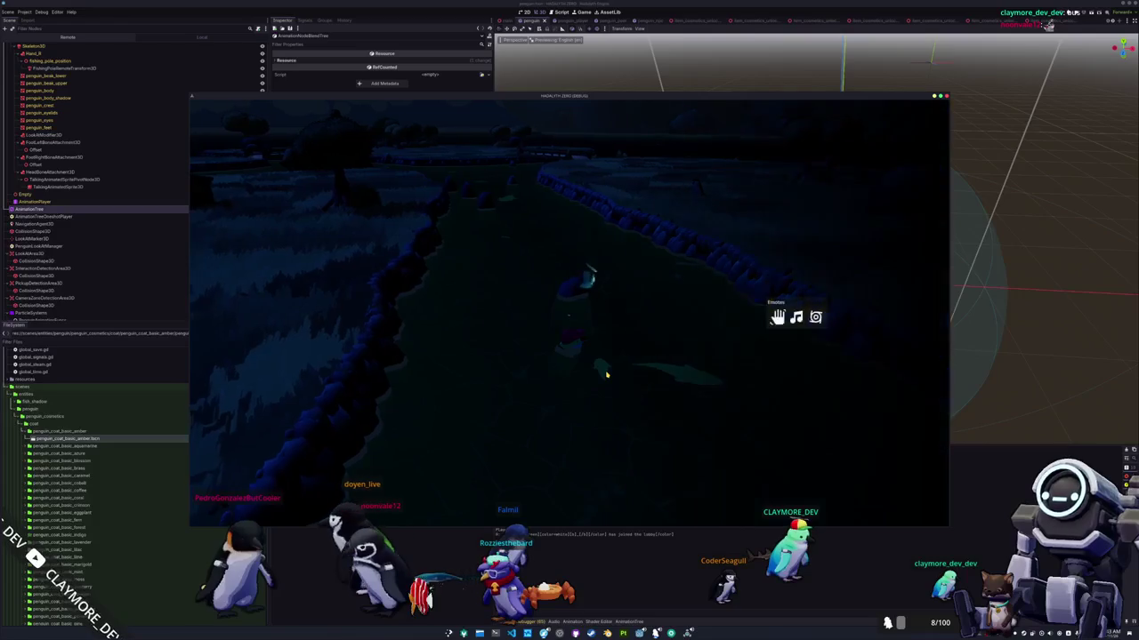
{"action": "key", "text": "Tab"}
{"action": "left_click", "coordinate": [583, 187]}
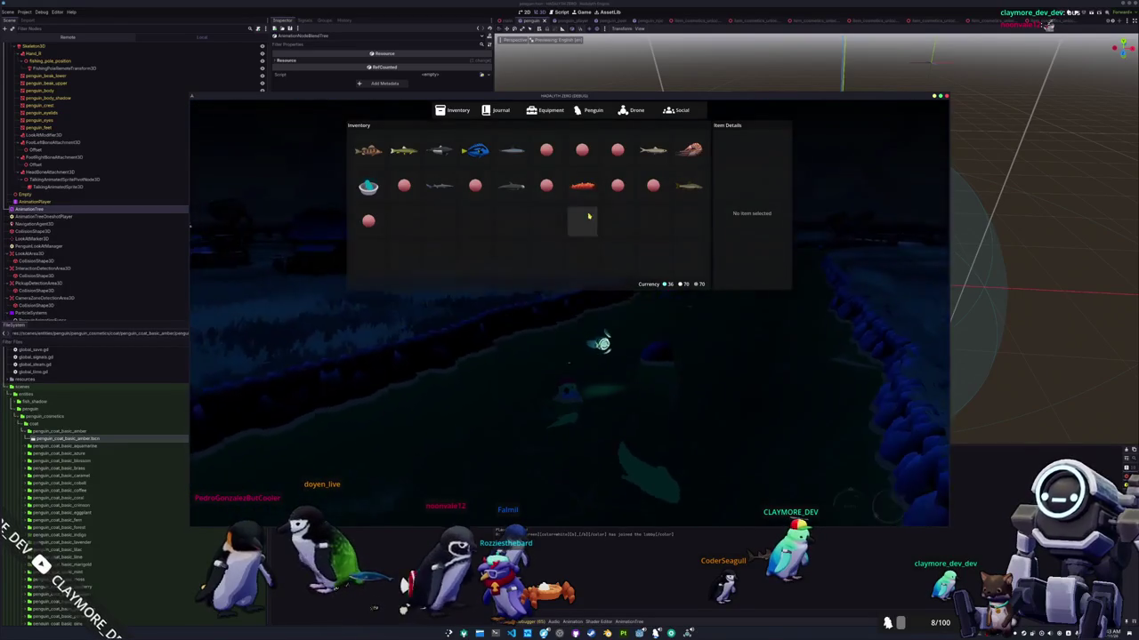
{"action": "left_click", "coordinate": [597, 201]}
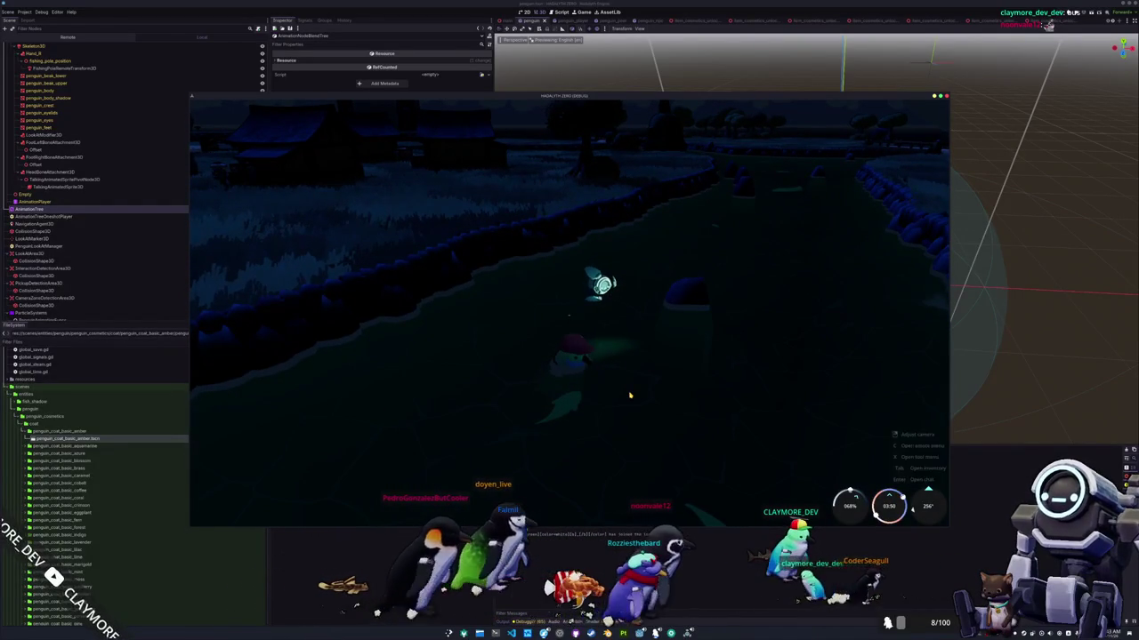
Step: Have the penguin hold up the Gumball, then stop the game
{"action": "key", "text": "Tab"}
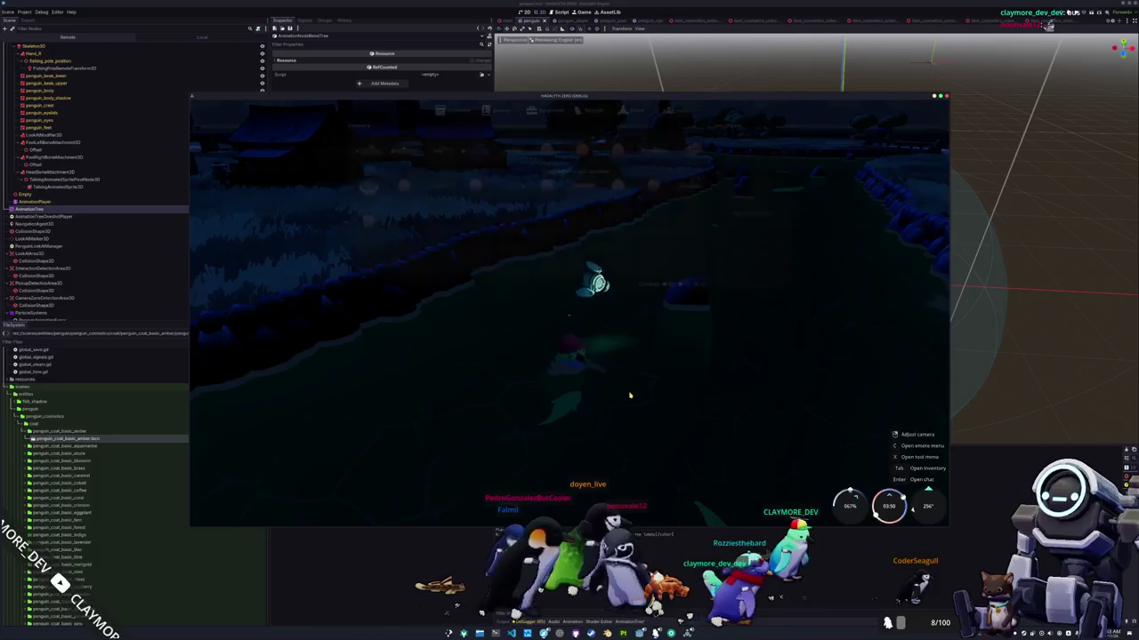
{"action": "left_click", "coordinate": [616, 186]}
{"action": "left_click", "coordinate": [629, 209]}
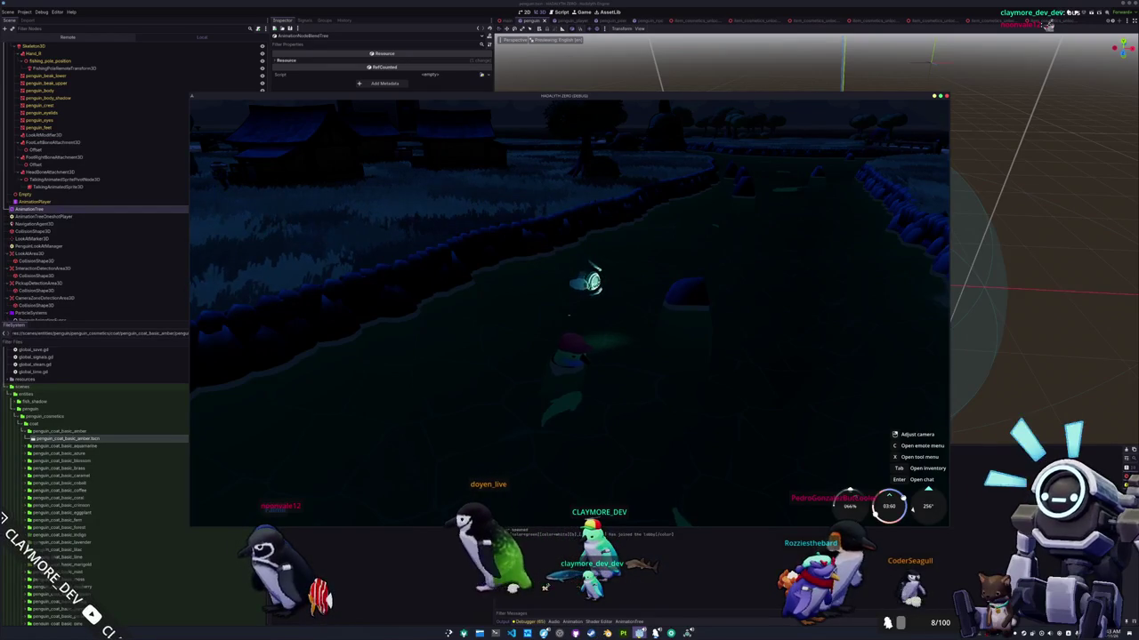
{"action": "key", "text": "F8"}
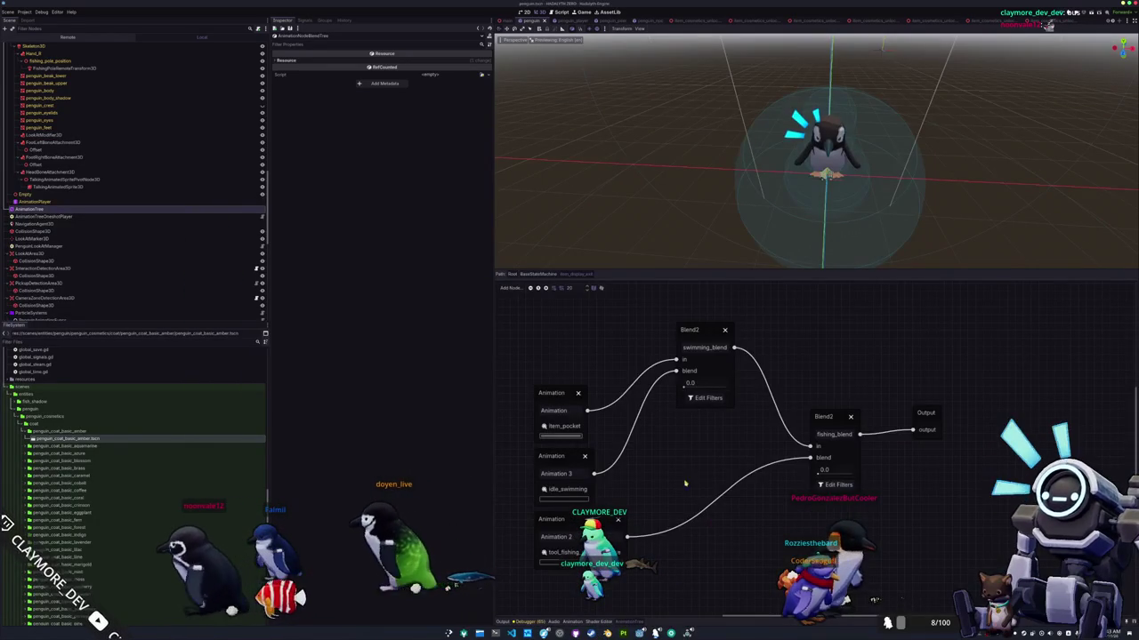
Step: Give the transition into item_display_exit a 0.1 crossfade and compare the item_pocket and item_display transitions
{"action": "left_click", "coordinate": [511, 274]}
{"action": "left_click", "coordinate": [748, 433]}
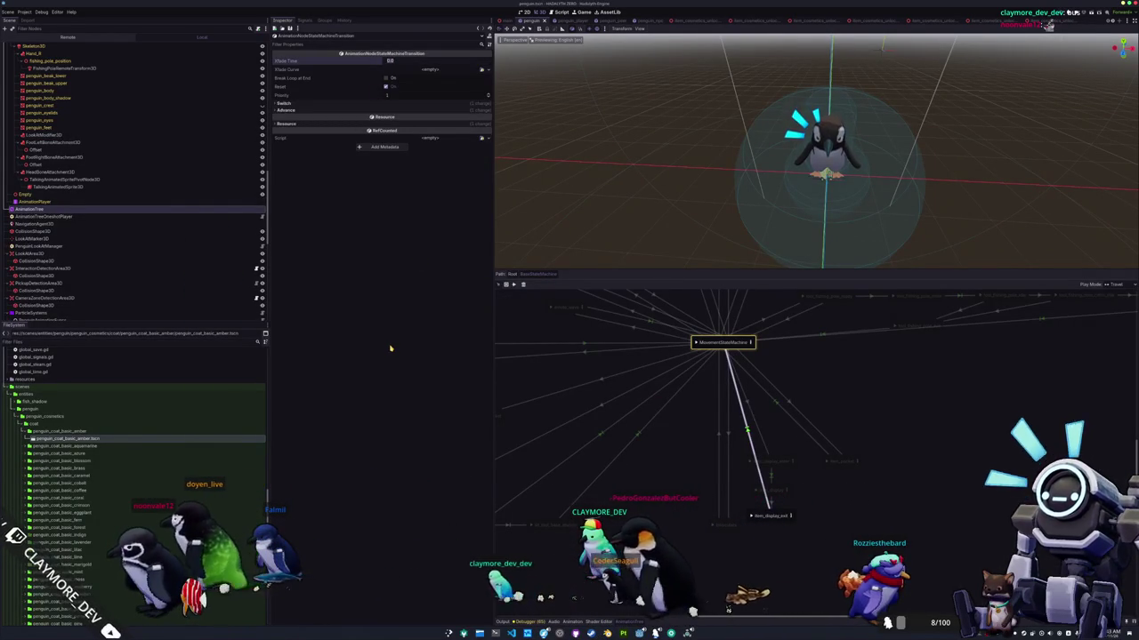
{"action": "type", "text": "0.1"}
{"action": "key", "text": "Return"}
{"action": "left_click", "coordinate": [754, 423]}
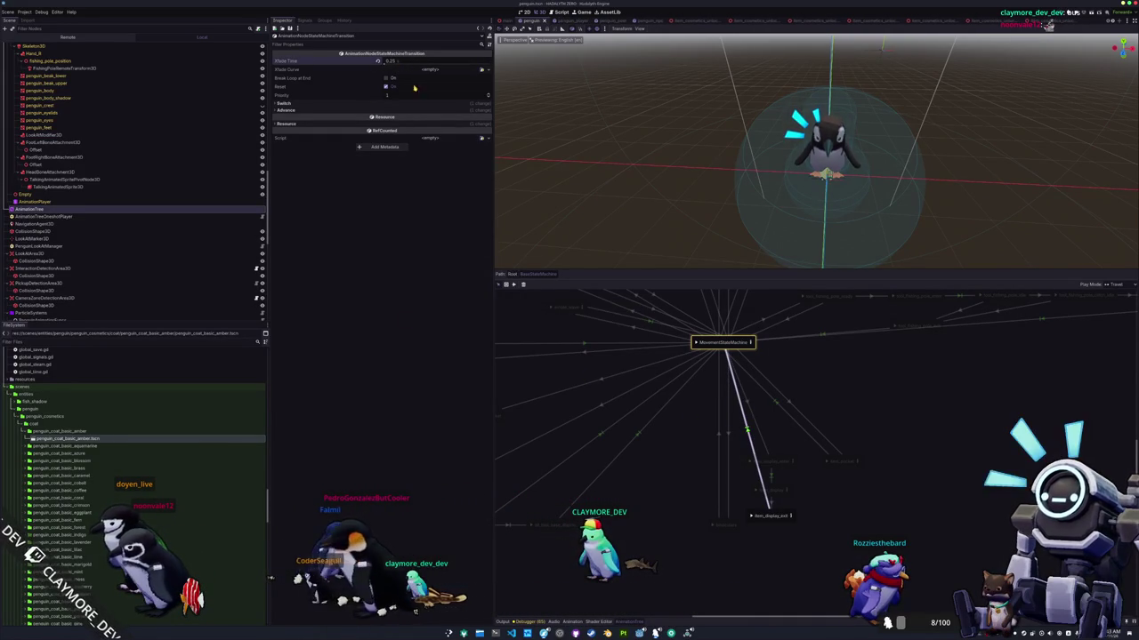
{"action": "left_click", "coordinate": [770, 492]}
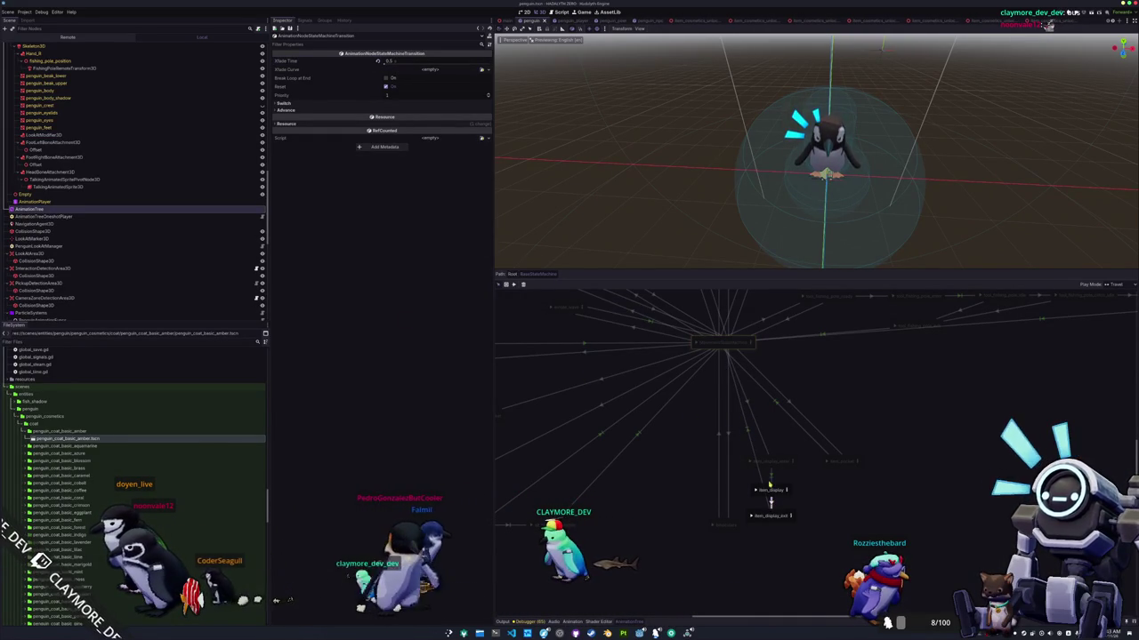
{"action": "left_click", "coordinate": [780, 406]}
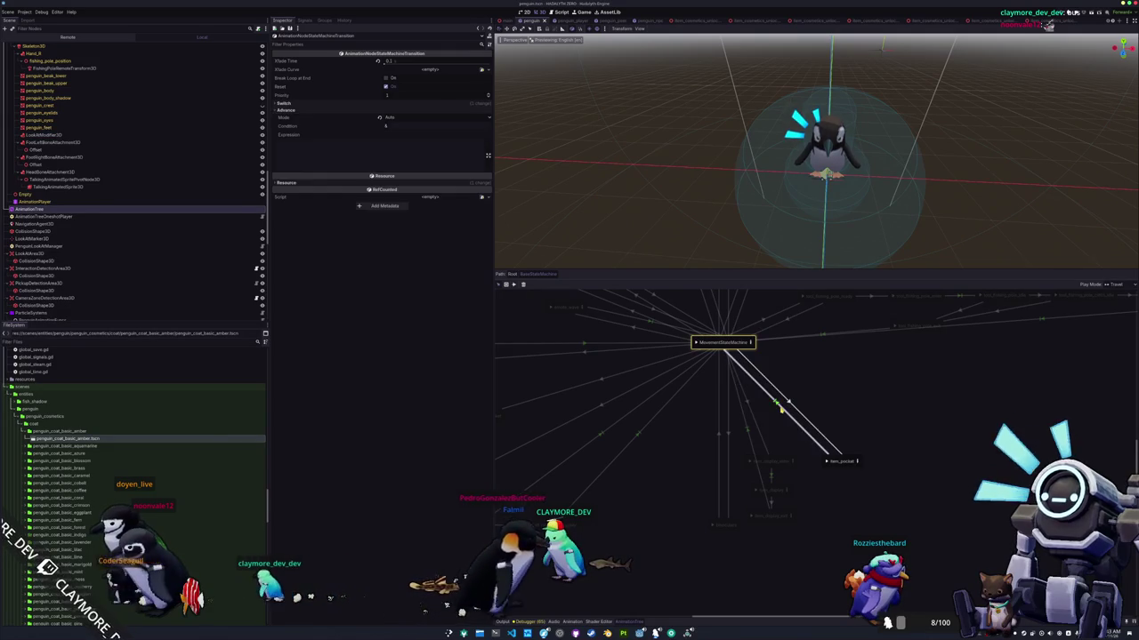
{"action": "left_click", "coordinate": [747, 429]}
{"action": "left_click", "coordinate": [774, 409]}
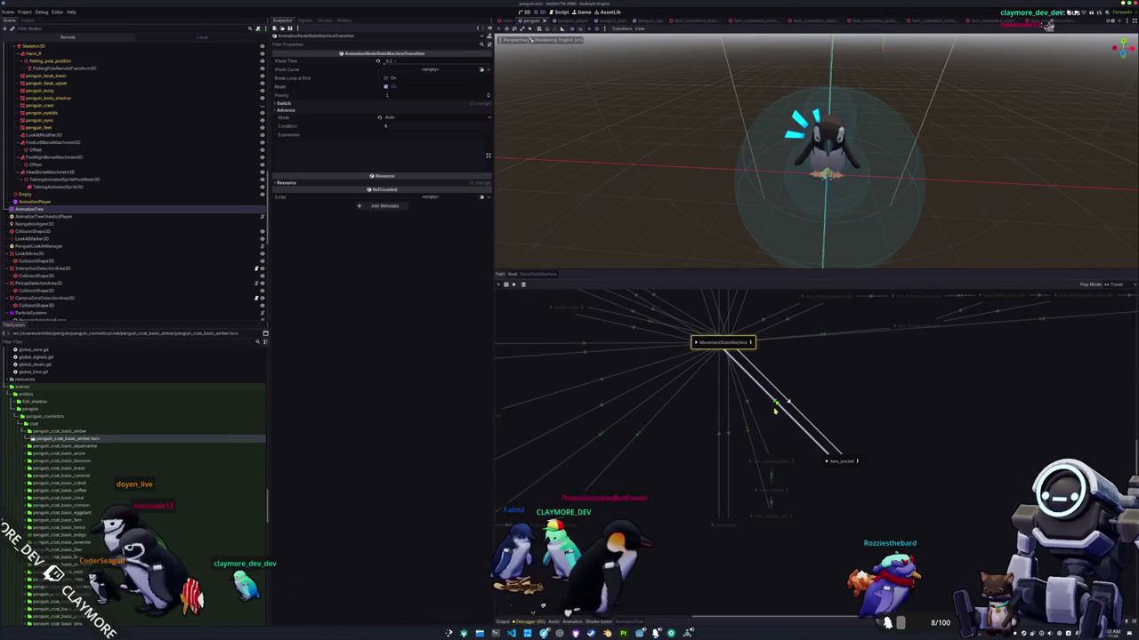
{"action": "left_click", "coordinate": [748, 429]}
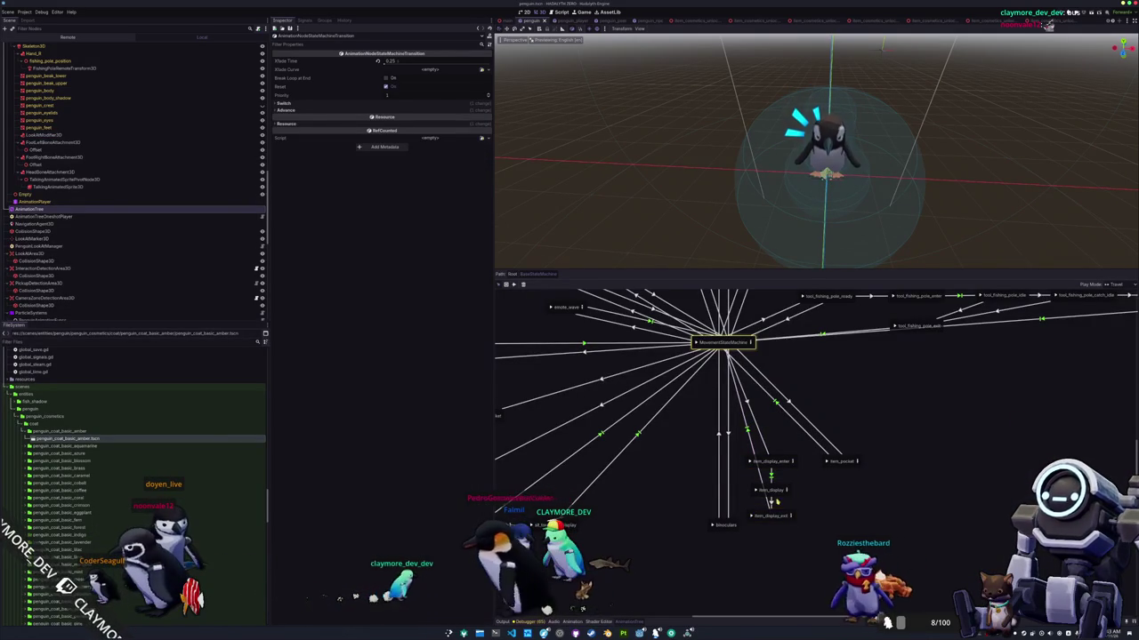
Step: Inspect the item_display, item_pocket and item_display_enter blend trees in turn
{"action": "left_click", "coordinate": [786, 490]}
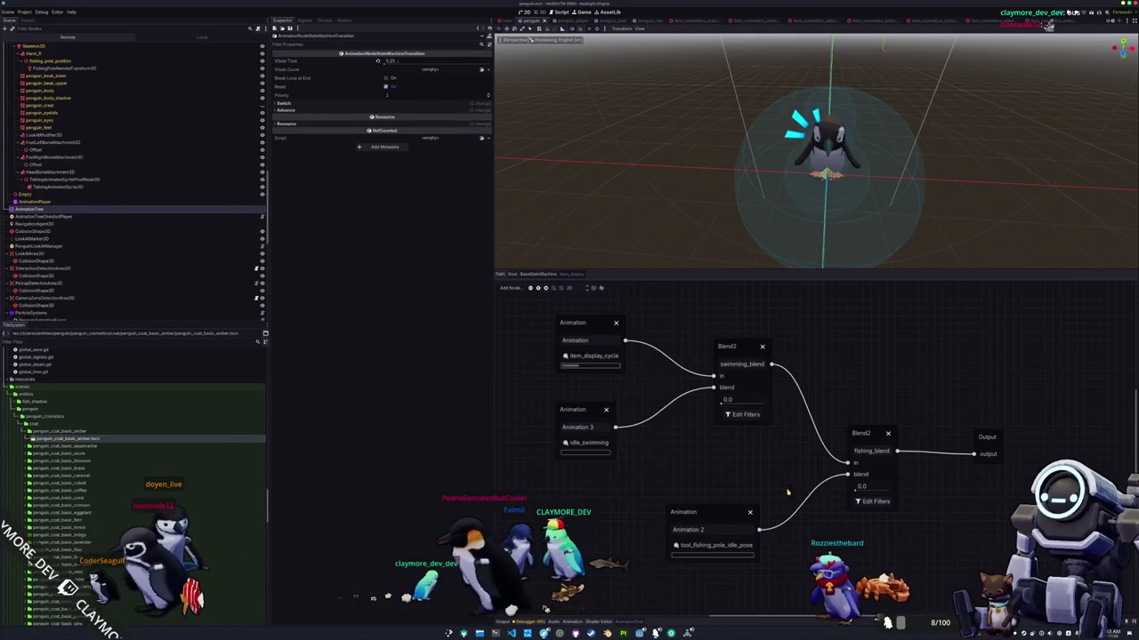
{"action": "left_click", "coordinate": [538, 274]}
{"action": "left_click", "coordinate": [667, 376]}
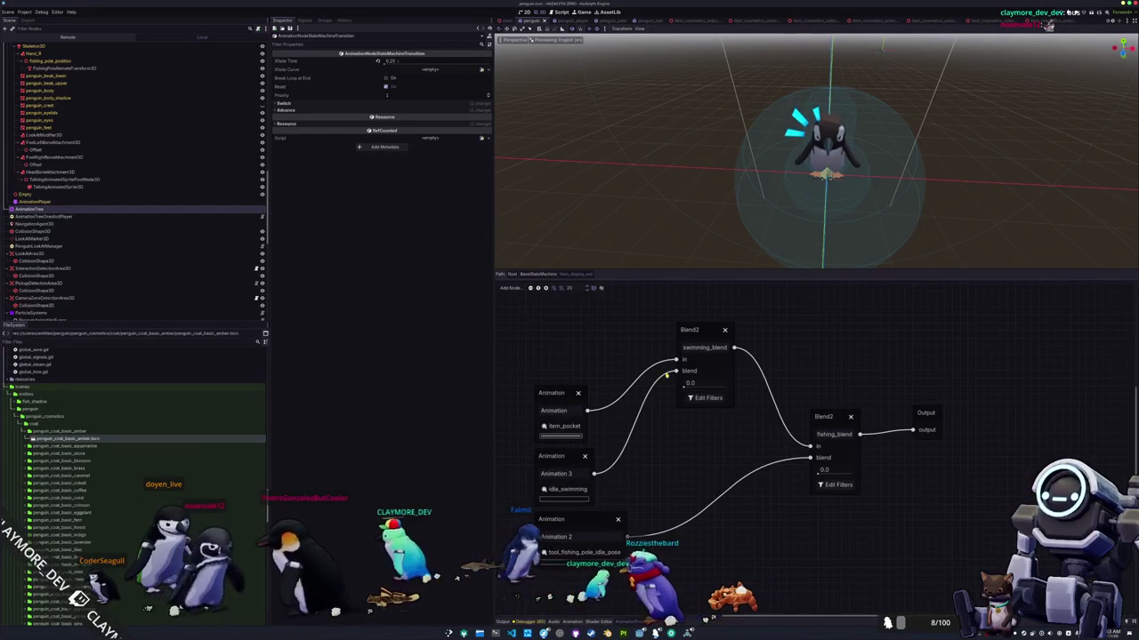
{"action": "left_click", "coordinate": [537, 274]}
{"action": "left_click", "coordinate": [792, 462]}
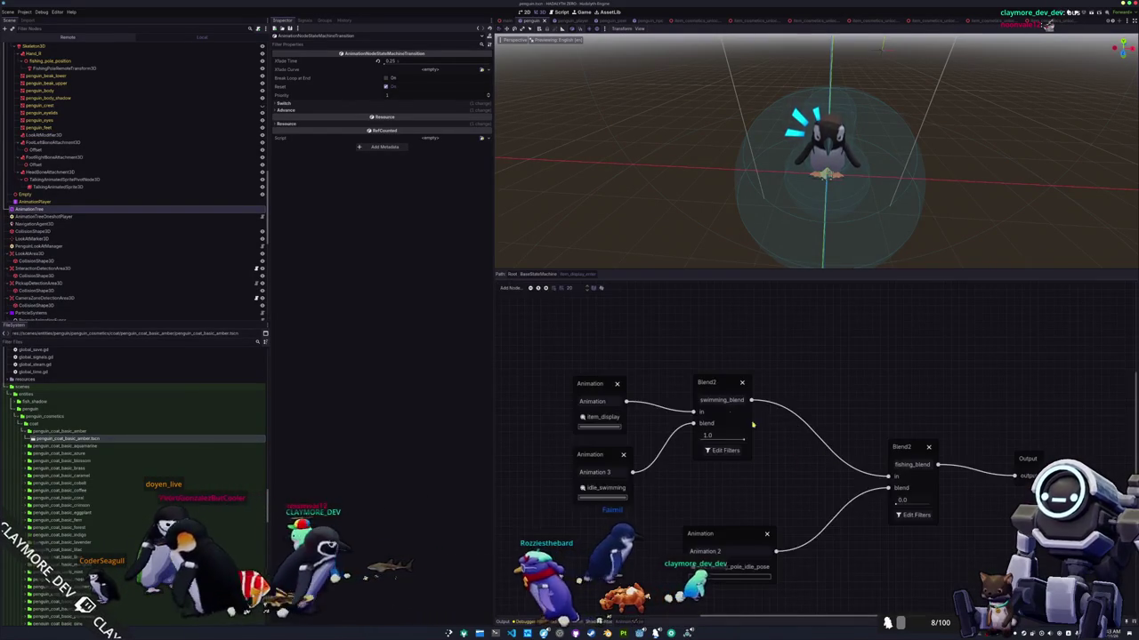
{"action": "left_click", "coordinate": [537, 274]}
Step: Select the item_display_exit state and launch the game
{"action": "left_click_drag", "start_coordinate": [798, 478], "coordinate": [752, 534]}
{"action": "left_click", "coordinate": [754, 527]}
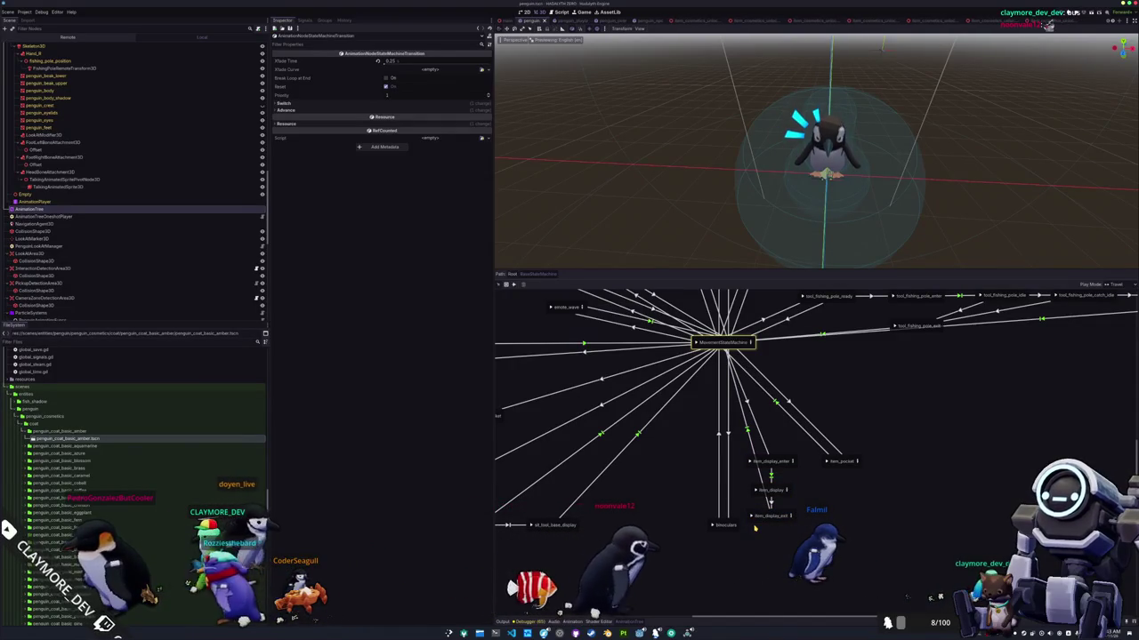
{"action": "key", "text": "F5"}
Step: Bring up inventory actions for the orange fish and the Dalls Porpoise
{"action": "key", "text": "Tab"}
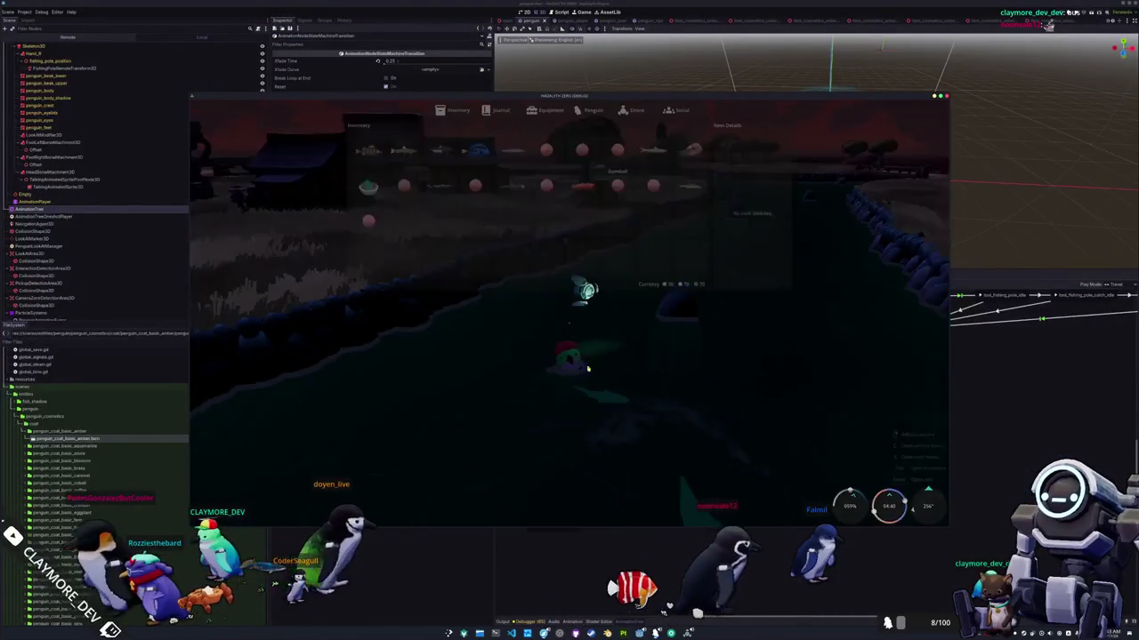
{"action": "left_click", "coordinate": [582, 185]}
{"action": "left_click", "coordinate": [587, 210]}
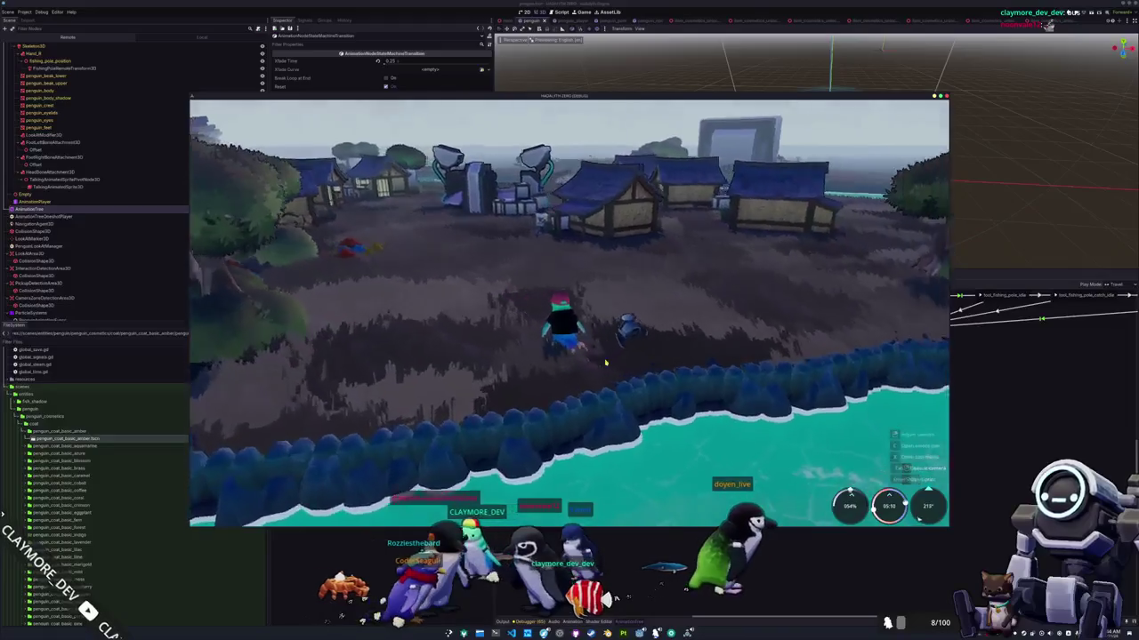
{"action": "key", "text": "Tab"}
{"action": "left_click", "coordinate": [438, 151]}
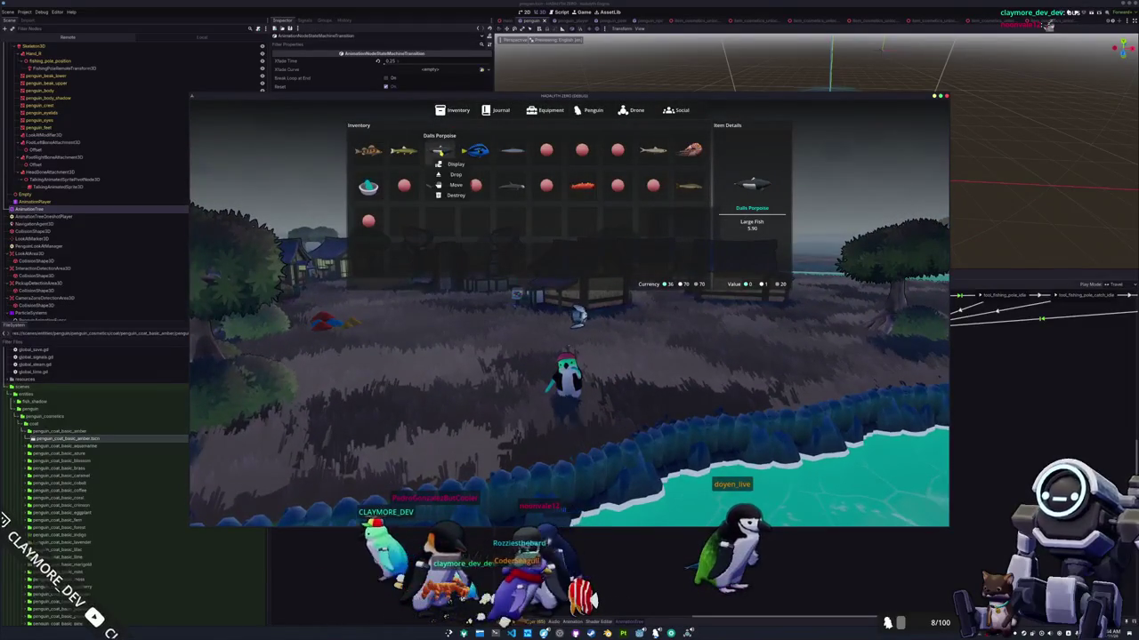
{"action": "left_click", "coordinate": [450, 166]}
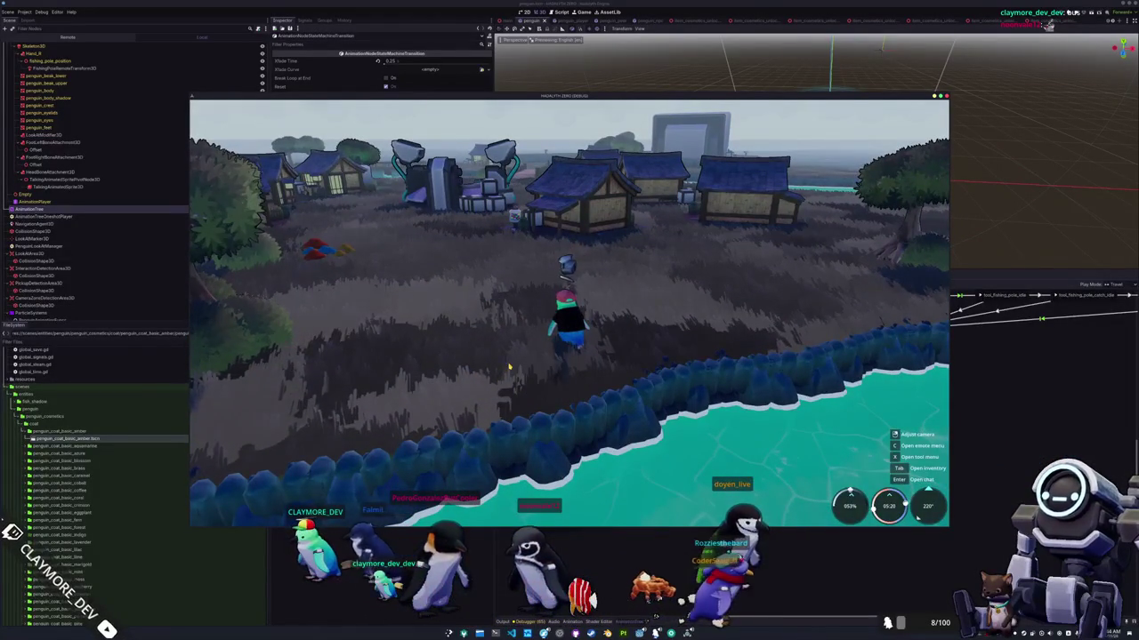
Step: Walk the penguin along the shore into the water, dismissing the tools prompt
{"action": "key", "text": "d"}
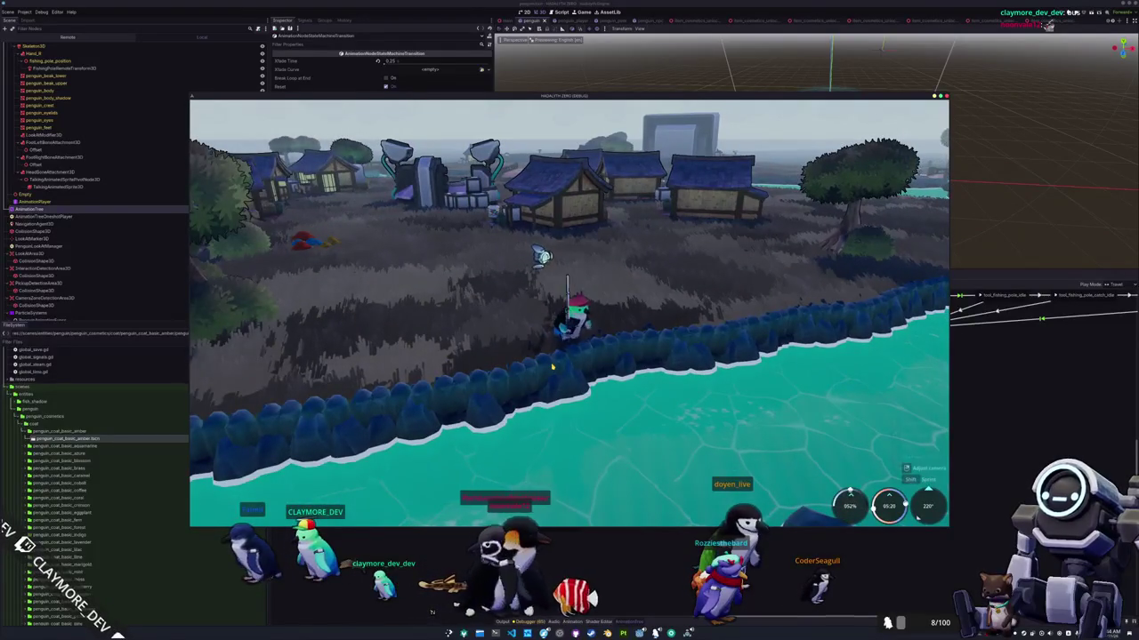
{"action": "key", "text": "s"}
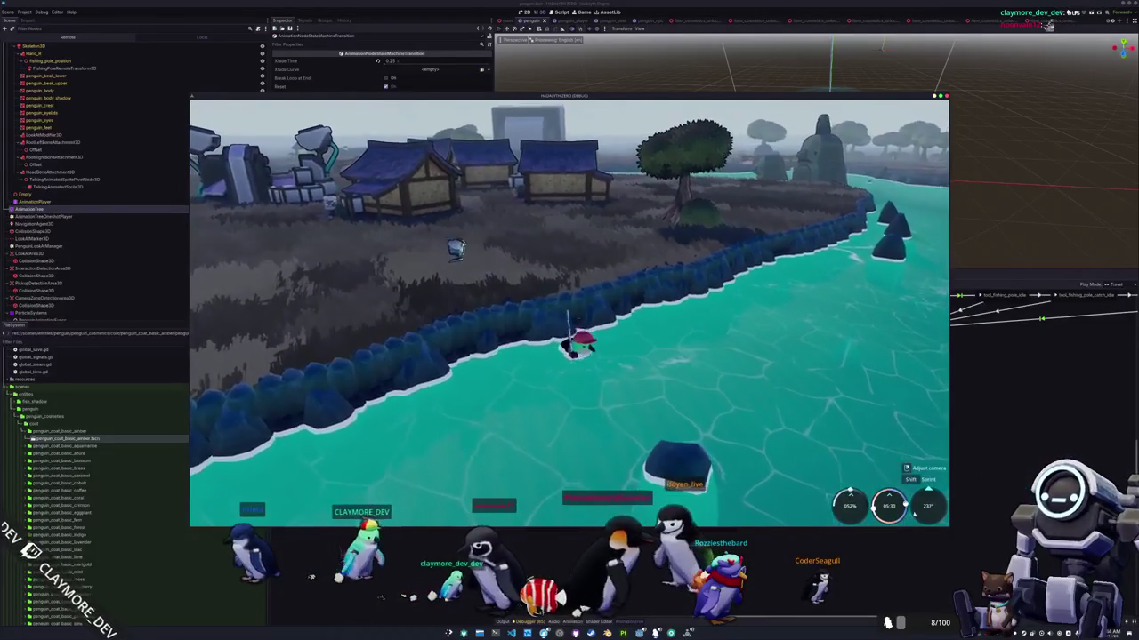
{"action": "key", "text": "w"}
{"action": "left_click", "coordinate": [324, 318]}
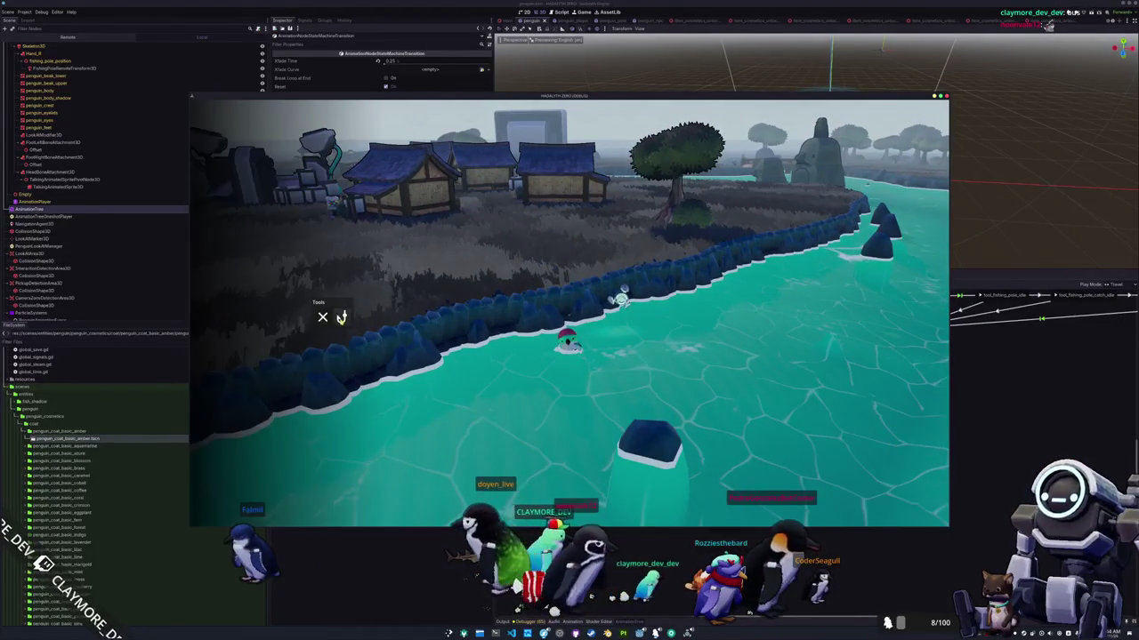
{"action": "right_click", "coordinate": [391, 349]}
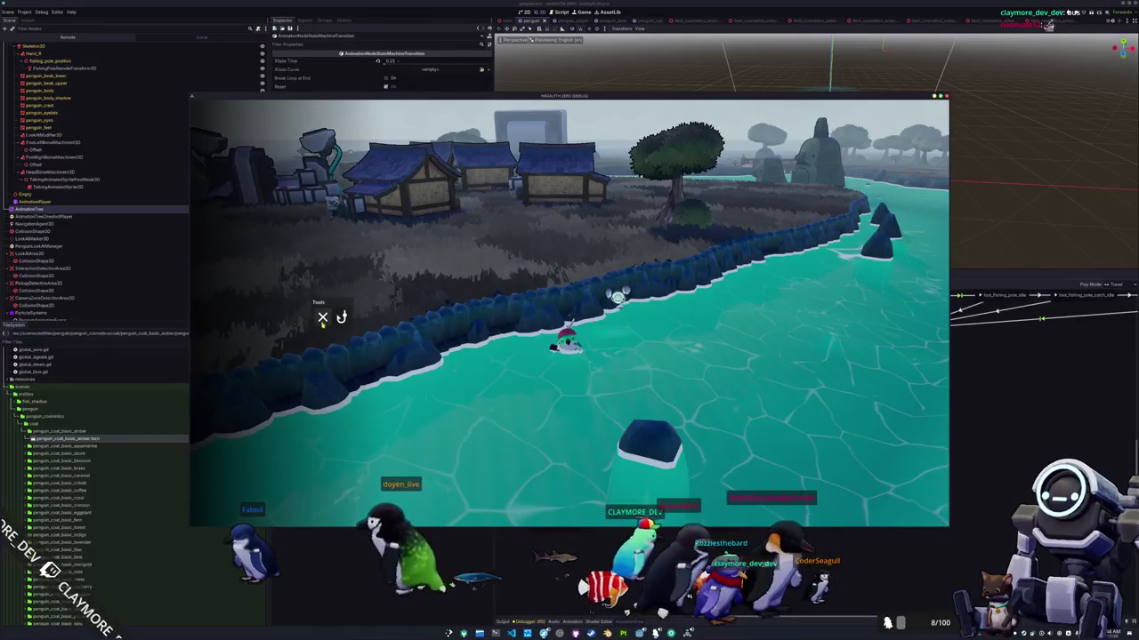
{"action": "left_click", "coordinate": [323, 319]}
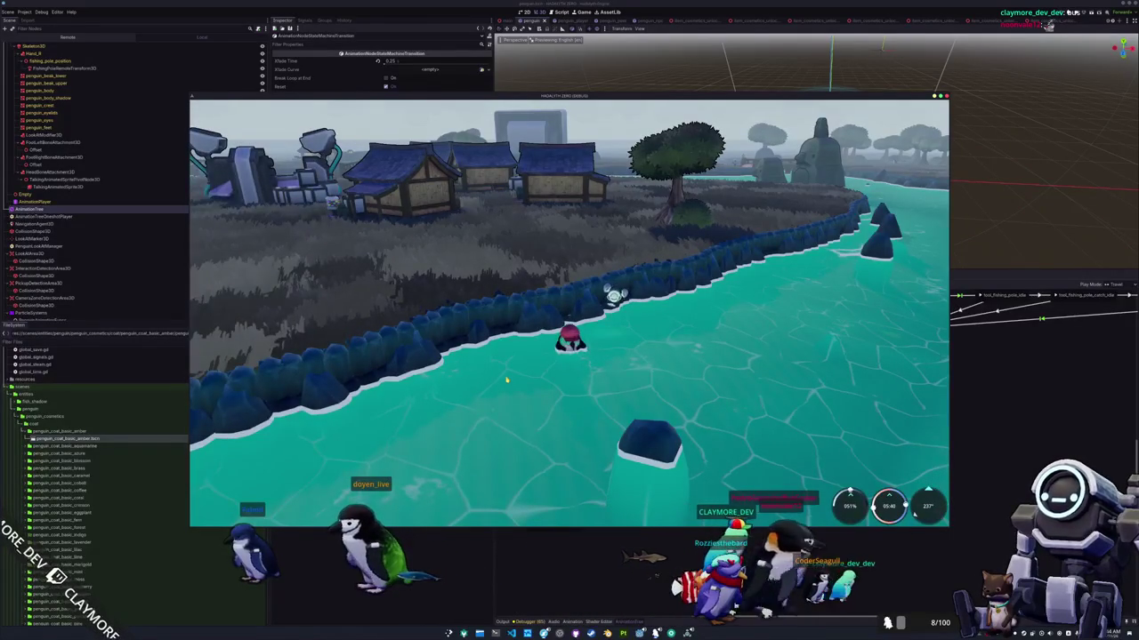
Step: Cast the fishing pole while swimming, swim up the river, and open the in-game chat
{"action": "left_click", "coordinate": [323, 314]}
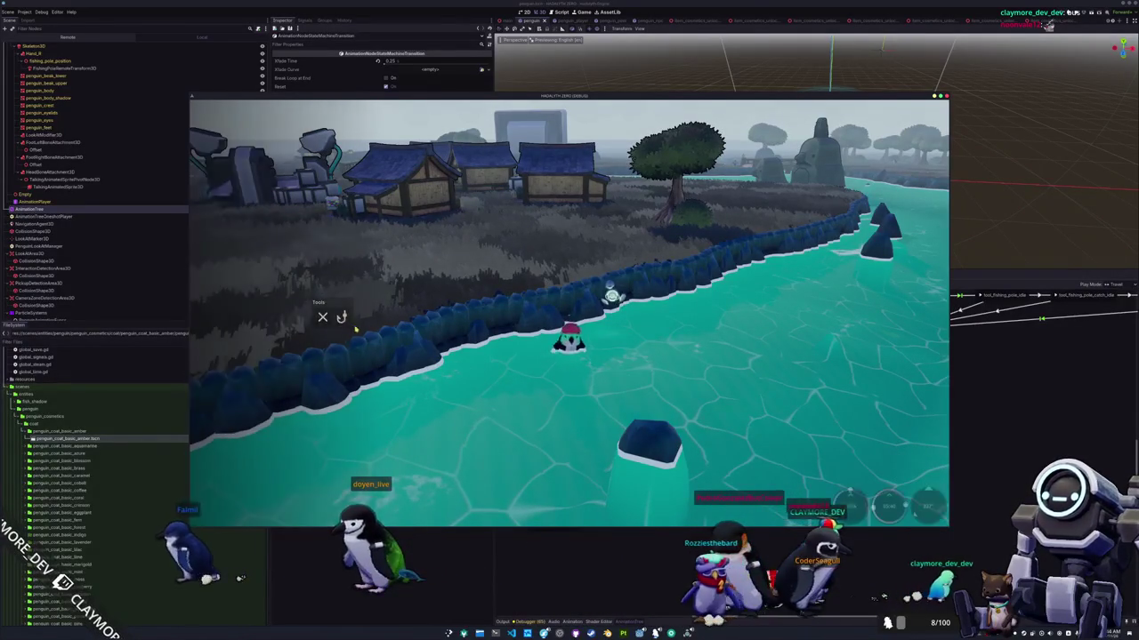
{"action": "key", "text": "d"}
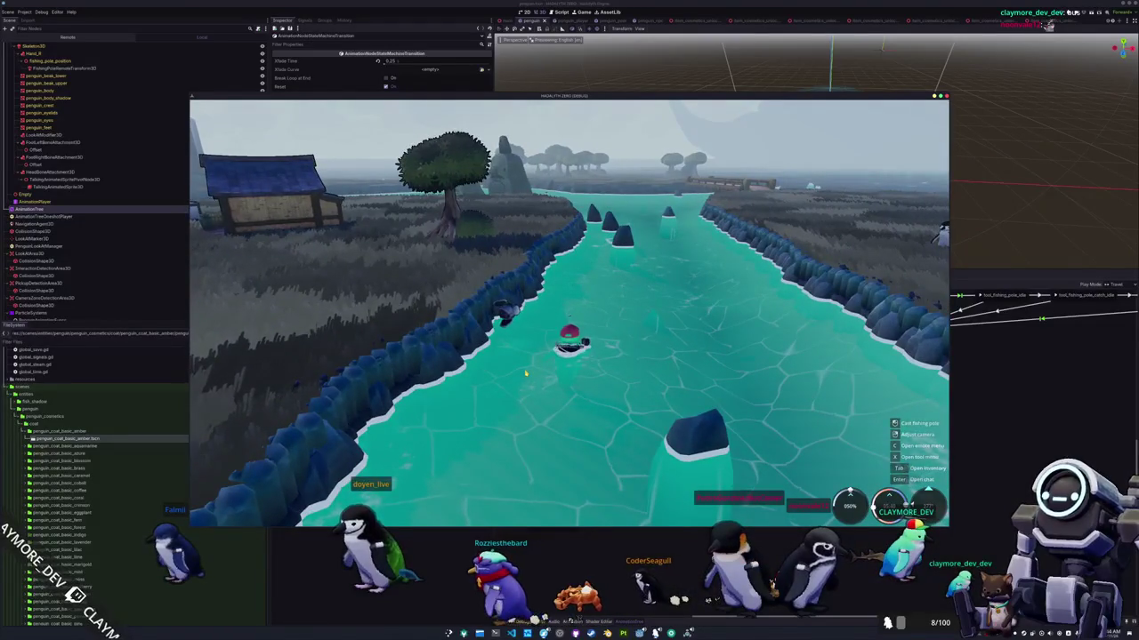
{"action": "key", "text": "Return"}
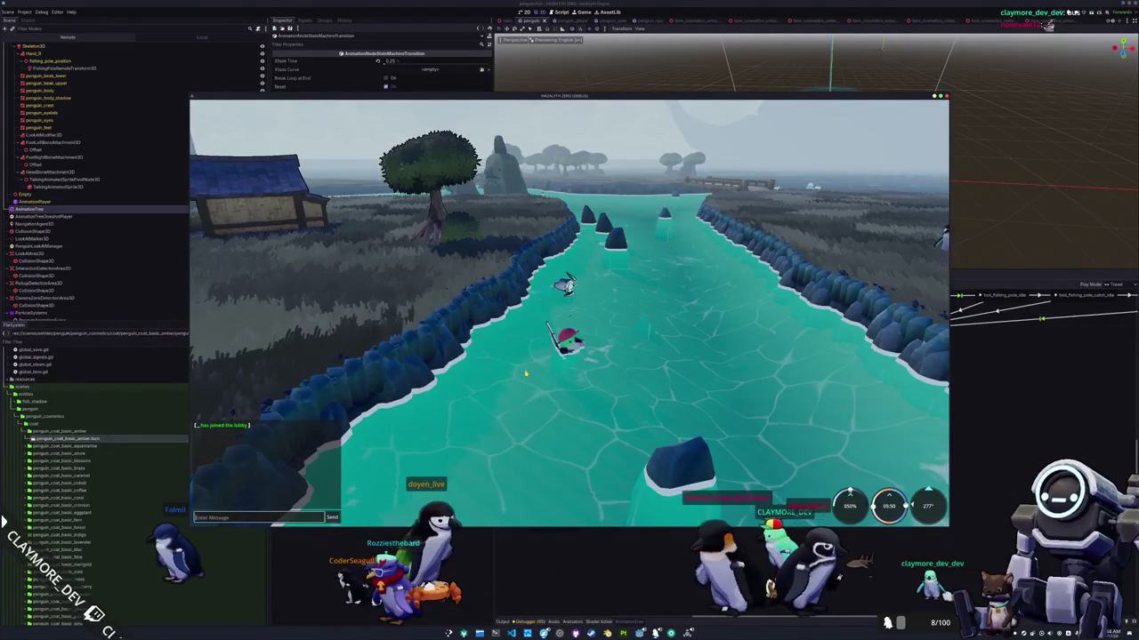
{"action": "key", "text": "Escape"}
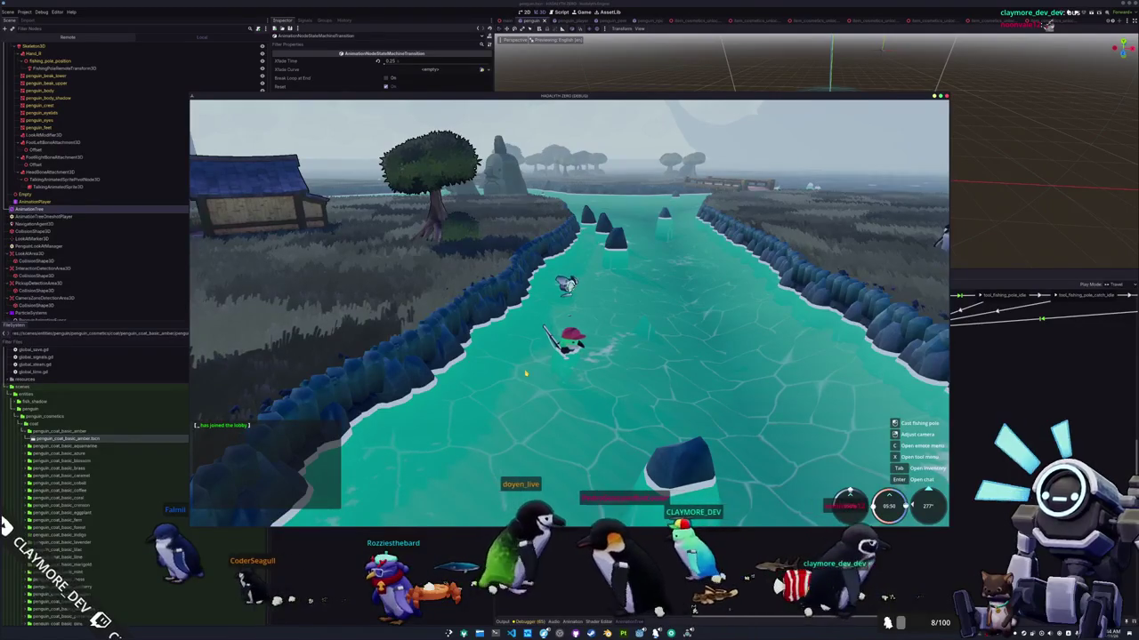
{"action": "key", "text": "Return"}
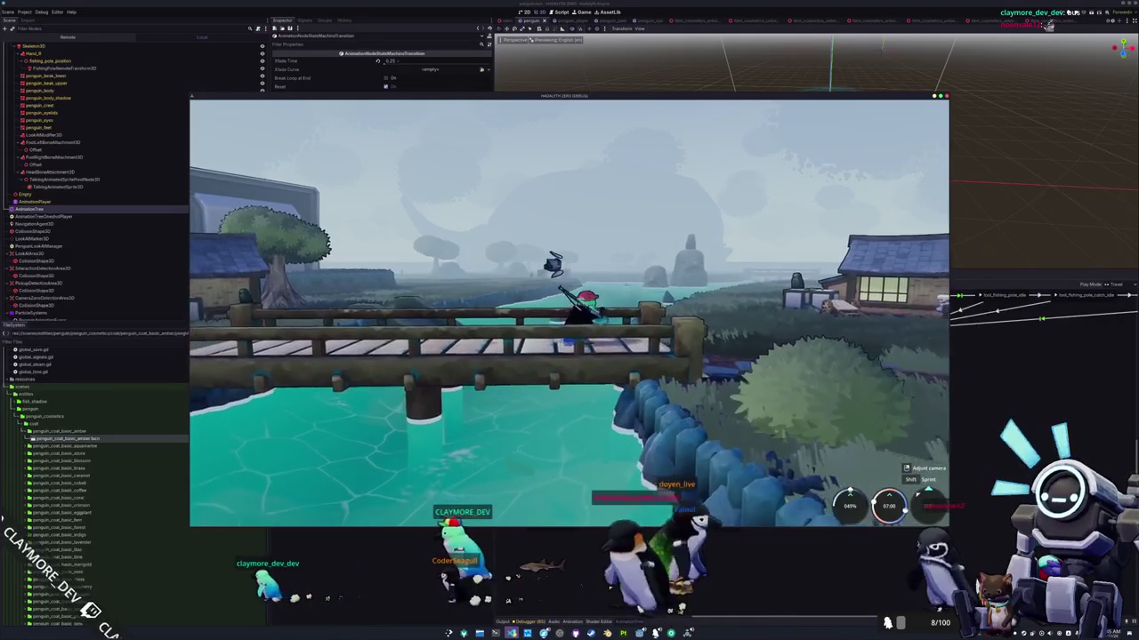
Step: Open penguin_jump_enter_state.gd in VS Code and go to lines 32–33 to comment them out
{"action": "key", "text": "alt+Tab"}
{"action": "left_click", "coordinate": [826, 158]}
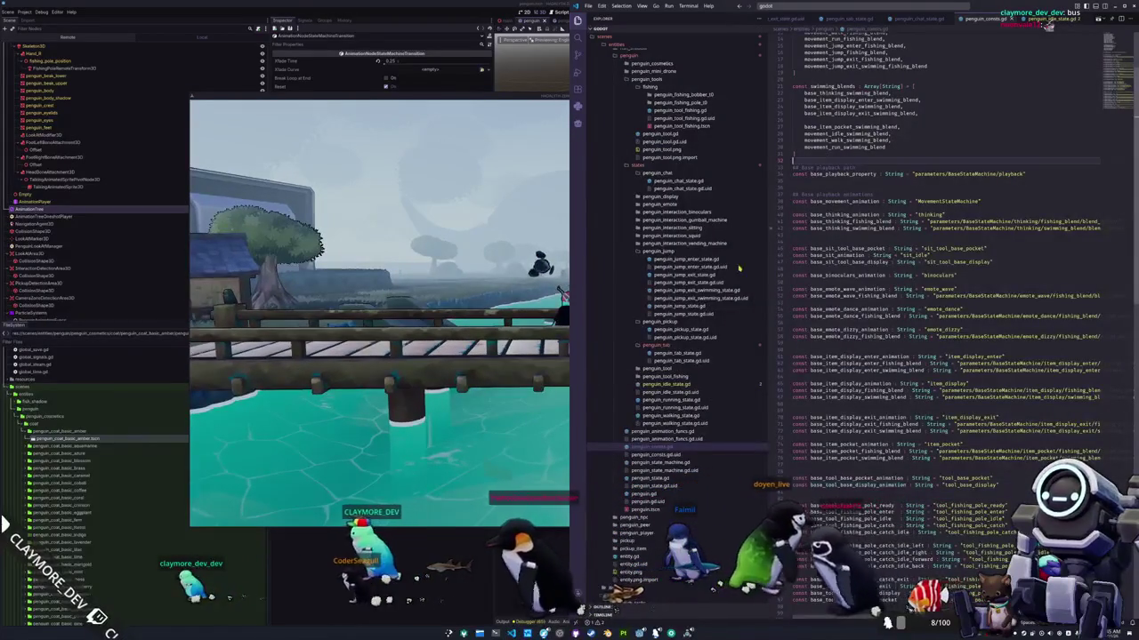
{"action": "left_click", "coordinate": [662, 385]}
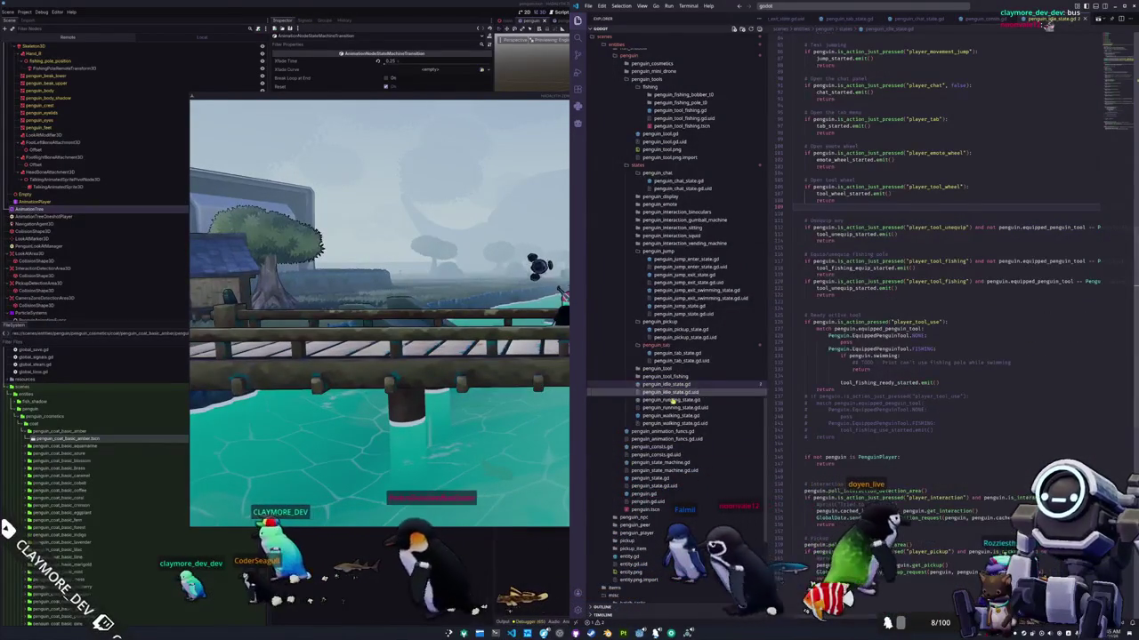
{"action": "scroll", "coordinate": [690, 327], "scroll_direction": "up", "scroll_amount": 1}
{"action": "left_click", "coordinate": [685, 288]}
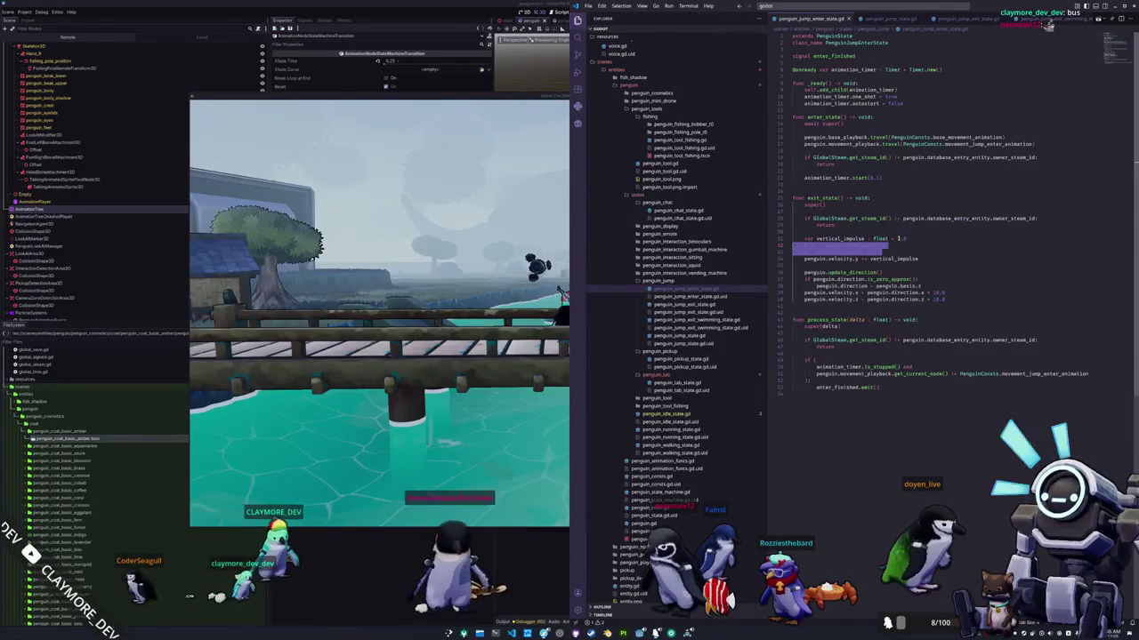
{"action": "key", "text": "Up"}
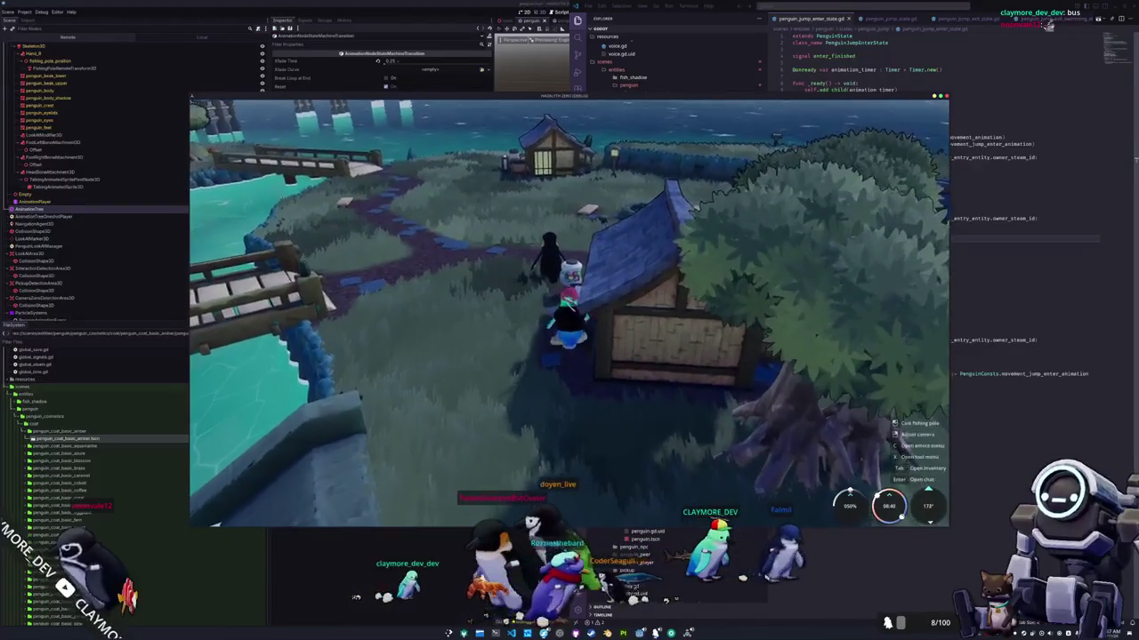
Step: Walk the penguin back and forth around the house wall and barrel with W and S
{"action": "key", "text": "w"}
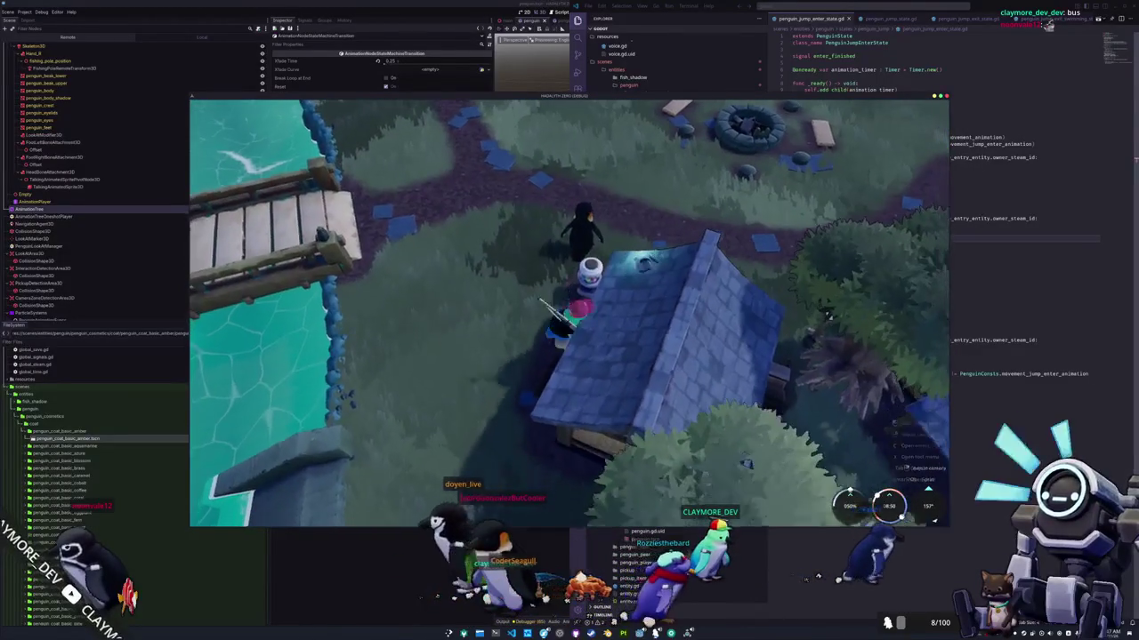
{"action": "key", "text": "s"}
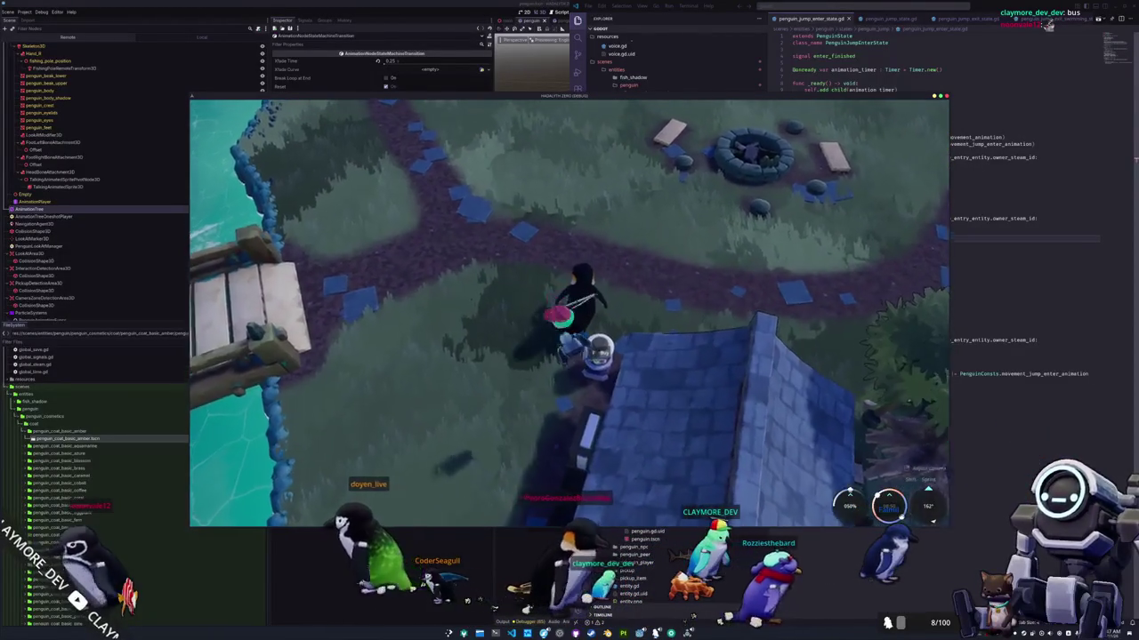
{"action": "key", "text": "s"}
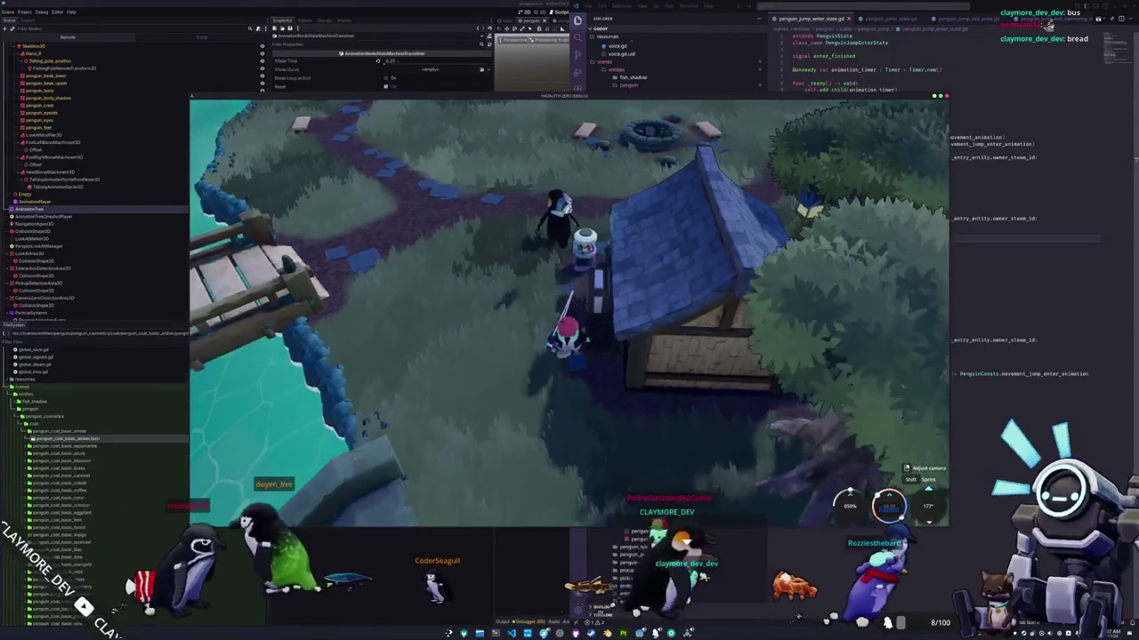
{"action": "key", "text": "w"}
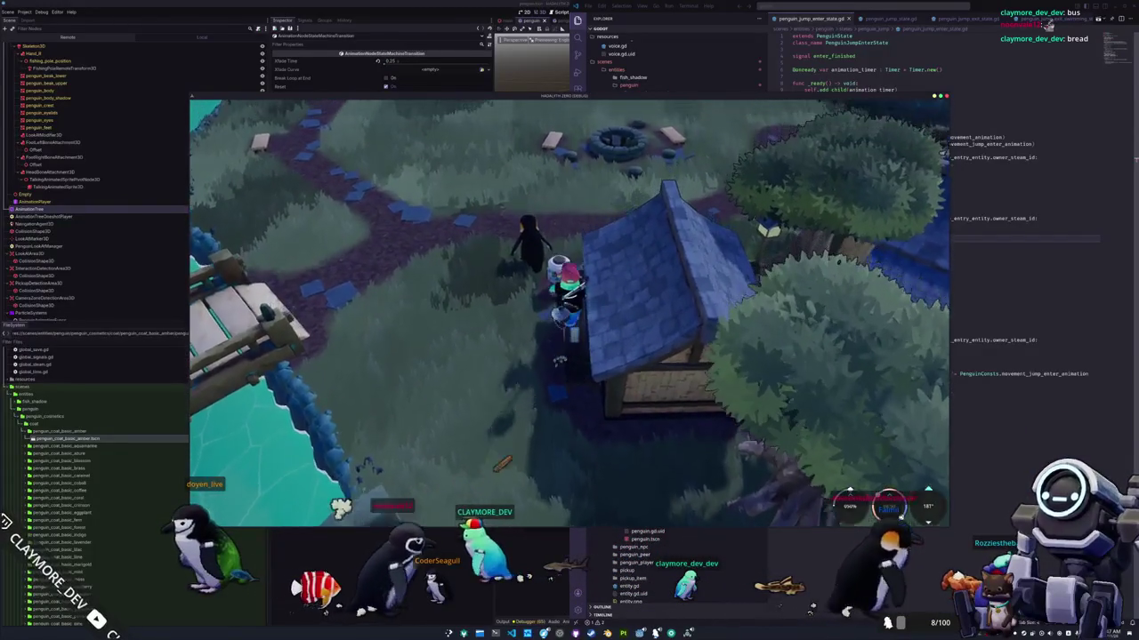
{"action": "key", "text": "w"}
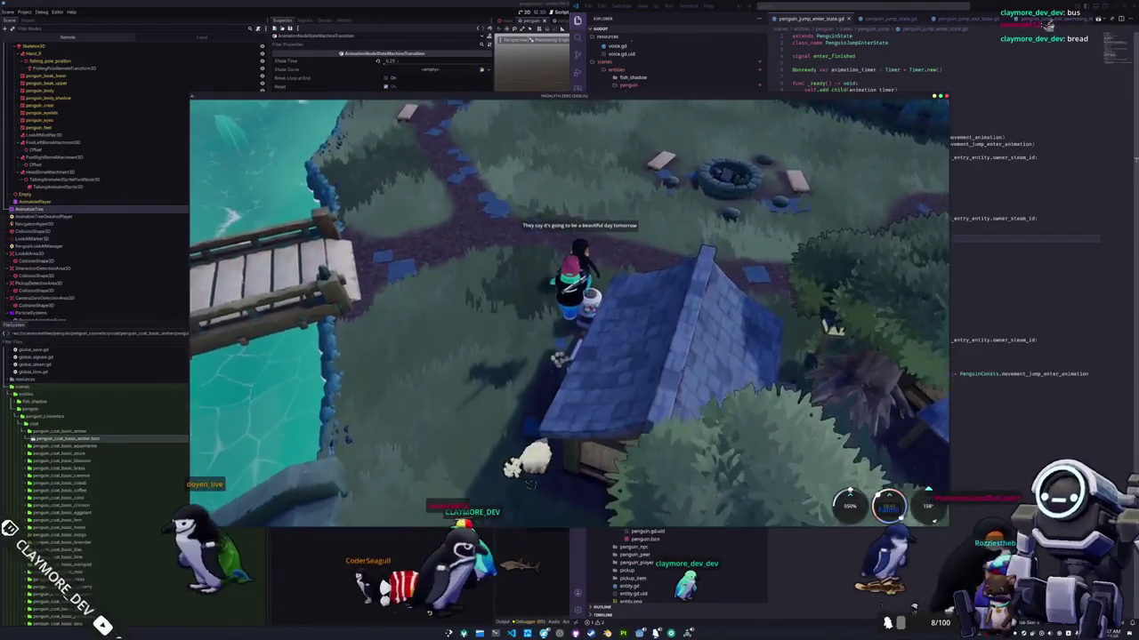
{"action": "key", "text": "s"}
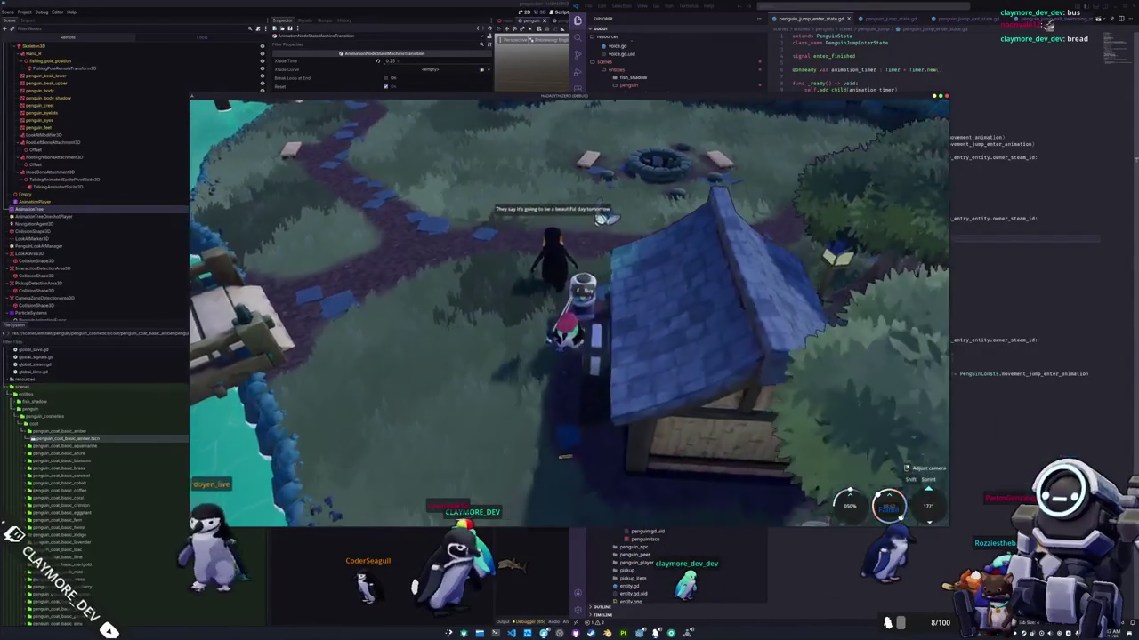
{"action": "key", "text": "w"}
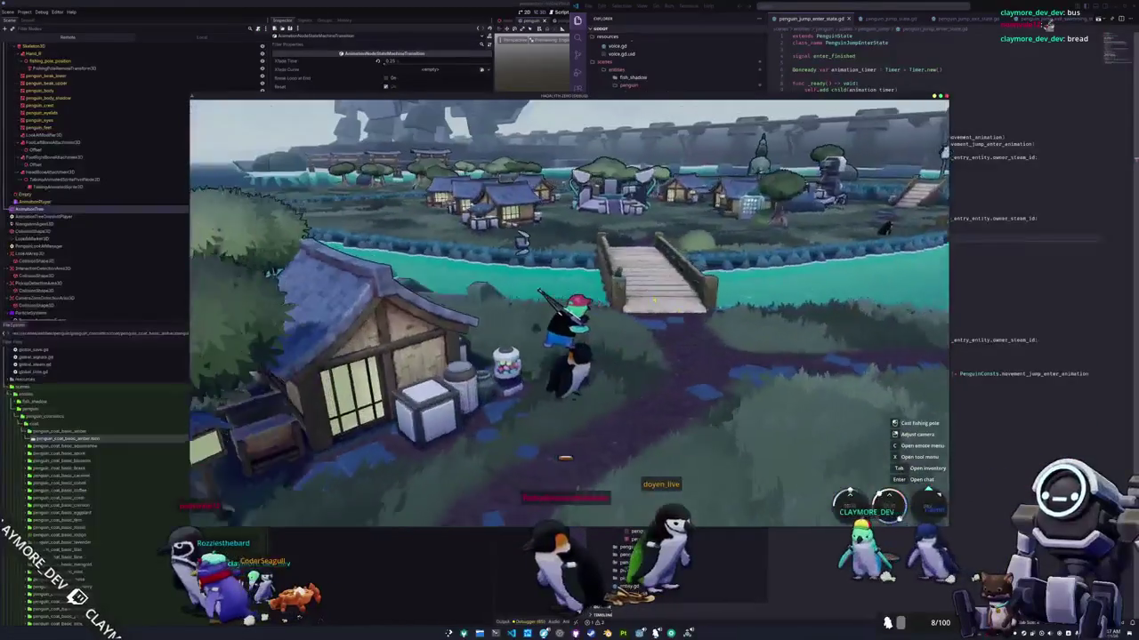
Step: Take a region screenshot around the penguin and close the preview
{"action": "key", "text": "Print"}
{"action": "left_click_drag", "start_coordinate": [481, 247], "coordinate": [662, 407]}
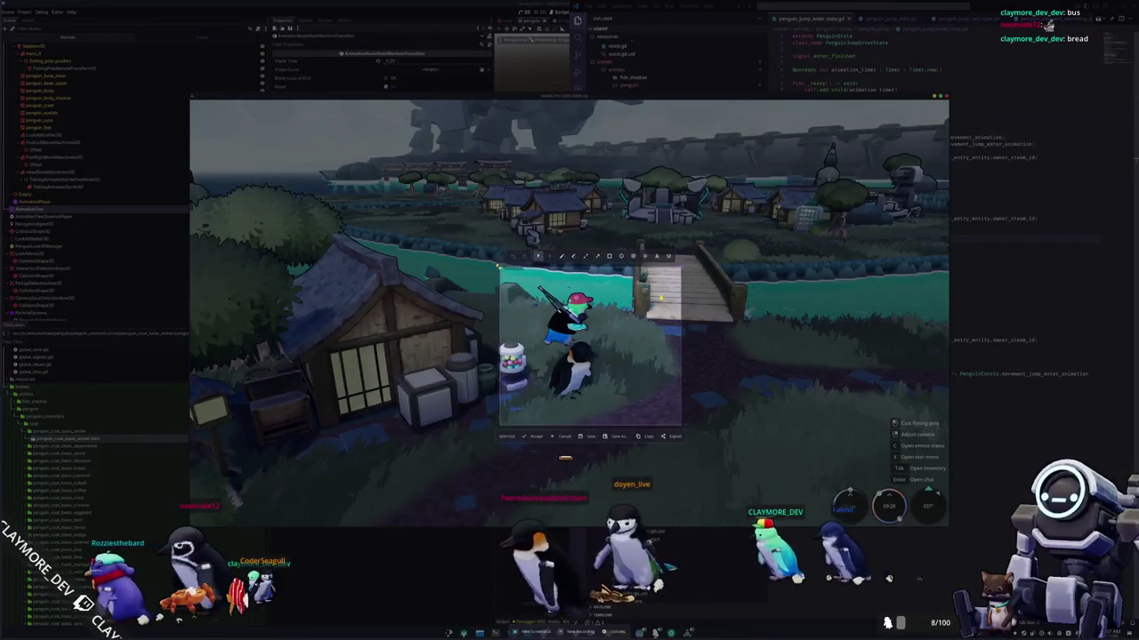
{"action": "key", "text": "Return"}
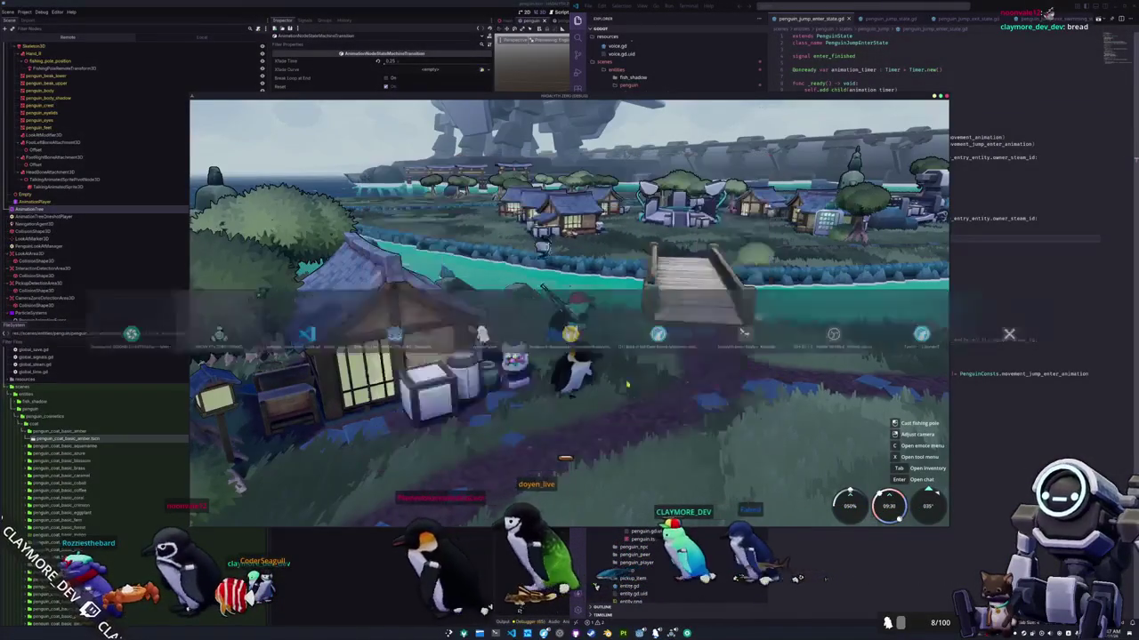
{"action": "key", "text": "Print"}
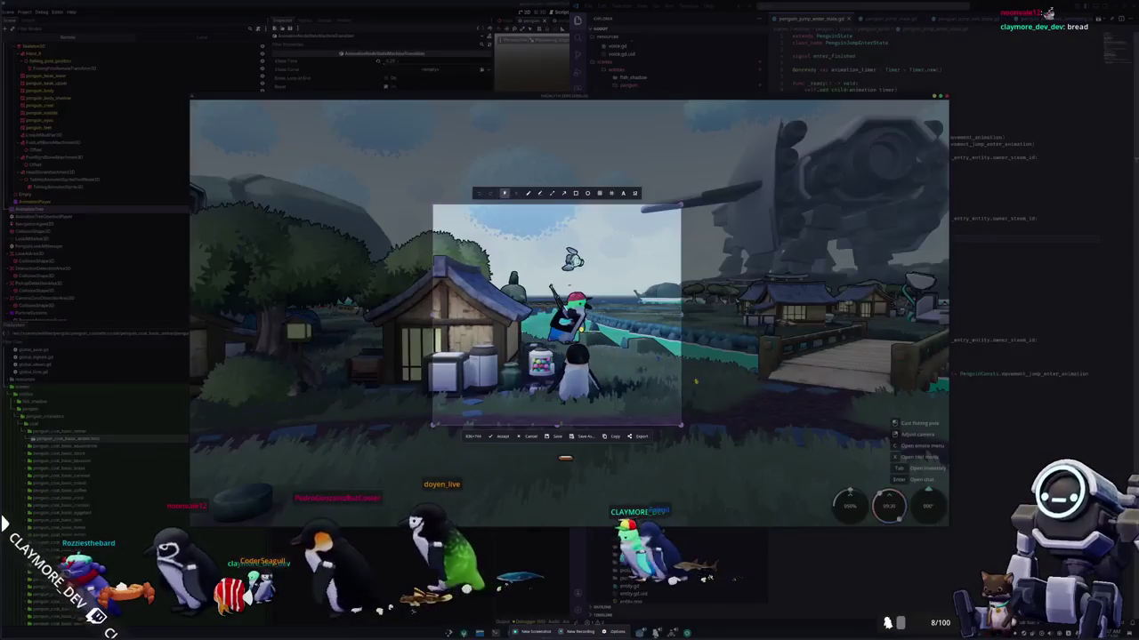
{"action": "key", "text": "Return"}
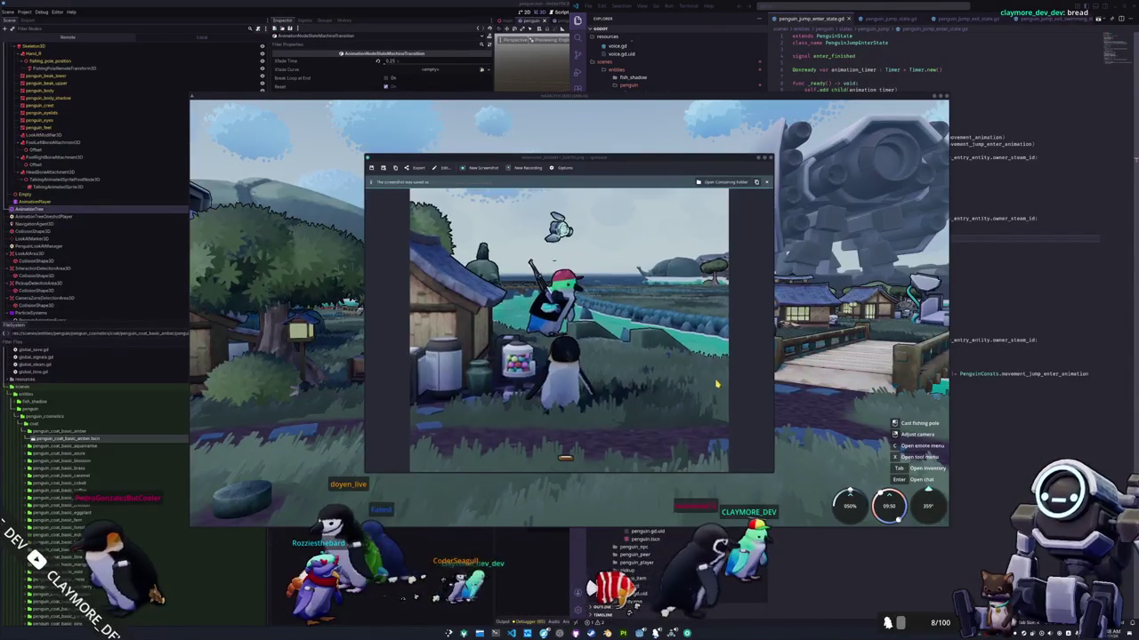
{"action": "key", "text": "Escape"}
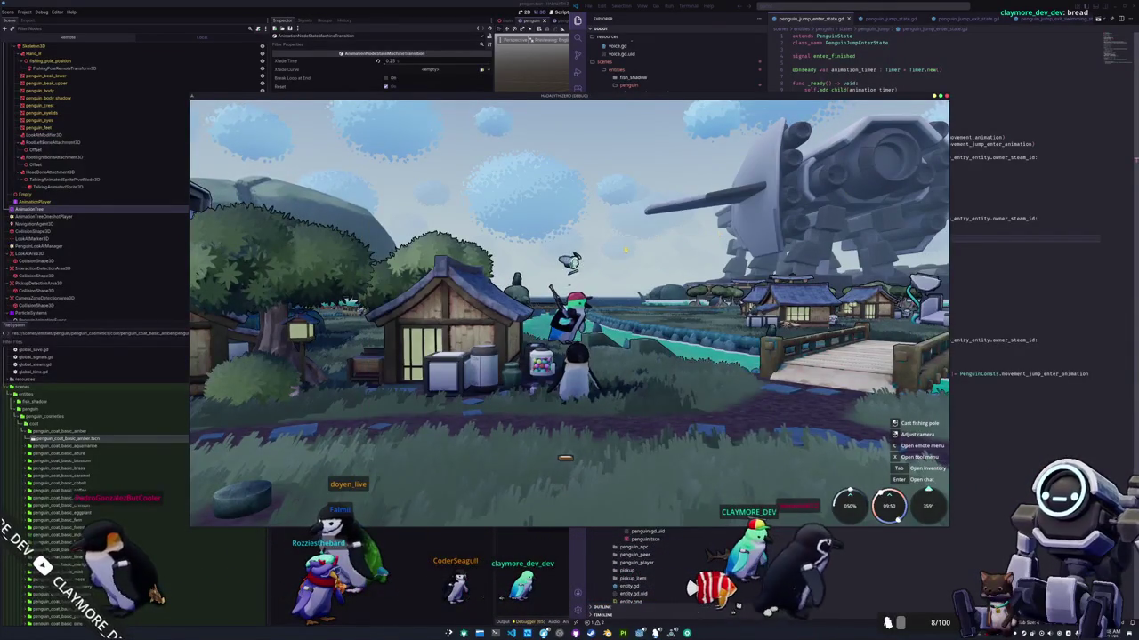
Step: Open and close the penguin's inventory in the game
{"action": "mouse_move", "coordinate": [569, 311]}
{"action": "key", "text": "Tab"}
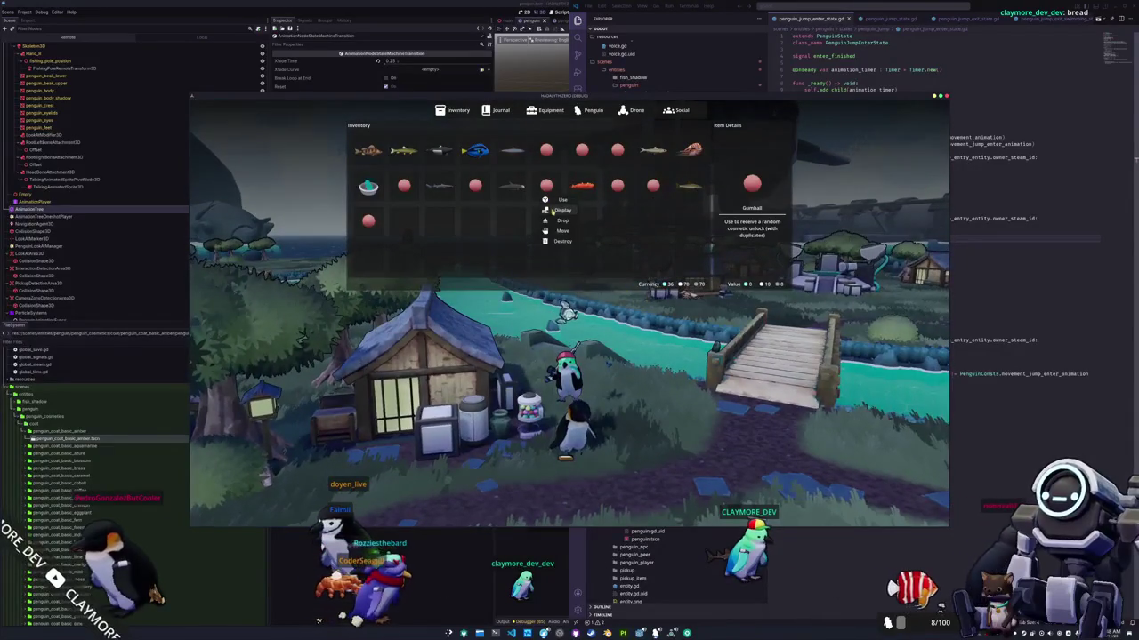
{"action": "key", "text": "Tab"}
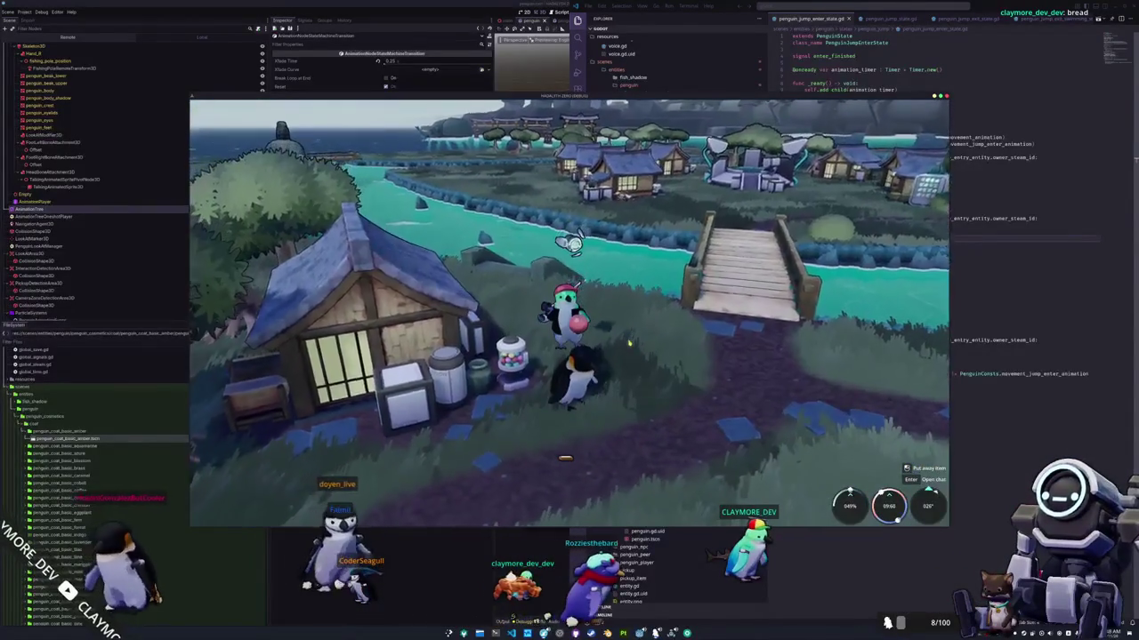
Step: Capture a square of the penguin and gumball machine to the clipboard, enlarge the preview, then close it
{"action": "key", "text": "Print"}
{"action": "left_click_drag", "start_coordinate": [457, 223], "coordinate": [681, 453]}
{"action": "key", "text": "Return"}
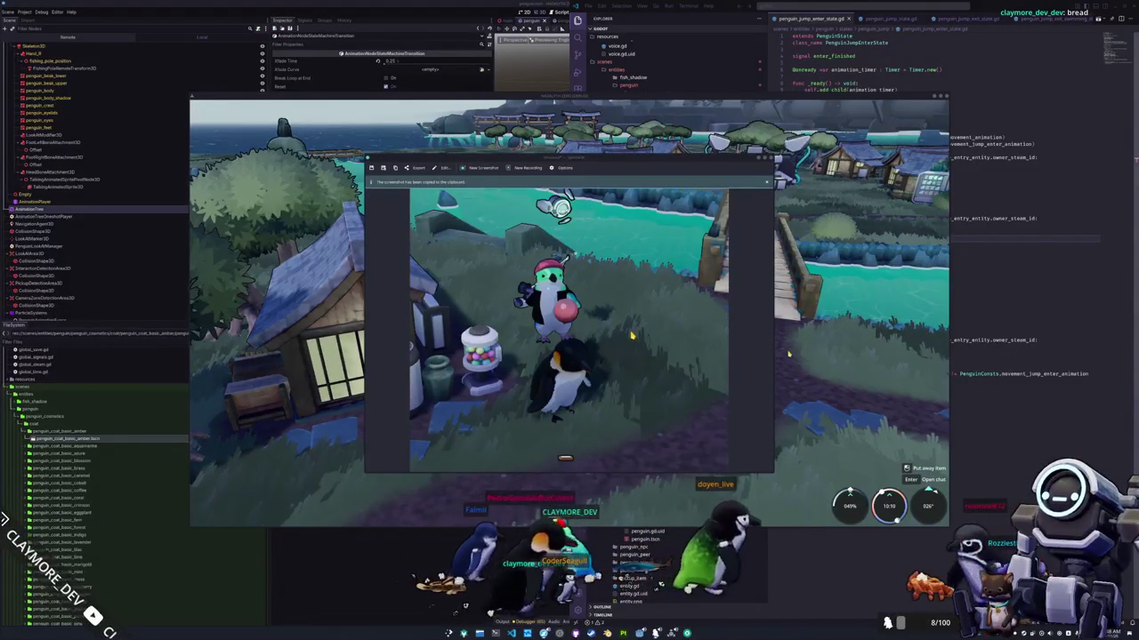
{"action": "key", "text": "super+Page_Up"}
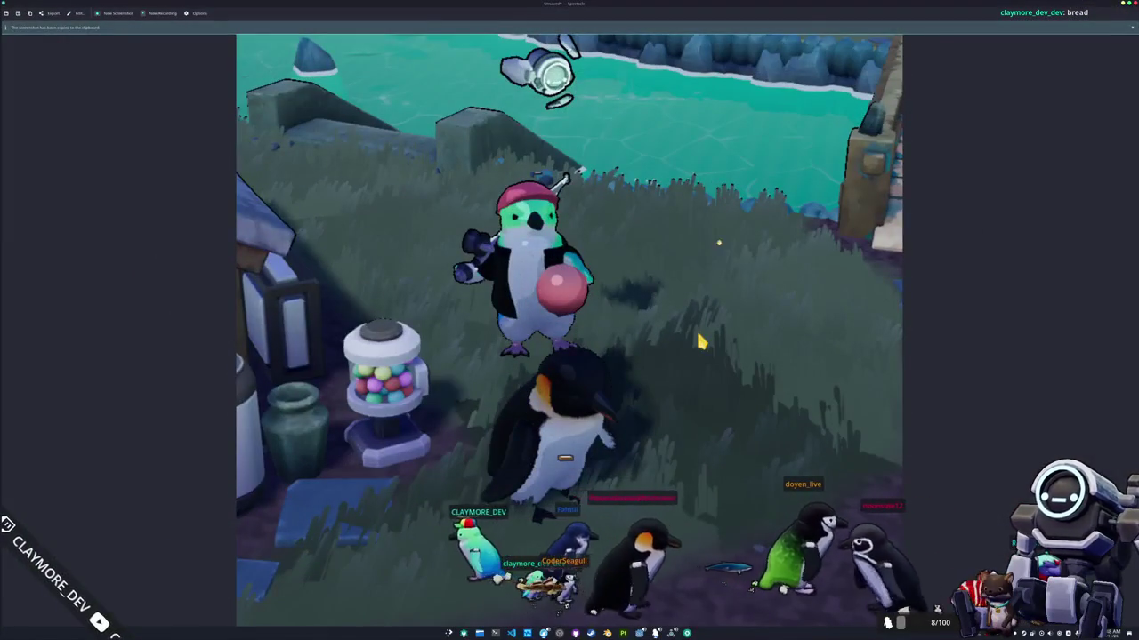
{"action": "key", "text": "Escape"}
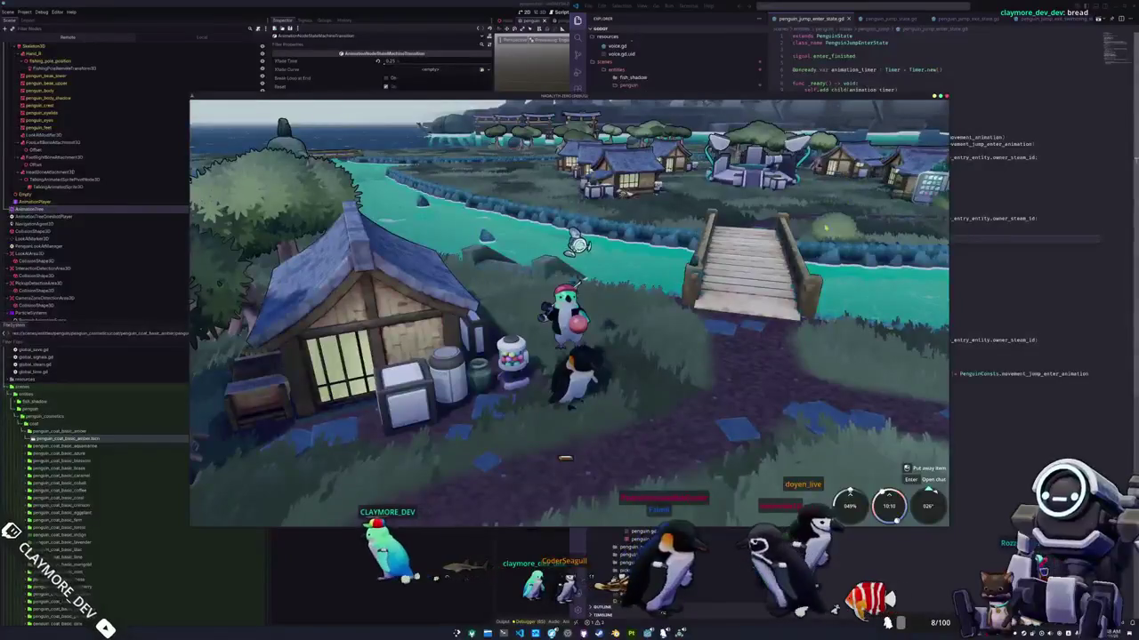
Step: Have the penguin hold up the Dall's Porpoise from its inventory
{"action": "key", "text": "i"}
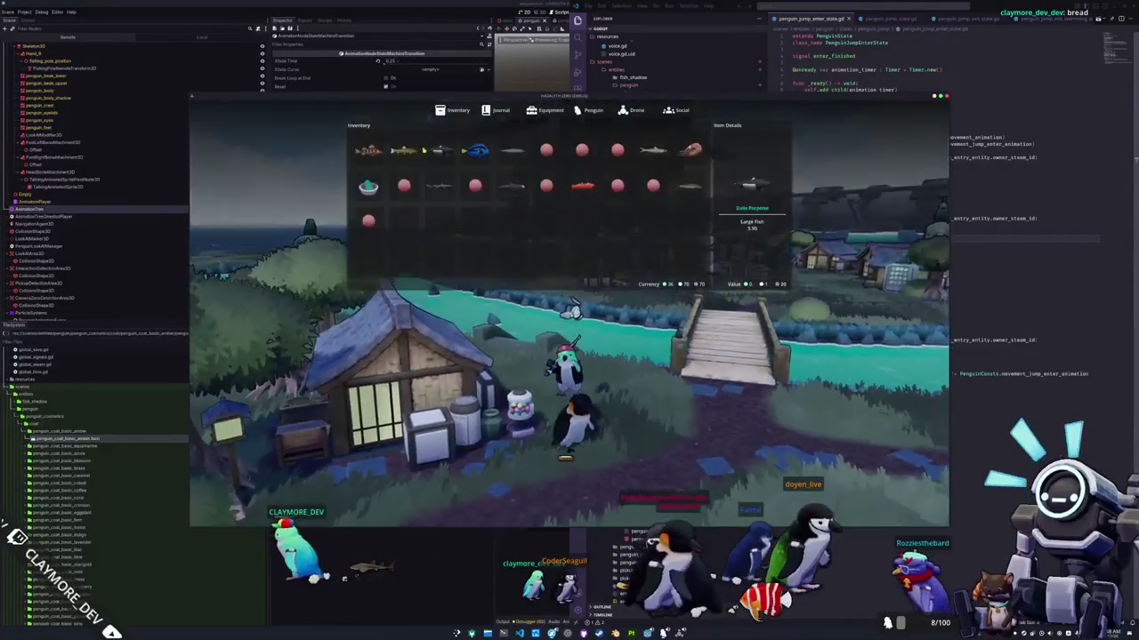
{"action": "right_click", "coordinate": [441, 153]}
{"action": "left_click", "coordinate": [451, 166]}
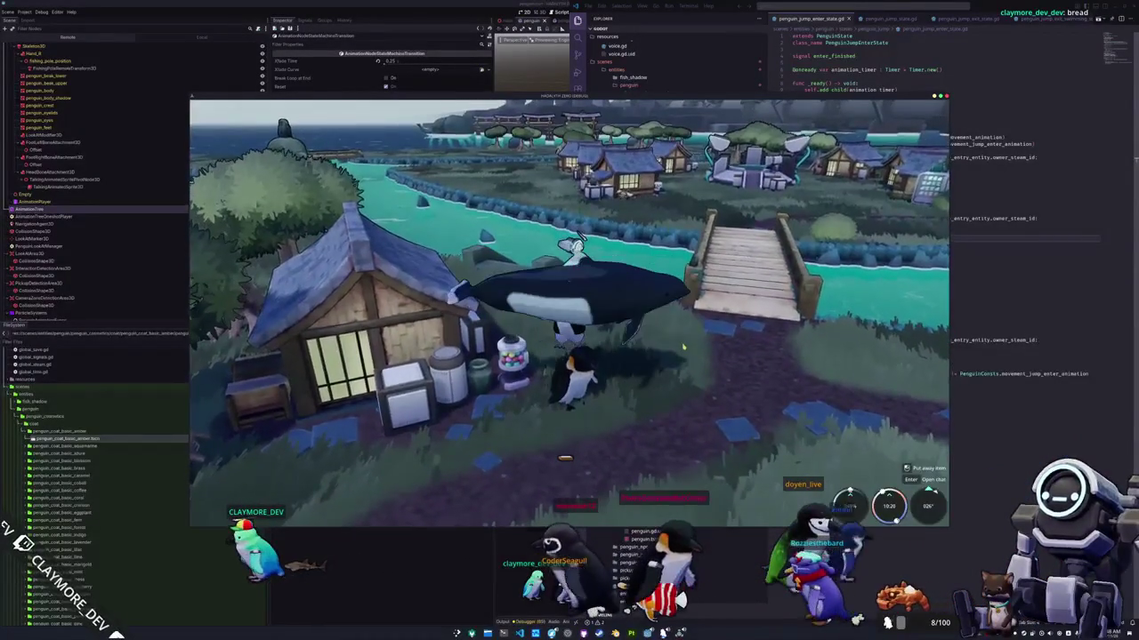
Step: Walk the penguin past the houses onto the bridge, then bring VS Code forward at the vertical_impulse line
{"action": "key", "text": "w"}
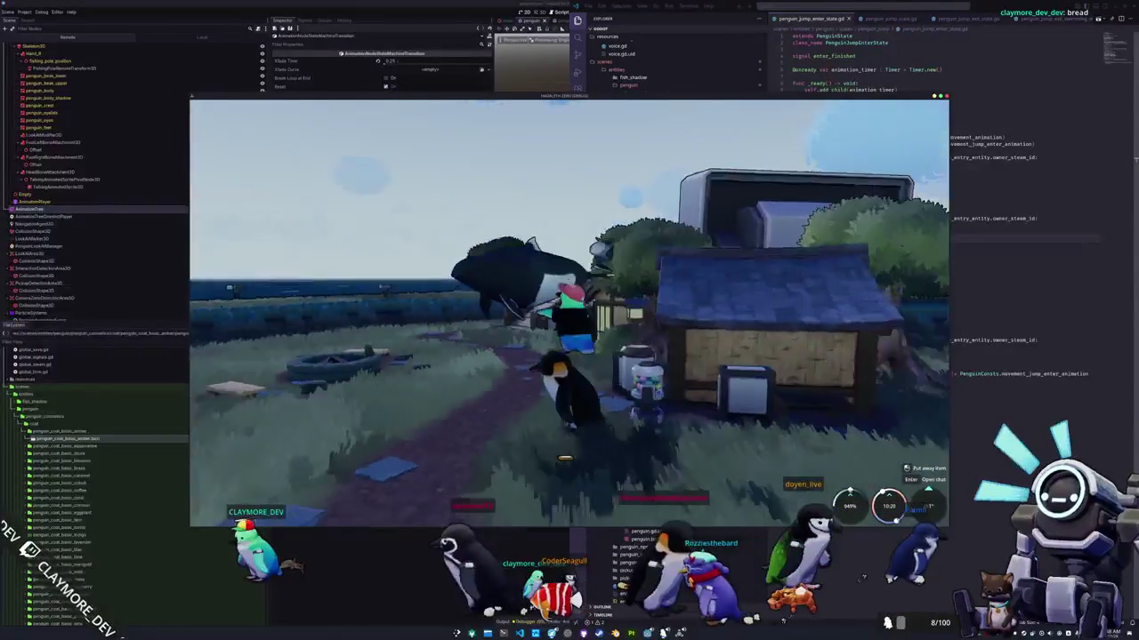
{"action": "key", "text": "w"}
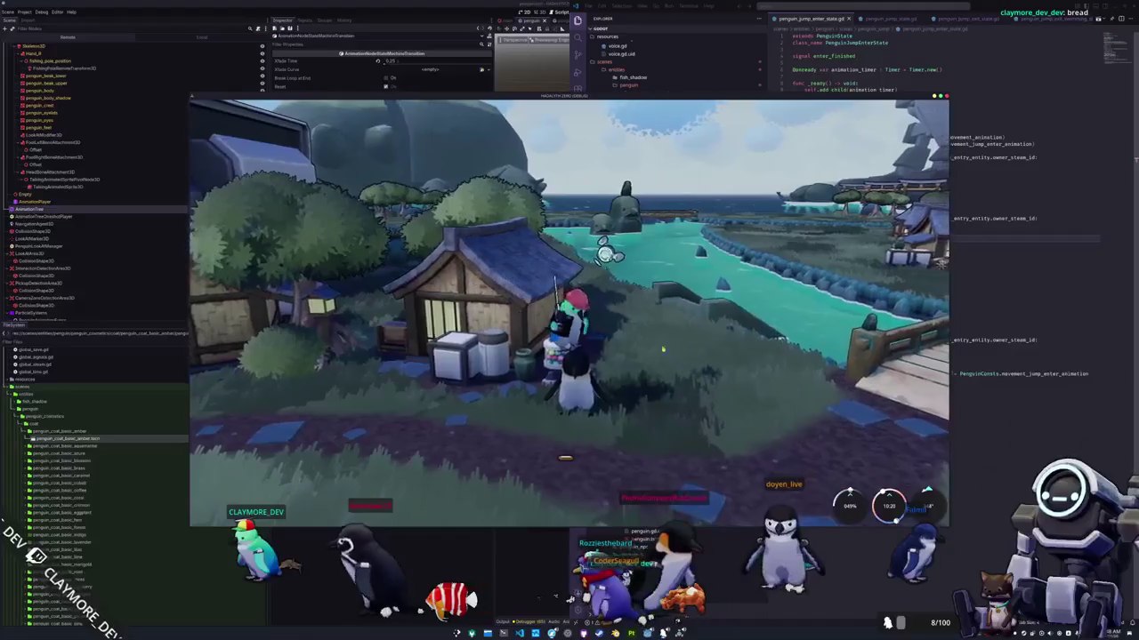
{"action": "key", "text": "w"}
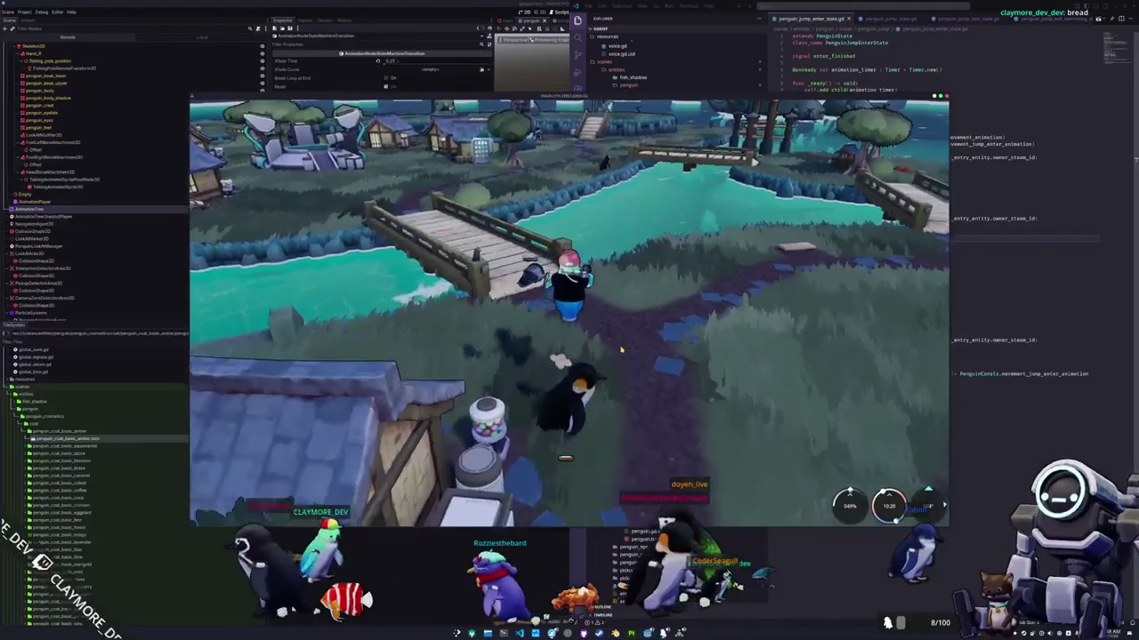
{"action": "key", "text": "w"}
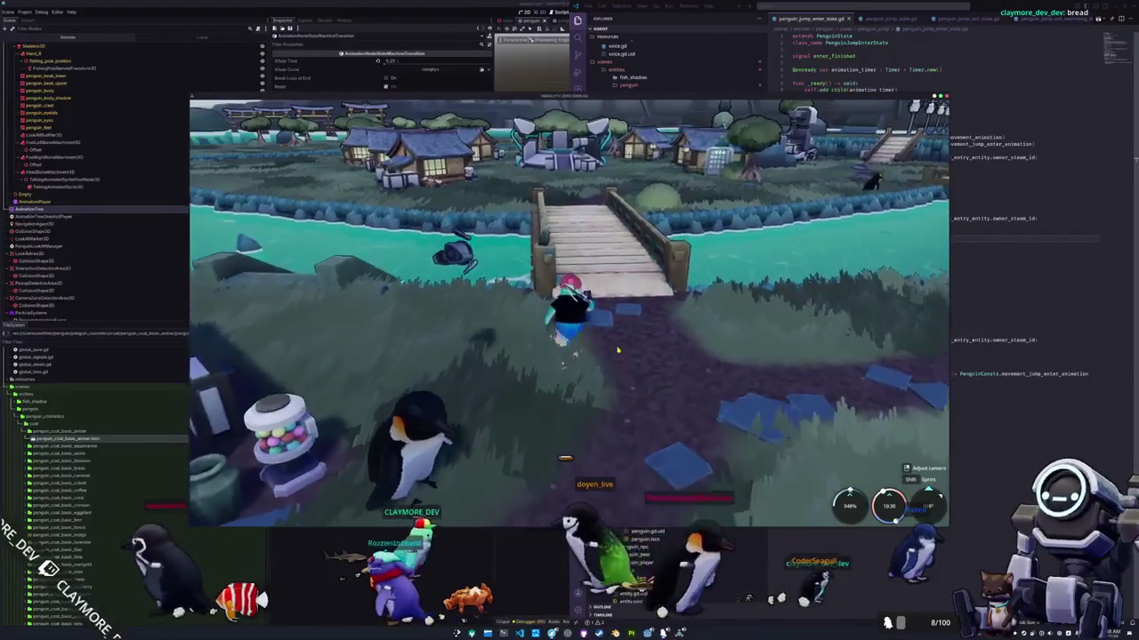
{"action": "key", "text": "w"}
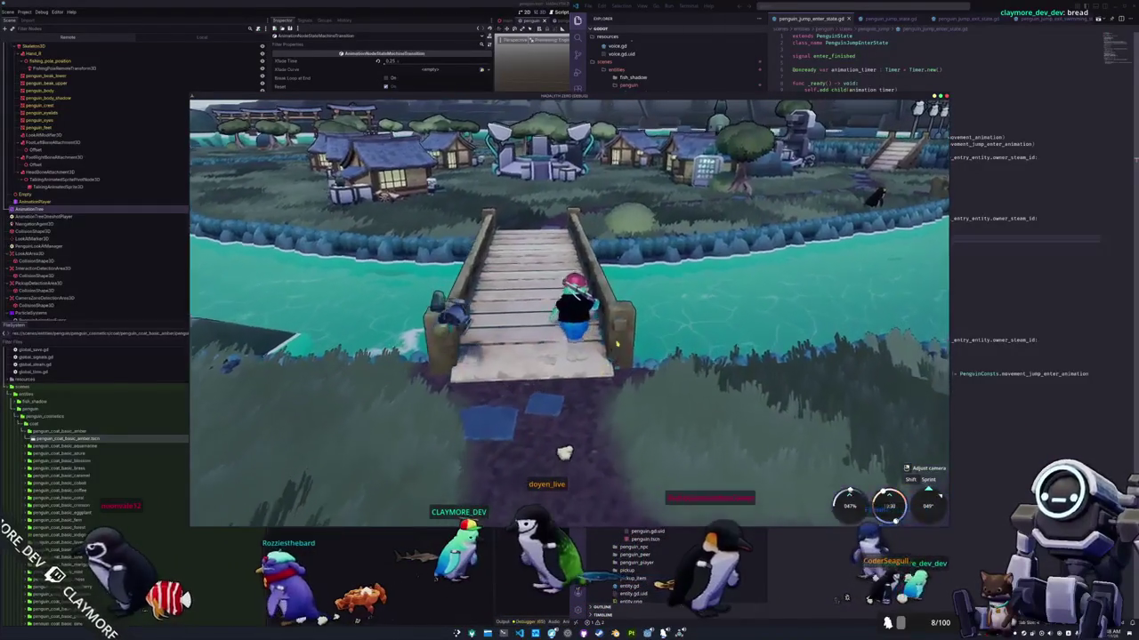
{"action": "key", "text": "w"}
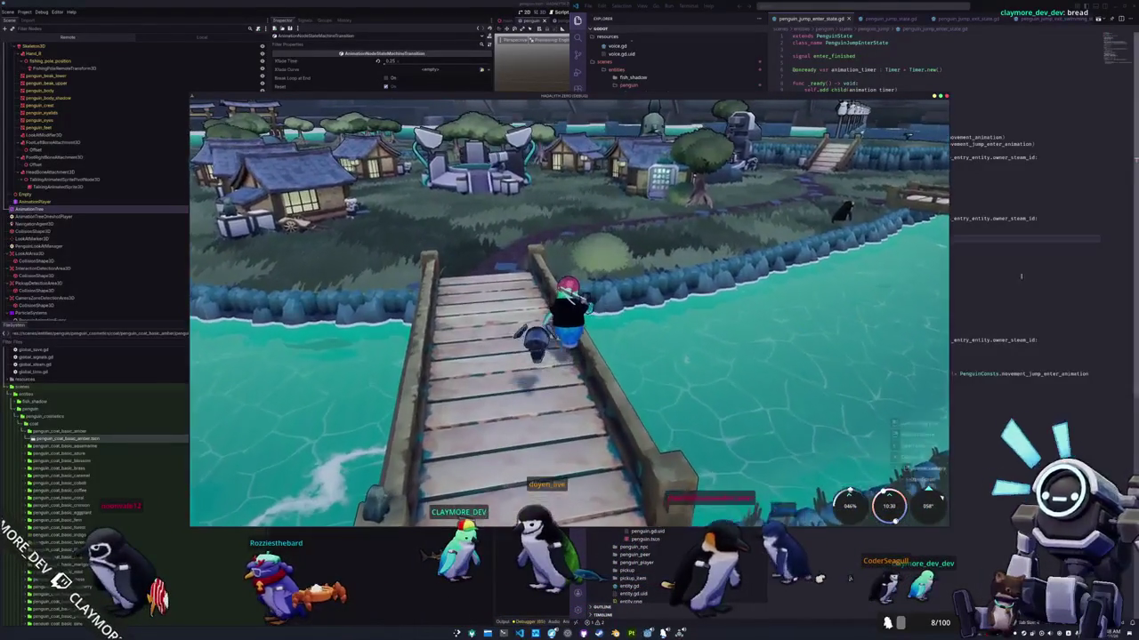
{"action": "key", "text": "alt+Tab"}
{"action": "left_click", "coordinate": [899, 238]}
Step: Delete the 6.0 vertical_impulse value, then walk the penguin to the bridge's far end in the game
{"action": "key", "text": "BackSpace"}
{"action": "key", "text": "BackSpace"}
{"action": "key", "text": "BackSpace"}
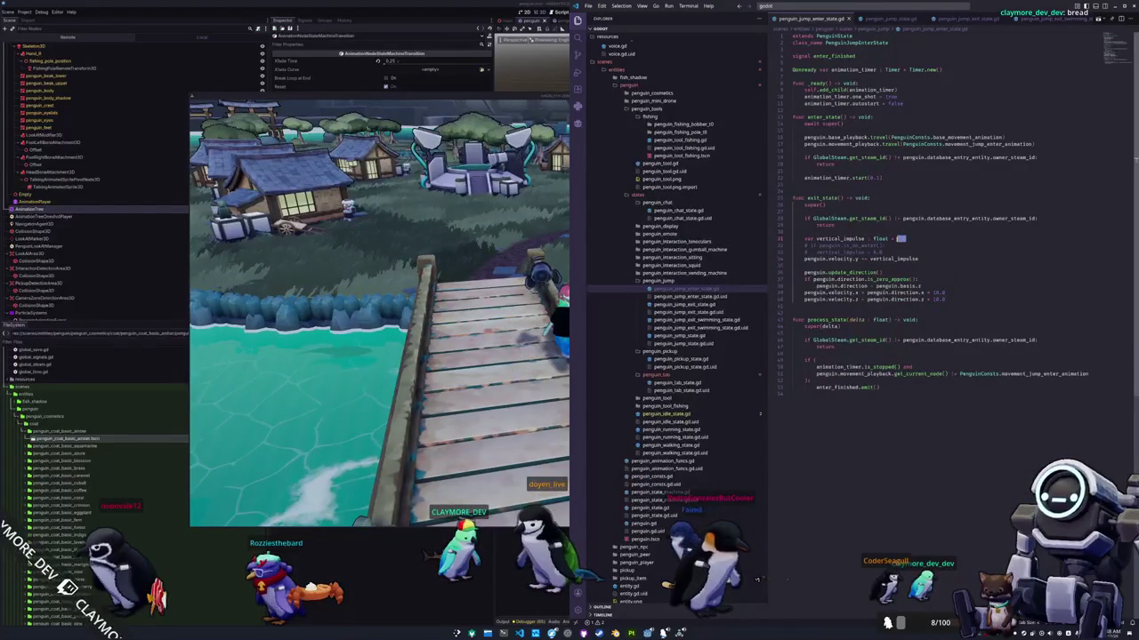
{"action": "key", "text": "alt+Tab"}
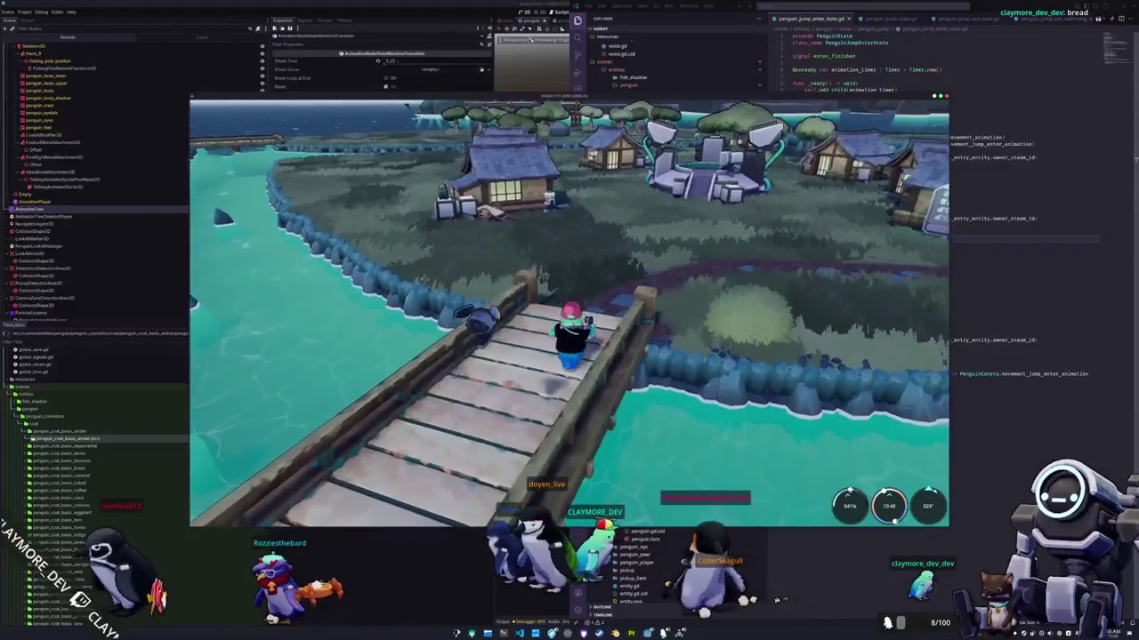
{"action": "key", "text": "w"}
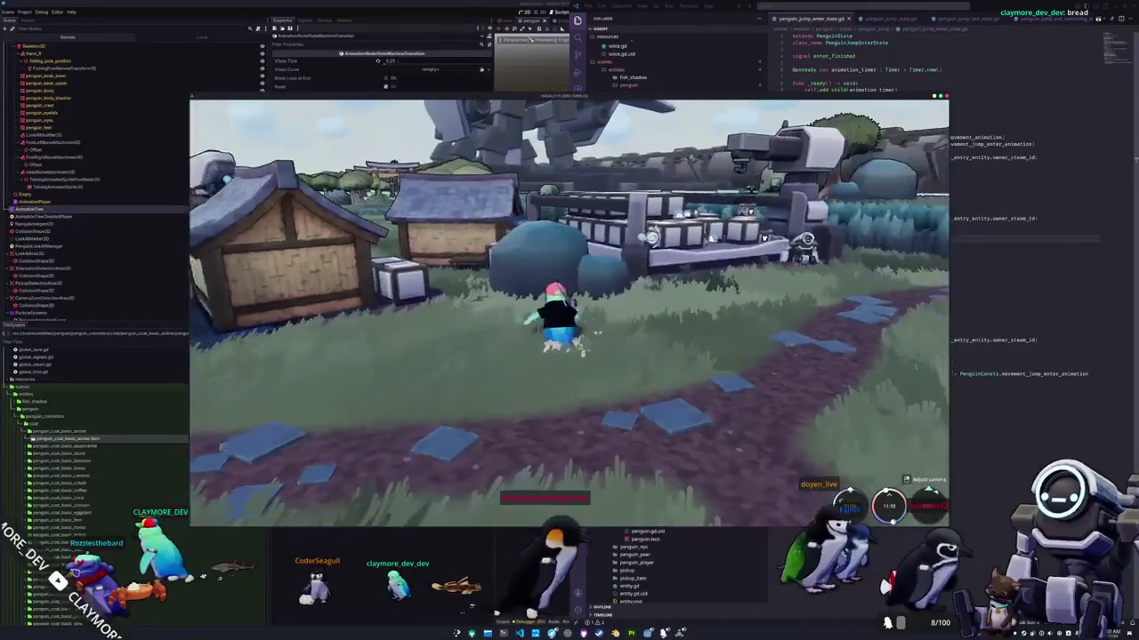
Step: Walk the penguin along the house wall to the large rock and jump onto the roof
{"action": "key", "text": "w"}
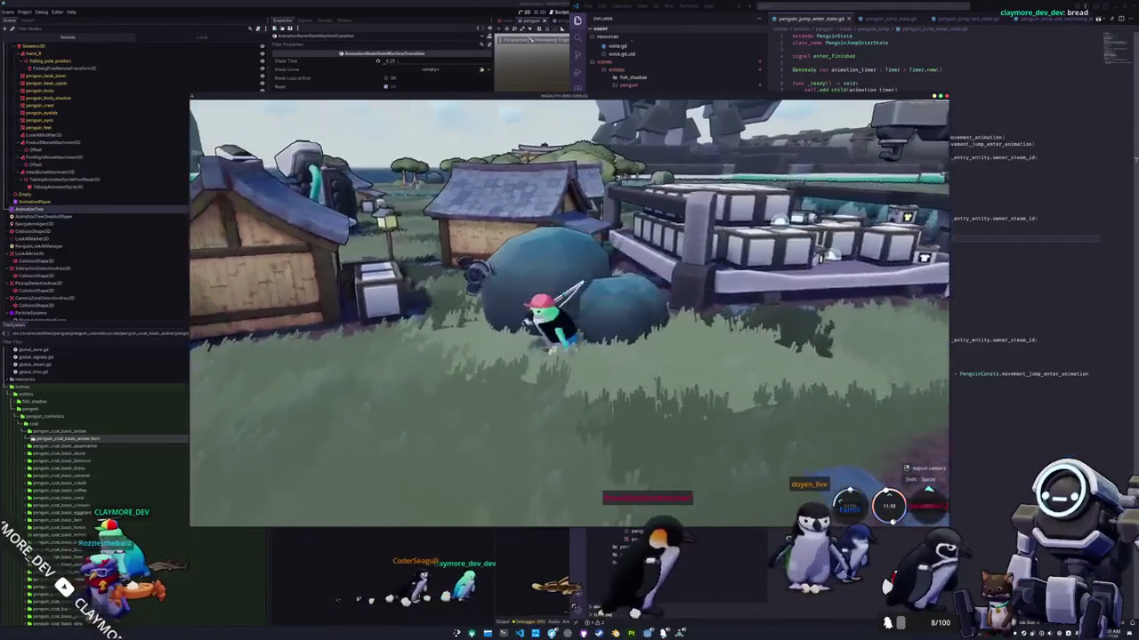
{"action": "key", "text": "w"}
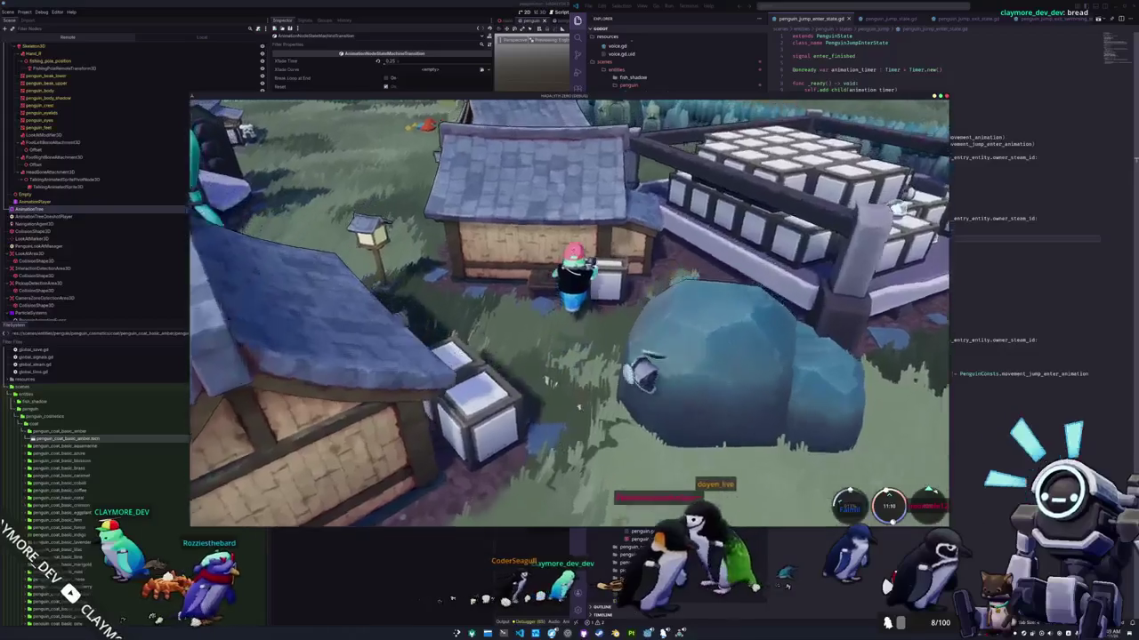
{"action": "key", "text": "w"}
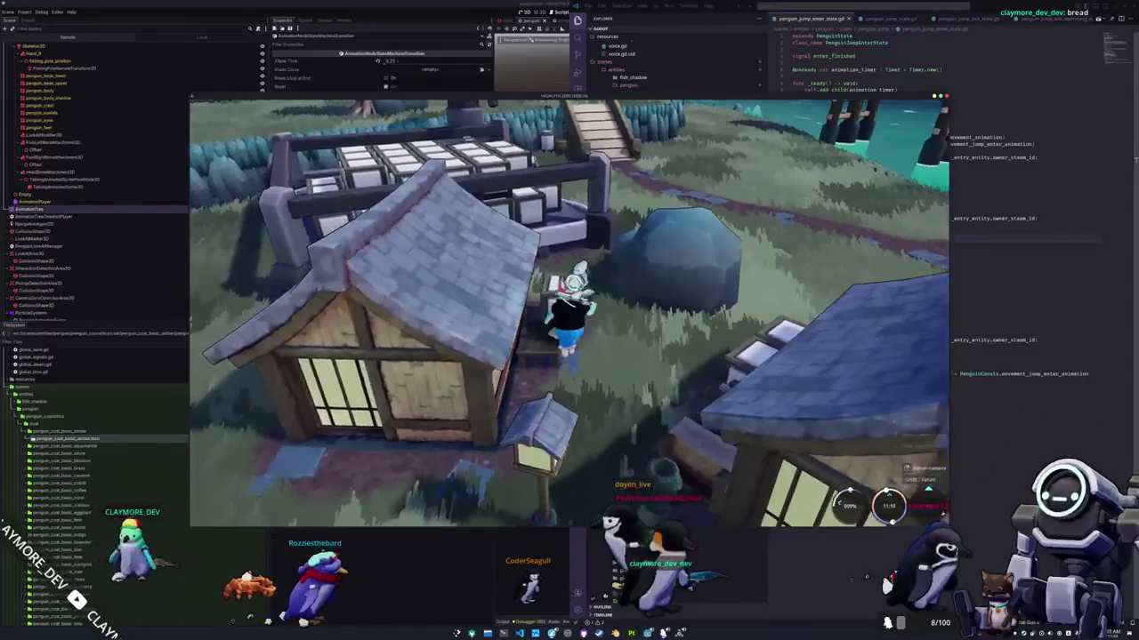
{"action": "key", "text": "s"}
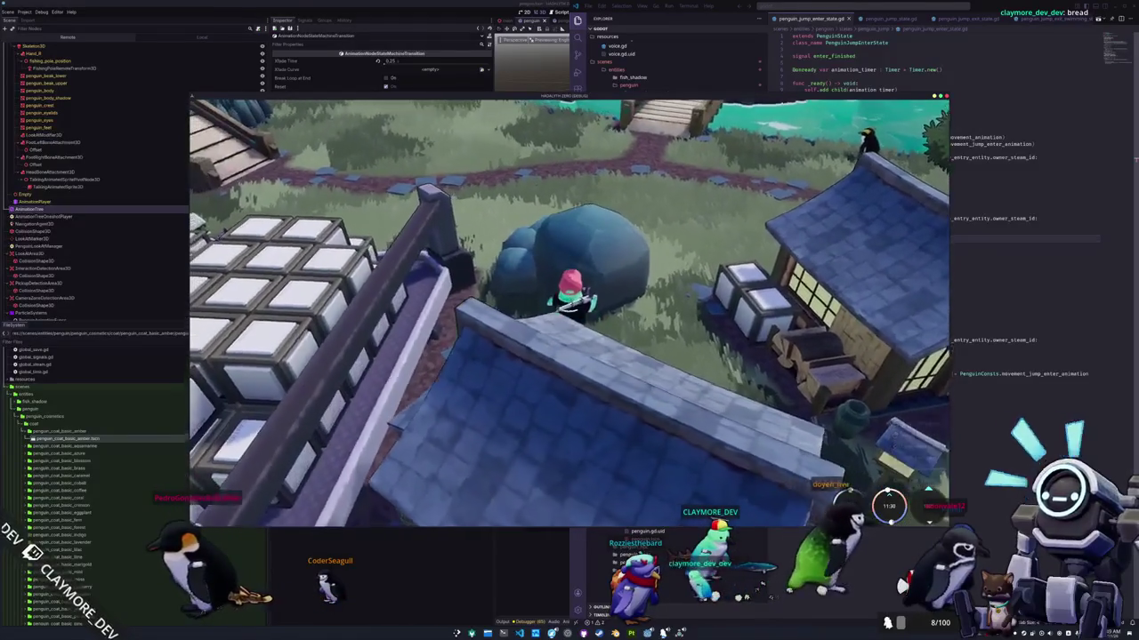
{"action": "key", "text": "s"}
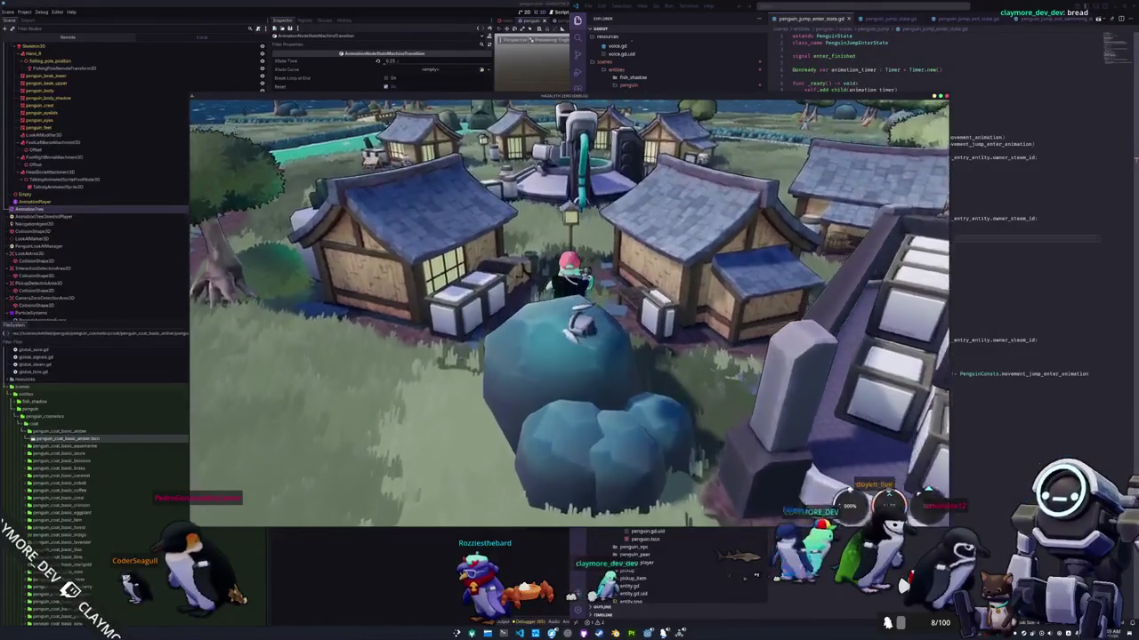
Step: Run the penguin through the village past the lantern to the fountain platform
{"action": "key", "text": "w"}
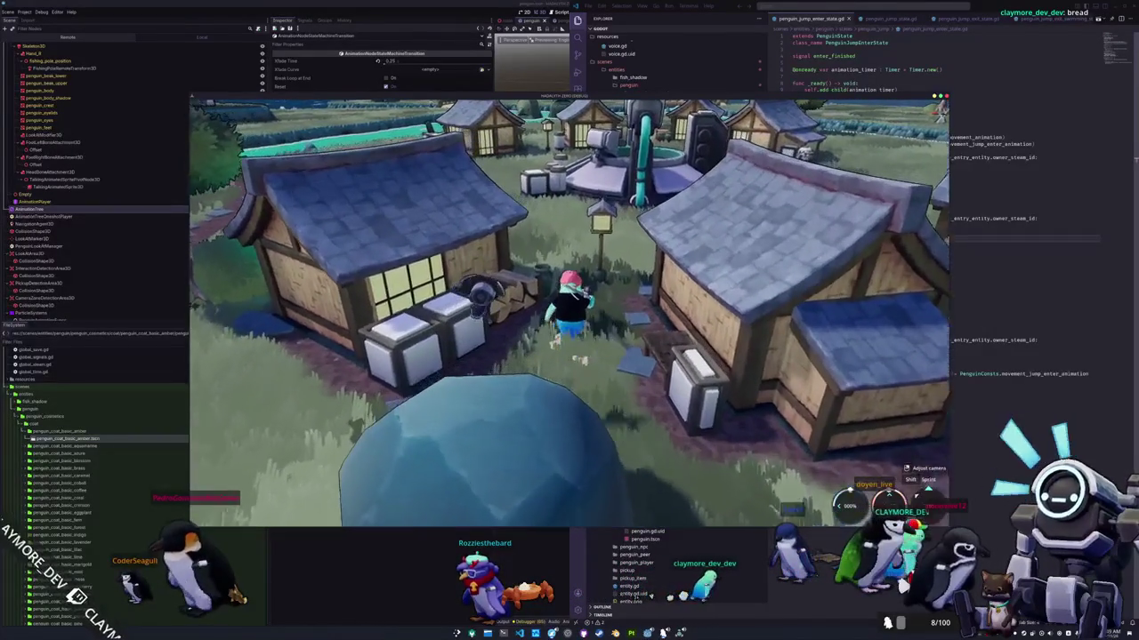
{"action": "key", "text": "w"}
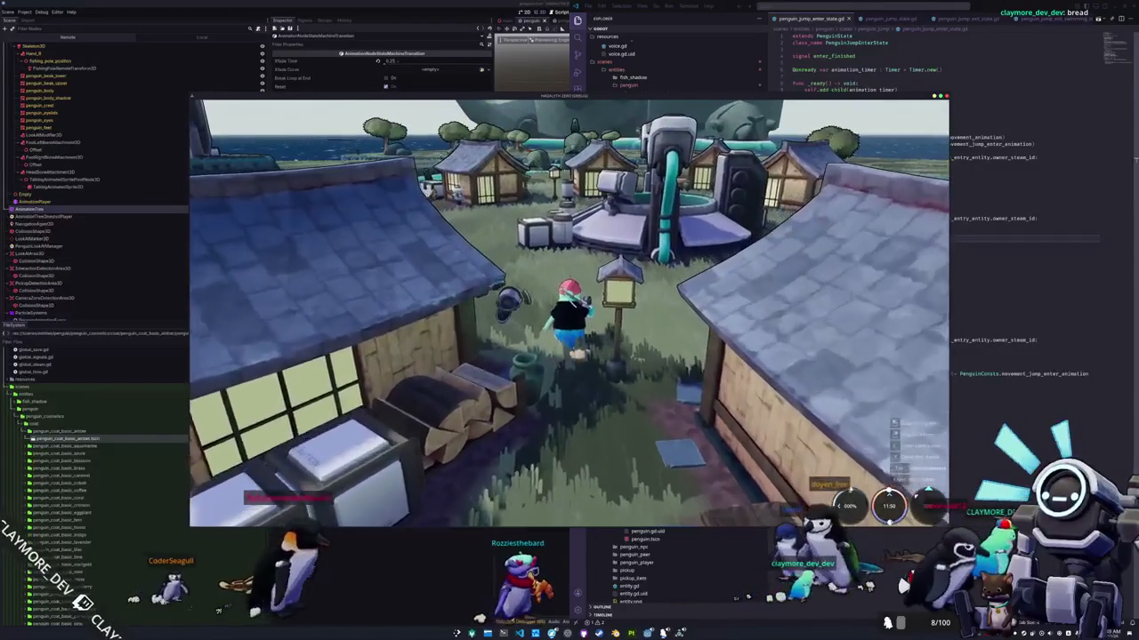
{"action": "key", "text": "w"}
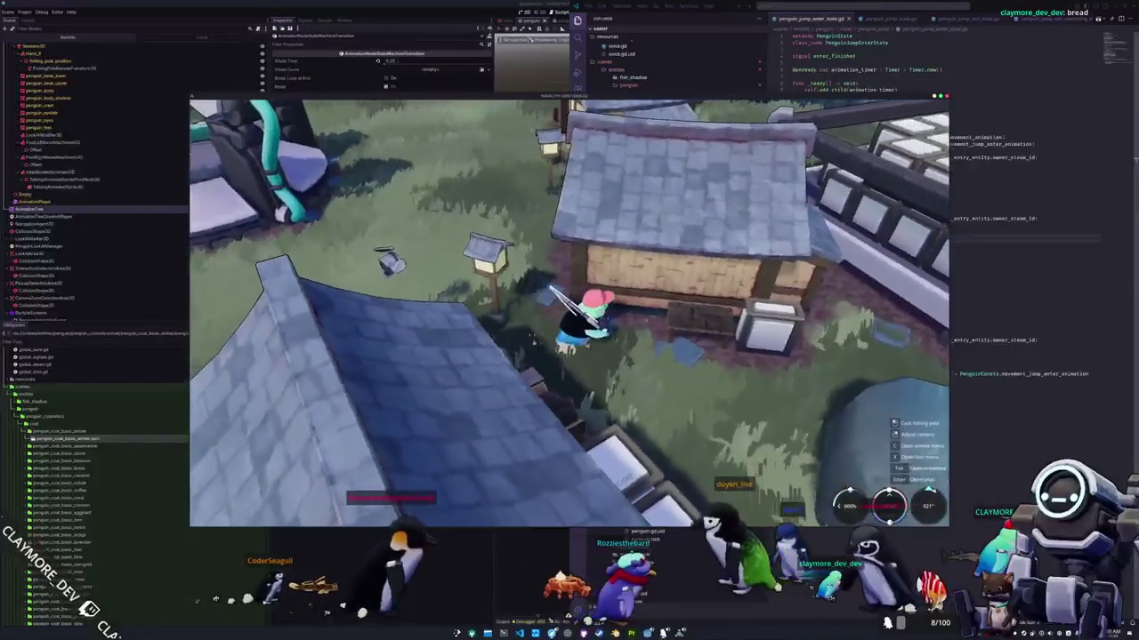
{"action": "key", "text": "w"}
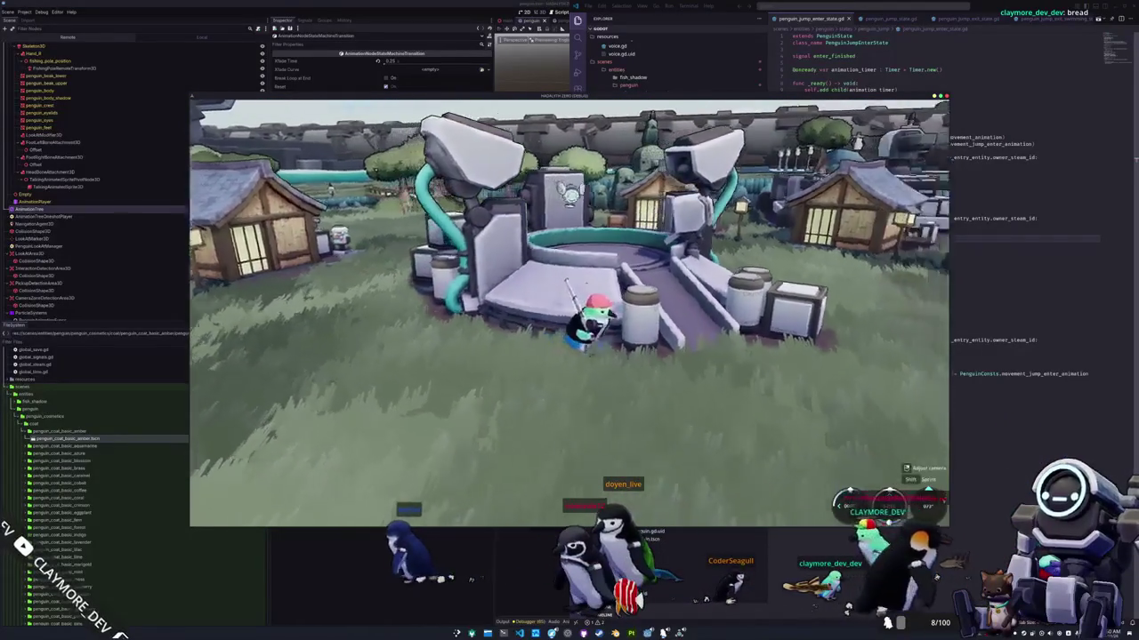
{"action": "key", "text": "w"}
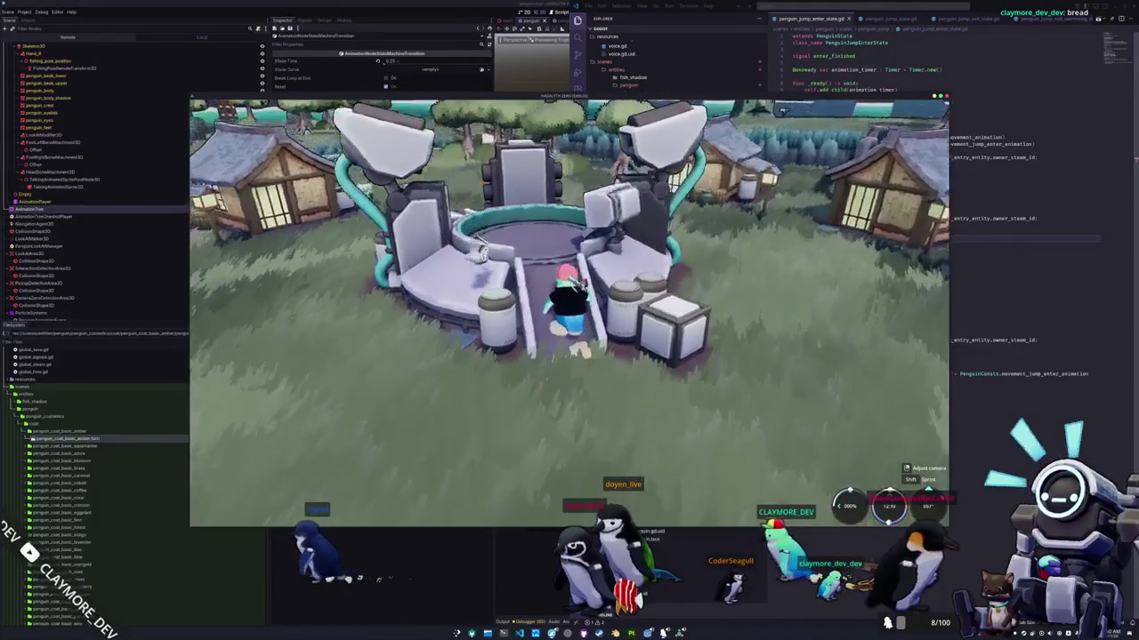
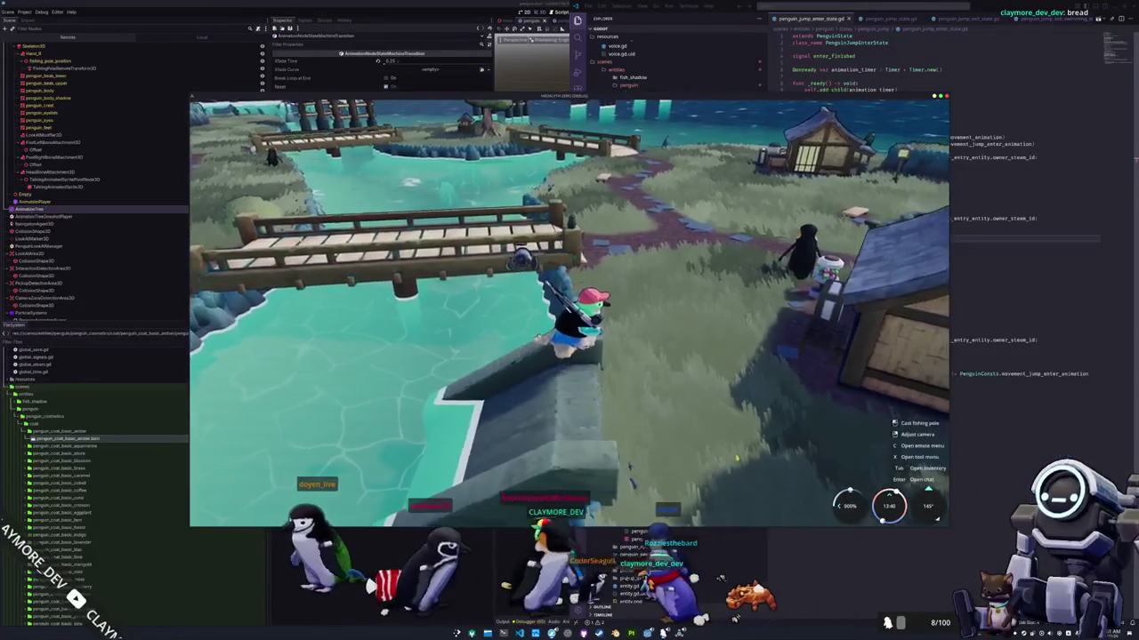
Step: Close the running game and add a new BlendTree state to the penguin's state machine
{"action": "key", "text": "F8"}
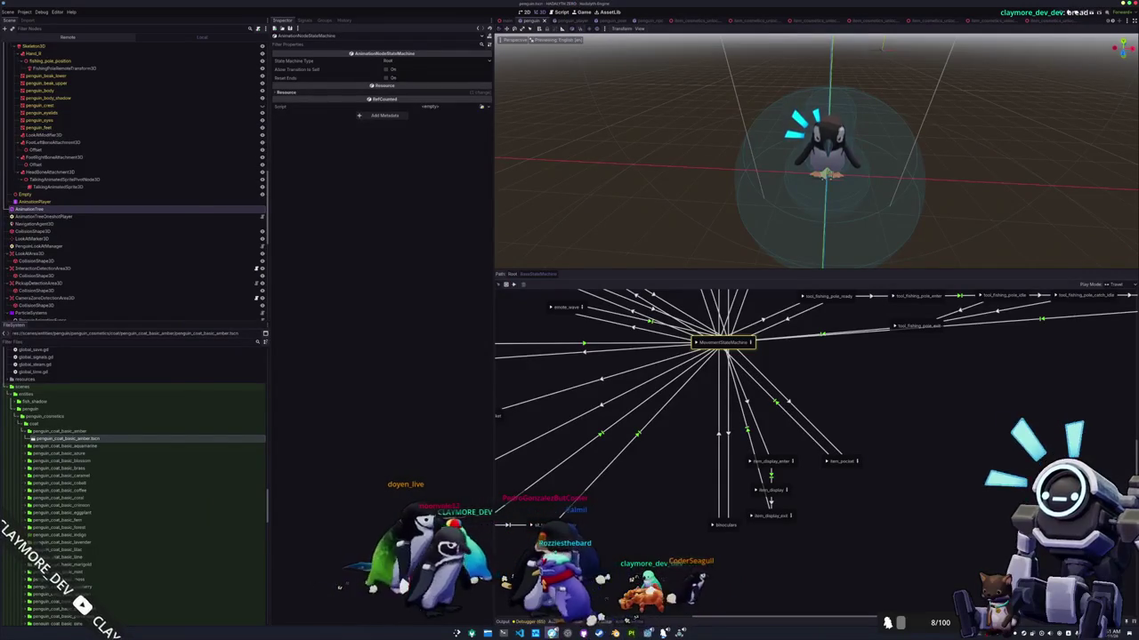
{"action": "left_click_drag", "start_coordinate": [676, 214], "coordinate": [691, 212]}
{"action": "scroll", "coordinate": [694, 444], "scroll_direction": "up", "scroll_amount": 5}
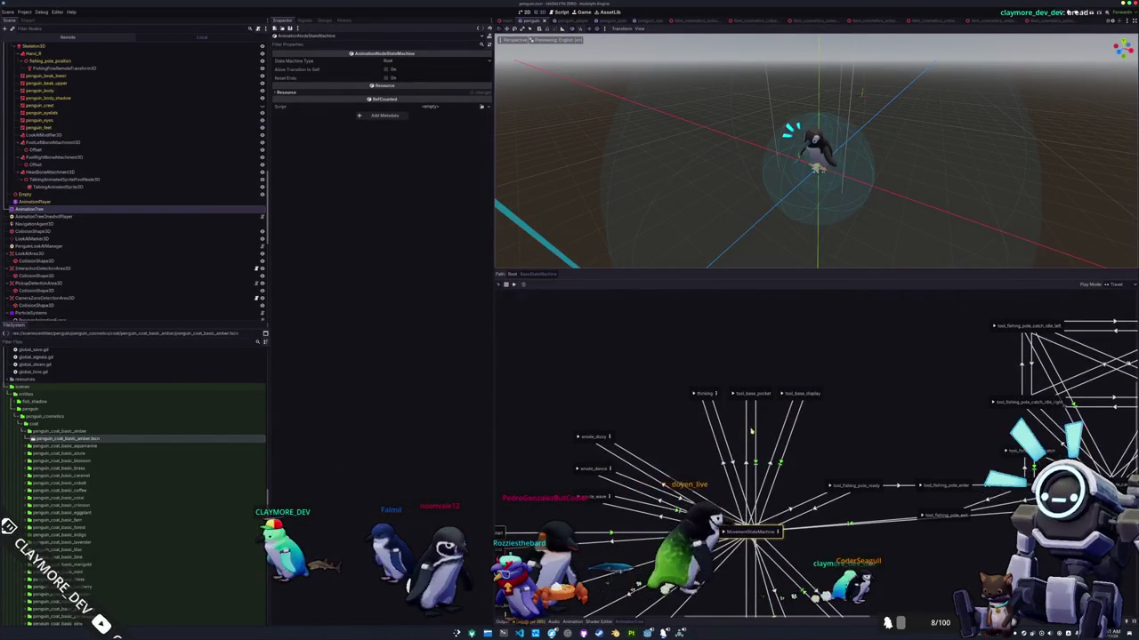
{"action": "scroll", "coordinate": [832, 411], "scroll_direction": "up", "scroll_amount": 1}
{"action": "right_click", "coordinate": [767, 359]}
{"action": "mouse_move", "coordinate": [782, 360]}
{"action": "left_click", "coordinate": [789, 384]}
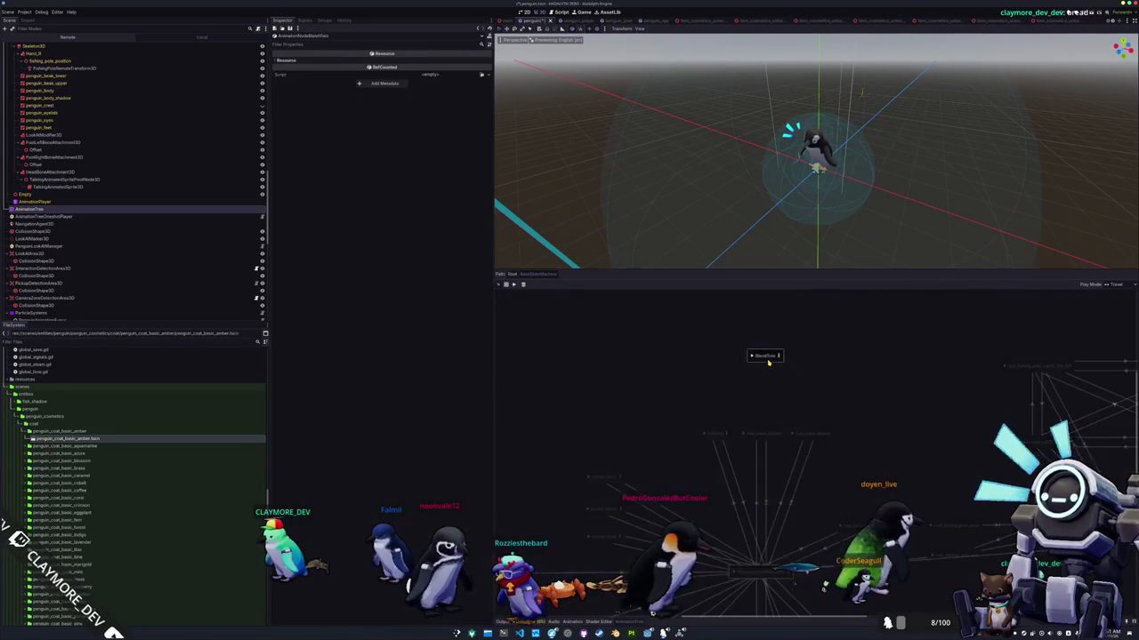
{"action": "left_click_drag", "start_coordinate": [763, 358], "coordinate": [763, 405]}
{"action": "left_click", "coordinate": [764, 430]}
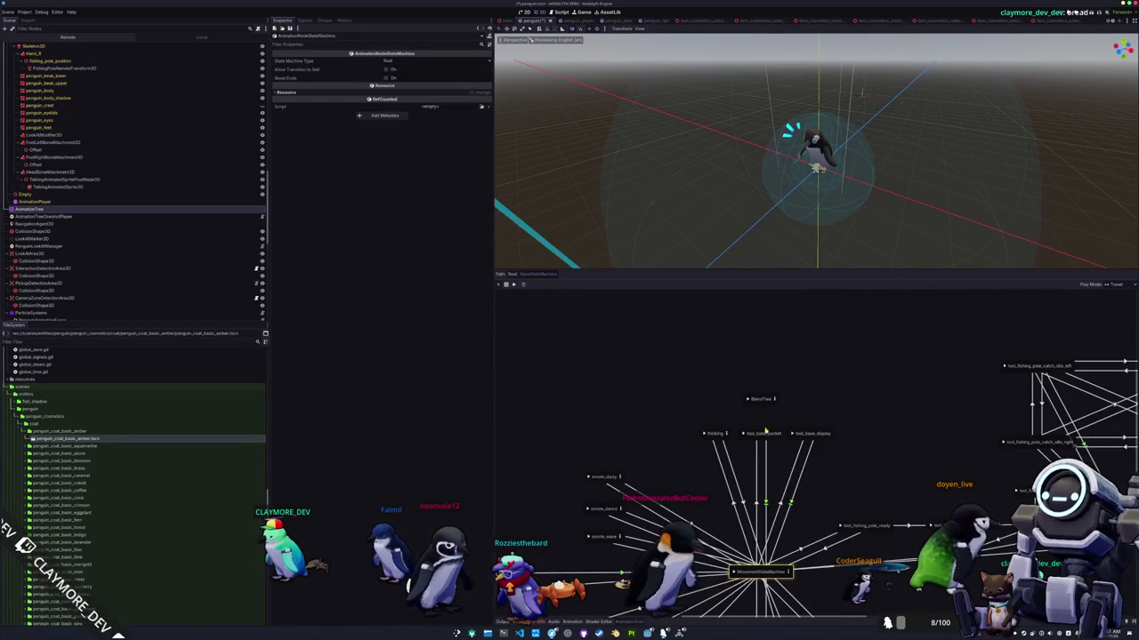
Step: Name the new state tool_base_pocket, rename the old one tool_base_pocket_idle, and open the new one
{"action": "double_click", "coordinate": [760, 398]}
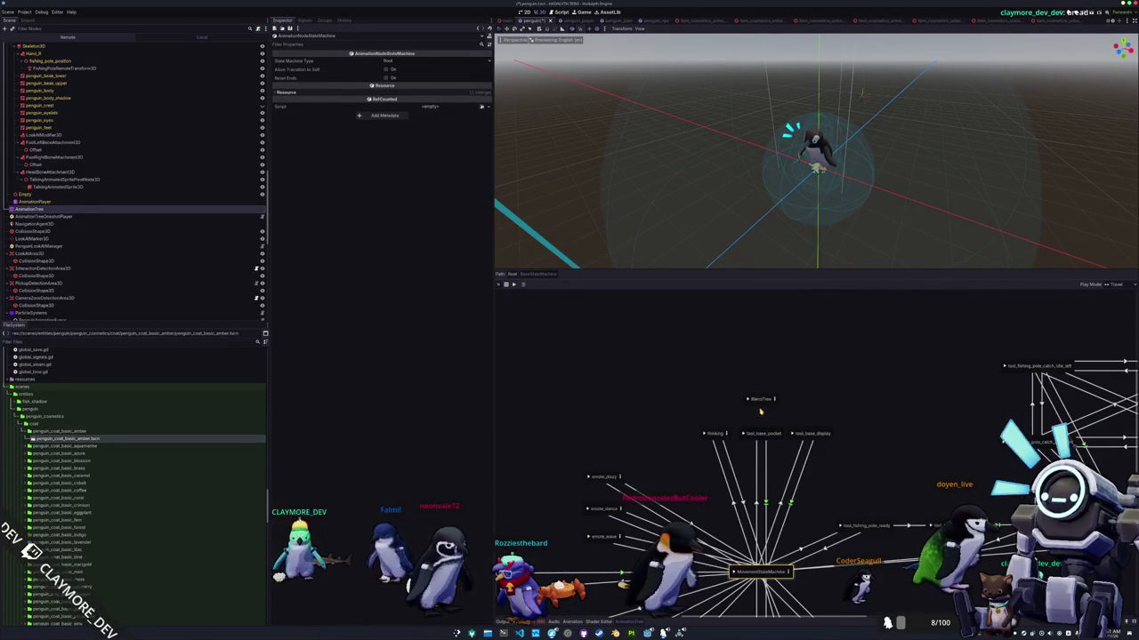
{"action": "type", "text": "tool_bas"}
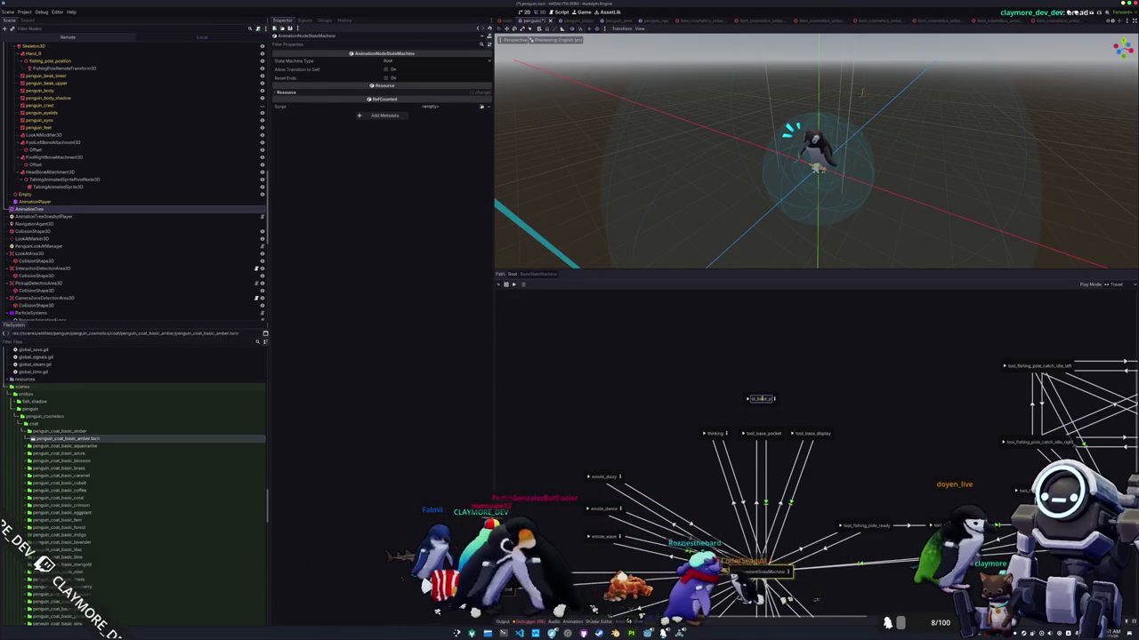
{"action": "type", "text": "e_pocket"}
{"action": "key", "text": "Return"}
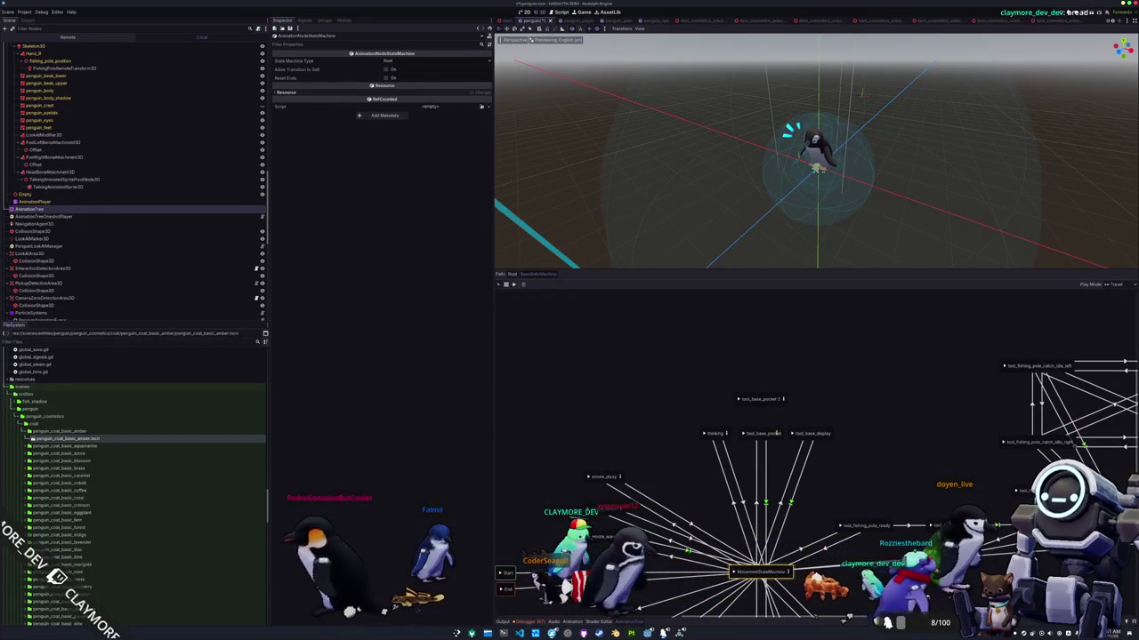
{"action": "double_click", "coordinate": [775, 432]}
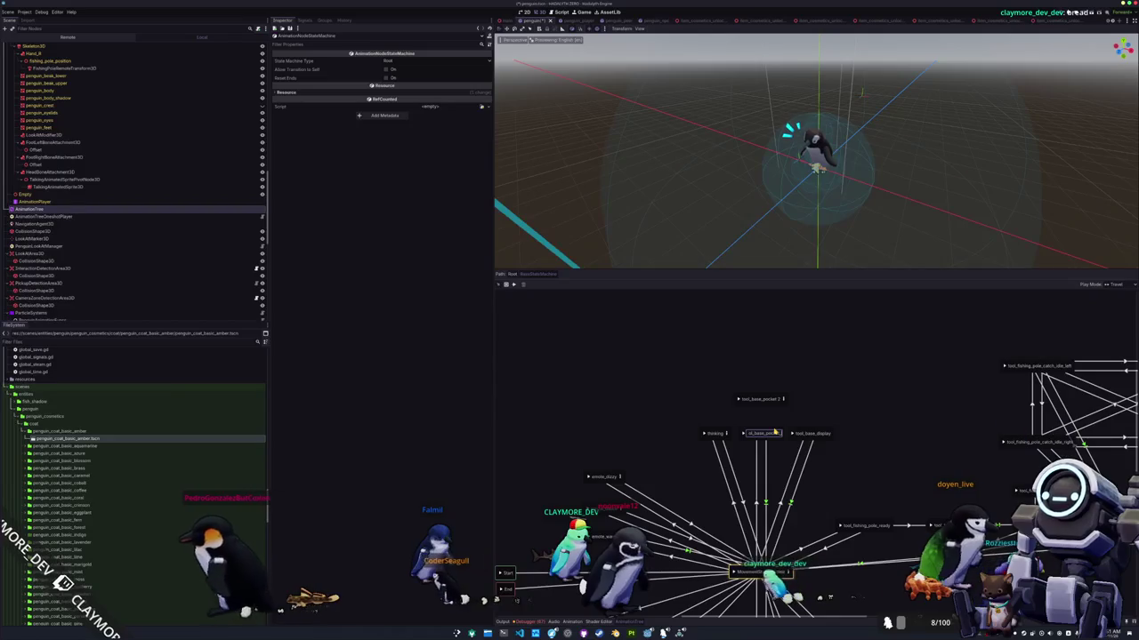
{"action": "type", "text": "_idle"}
{"action": "key", "text": "Return"}
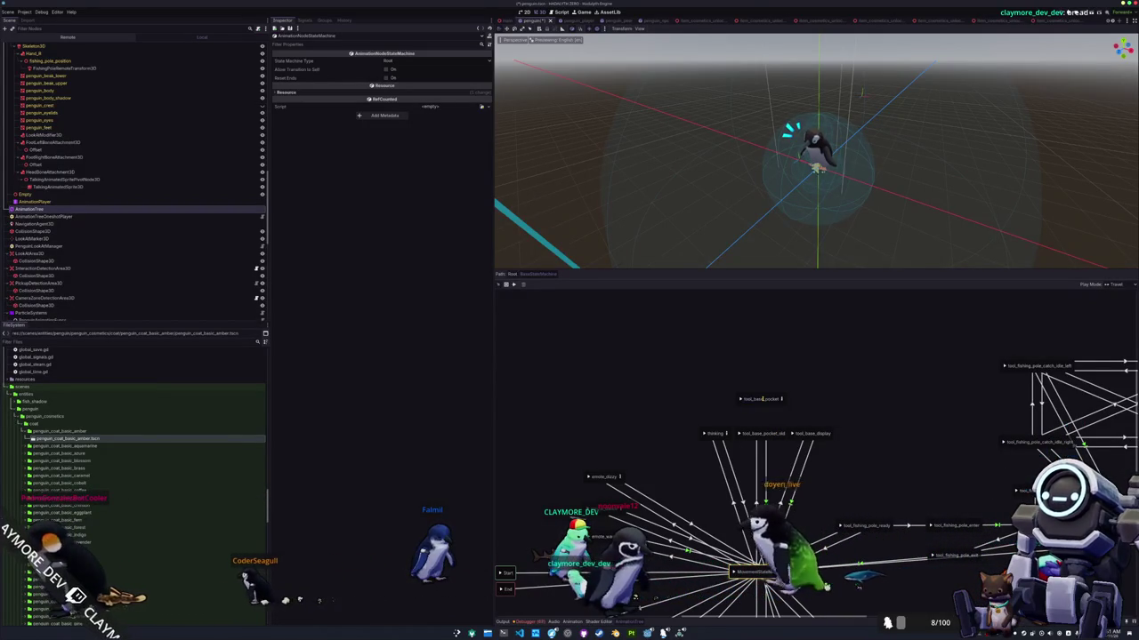
{"action": "left_click", "coordinate": [780, 398]}
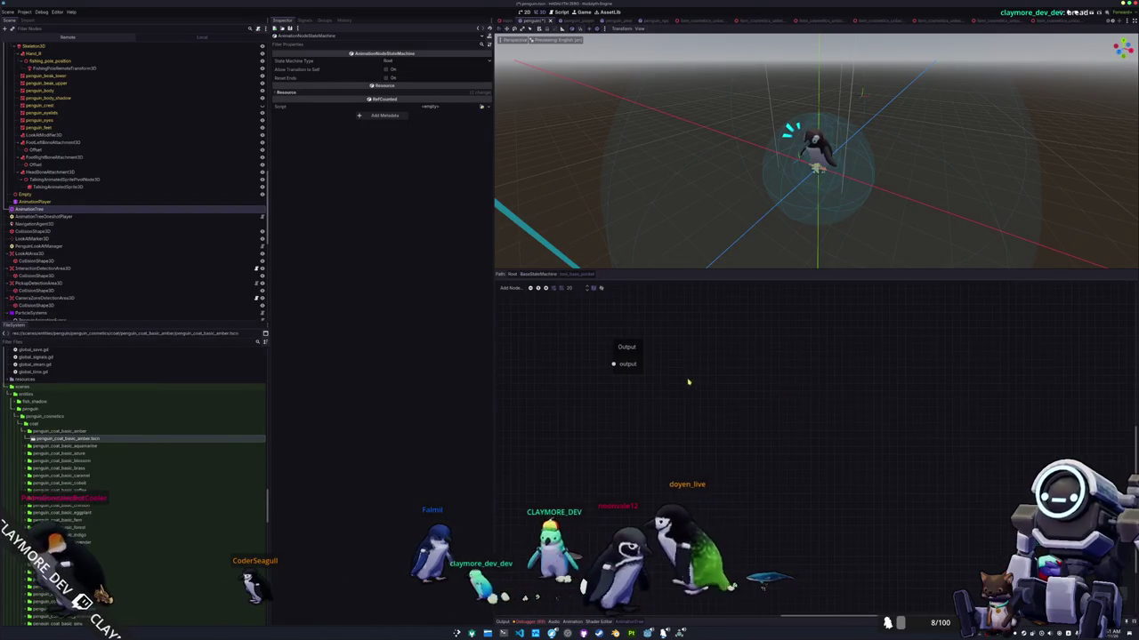
Step: Add a tool_base_pocket Animation node feeding a new Blend2 node named swimming_blend
{"action": "right_click", "coordinate": [654, 429]}
{"action": "left_click", "coordinate": [668, 438]}
{"action": "left_click_drag", "start_coordinate": [676, 436], "coordinate": [696, 428]}
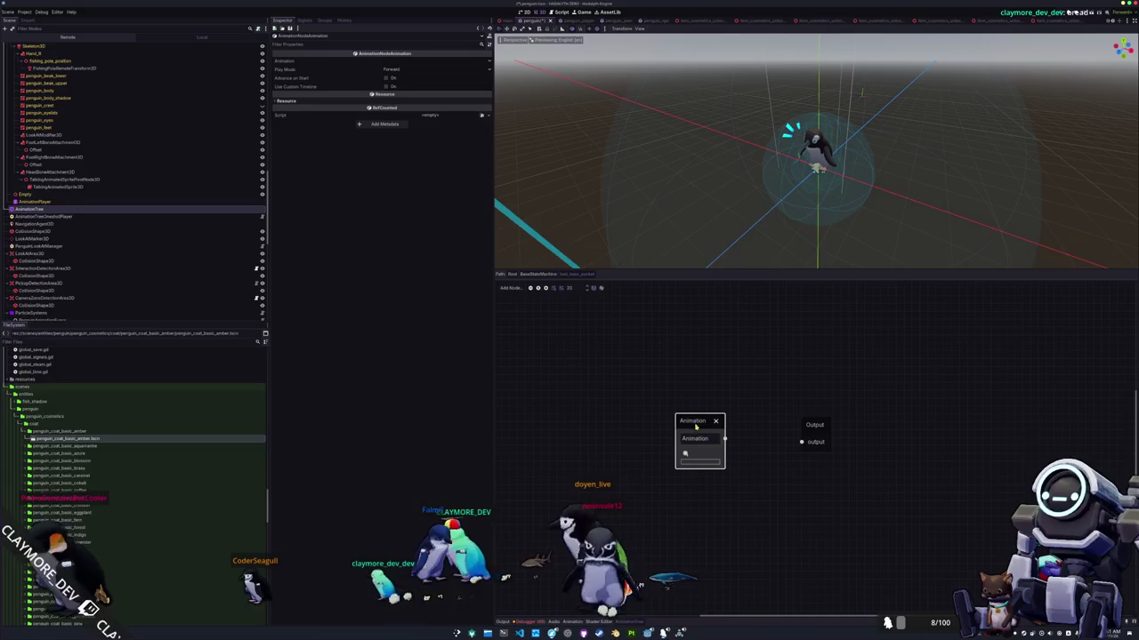
{"action": "left_click", "coordinate": [700, 454]}
{"action": "scroll", "coordinate": [712, 543], "scroll_direction": "down", "scroll_amount": 5}
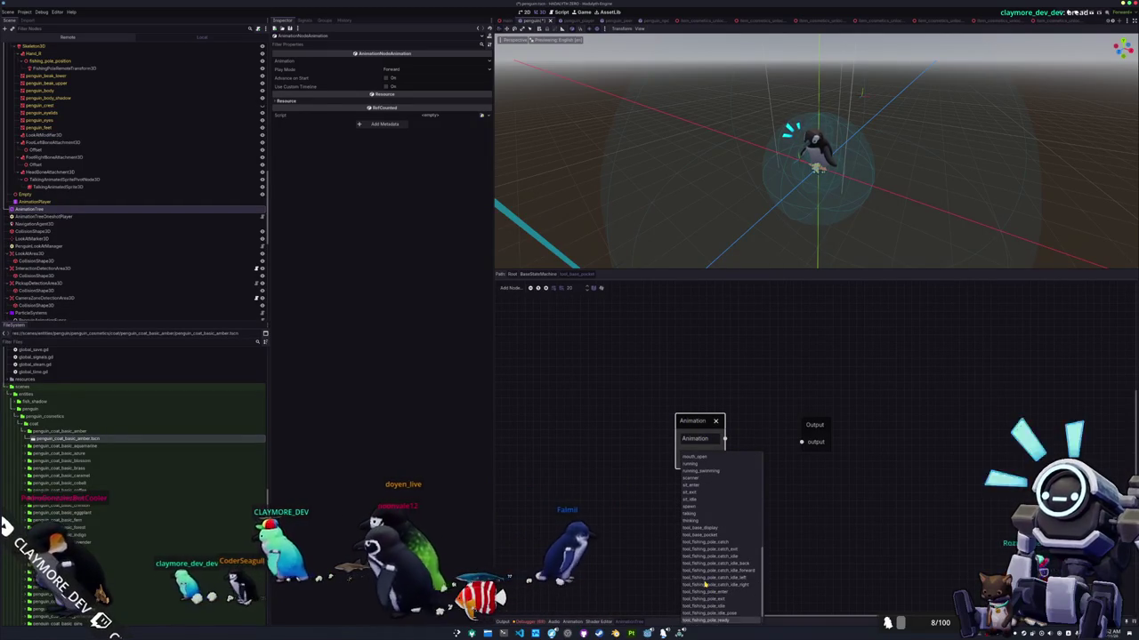
{"action": "left_click", "coordinate": [705, 536]}
{"action": "mouse_move", "coordinate": [738, 440]}
{"action": "left_mouse_down"}
{"action": "mouse_move", "coordinate": [582, 440]}
{"action": "mouse_move", "coordinate": [673, 439]}
{"action": "mouse_move", "coordinate": [650, 442]}
{"action": "left_mouse_up"}
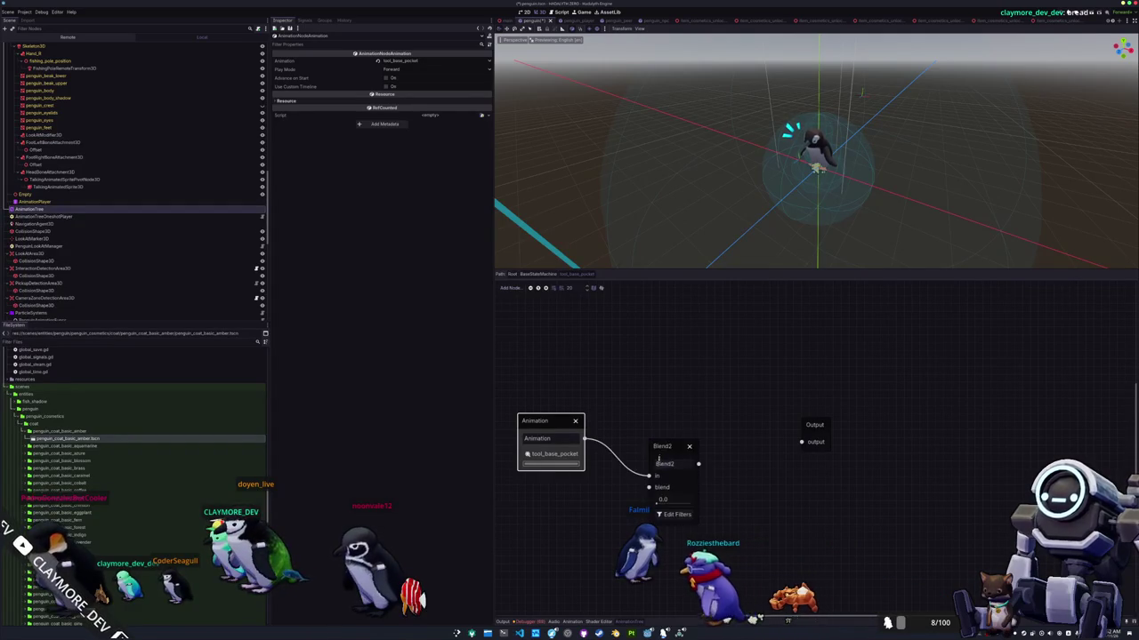
{"action": "left_click", "coordinate": [658, 465]}
{"action": "type", "text": "swimming"}
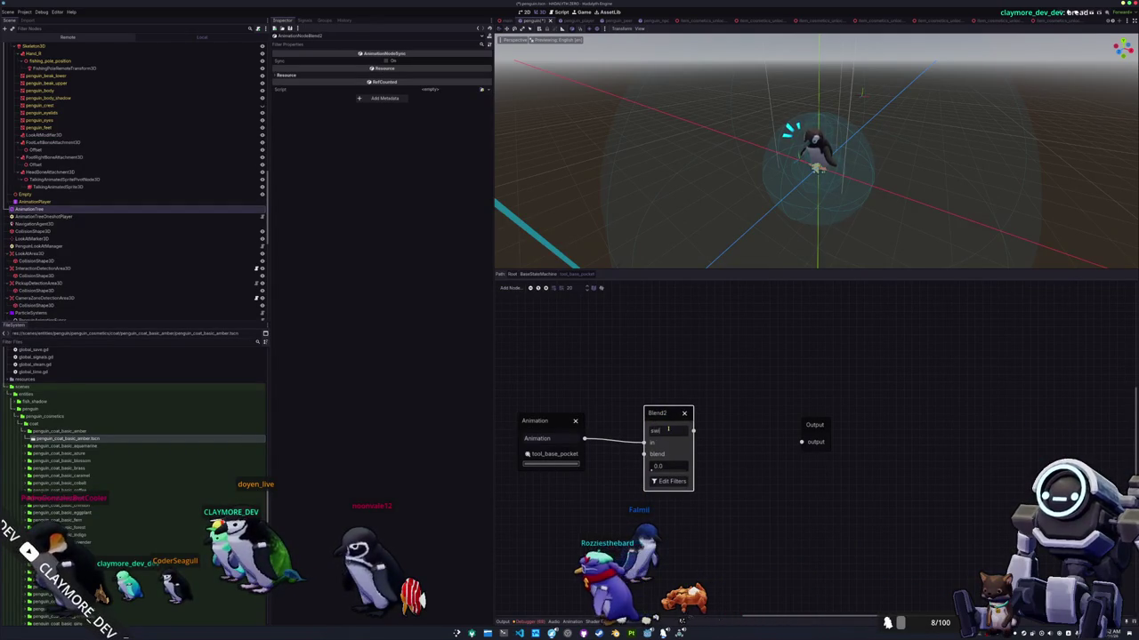
{"action": "type", "text": "_blend"}
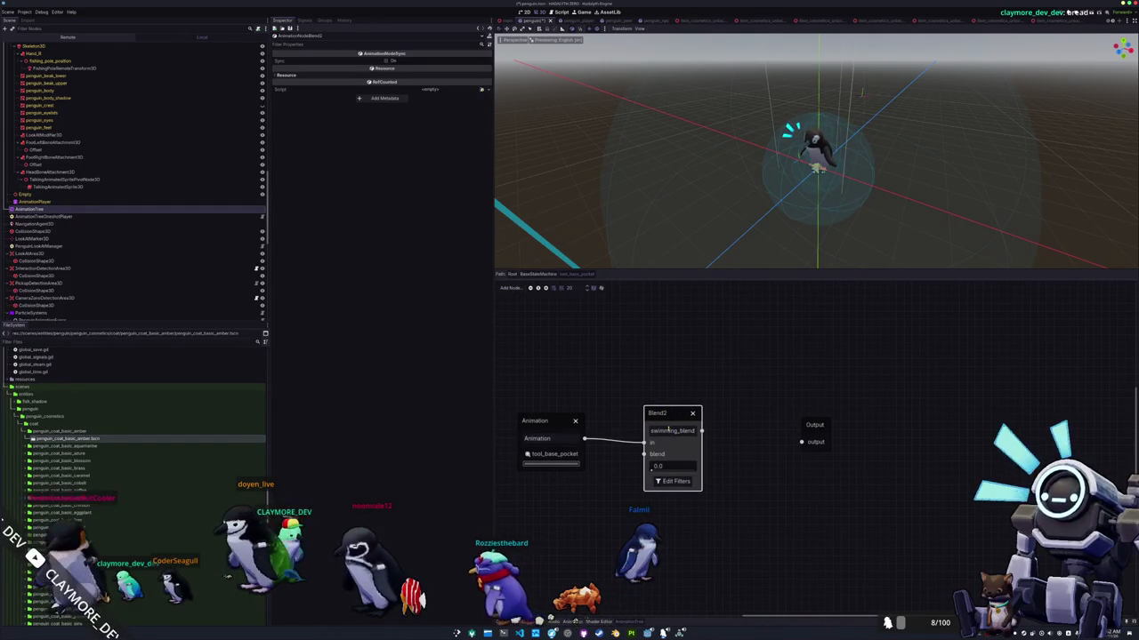
Step: Filter swimming_blend to the Root, Head, Beak.Lower and eye bone tracks
{"action": "left_click", "coordinate": [669, 481]}
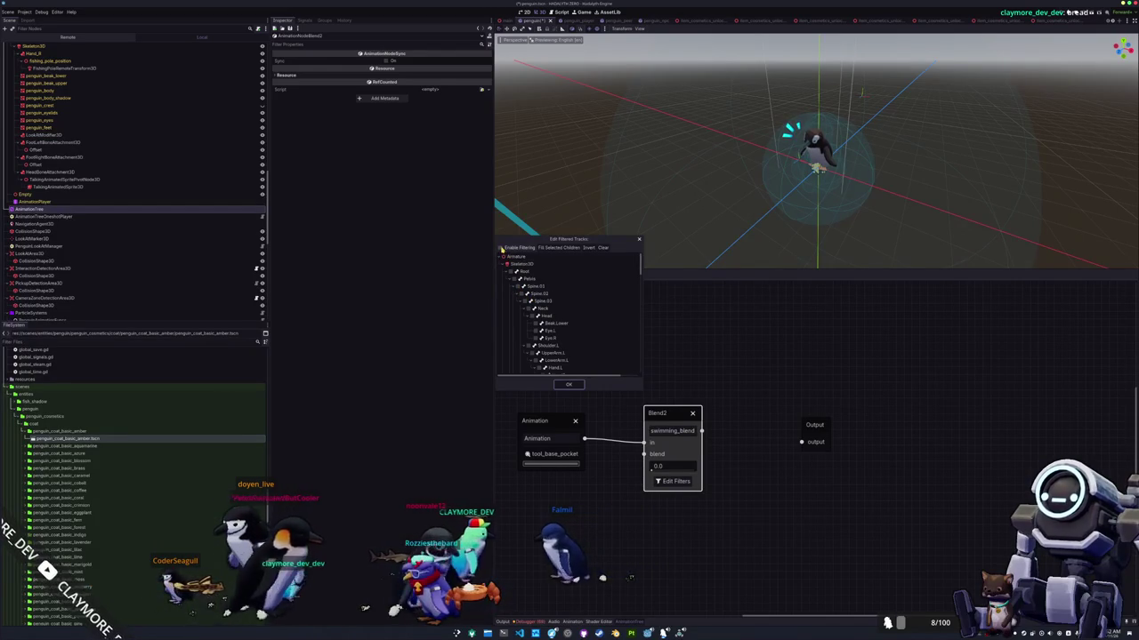
{"action": "left_click", "coordinate": [511, 275]}
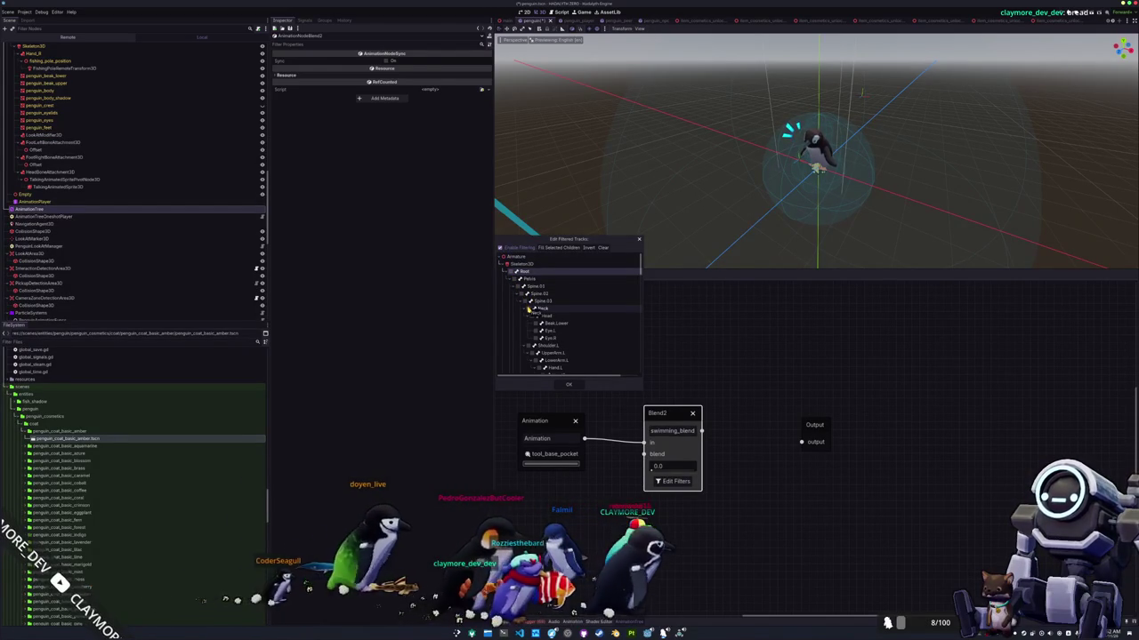
{"action": "left_click", "coordinate": [523, 297]}
{"action": "left_click", "coordinate": [539, 315]}
{"action": "left_click", "coordinate": [535, 323]}
{"action": "left_click", "coordinate": [535, 330]}
{"action": "left_click", "coordinate": [535, 338]}
{"action": "left_click", "coordinate": [547, 345]}
{"action": "left_click", "coordinate": [572, 250]}
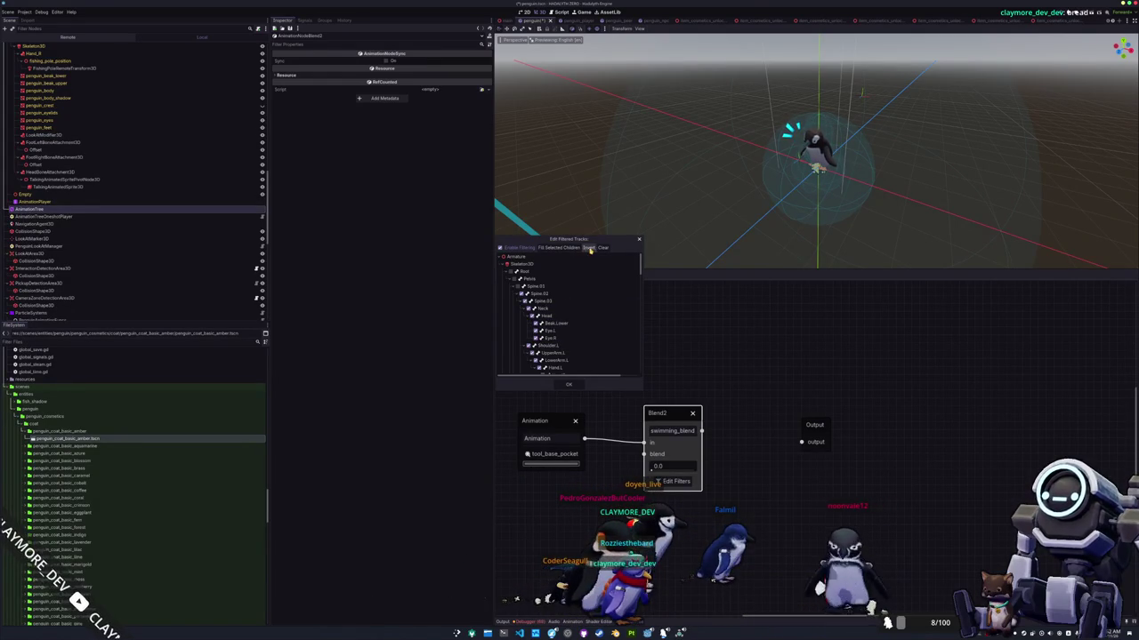
{"action": "left_click", "coordinate": [569, 385]}
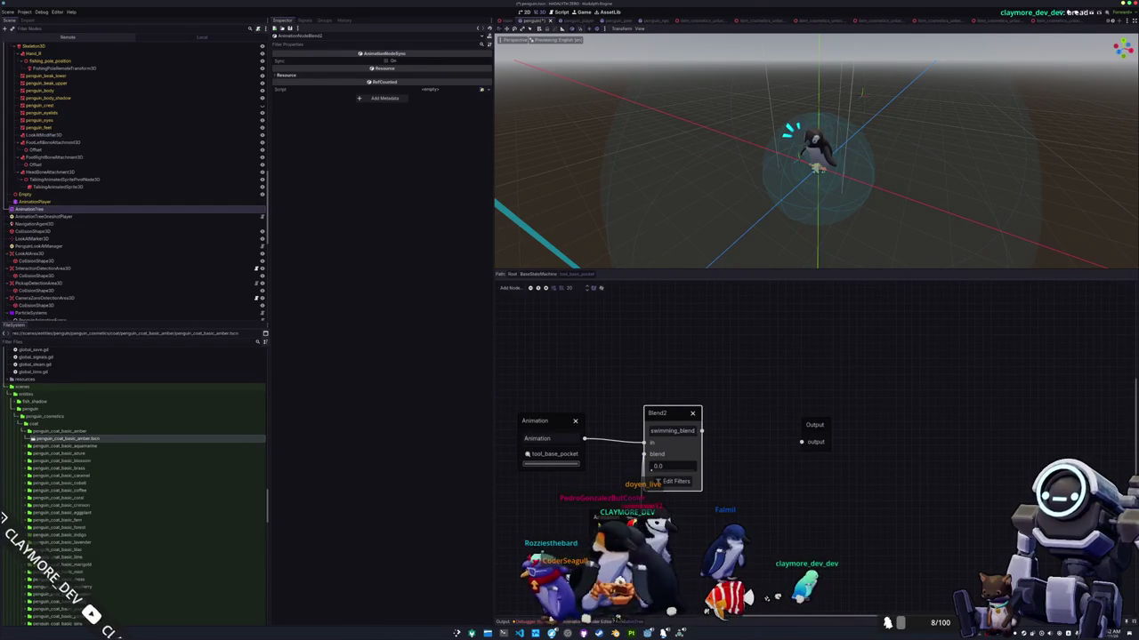
Step: Set the second Animation node to idle_swimming, wire swimming_blend to Output, and return to the state machine
{"action": "left_click", "coordinate": [553, 508]}
{"action": "left_click", "coordinate": [547, 525]}
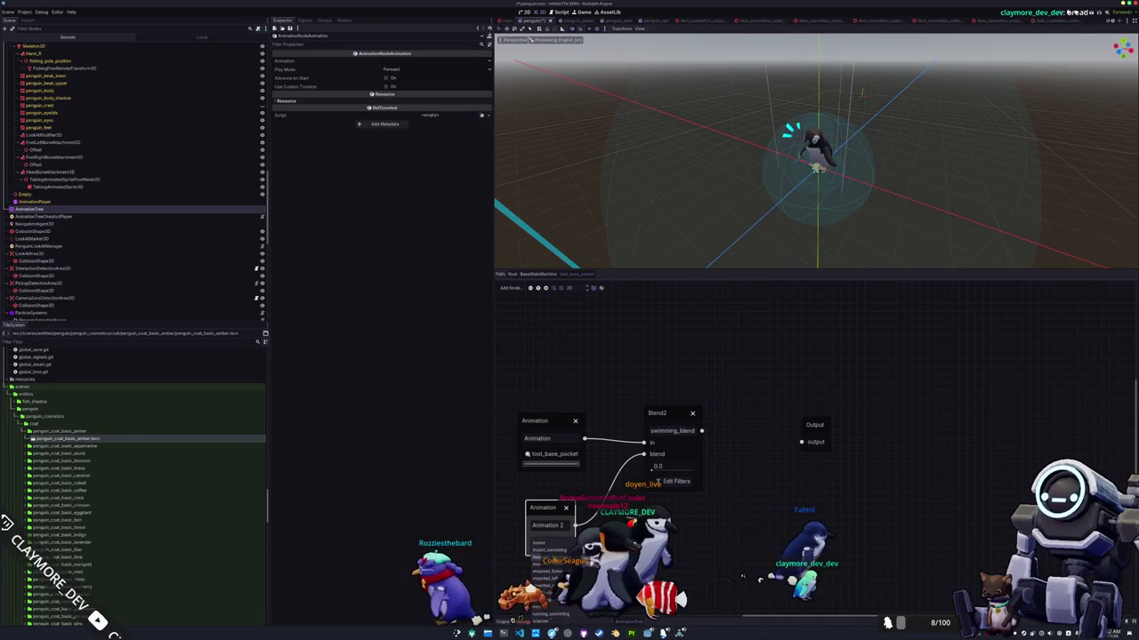
{"action": "scroll", "coordinate": [551, 578], "scroll_direction": "up", "scroll_amount": 2}
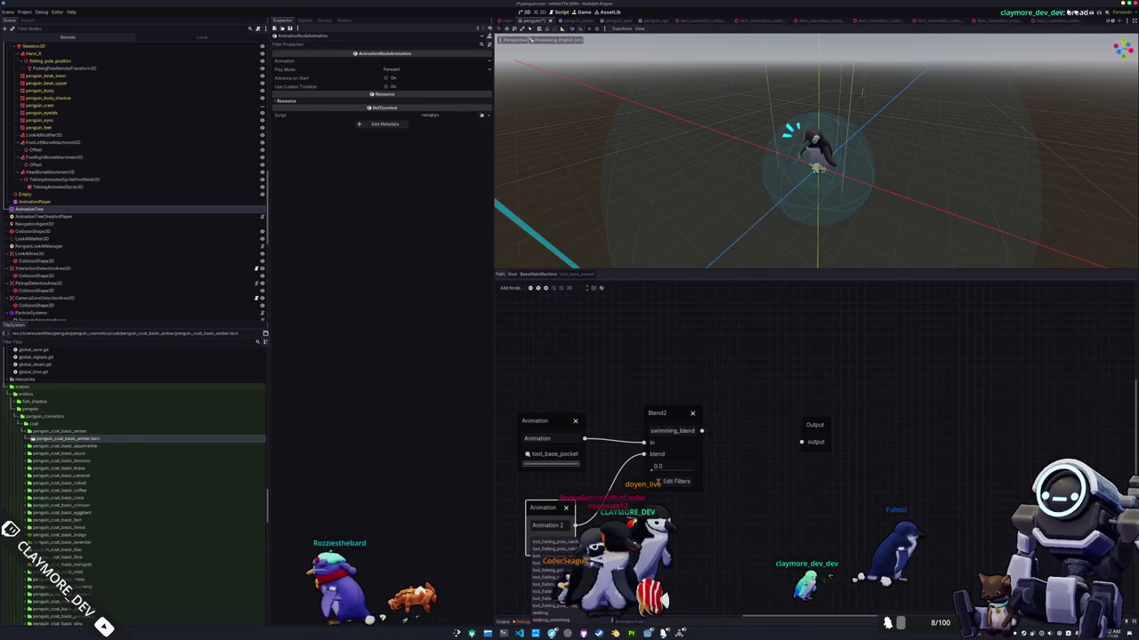
{"action": "scroll", "coordinate": [556, 596], "scroll_direction": "up", "scroll_amount": 3}
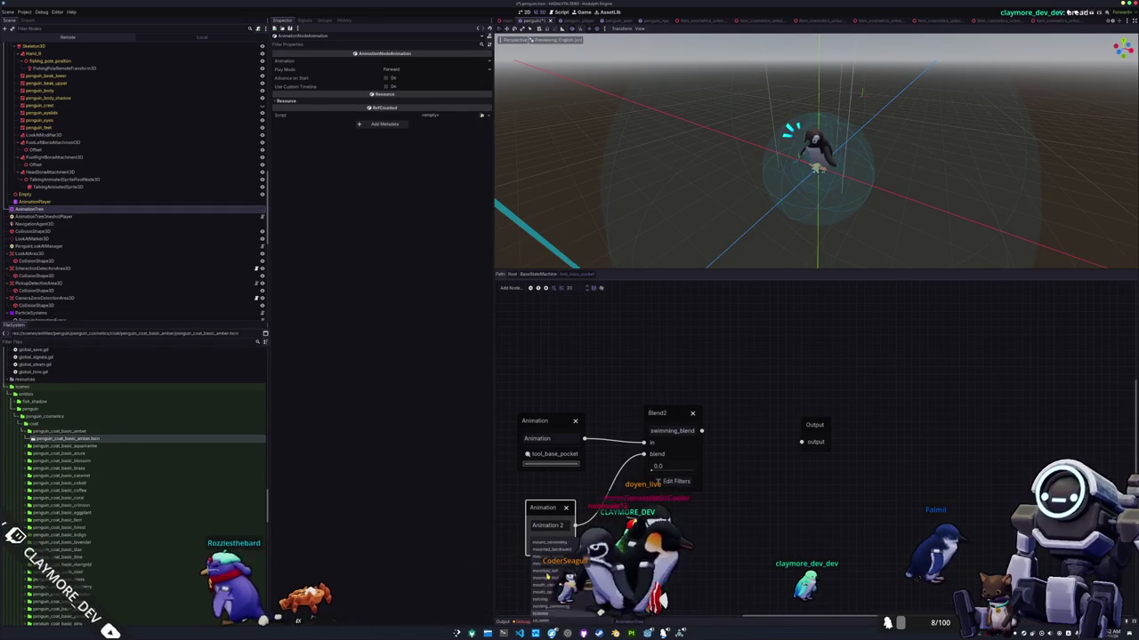
{"action": "scroll", "coordinate": [548, 583], "scroll_direction": "up", "scroll_amount": 2}
{"action": "left_click", "coordinate": [547, 560]}
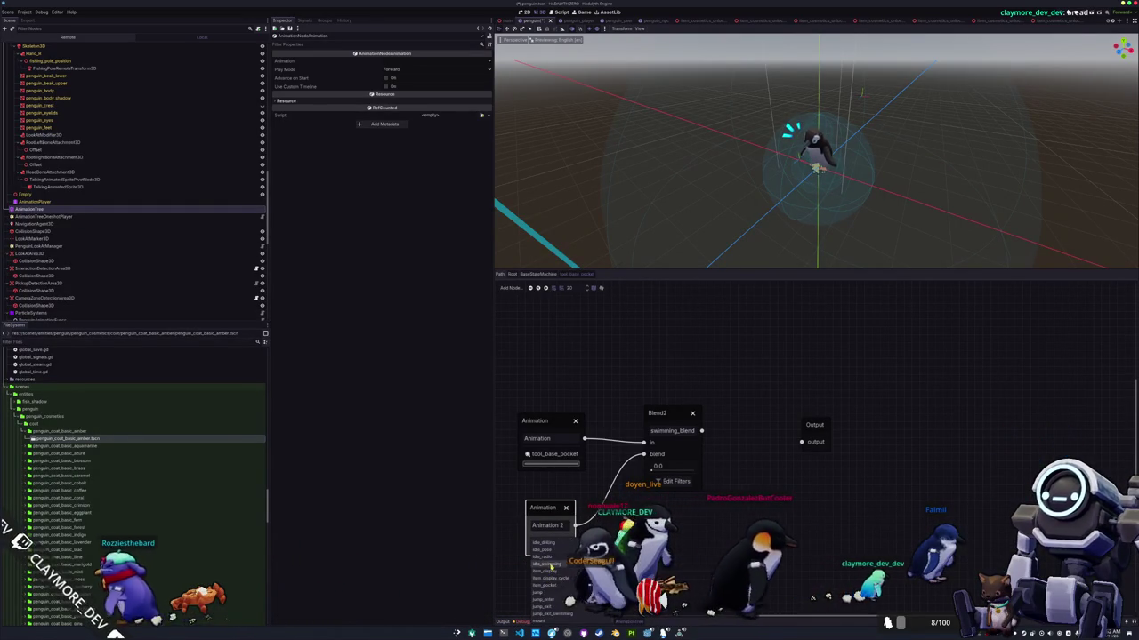
{"action": "left_click_drag", "start_coordinate": [701, 430], "coordinate": [801, 442]}
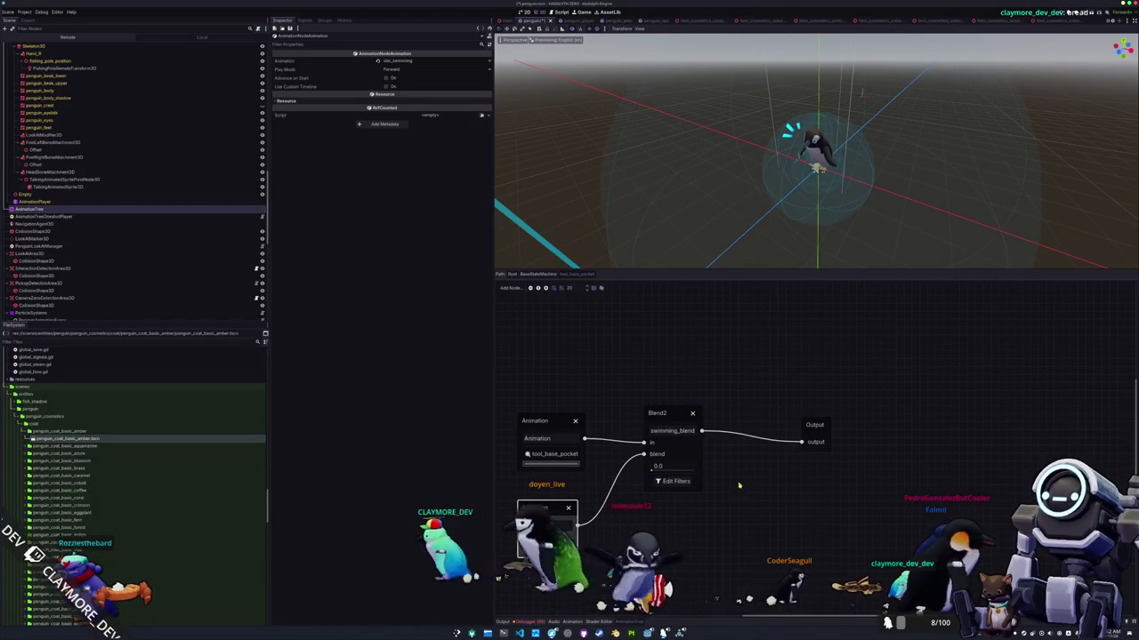
{"action": "left_click_drag", "start_coordinate": [662, 413], "coordinate": [663, 421]}
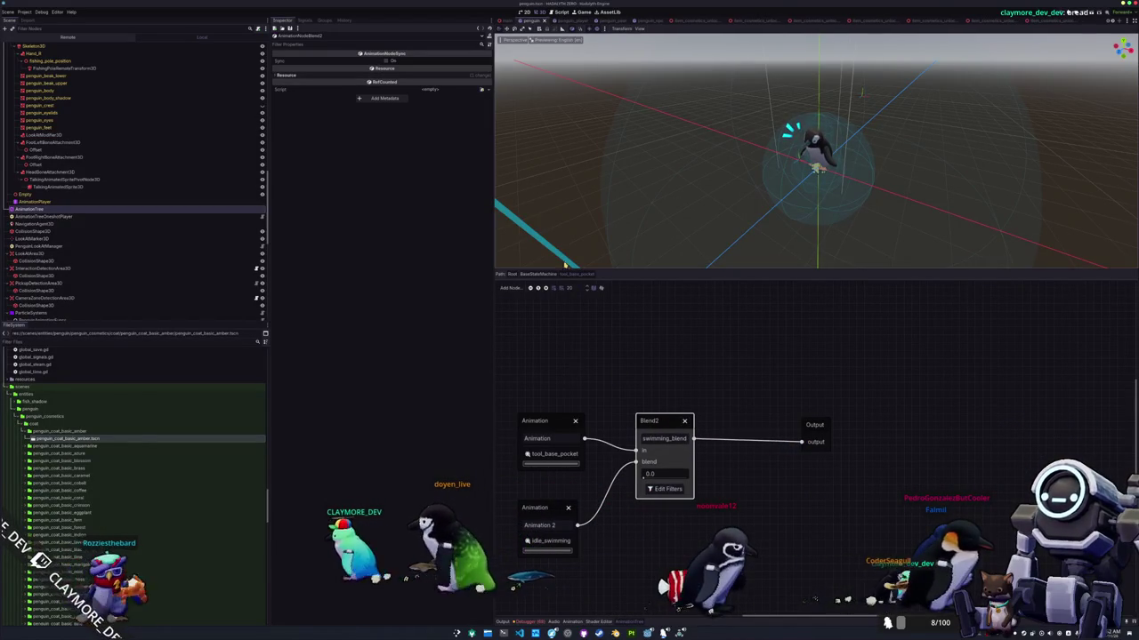
{"action": "left_click", "coordinate": [537, 274]}
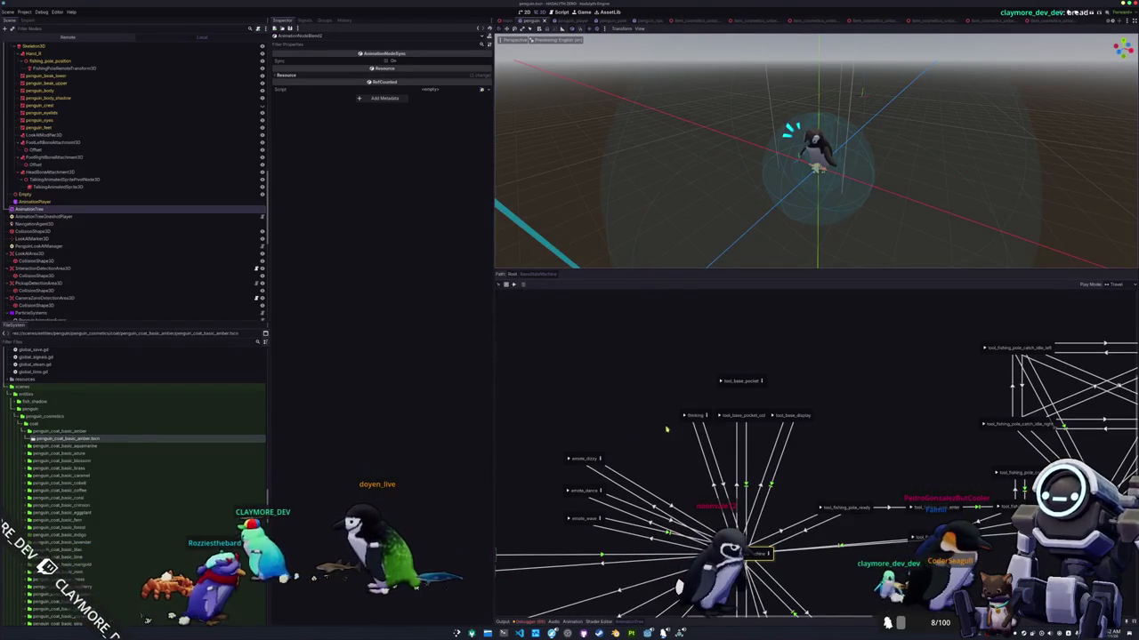
Step: Reposition the tool_base_pocket state in the state machine graph
{"action": "left_click", "coordinate": [745, 428]}
{"action": "left_click", "coordinate": [729, 452]}
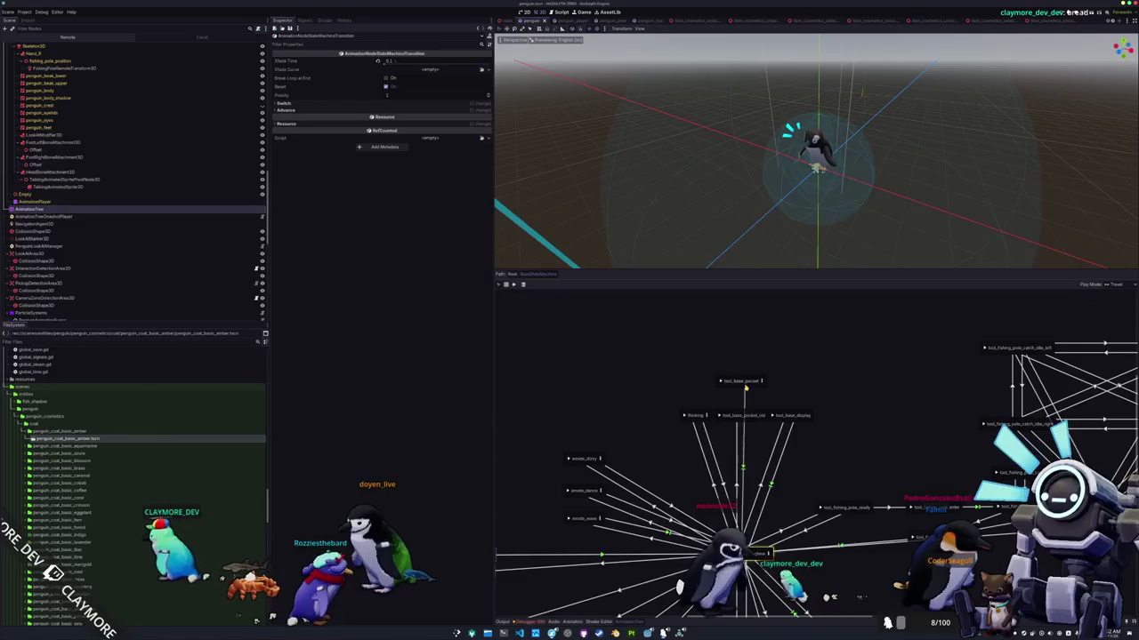
{"action": "mouse_move", "coordinate": [732, 384]}
{"action": "left_mouse_down"}
{"action": "mouse_move", "coordinate": [729, 405]}
{"action": "mouse_move", "coordinate": [687, 355]}
{"action": "left_mouse_up"}
{"action": "left_click", "coordinate": [733, 395]}
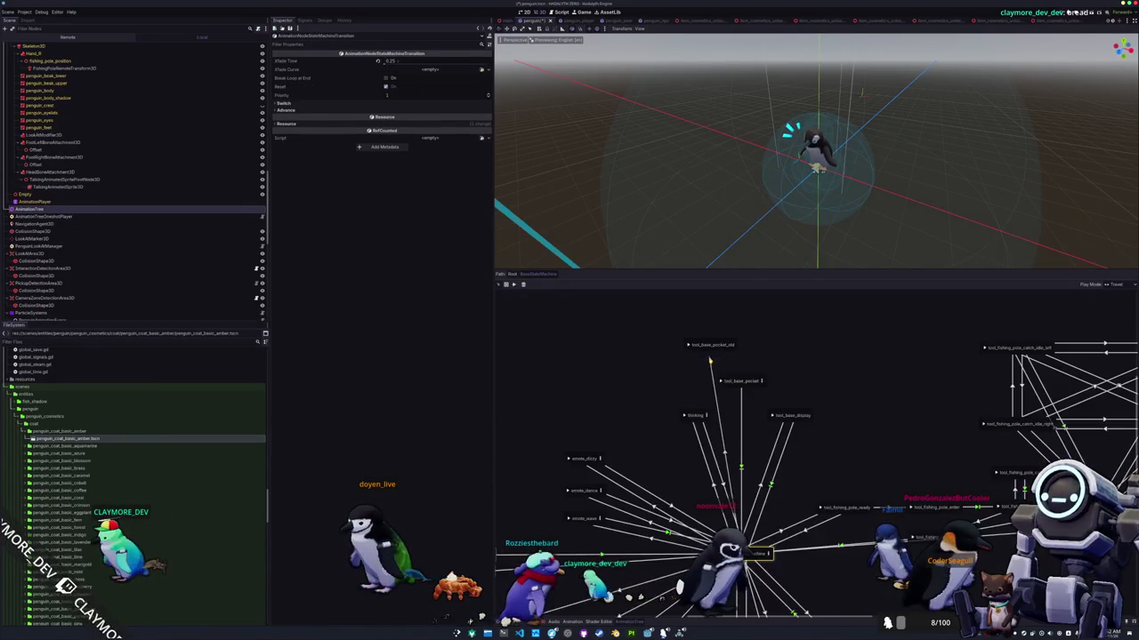
{"action": "mouse_move", "coordinate": [737, 388]}
{"action": "left_mouse_down"}
{"action": "mouse_move", "coordinate": [706, 368]}
{"action": "mouse_move", "coordinate": [736, 403]}
{"action": "mouse_move", "coordinate": [737, 424]}
{"action": "left_mouse_up"}
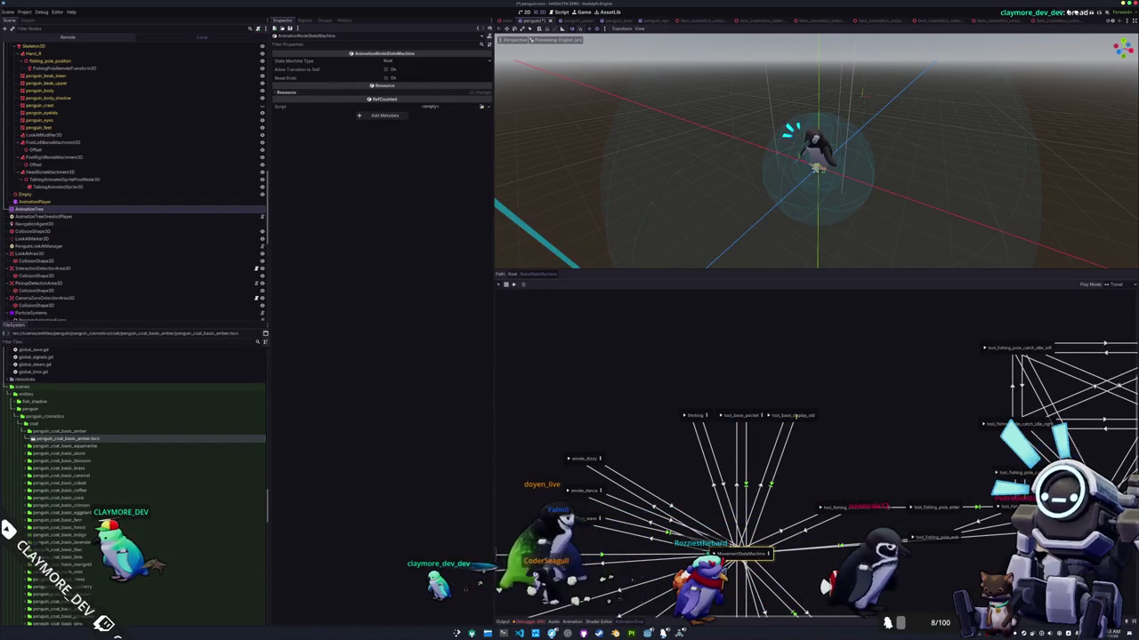
Step: Add a tool_base_display BlendTree state and open it to start adding nodes
{"action": "right_click", "coordinate": [786, 385]}
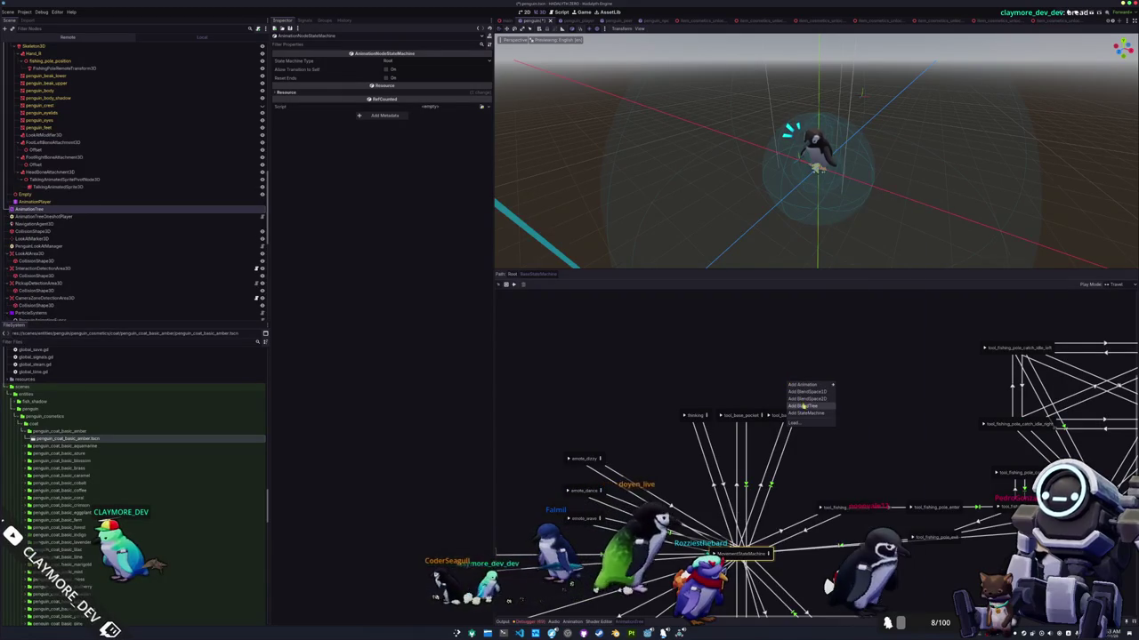
{"action": "left_click", "coordinate": [797, 393]}
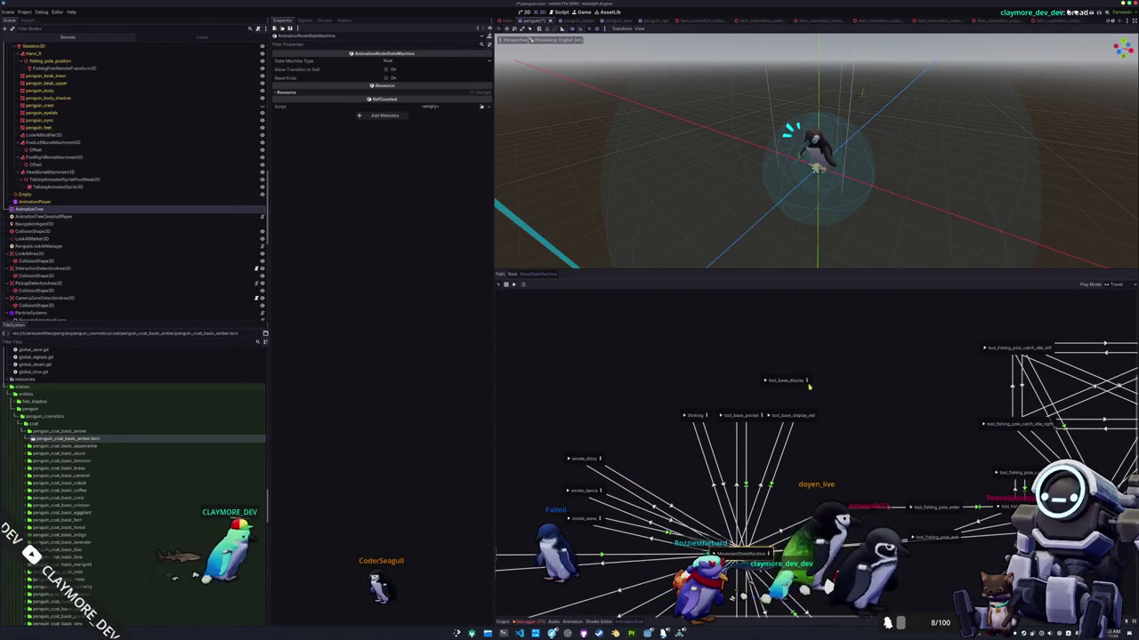
{"action": "left_click", "coordinate": [807, 384]}
{"action": "right_click", "coordinate": [601, 415]}
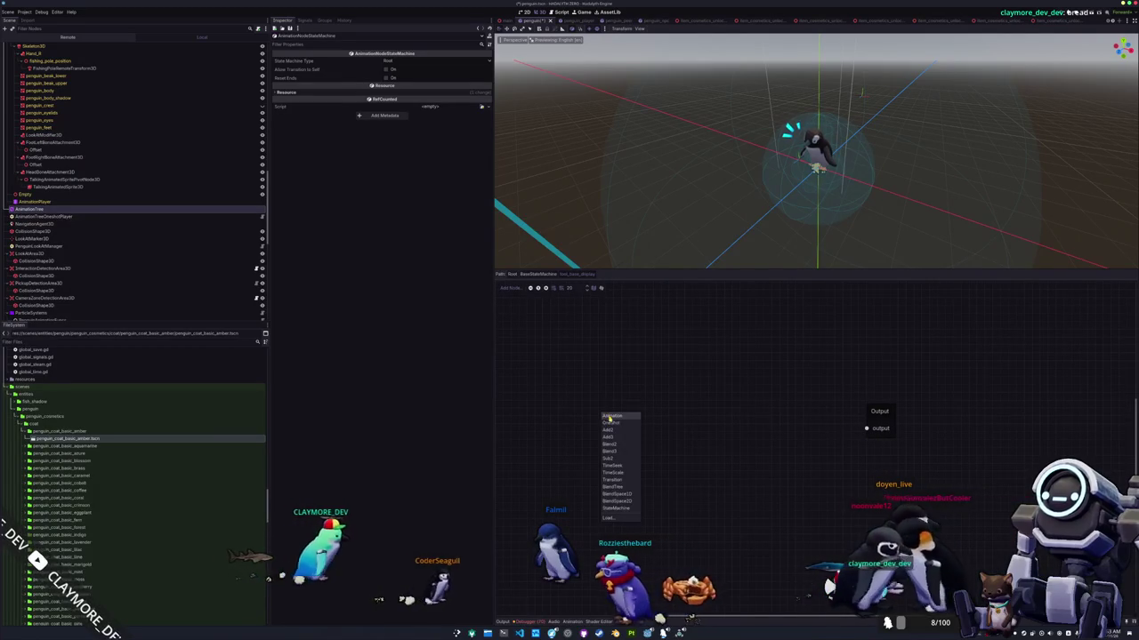
Step: Add a tool_base_display Animation node feeding a new swimming_blend Blend2 node
{"action": "left_click", "coordinate": [610, 416]}
{"action": "left_click", "coordinate": [620, 436]}
{"action": "scroll", "coordinate": [628, 515], "scroll_direction": "down", "scroll_amount": 3}
{"action": "scroll", "coordinate": [628, 523], "scroll_direction": "down", "scroll_amount": 5}
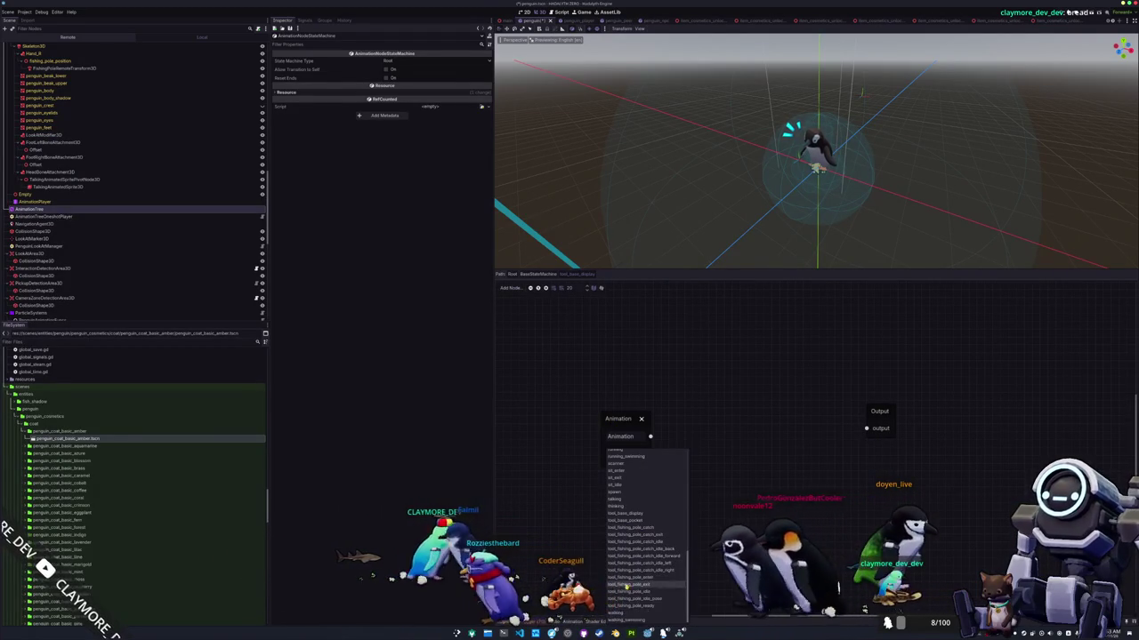
{"action": "left_click", "coordinate": [627, 515]}
{"action": "left_click_drag", "start_coordinate": [669, 436], "coordinate": [738, 425]}
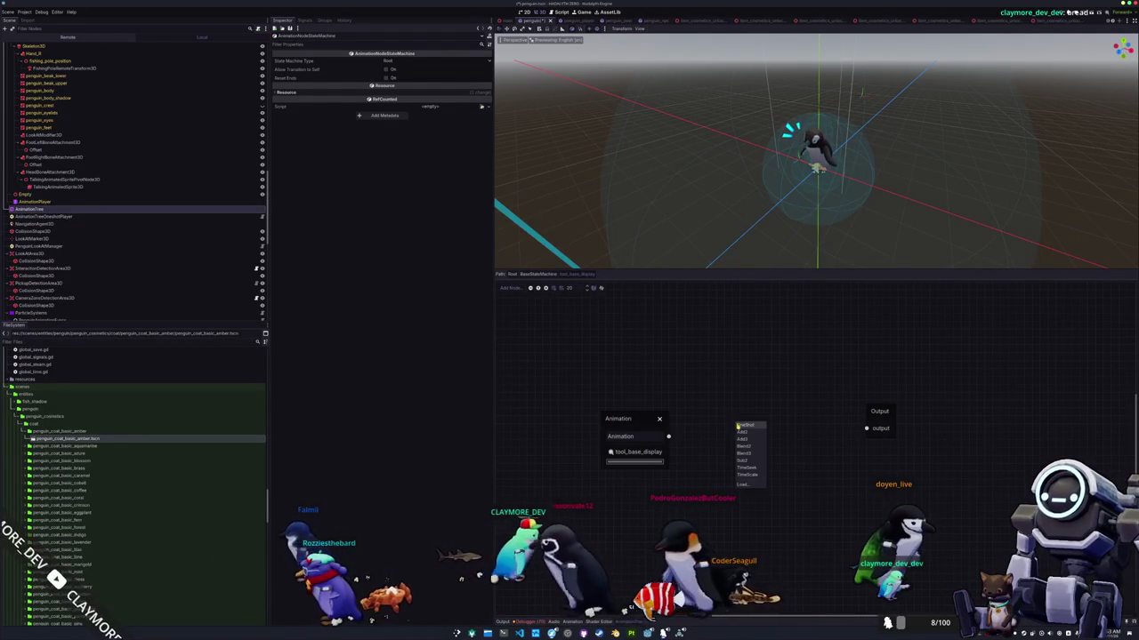
{"action": "left_click", "coordinate": [745, 448]}
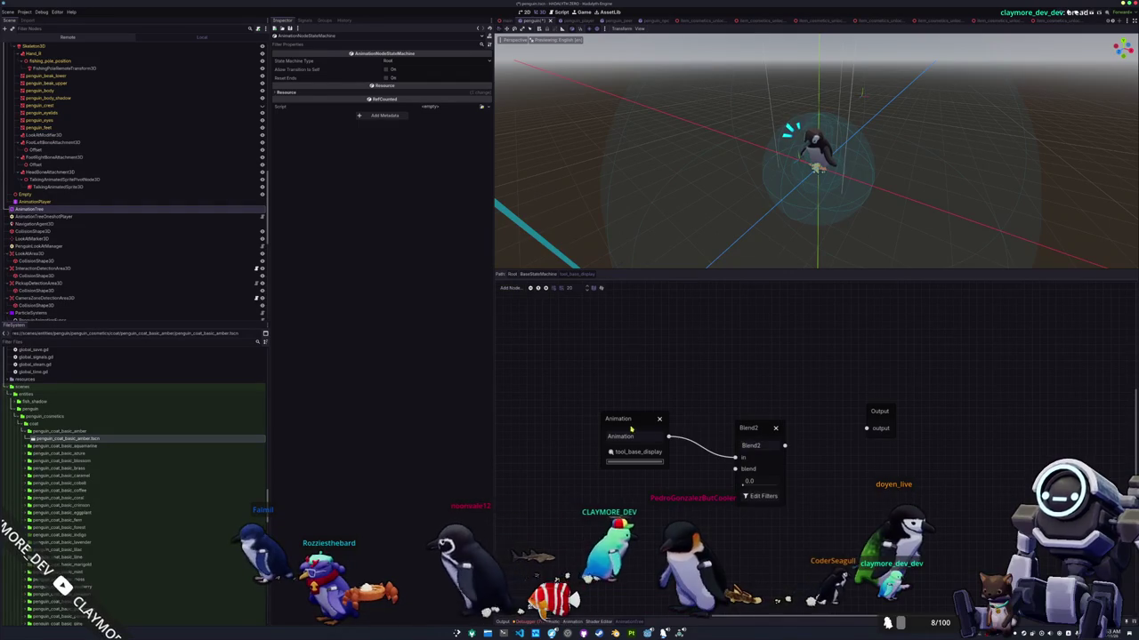
{"action": "left_click_drag", "start_coordinate": [623, 430], "coordinate": [587, 419]}
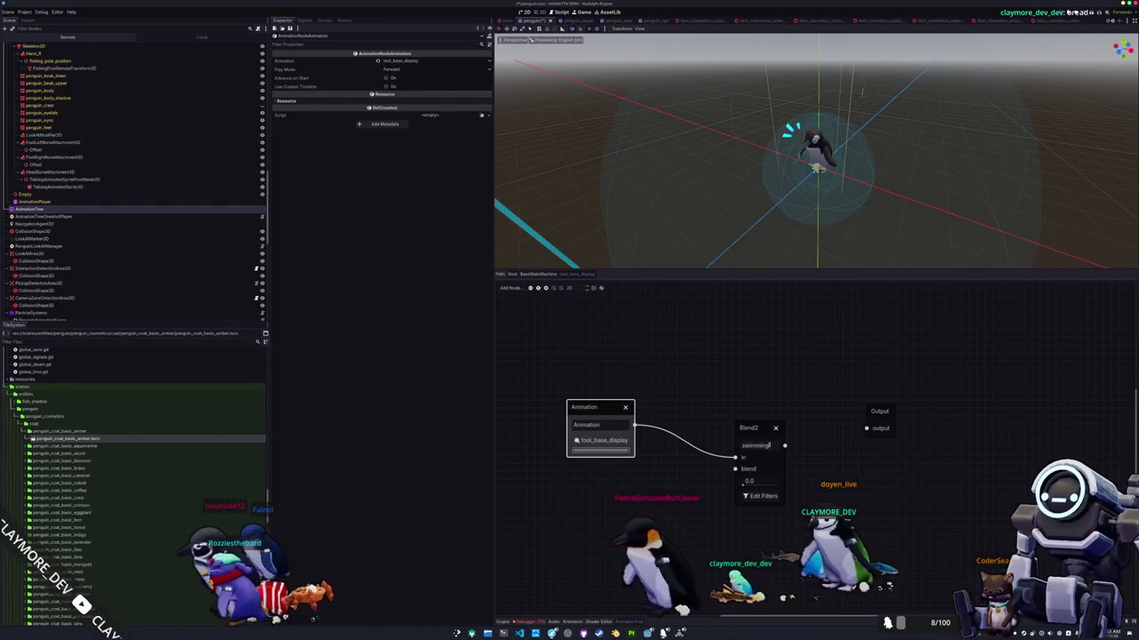
{"action": "left_click_drag", "start_coordinate": [767, 445], "coordinate": [733, 424]}
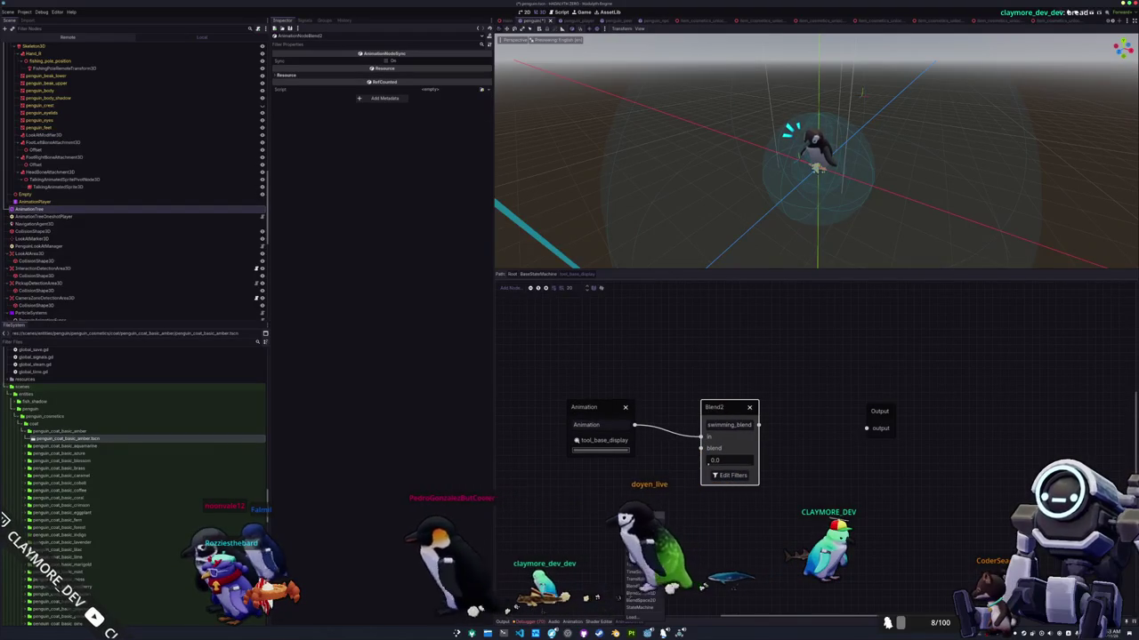
Step: Set the second node to idle_swimming, filter Spine.02 and Shoulder.L tracks, and return to BaseStateMachine
{"action": "left_click_drag", "start_coordinate": [642, 517], "coordinate": [590, 498]}
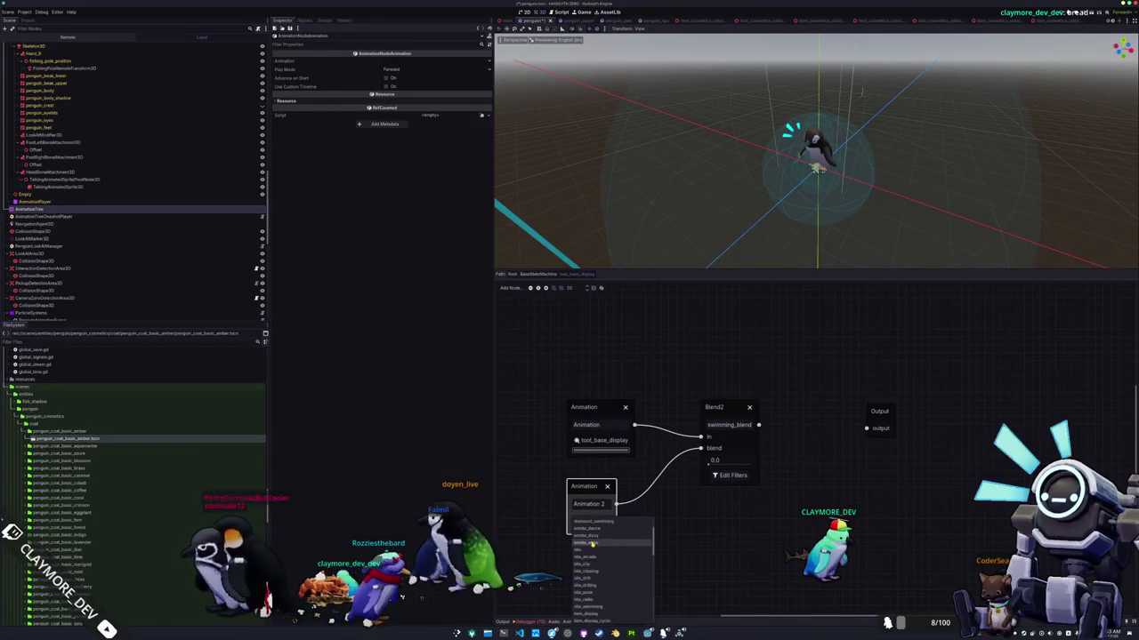
{"action": "left_click", "coordinate": [589, 572]}
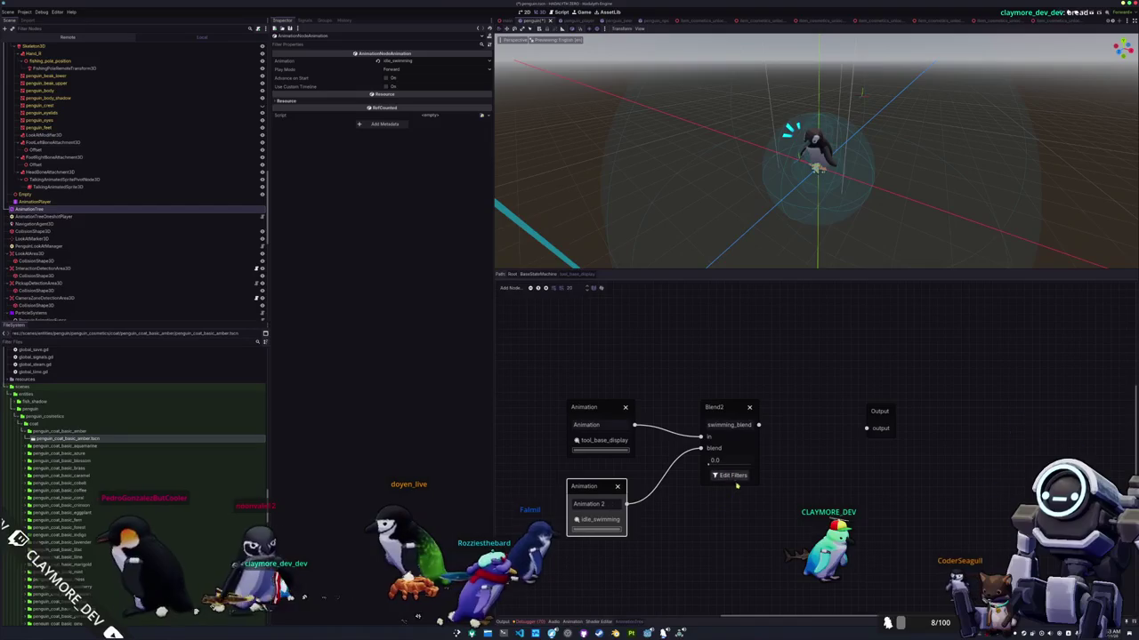
{"action": "left_click", "coordinate": [727, 476]}
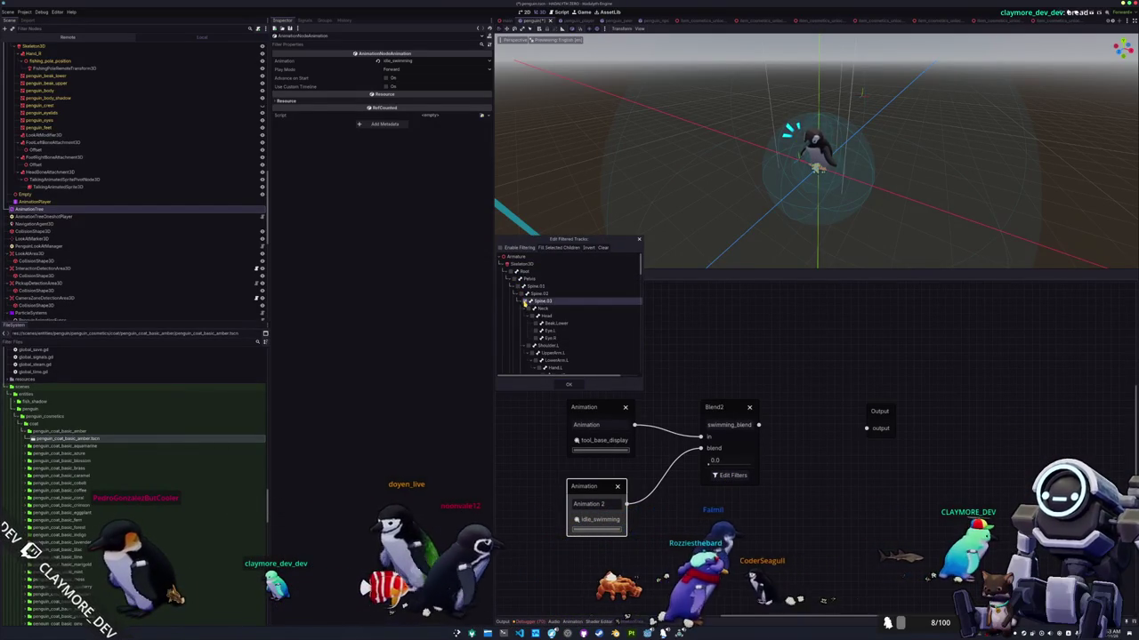
{"action": "left_click", "coordinate": [522, 295]}
{"action": "left_click", "coordinate": [525, 345]}
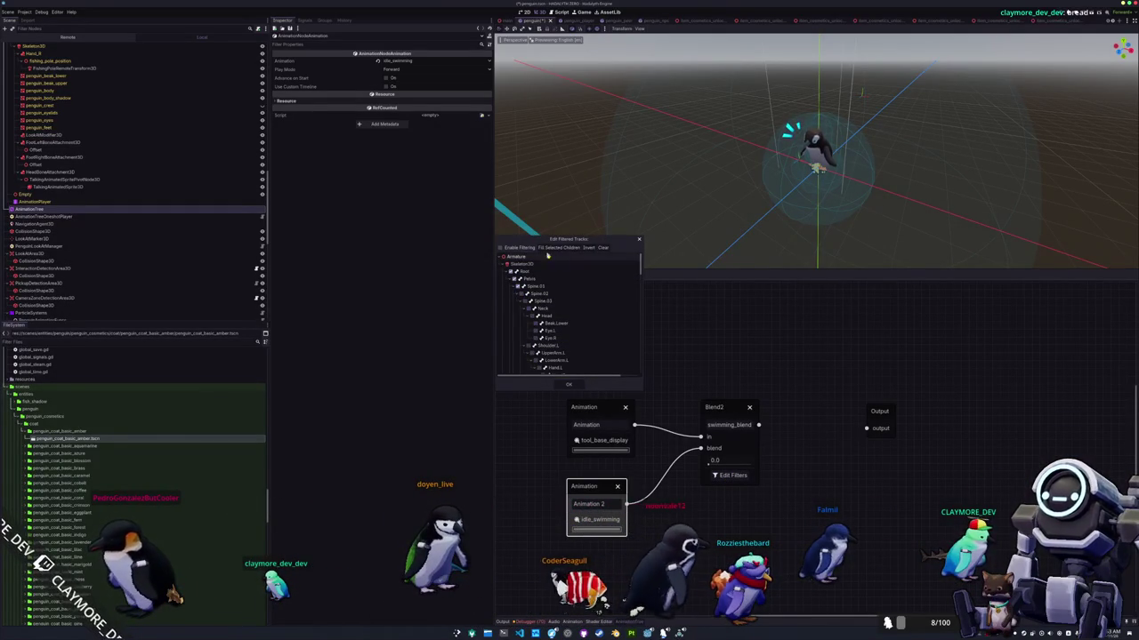
{"action": "left_click", "coordinate": [571, 384]}
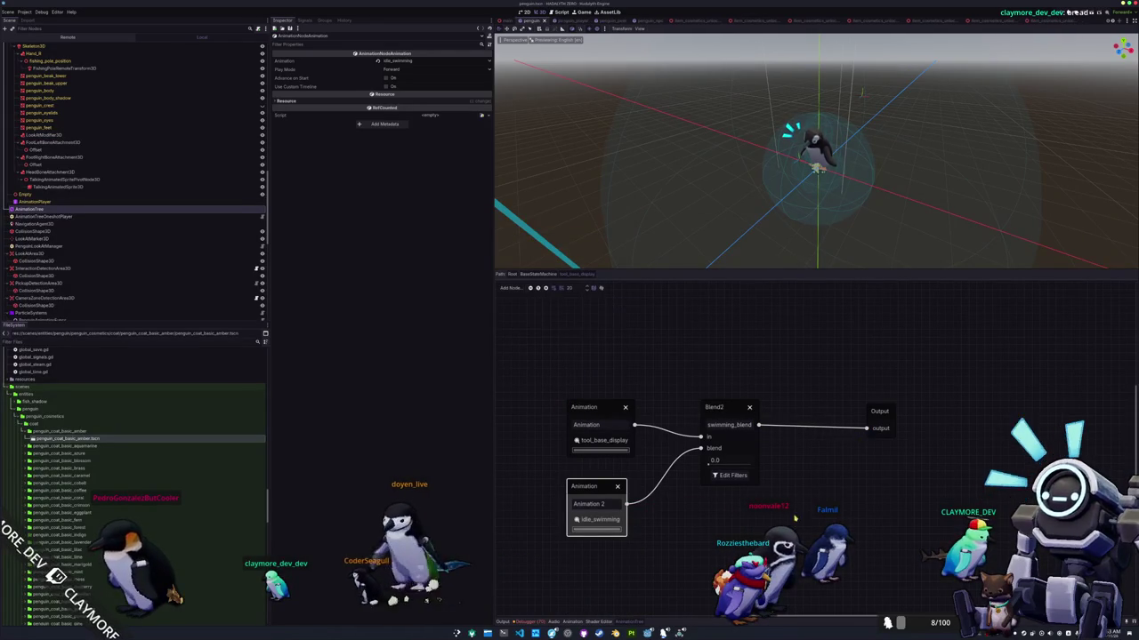
{"action": "left_click", "coordinate": [537, 274]}
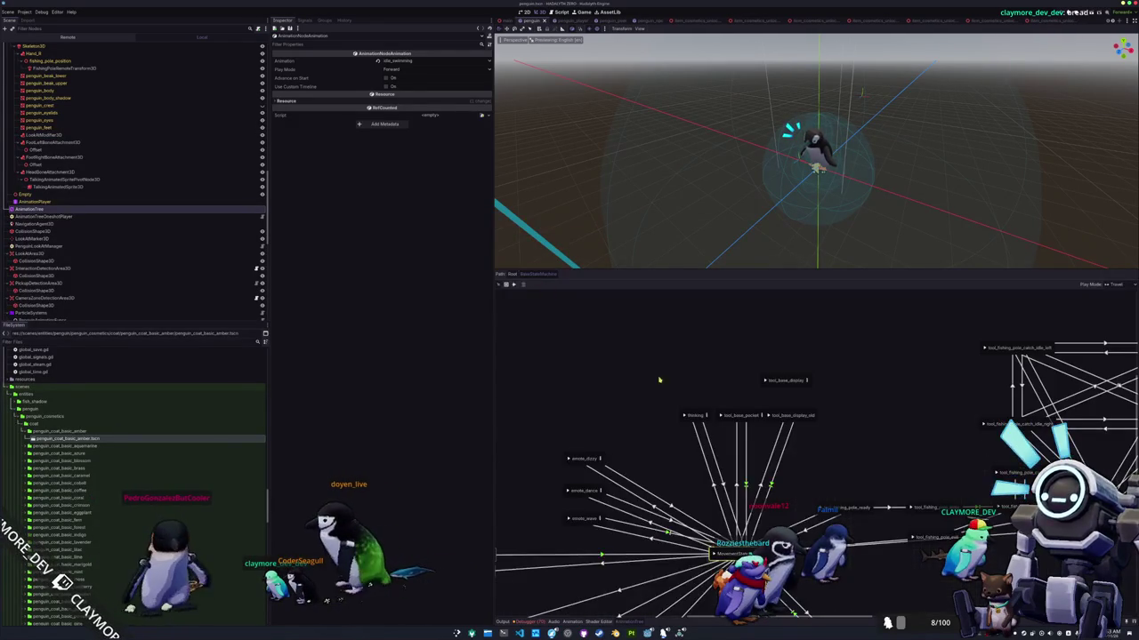
Step: Delete the tool_base_display_idle state and move tool_base_display into its spot
{"action": "left_click", "coordinate": [771, 408]}
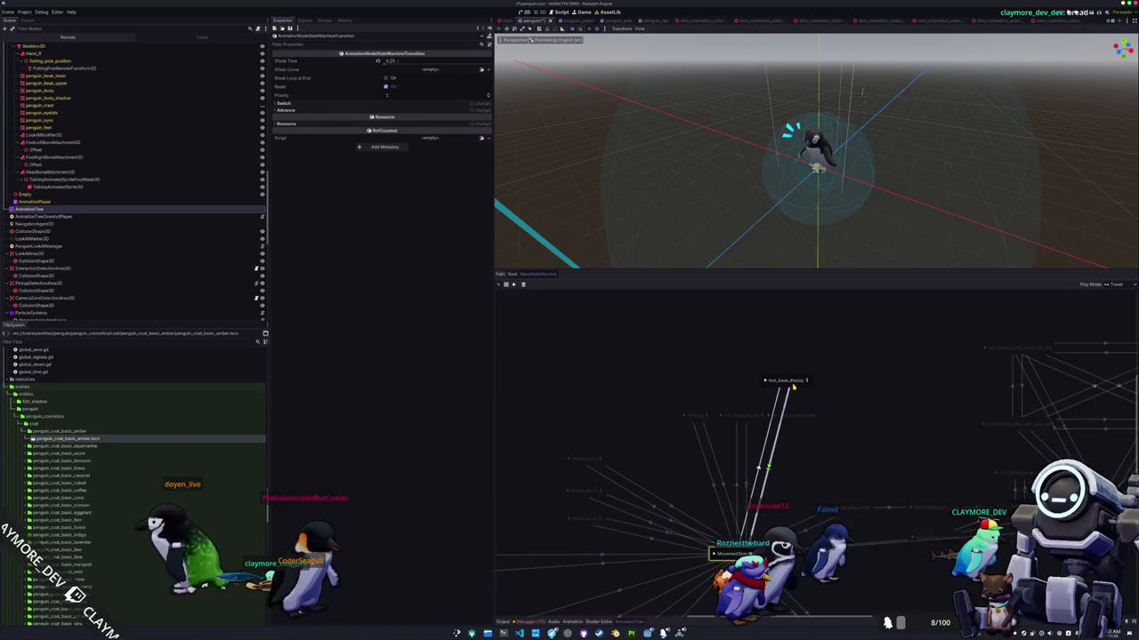
{"action": "left_click", "coordinate": [801, 418]}
{"action": "left_click", "coordinate": [806, 428]}
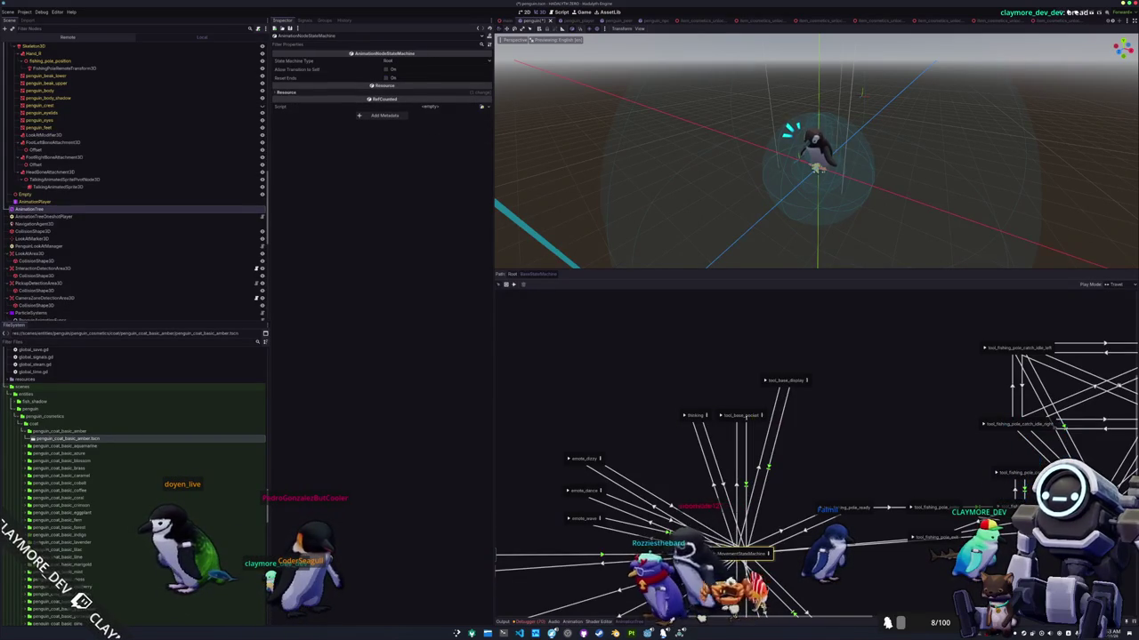
{"action": "left_click_drag", "start_coordinate": [795, 389], "coordinate": [804, 418]}
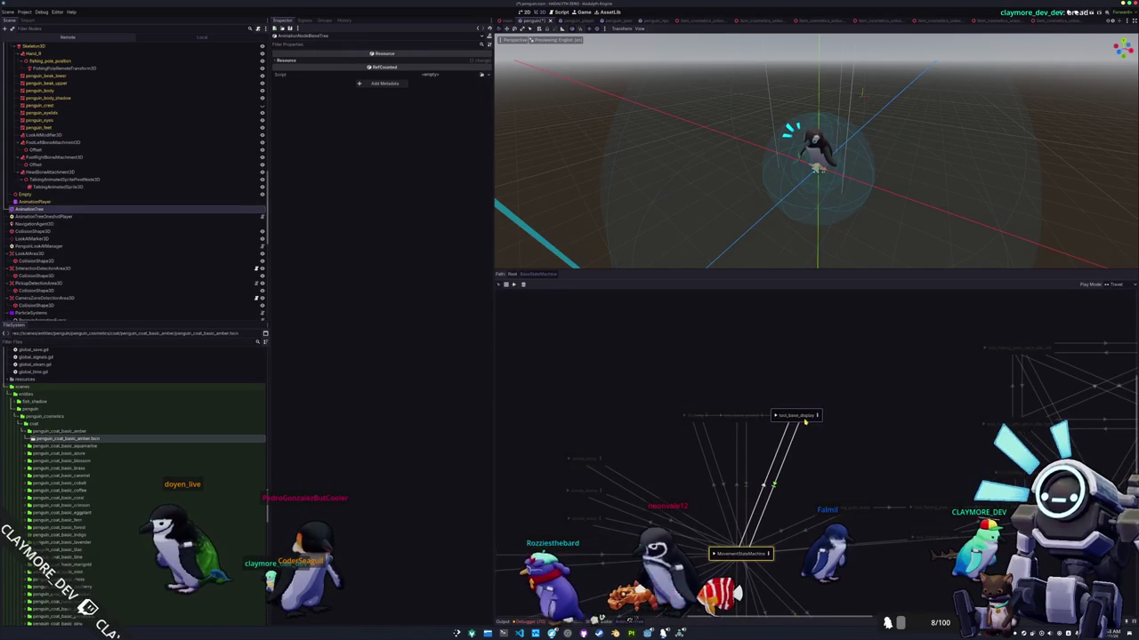
{"action": "left_click", "coordinate": [749, 395]}
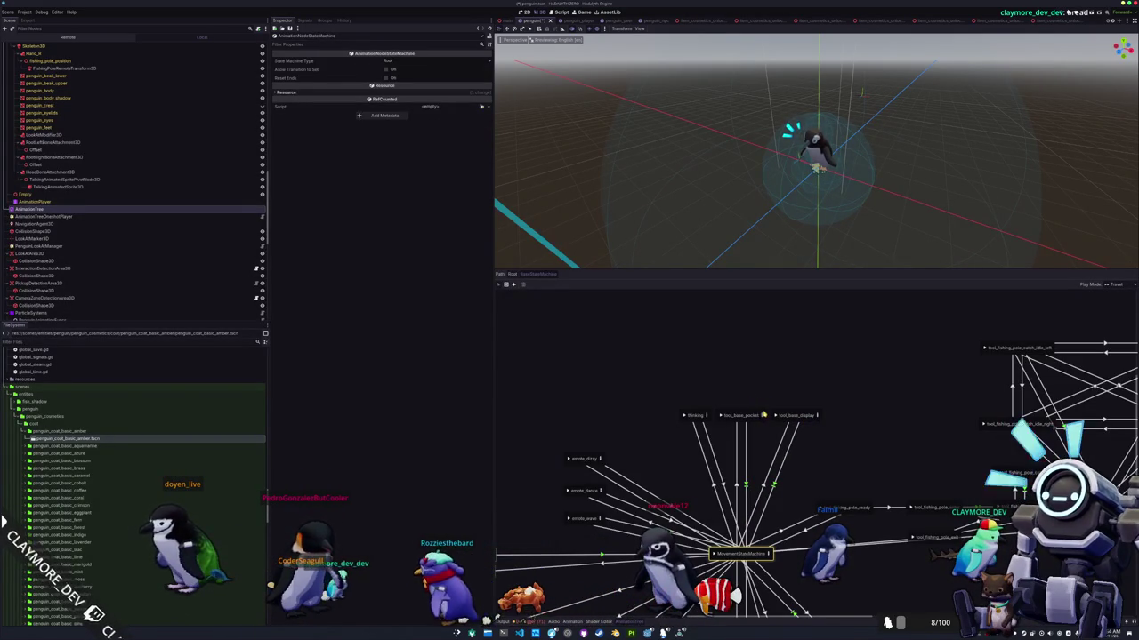
Step: In the tool_base_pocket blend tree, compare the tool_base_display and tool_base_pocket animation tracks in the timeline
{"action": "left_click", "coordinate": [763, 415]}
{"action": "left_click", "coordinate": [549, 427]}
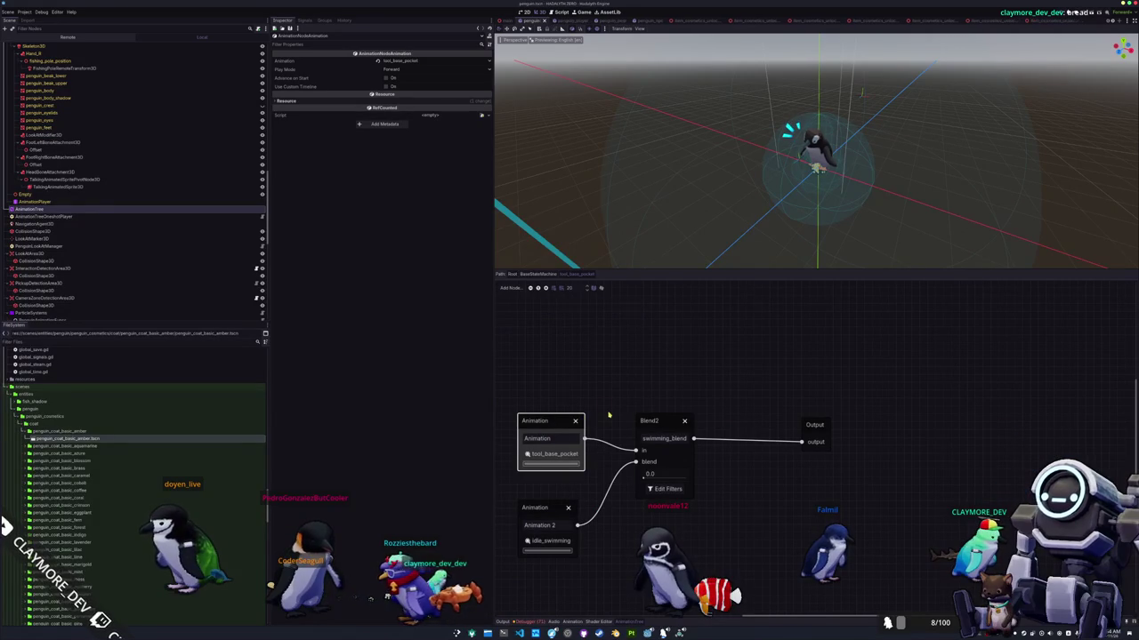
{"action": "left_click", "coordinate": [566, 621]}
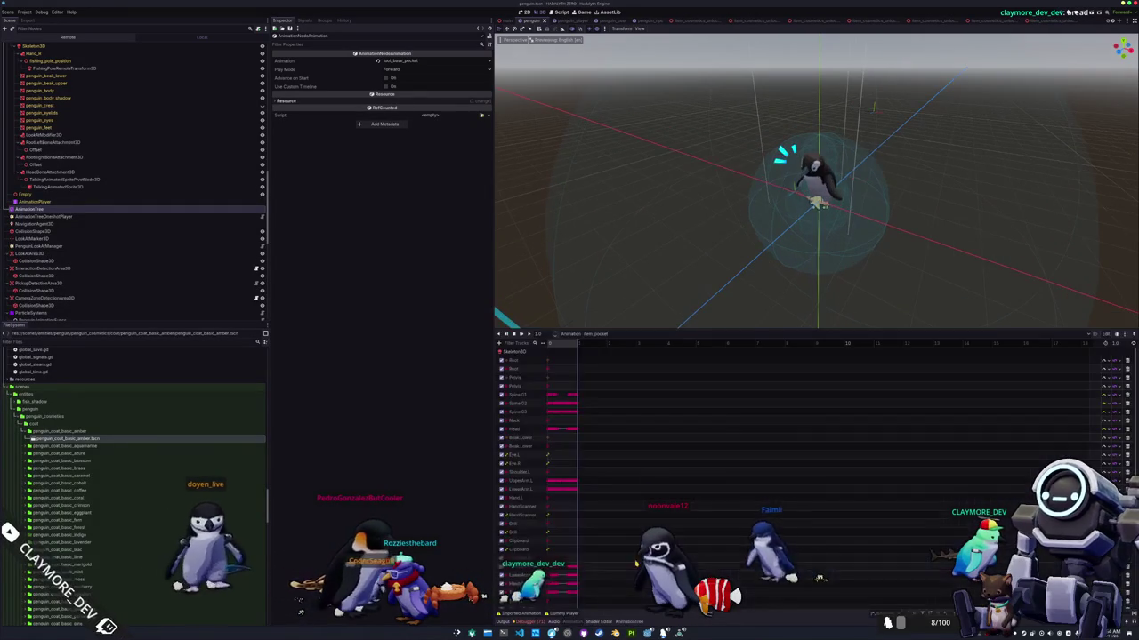
{"action": "left_click", "coordinate": [614, 335]}
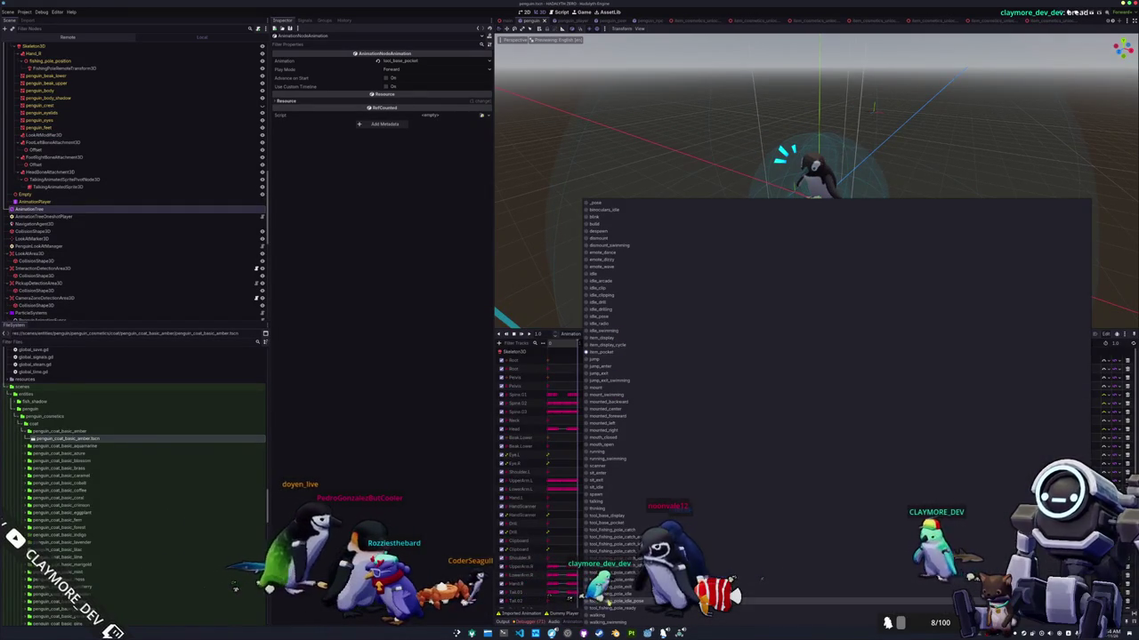
{"action": "left_click", "coordinate": [608, 516]}
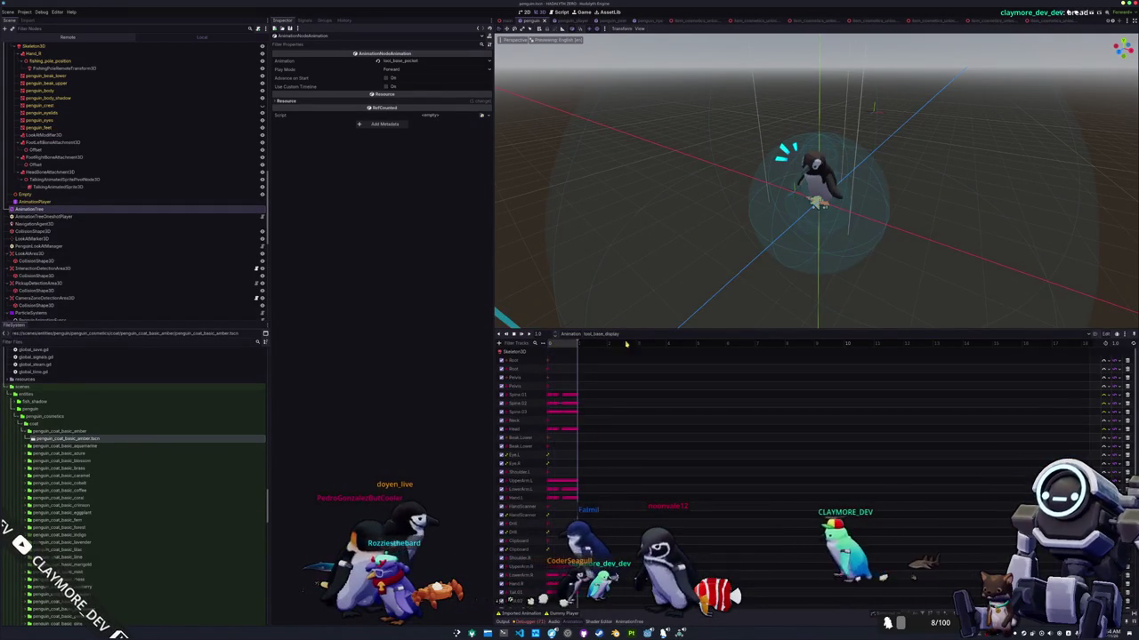
{"action": "left_click", "coordinate": [614, 334]}
{"action": "left_click", "coordinate": [611, 524]}
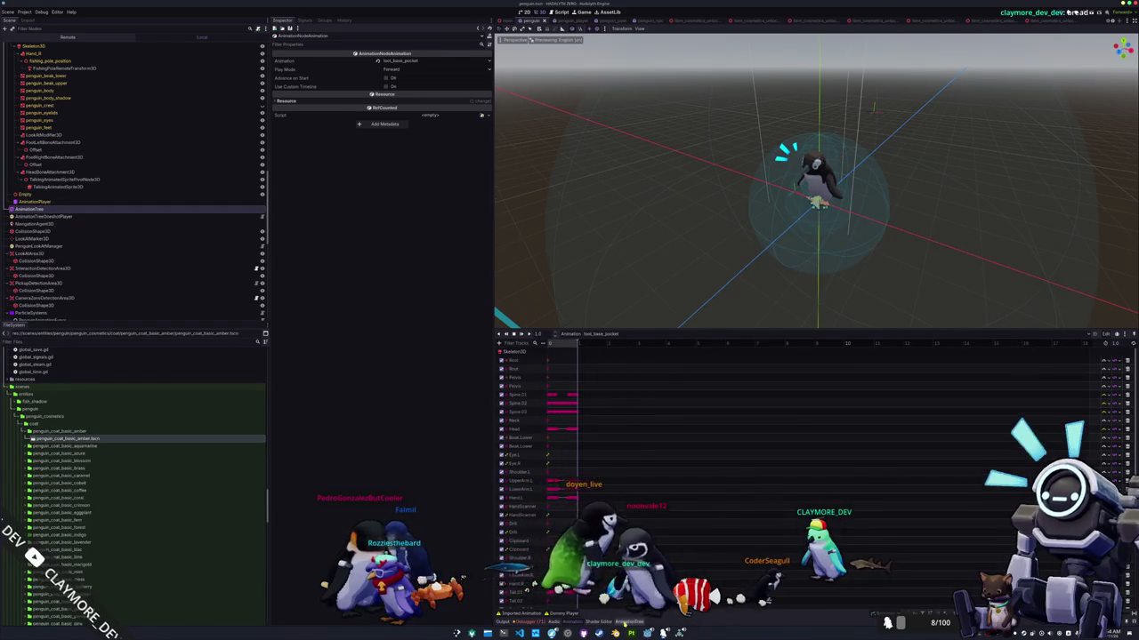
{"action": "left_click", "coordinate": [626, 622]}
Step: Turn on Use Custom Timeline for the idle_swimming node and go back to BaseStateMachine
{"action": "left_click", "coordinate": [553, 512]}
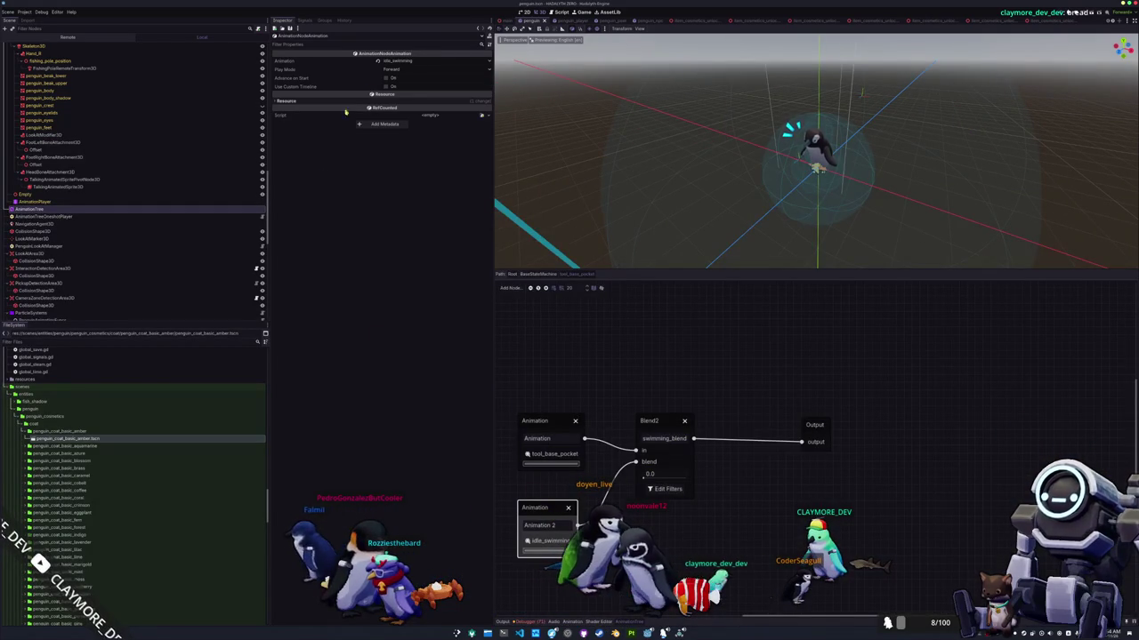
{"action": "left_click", "coordinate": [386, 86]}
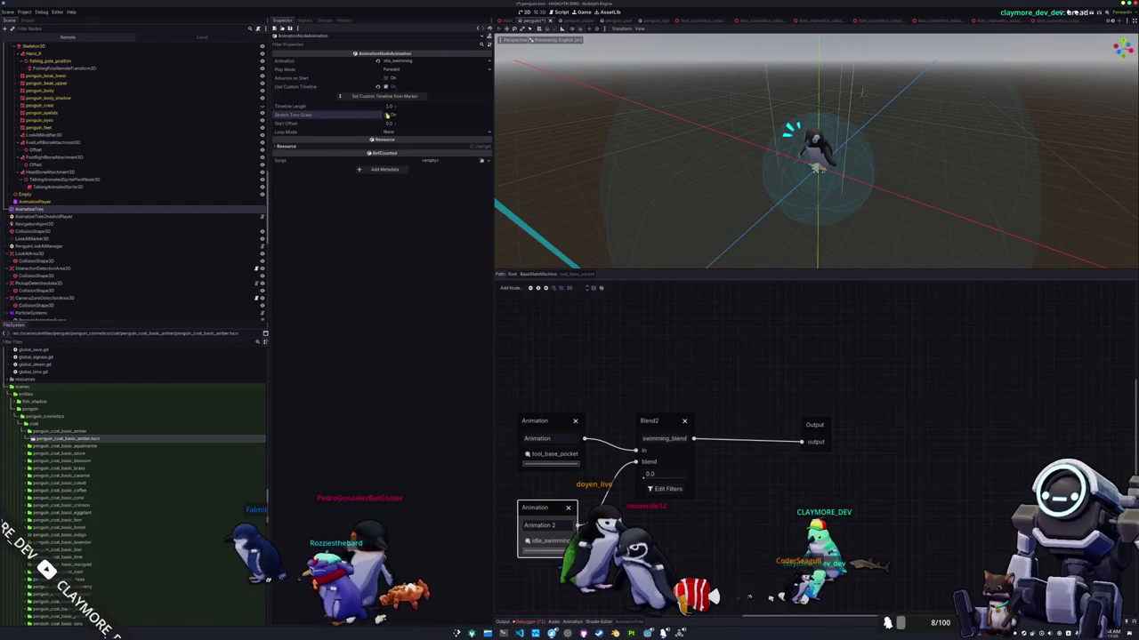
{"action": "left_click", "coordinate": [536, 274]}
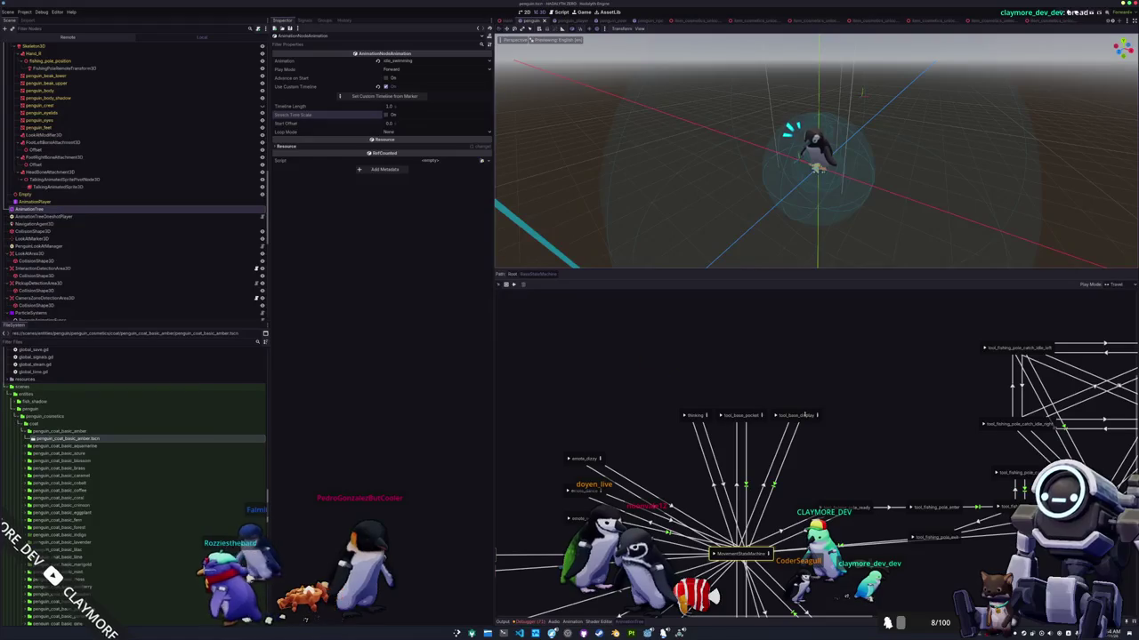
{"action": "left_click", "coordinate": [811, 416]}
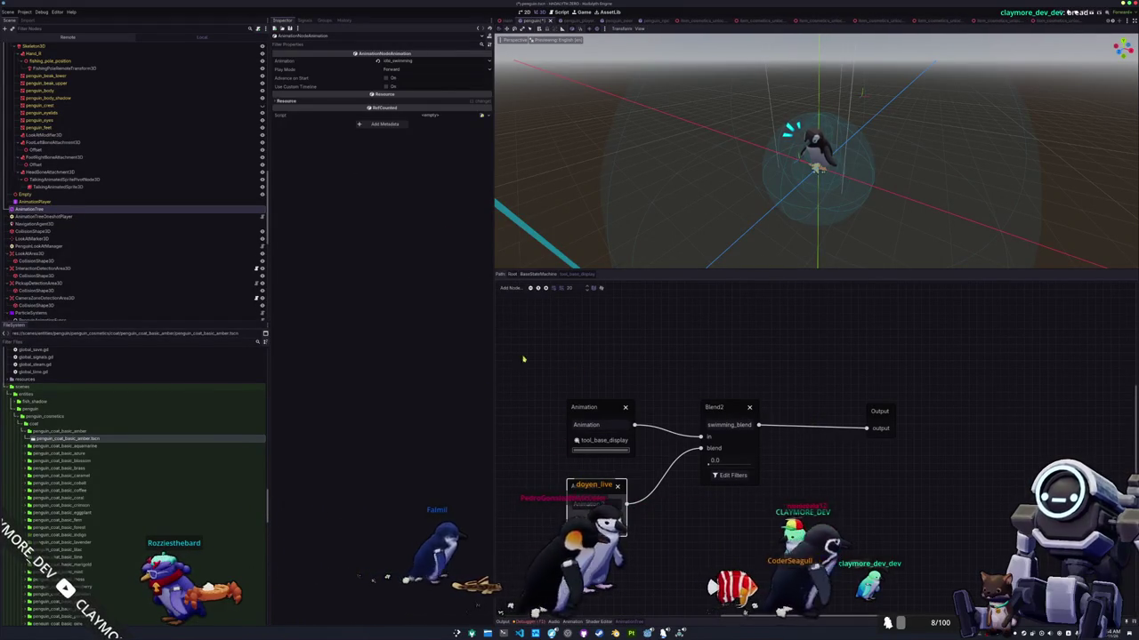
{"action": "left_click", "coordinate": [385, 88]}
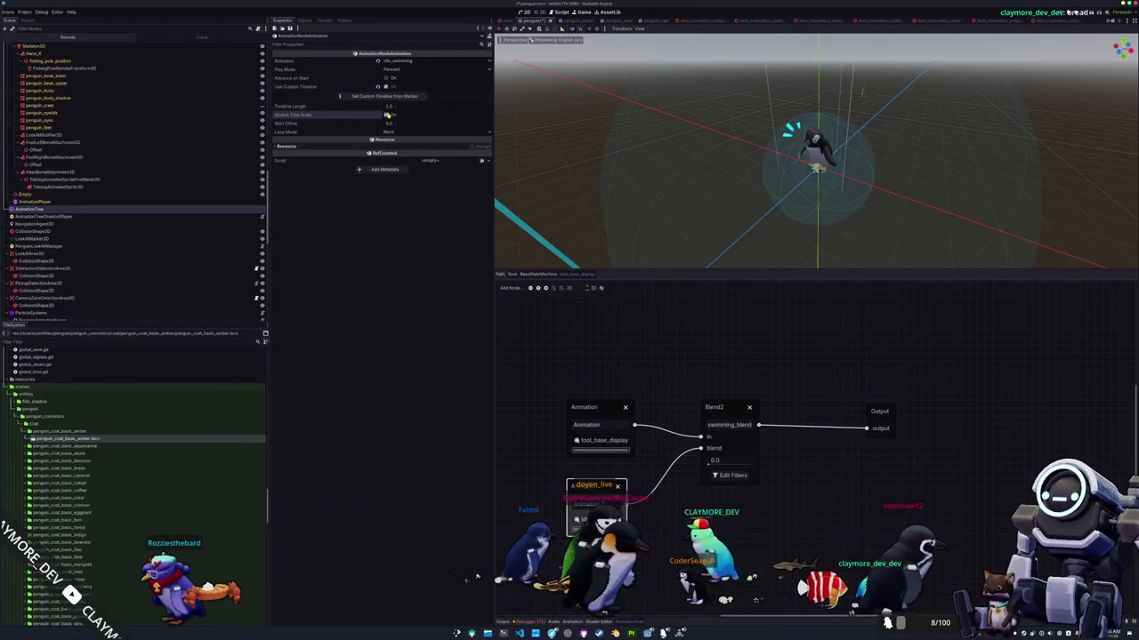
{"action": "left_click", "coordinate": [552, 274]}
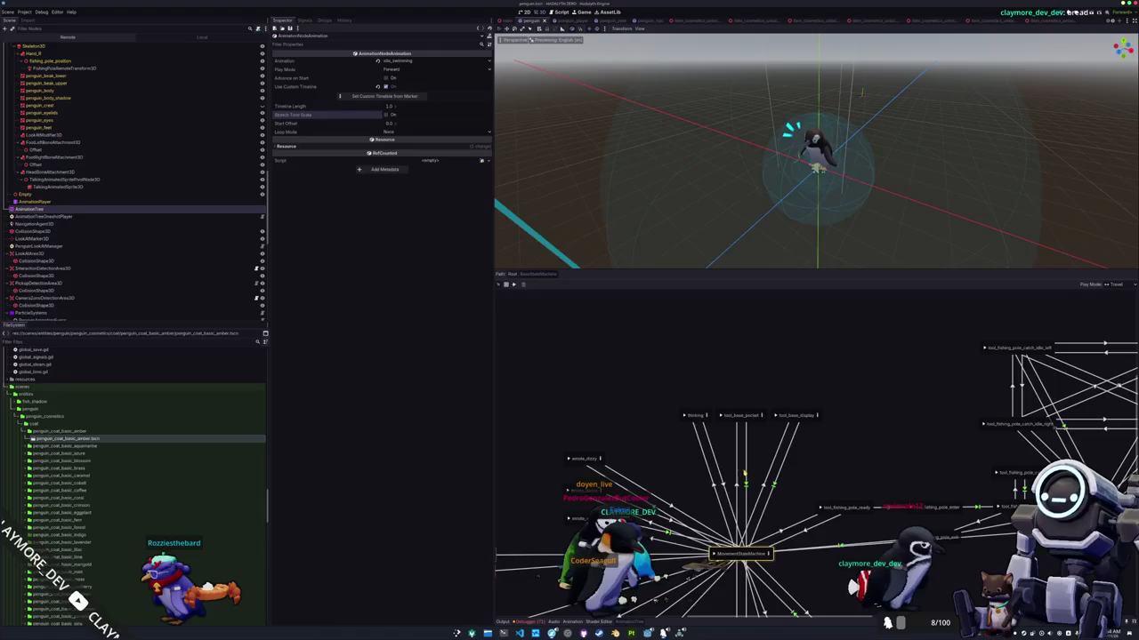
{"action": "left_click", "coordinate": [737, 478]}
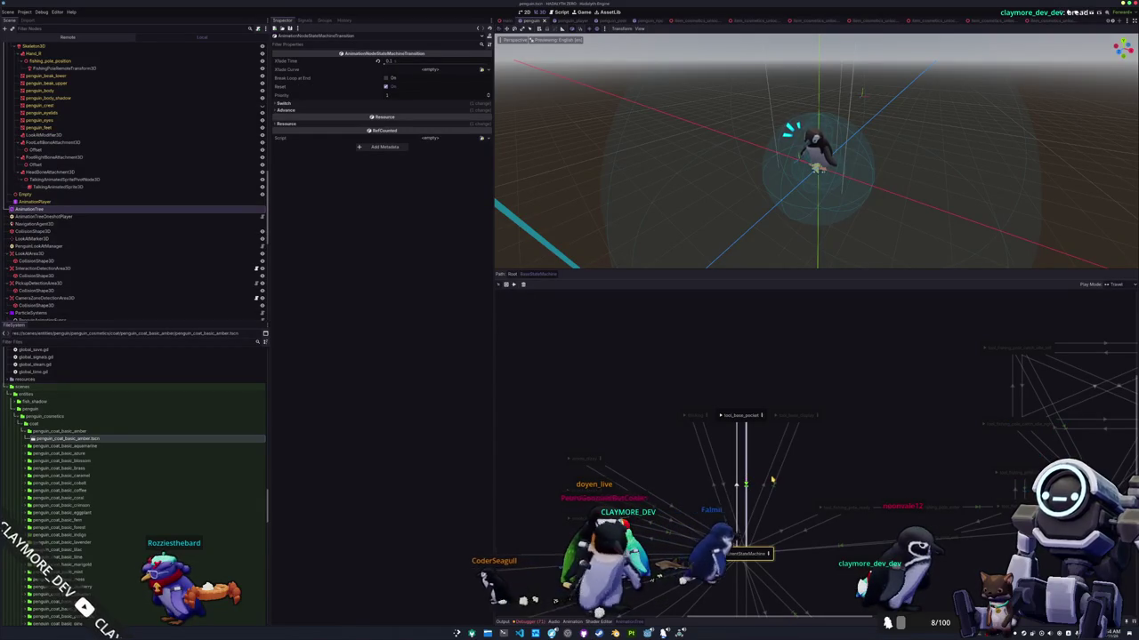
{"action": "left_click", "coordinate": [820, 473]}
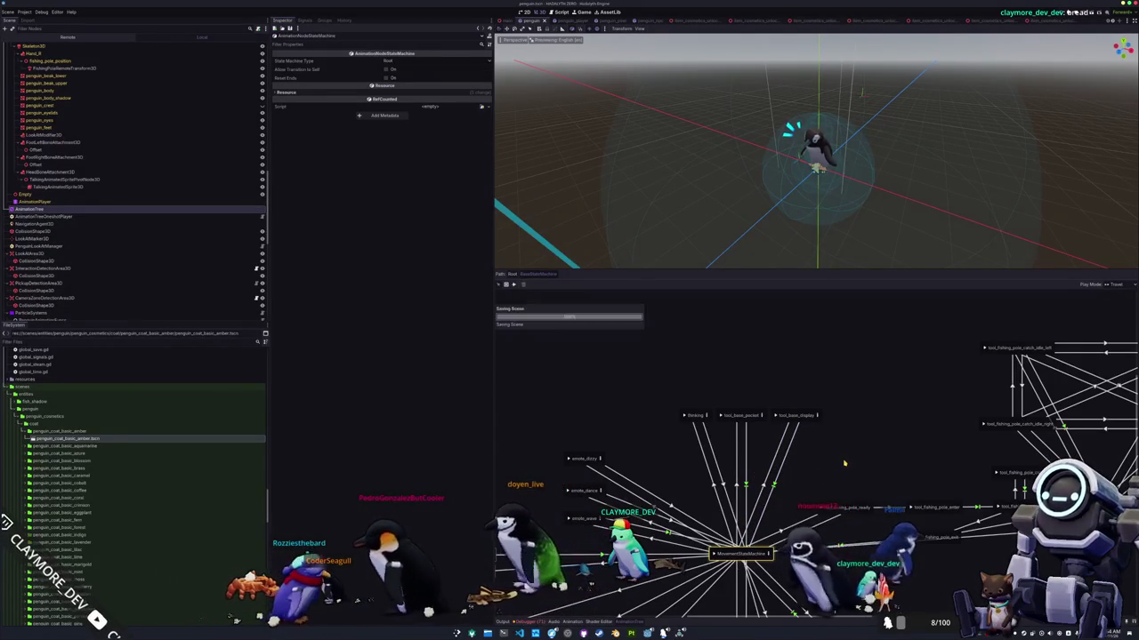
{"action": "scroll", "coordinate": [755, 474], "scroll_direction": "down", "scroll_amount": 3}
{"action": "key", "text": "alt+Tab"}
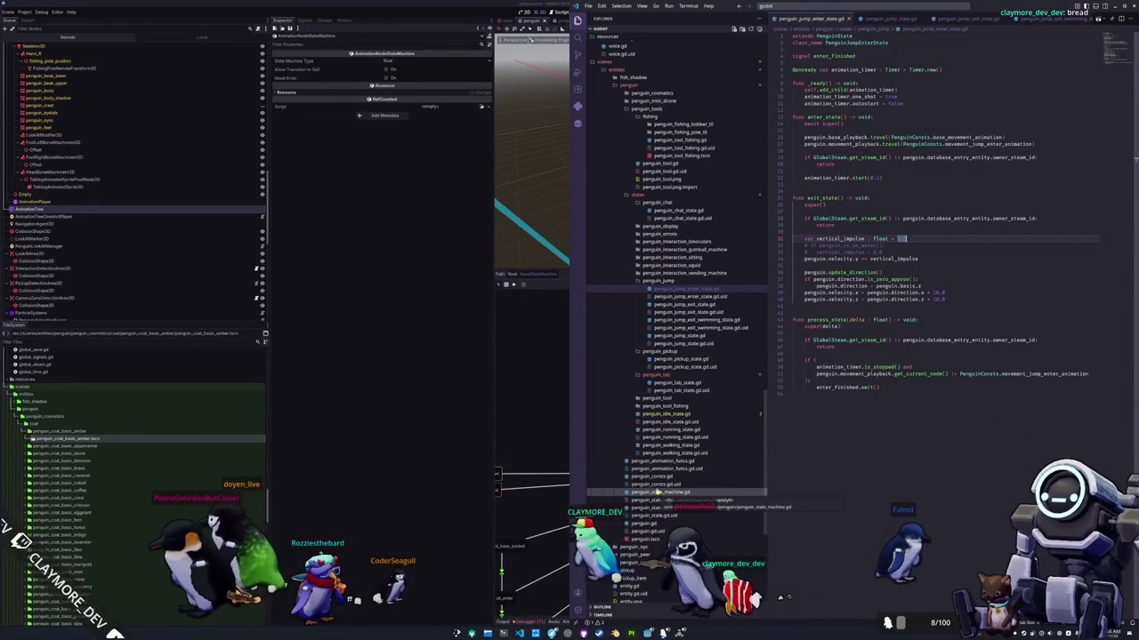
Step: In penguin_consts.gd, paste the item_pocket swimming_blend line and rename it to tool_base_pocket
{"action": "left_click", "coordinate": [654, 477]}
{"action": "scroll", "coordinate": [831, 389], "scroll_direction": "down", "scroll_amount": 5}
{"action": "left_click", "coordinate": [832, 416]}
{"action": "key", "text": "Return"}
{"action": "key", "text": "Return"}
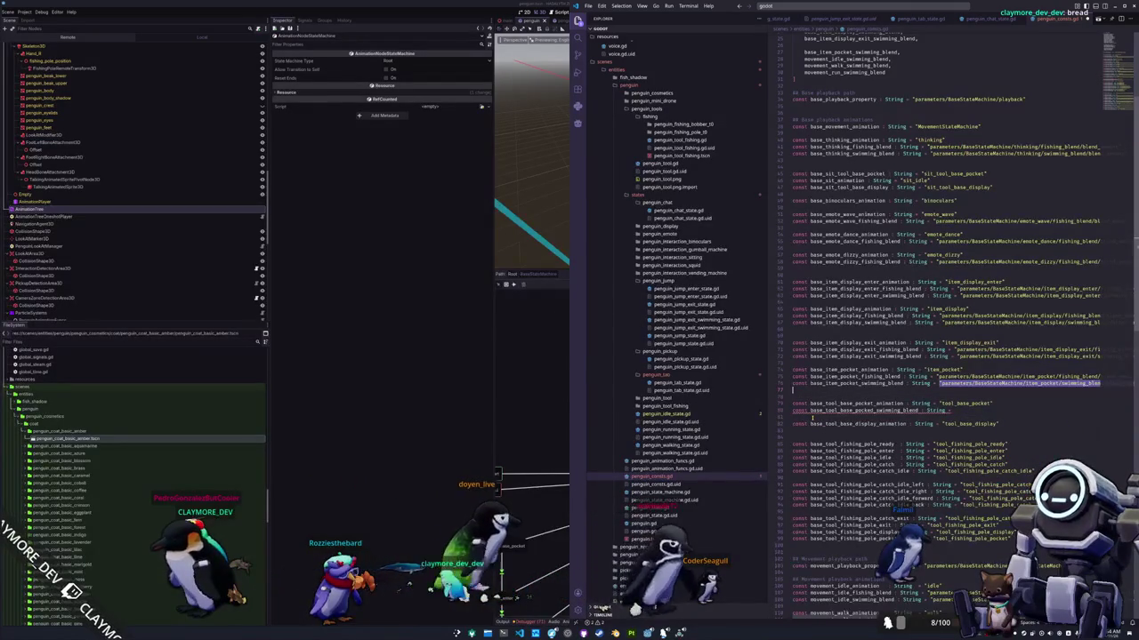
{"action": "key", "text": "ctrl+v"}
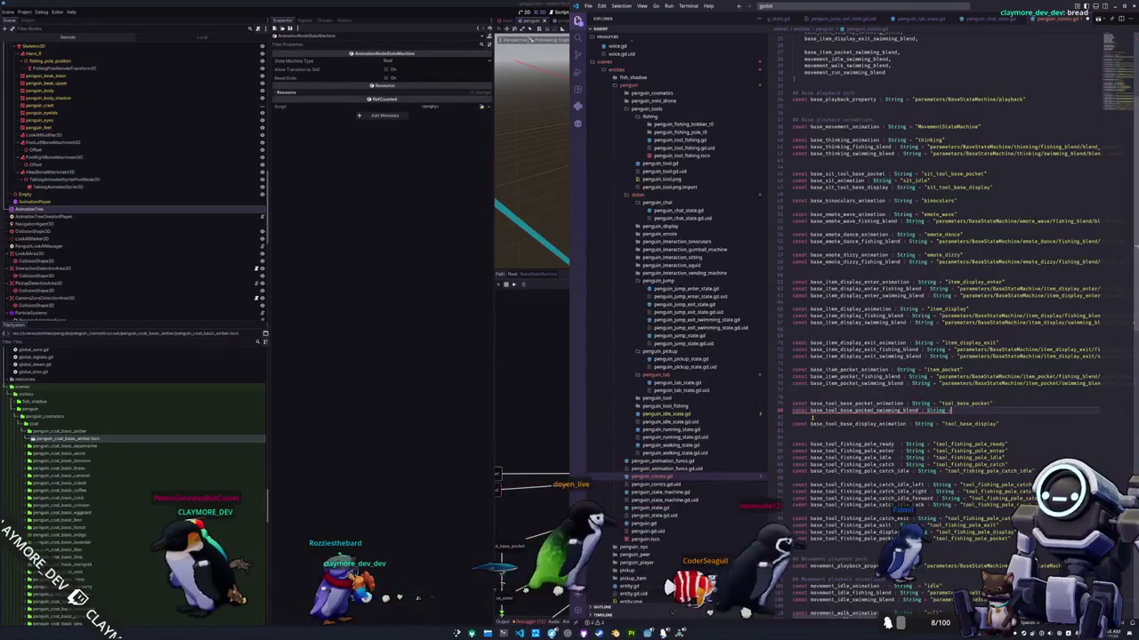
{"action": "key", "text": "Return"}
{"action": "double_click", "coordinate": [1032, 410]}
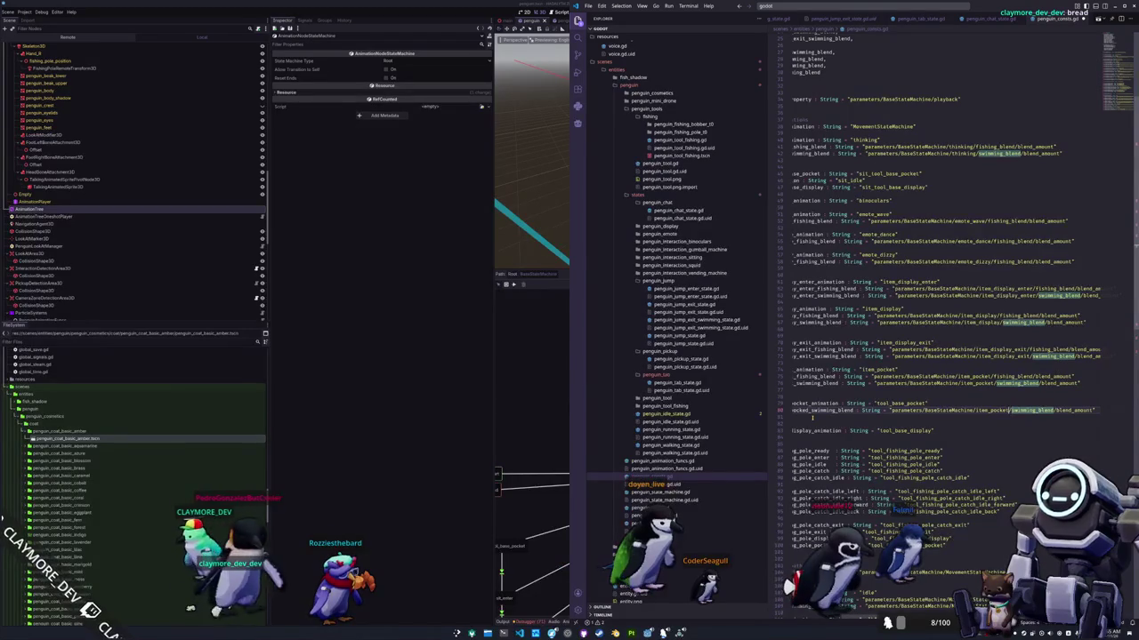
{"action": "double_click", "coordinate": [991, 410]}
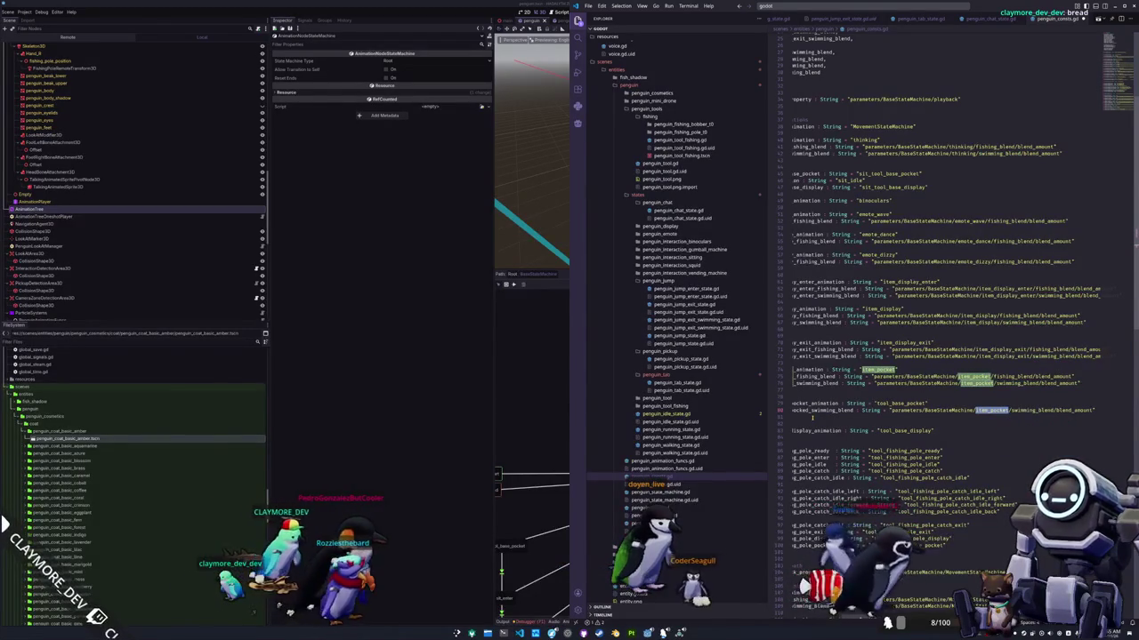
{"action": "type", "text": "tool_base_po"}
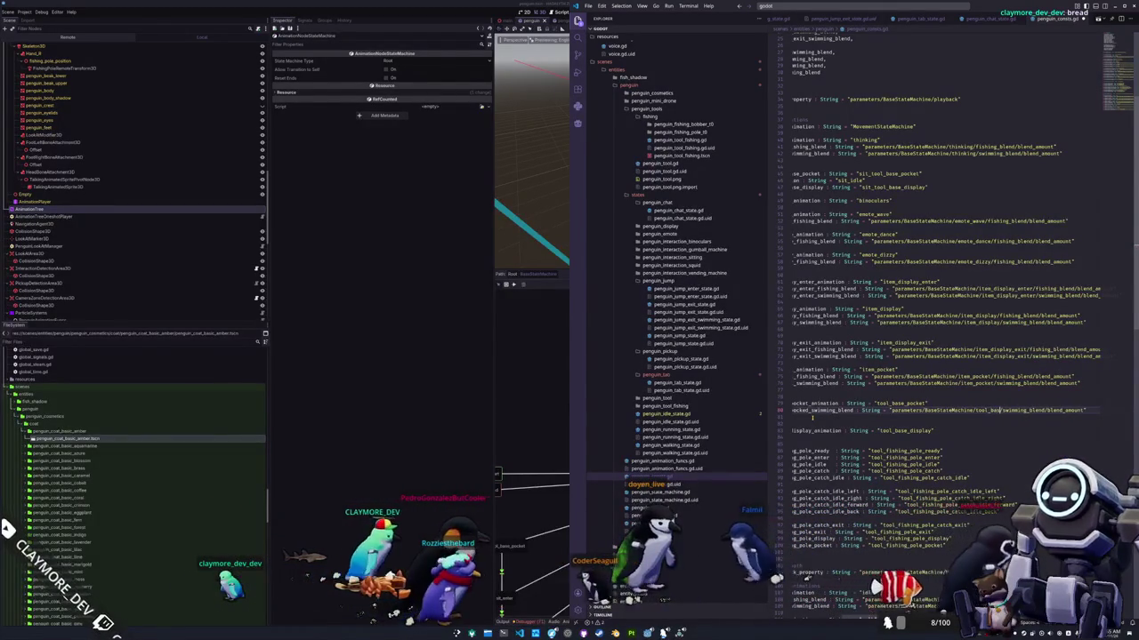
{"action": "type", "text": "cket"}
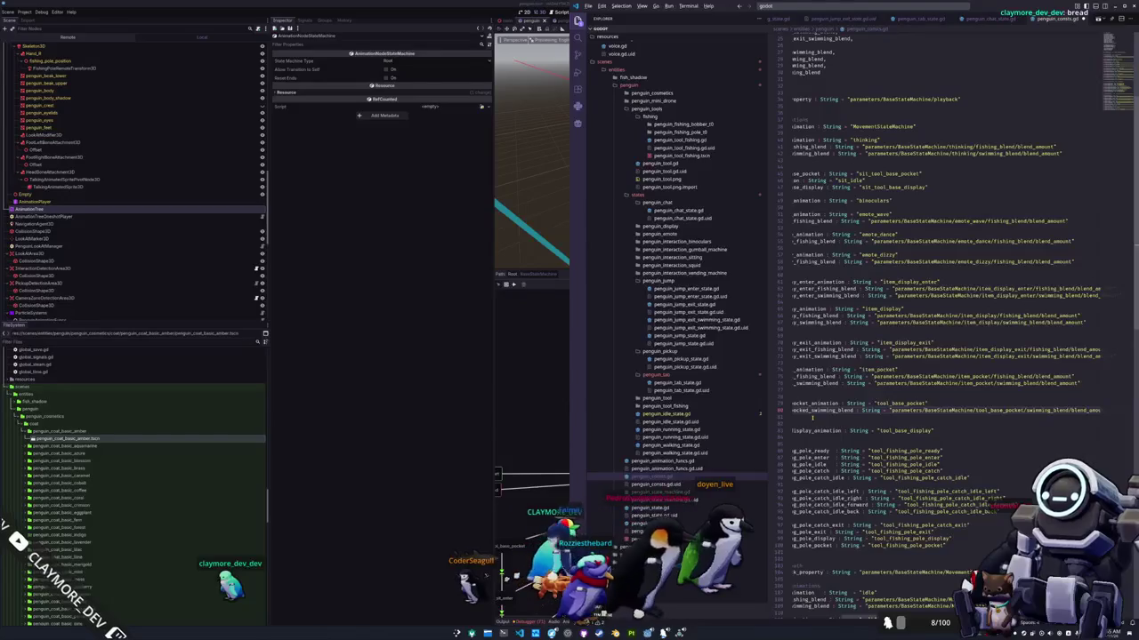
Step: Adjust the new tool_base_pocket swimming_blend constant declaration
{"action": "key", "text": "alt+Tab"}
{"action": "key", "text": "alt+Tab"}
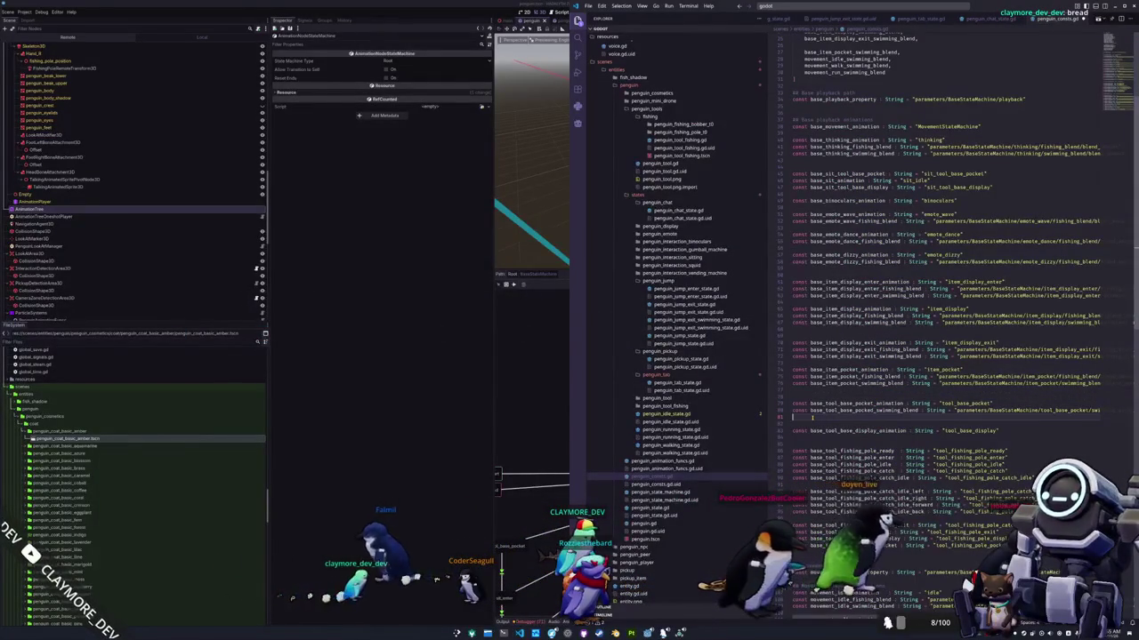
{"action": "key", "text": "End"}
{"action": "key", "text": "ctrl+Left"}
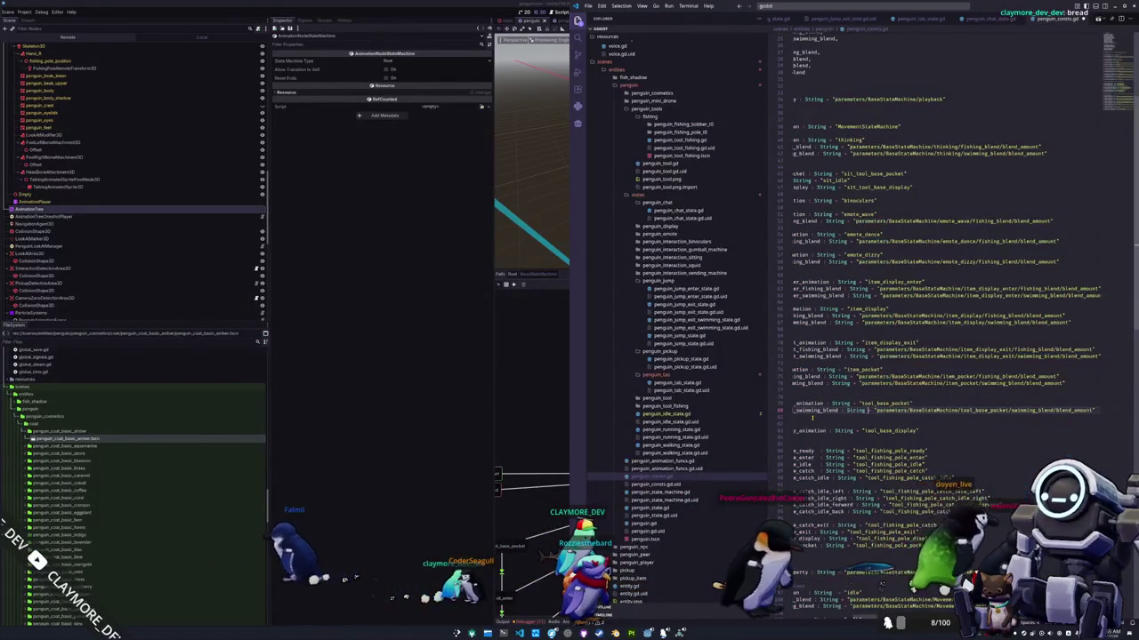
{"action": "key", "text": "ctrl+Left"}
{"action": "key", "text": "ctrl+Left"}
{"action": "key", "text": "ctrl+Left"}
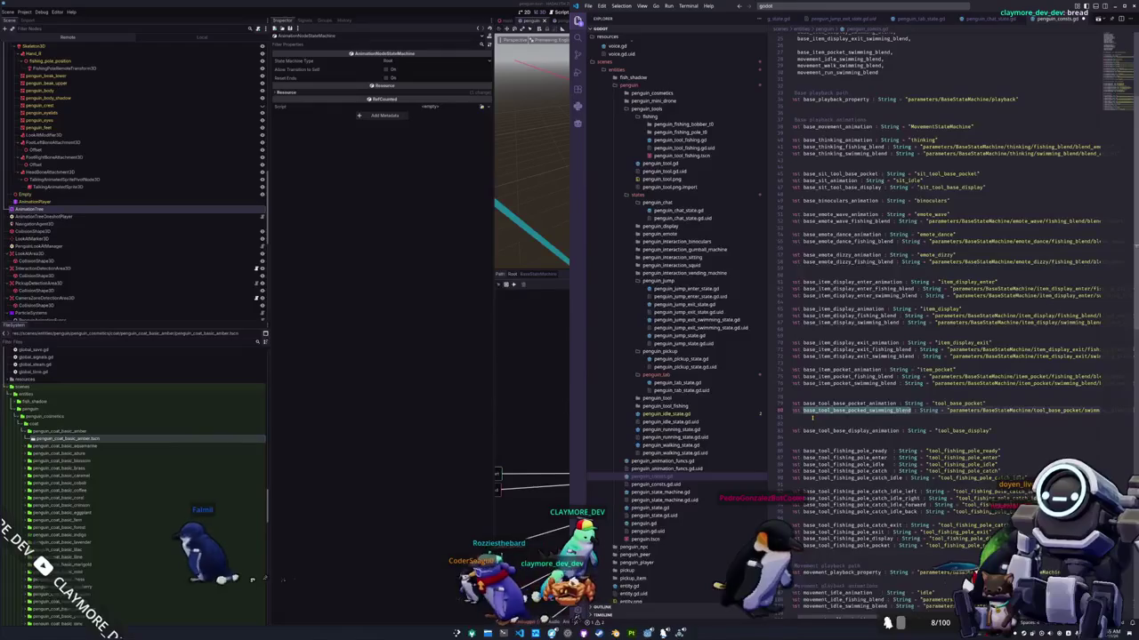
{"action": "left_click", "coordinate": [868, 411]}
{"action": "key", "text": "ctrl+z"}
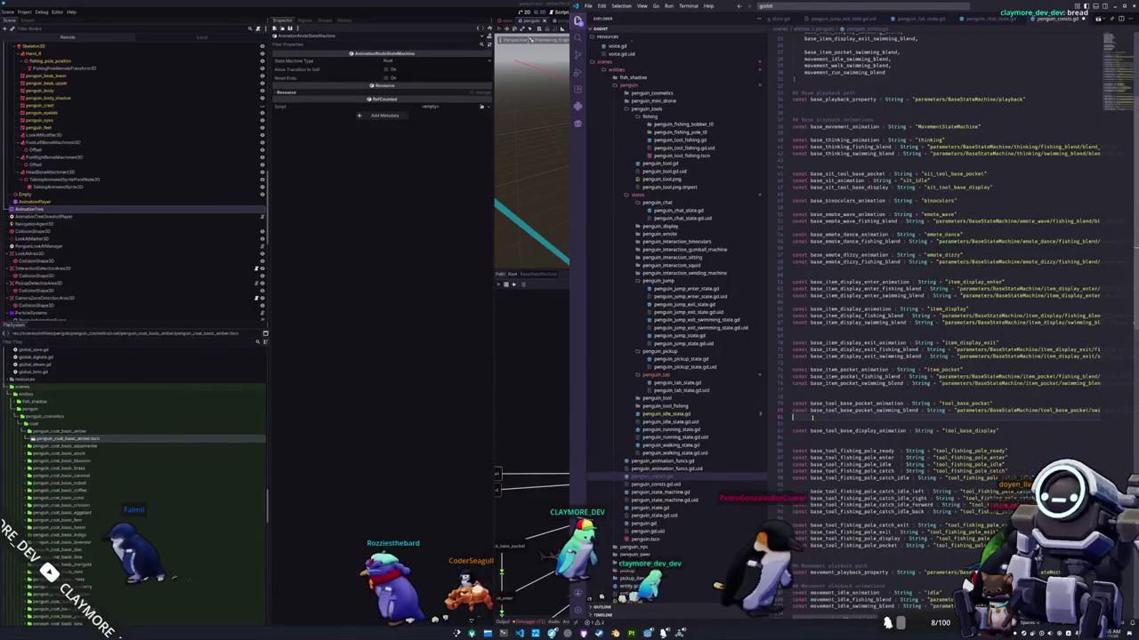
{"action": "key", "text": "ctrl+z"}
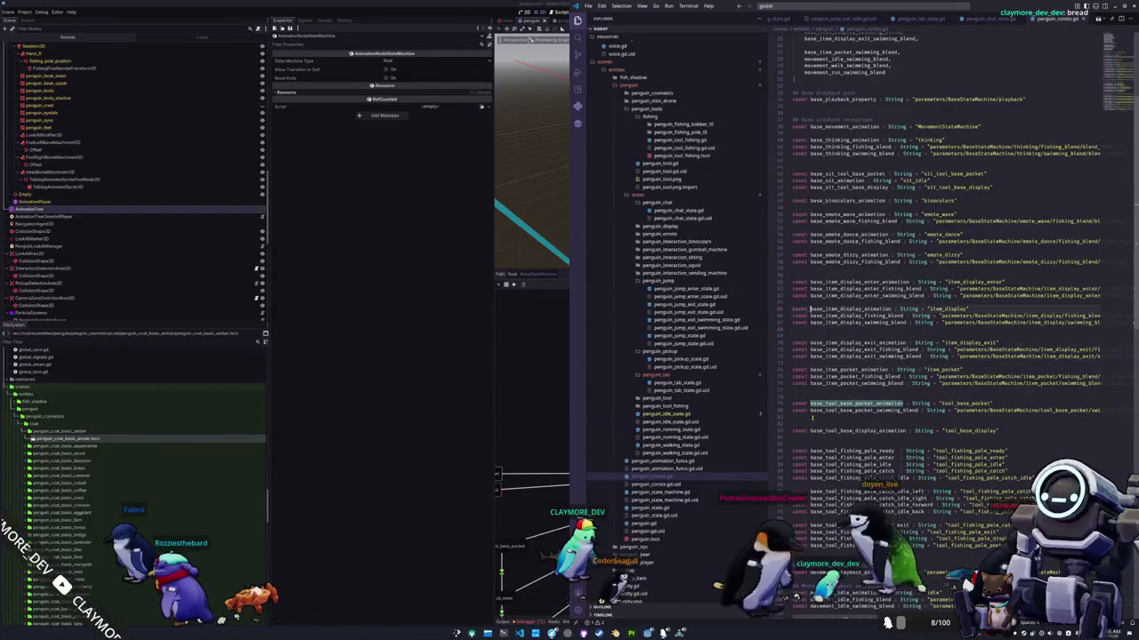
Step: Add the tool_base_pocket swimming blend entry to the swimming_blends array
{"action": "scroll", "coordinate": [812, 418], "scroll_direction": "up", "scroll_amount": 1}
{"action": "key", "text": "ctrl+z"}
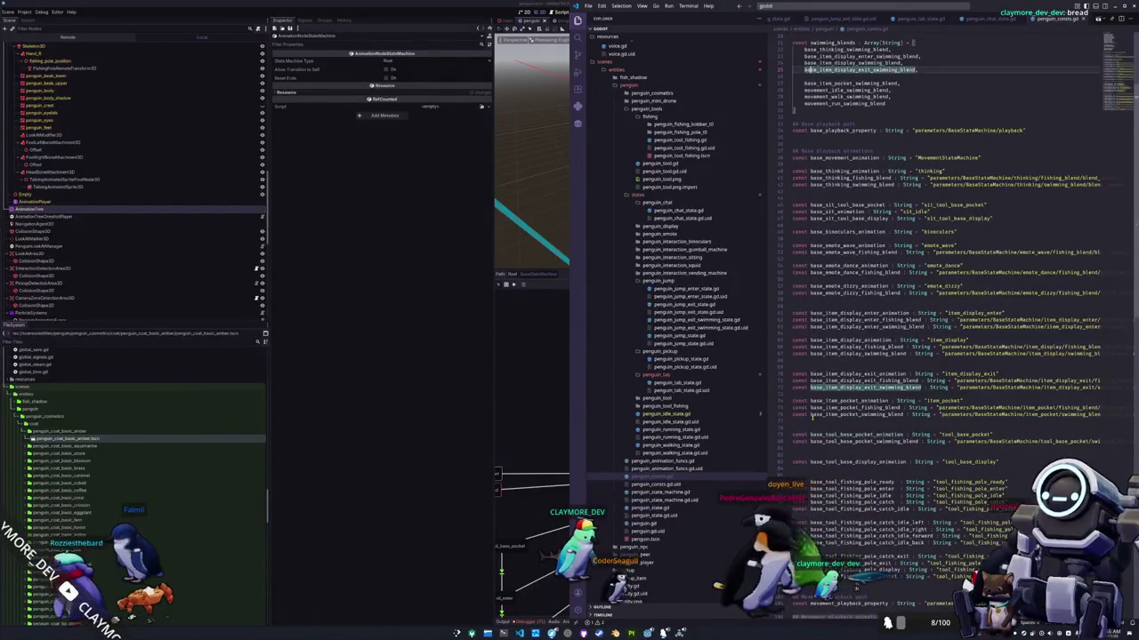
{"action": "key", "text": "ctrl+z"}
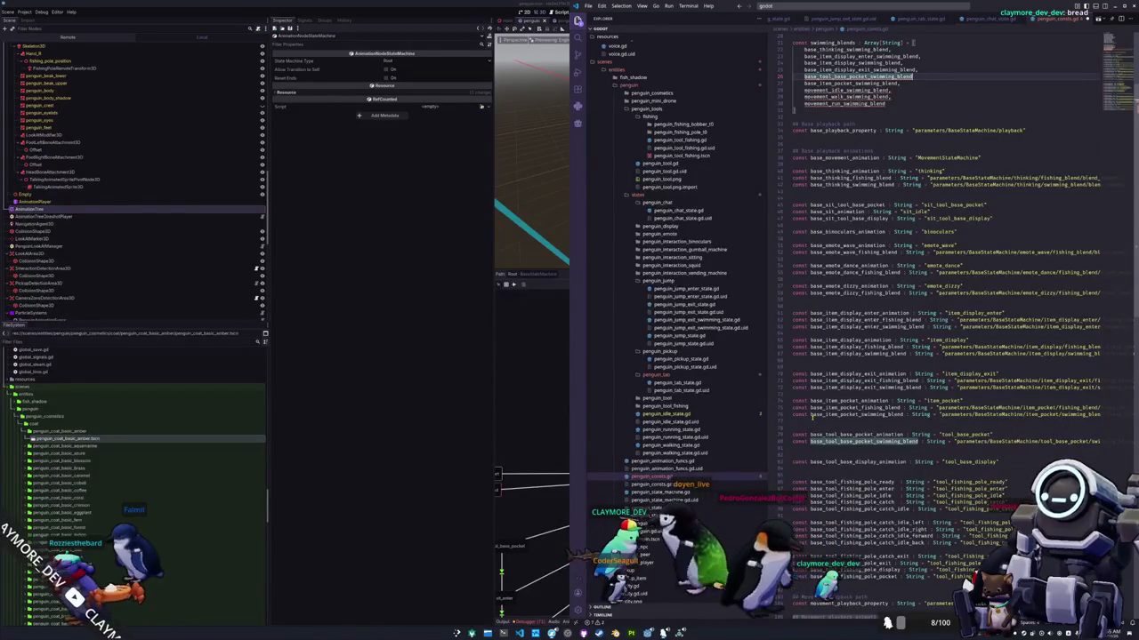
{"action": "key", "text": "ctrl+z"}
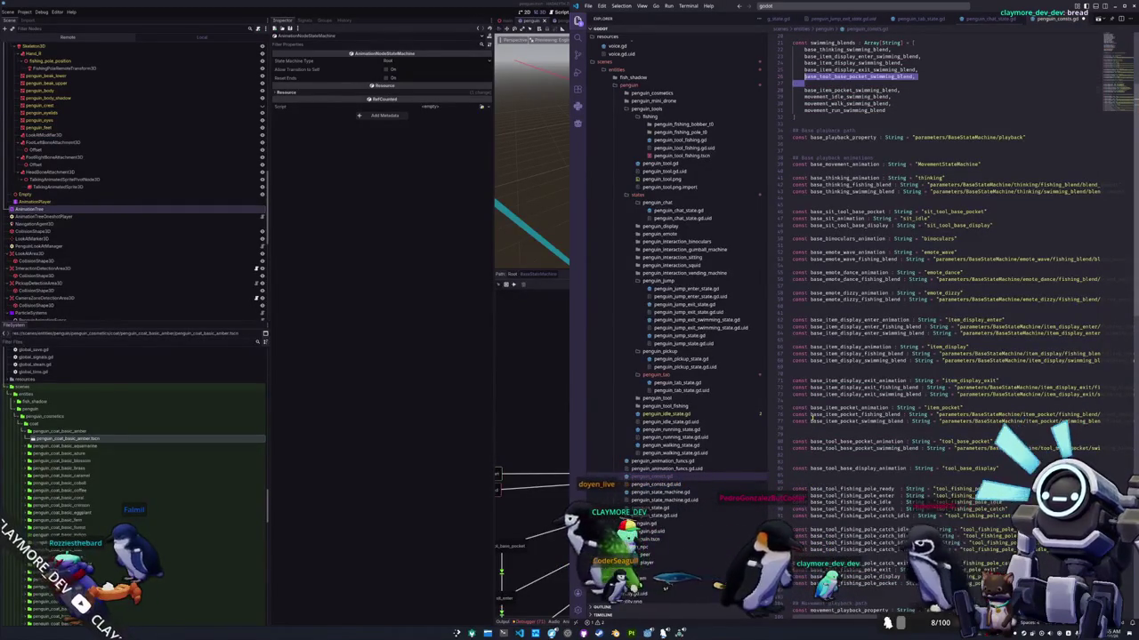
{"action": "key", "text": "ctrl+z"}
{"action": "key", "text": "ctrl+z"}
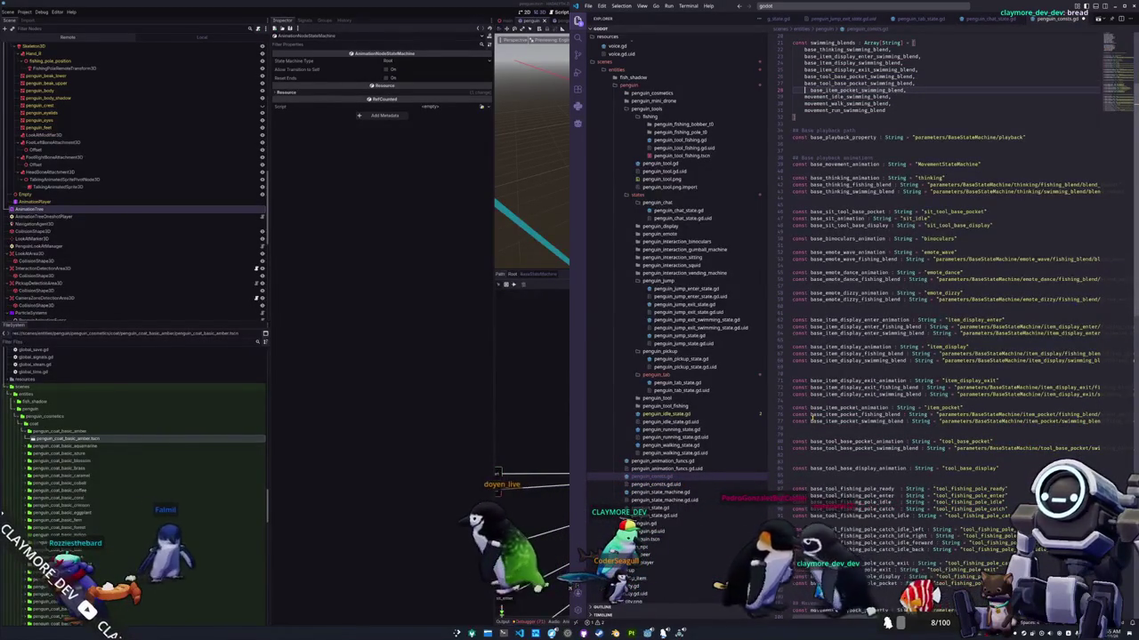
{"action": "key", "text": "ctrl+z"}
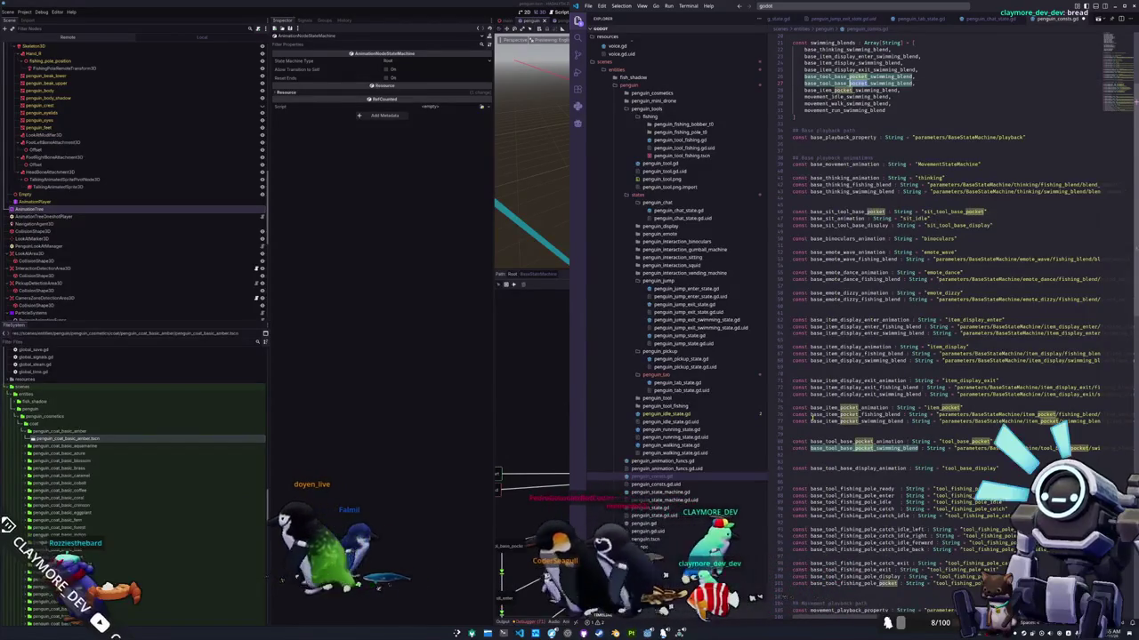
{"action": "key", "text": "ctrl+z"}
{"action": "key", "text": "ctrl+z"}
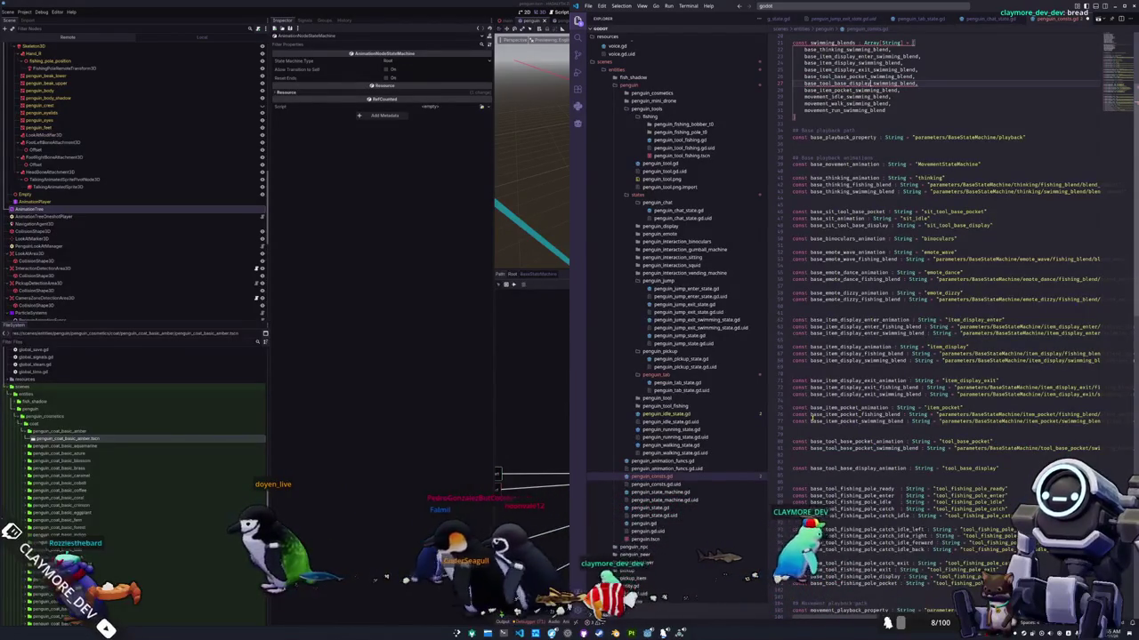
Step: Restore the tool_base_display swimming blend line via undo and redo, then return to Godot
{"action": "key", "text": "ctrl+z"}
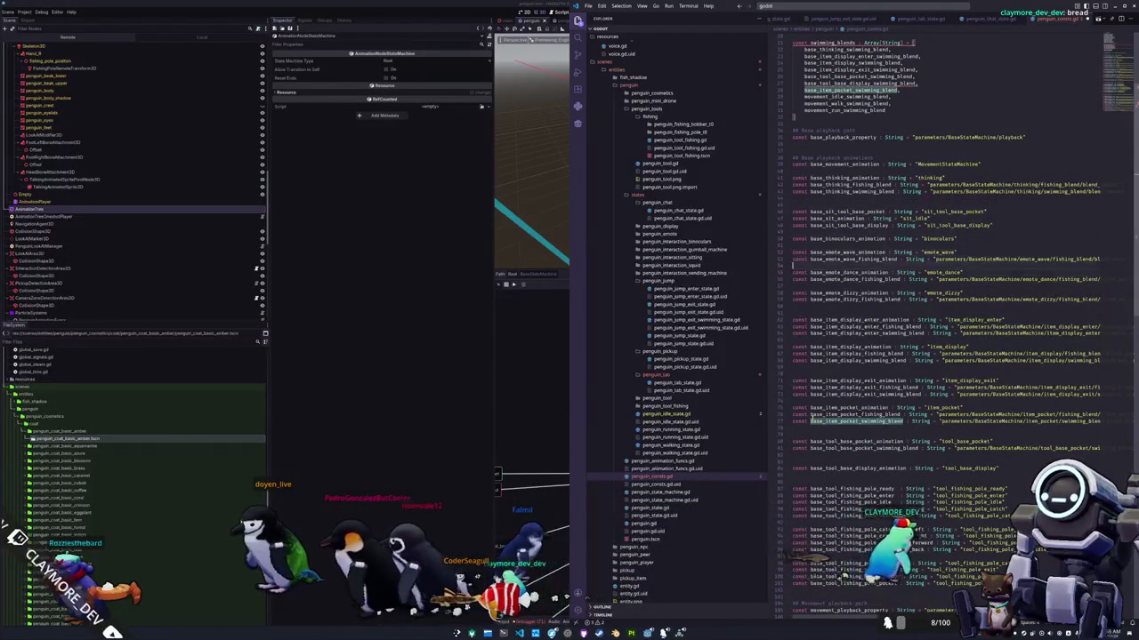
{"action": "key", "text": "ctrl+z"}
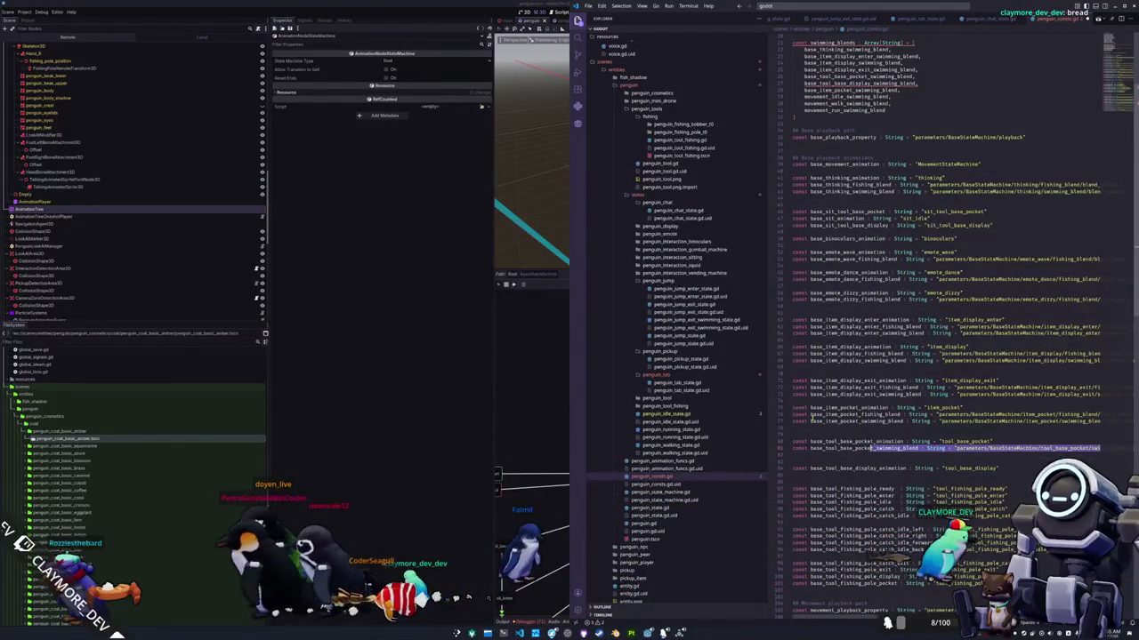
{"action": "key", "text": "ctrl+y"}
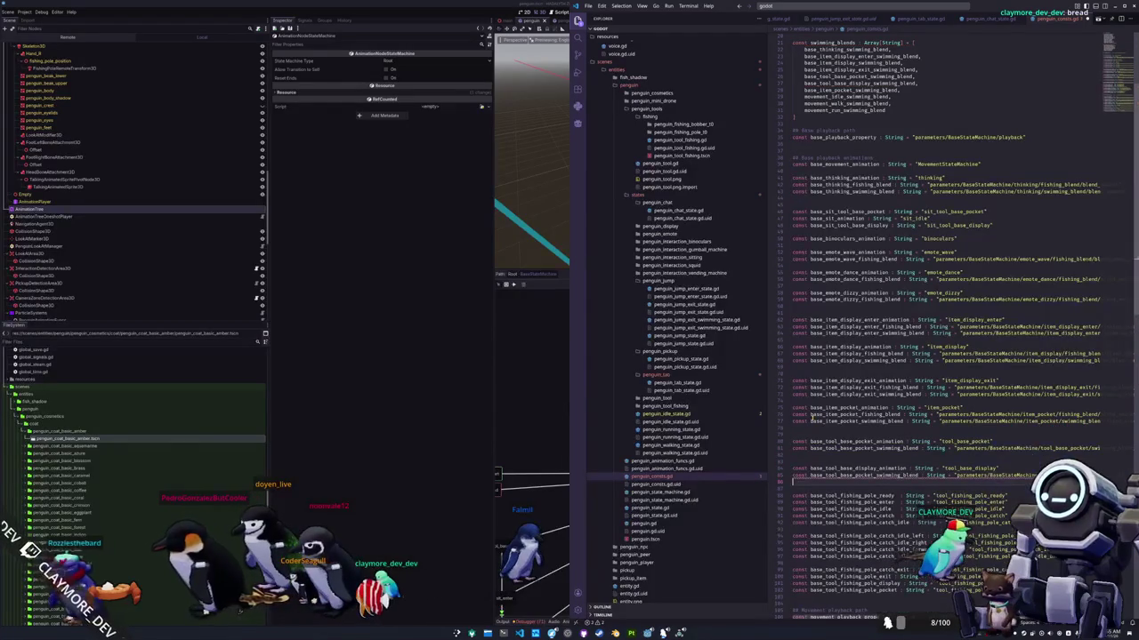
{"action": "key", "text": "ctrl+y"}
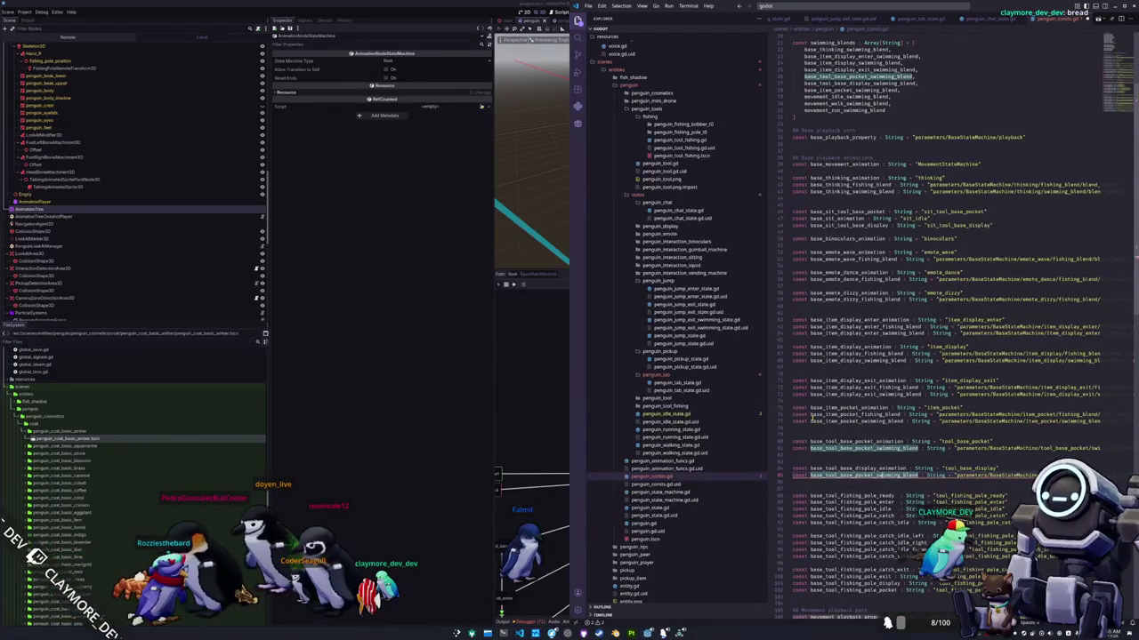
{"action": "key", "text": "ctrl+y"}
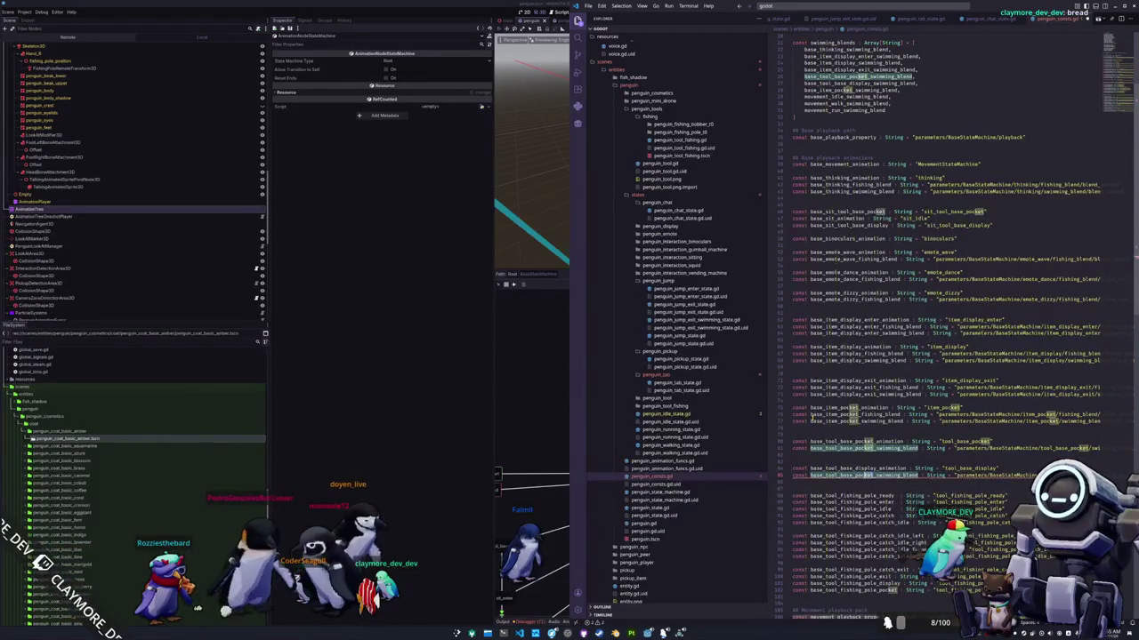
{"action": "key", "text": "ctrl+z"}
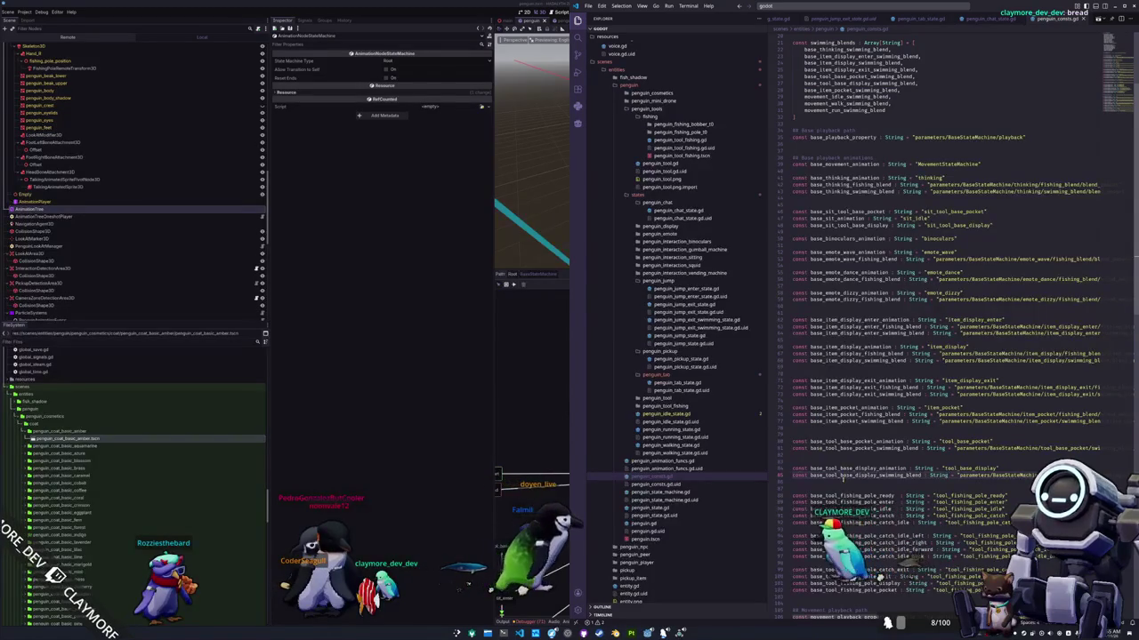
{"action": "left_click", "coordinate": [378, 492]}
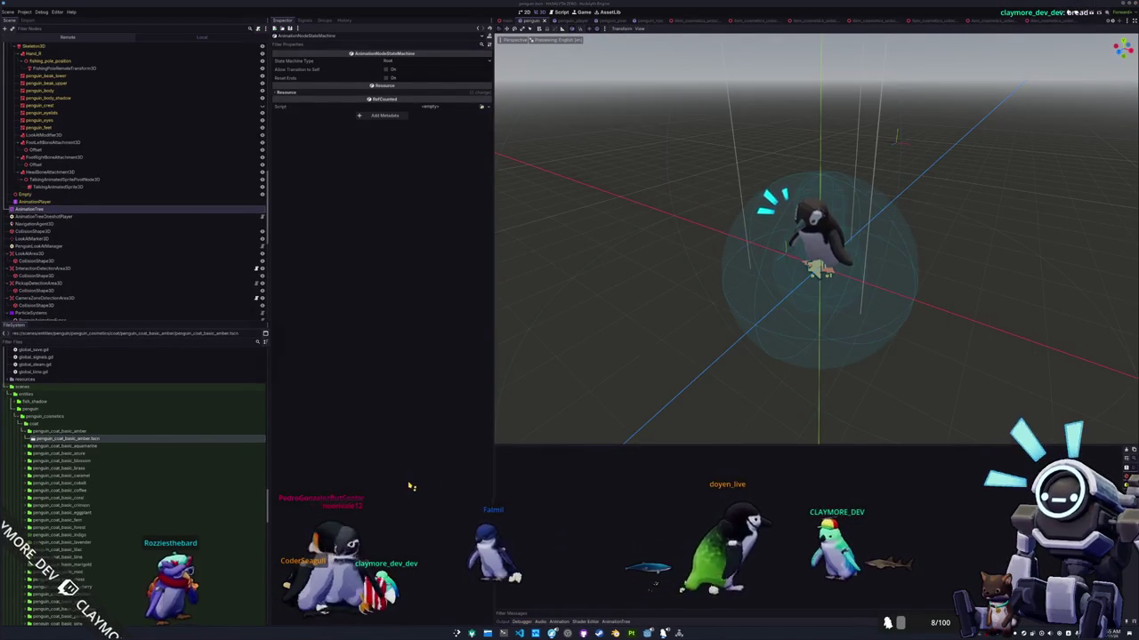
Step: Launch LibreOffice Calc and open a translation CSV file
{"action": "key", "text": "super"}
{"action": "type", "text": "cel"}
{"action": "key", "text": "Return"}
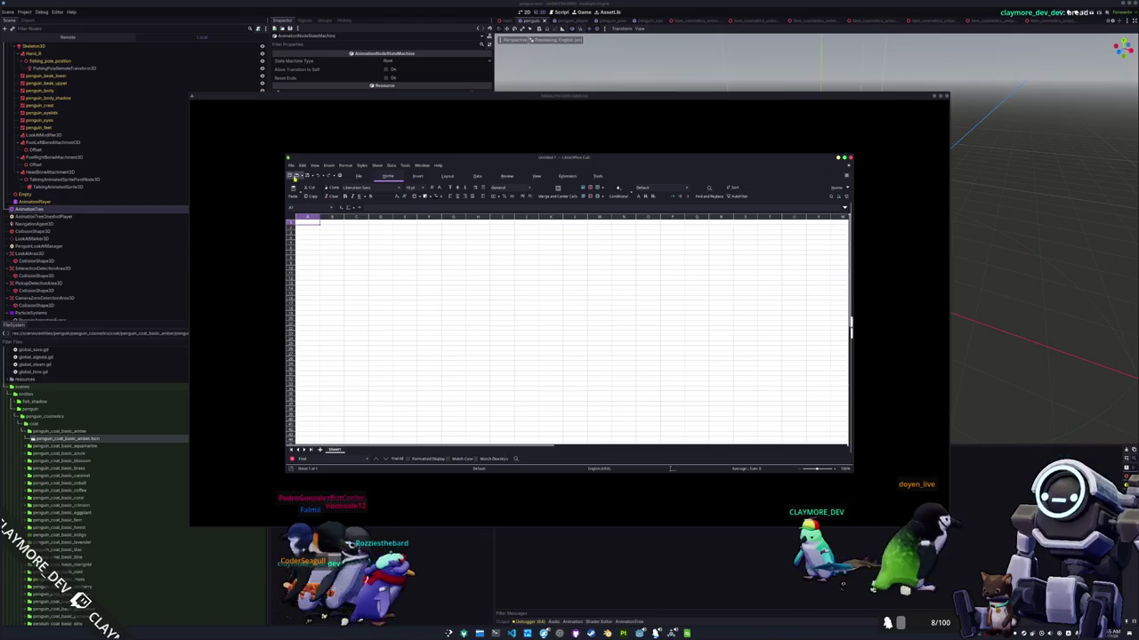
{"action": "key", "text": "alt+f"}
{"action": "left_click", "coordinate": [305, 185]}
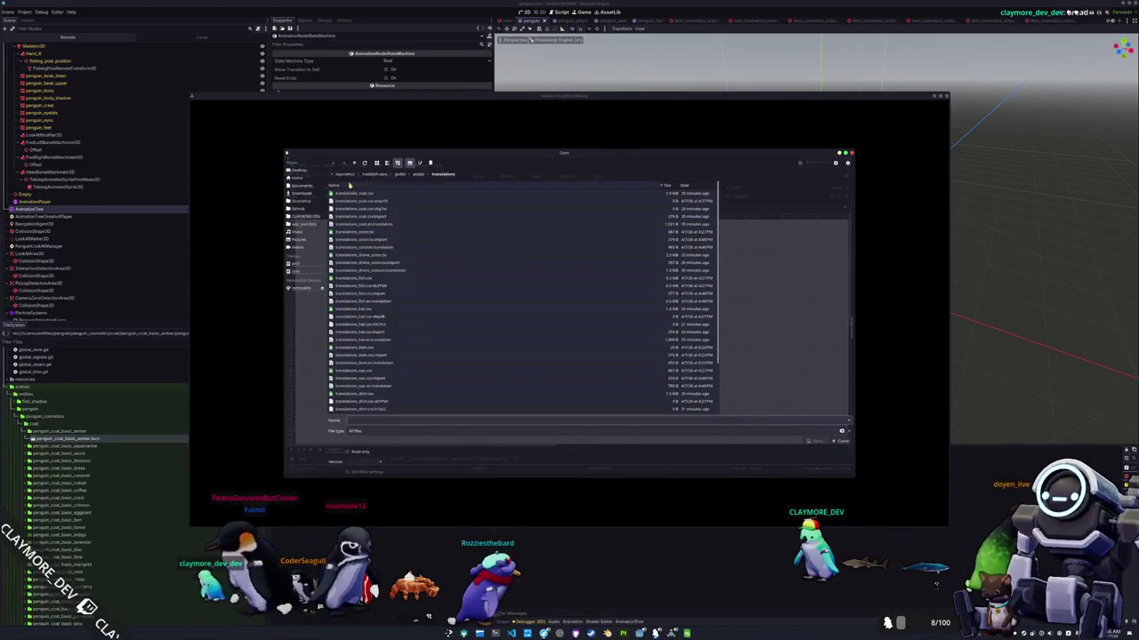
{"action": "double_click", "coordinate": [705, 401]}
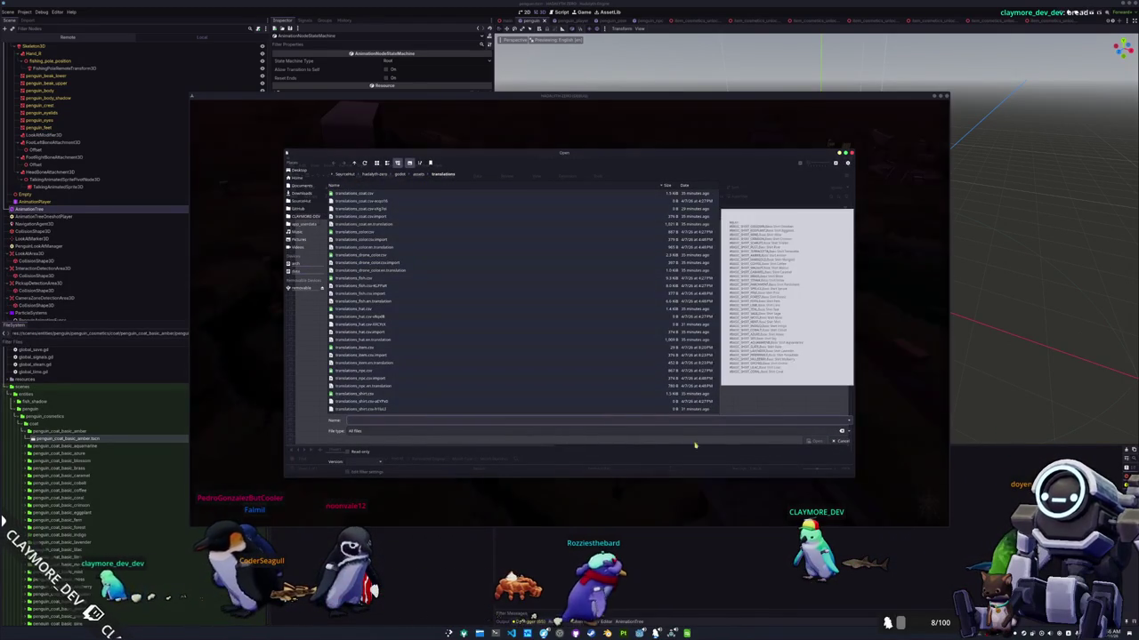
Step: Reopen translations.csv from Recent Documents, accept the import settings, and bring up Save As
{"action": "left_click", "coordinate": [301, 165]}
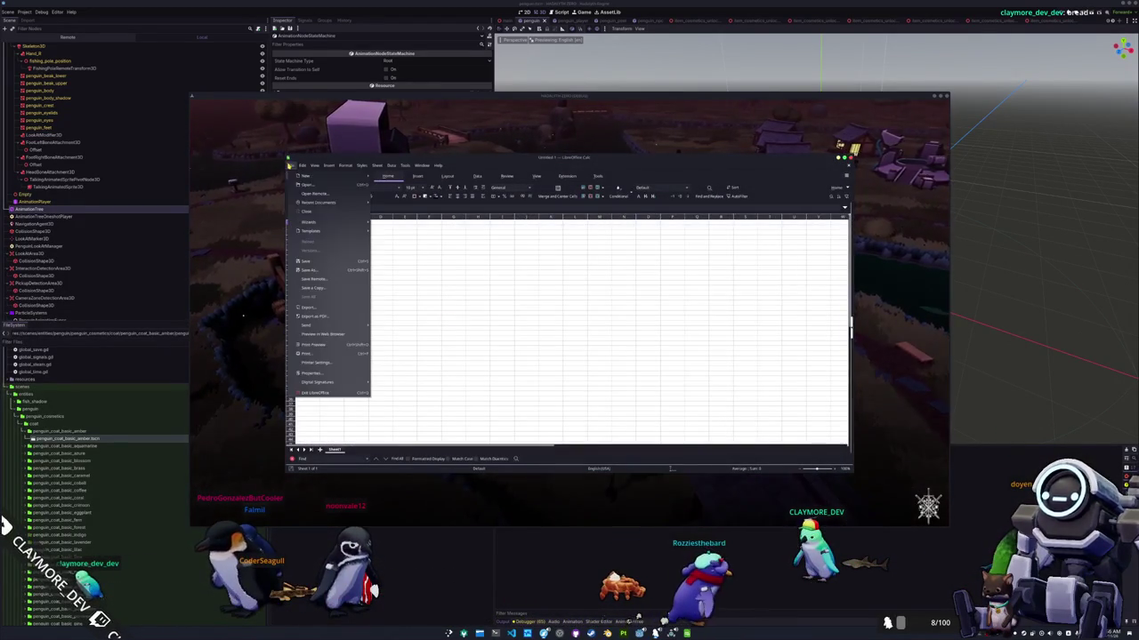
{"action": "mouse_move", "coordinate": [326, 203]}
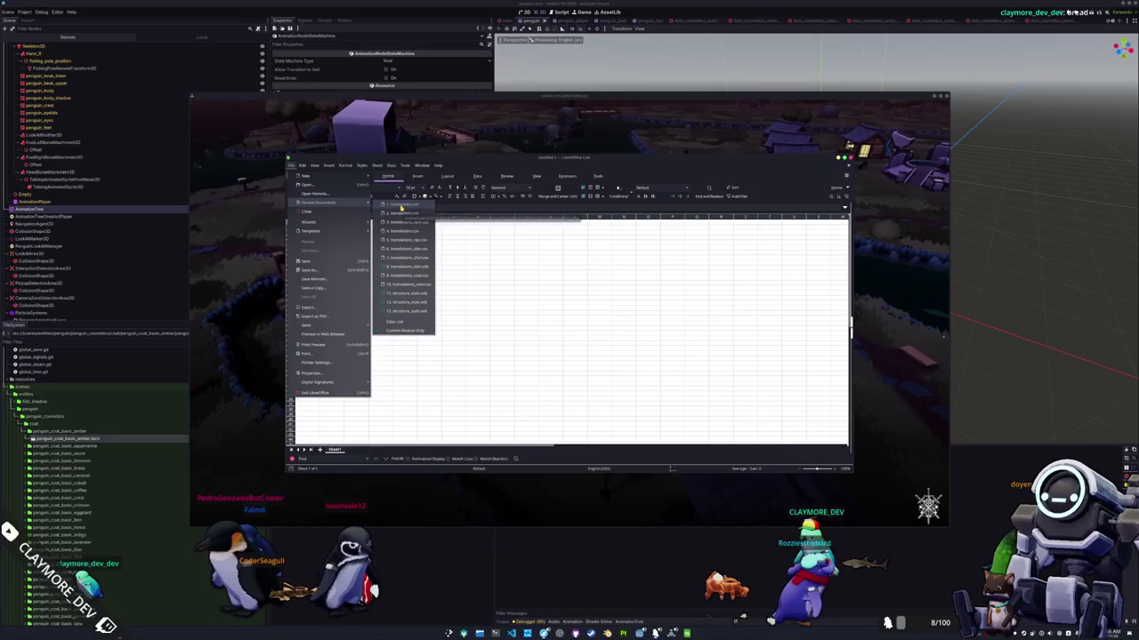
{"action": "left_click", "coordinate": [405, 213]}
{"action": "left_click", "coordinate": [605, 415]}
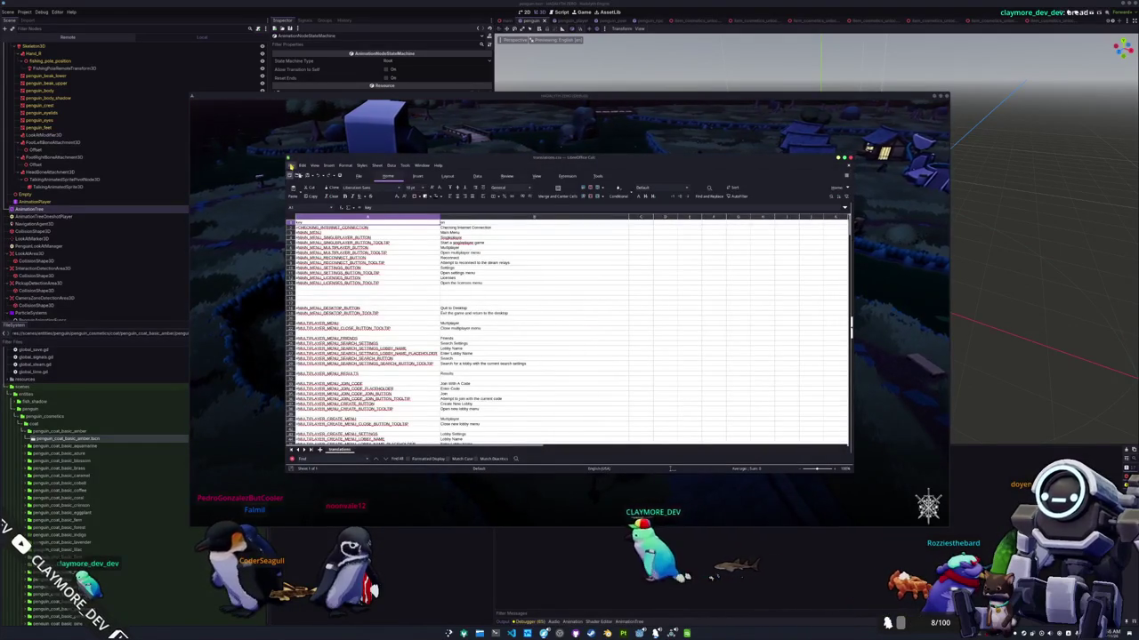
{"action": "left_click", "coordinate": [291, 166]}
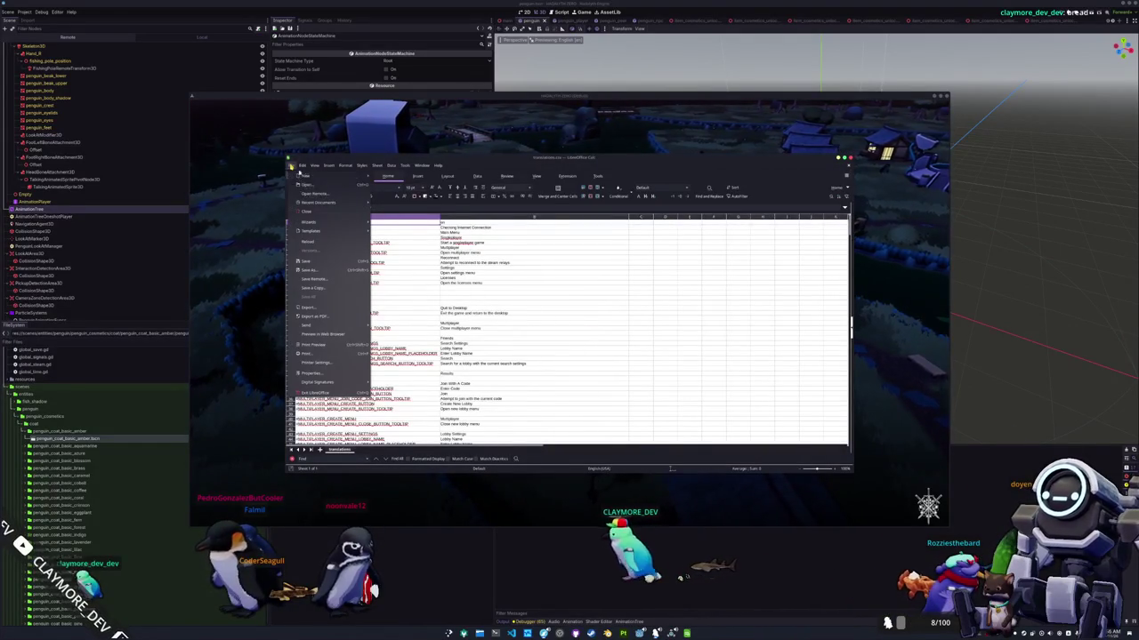
{"action": "left_click", "coordinate": [318, 269]}
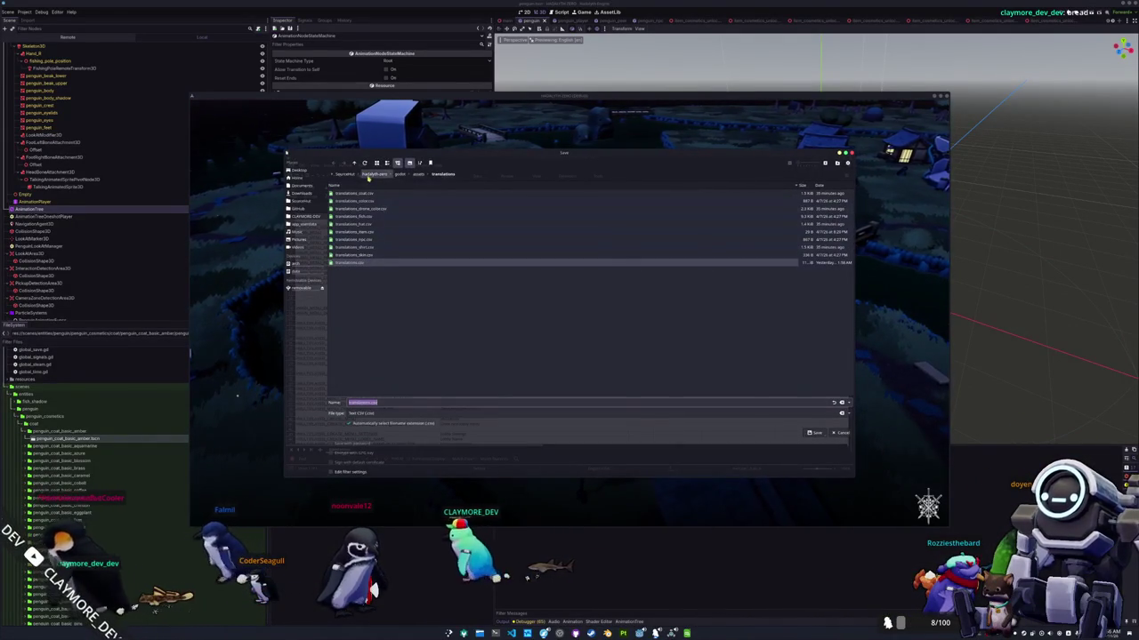
{"action": "key", "text": "Return"}
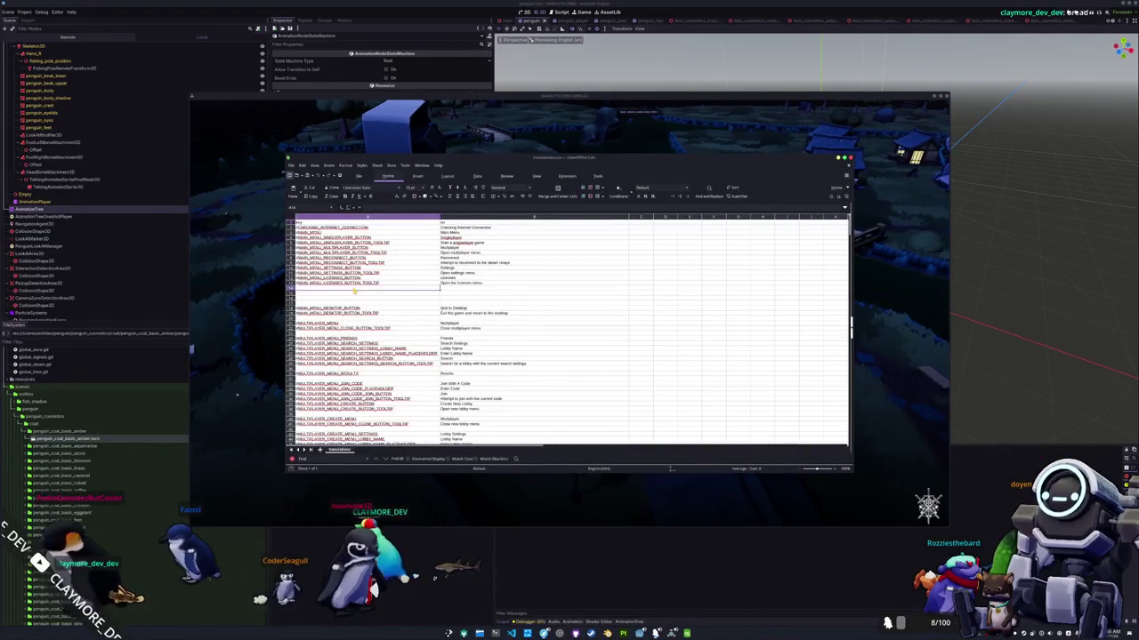
Step: Move the SPRINT through CAMERA_ADJUST rows down one row, leaving an empty row above SPRINT
{"action": "scroll", "coordinate": [354, 292], "scroll_direction": "down", "scroll_amount": 20}
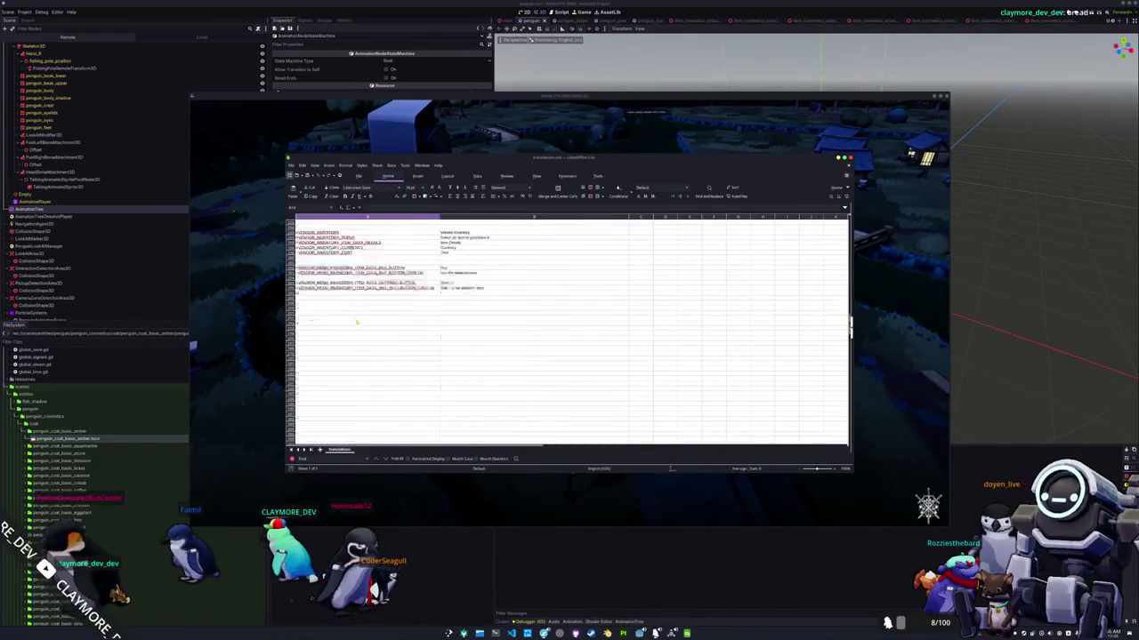
{"action": "scroll", "coordinate": [357, 322], "scroll_direction": "up", "scroll_amount": 10}
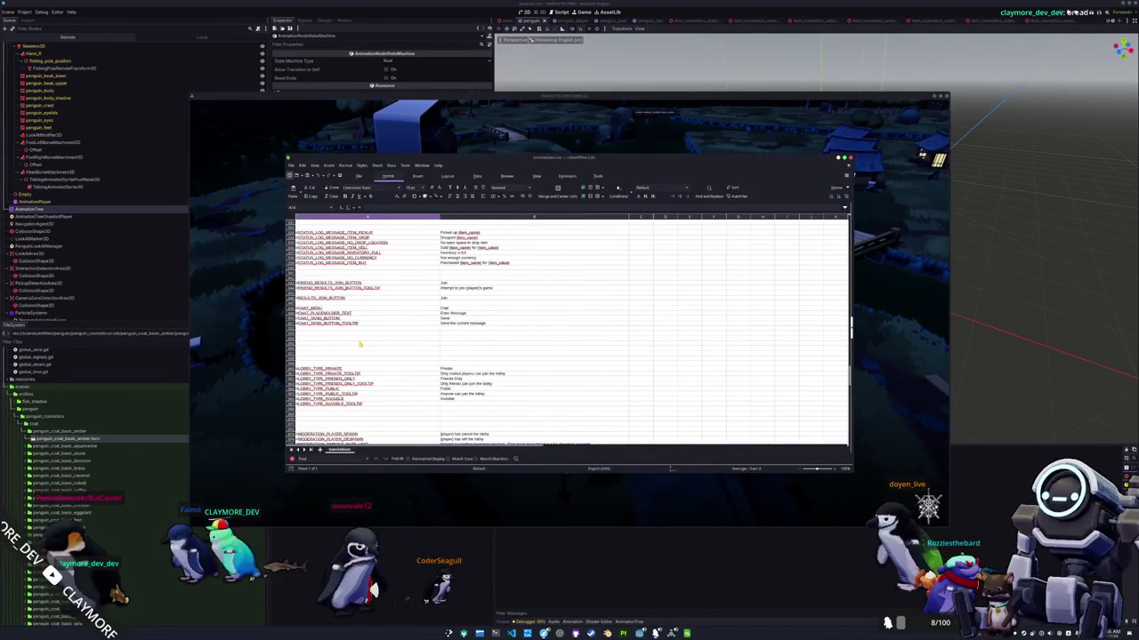
{"action": "scroll", "coordinate": [361, 344], "scroll_direction": "down", "scroll_amount": 5}
{"action": "scroll", "coordinate": [361, 344], "scroll_direction": "down", "scroll_amount": 10}
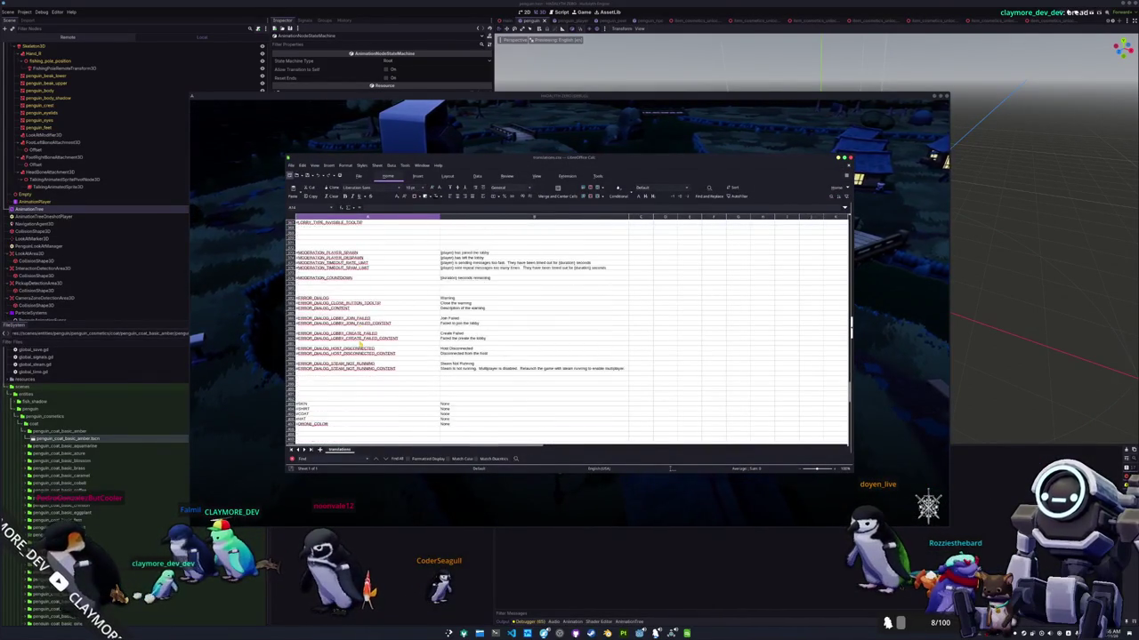
{"action": "scroll", "coordinate": [360, 345], "scroll_direction": "down", "scroll_amount": 7}
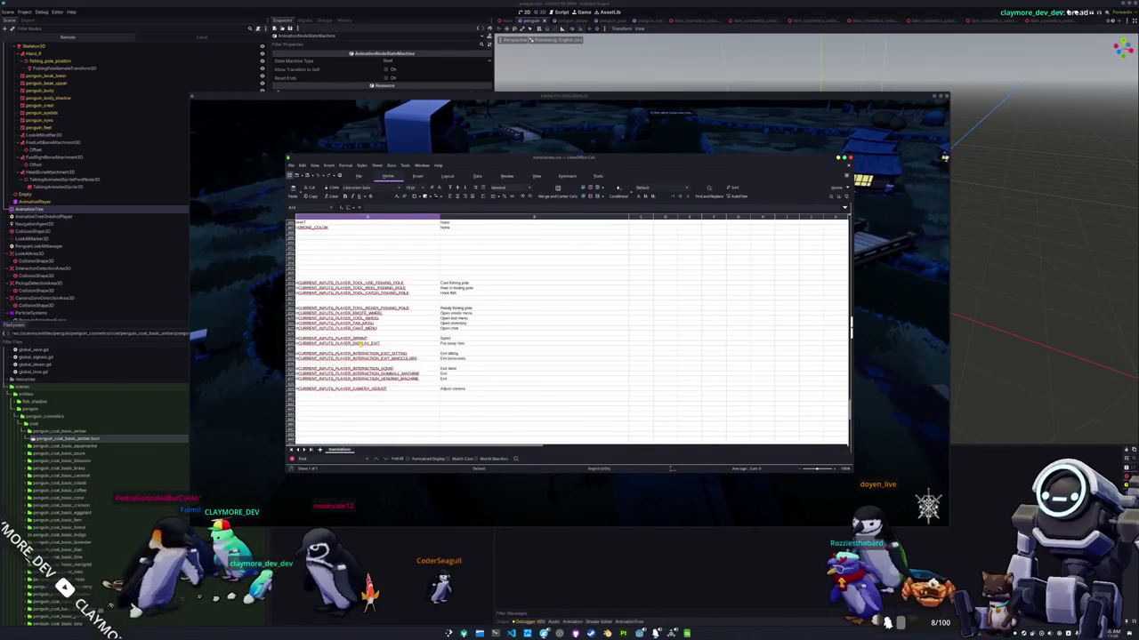
{"action": "scroll", "coordinate": [345, 306], "scroll_direction": "down", "scroll_amount": 5}
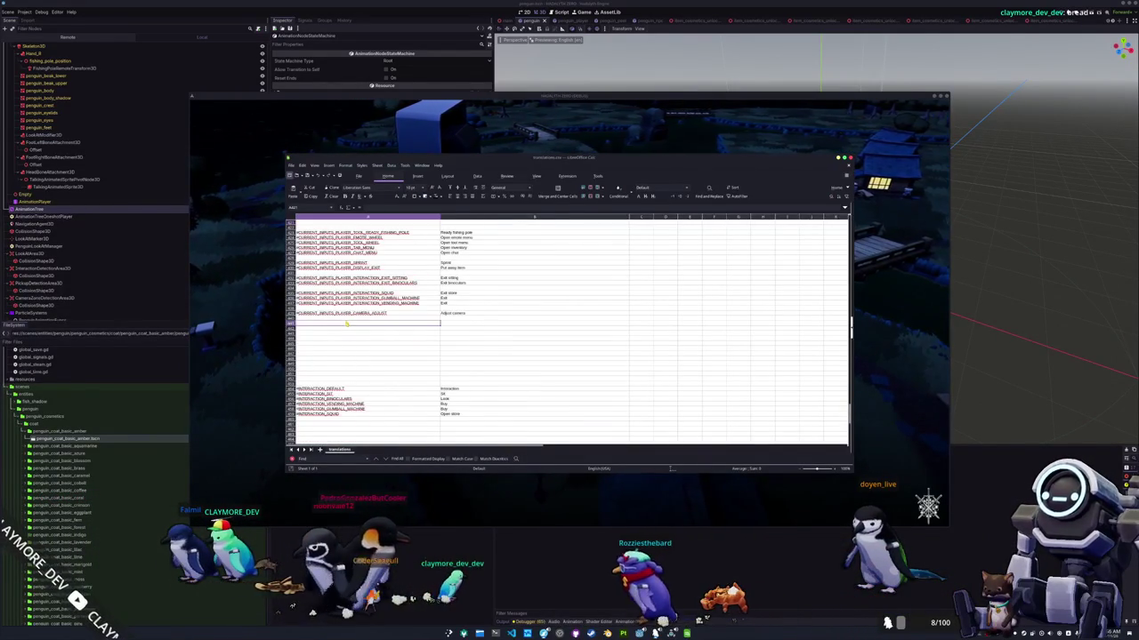
{"action": "key", "text": "Up"}
{"action": "key", "text": "Up"}
{"action": "key", "text": "Up"}
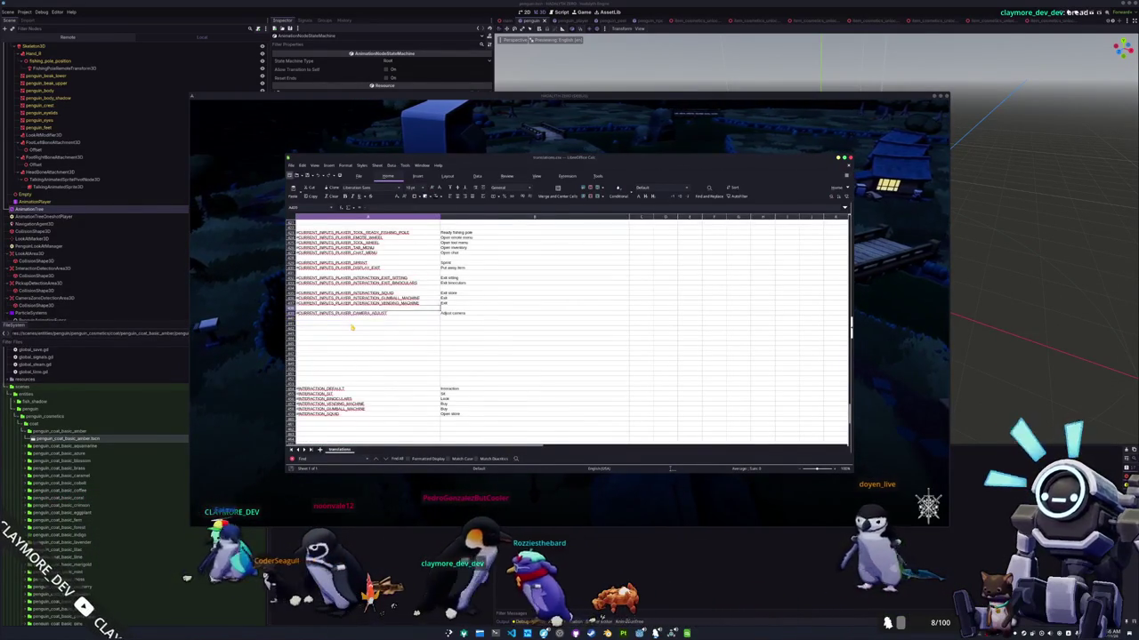
{"action": "key", "text": "Down"}
{"action": "key", "text": "shift+Right"}
{"action": "key", "text": "shift+Down"}
{"action": "key", "text": "shift+Down"}
{"action": "key", "text": "shift+Down"}
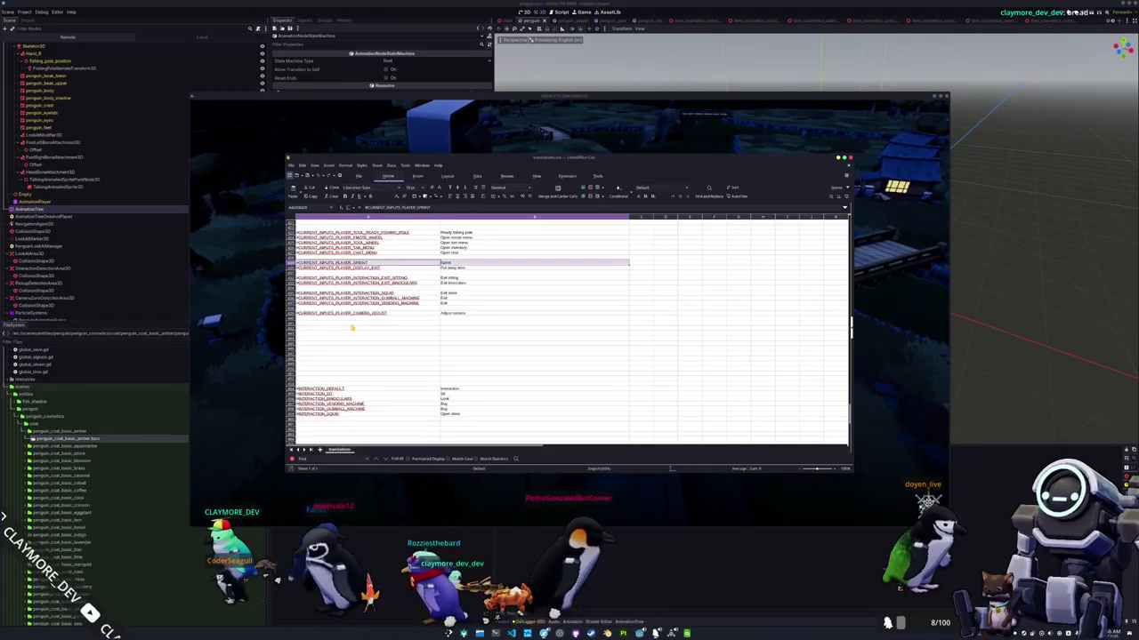
{"action": "key", "text": "ctrl+x"}
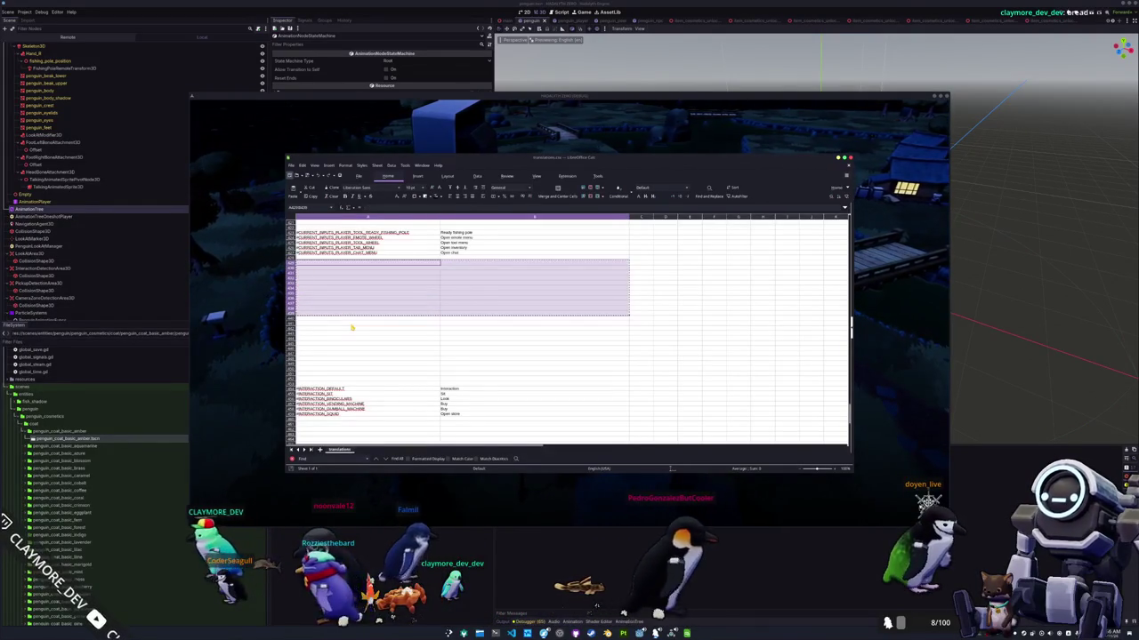
{"action": "key", "text": "Down"}
{"action": "key", "text": "ctrl+v"}
{"action": "key", "text": "Up"}
Step: Enter the #CURRENT_INPUTS_PLAYER_JUMP key in the empty row and copy it
{"action": "type", "text": "#CURRENT_INP"}
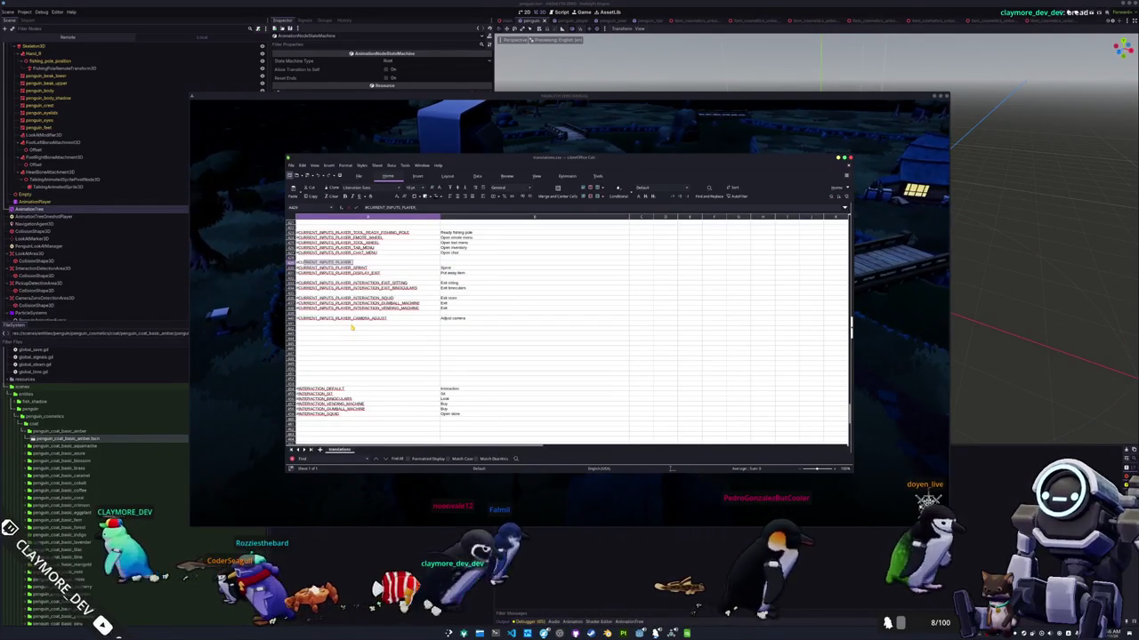
{"action": "type", "text": "UT_"}
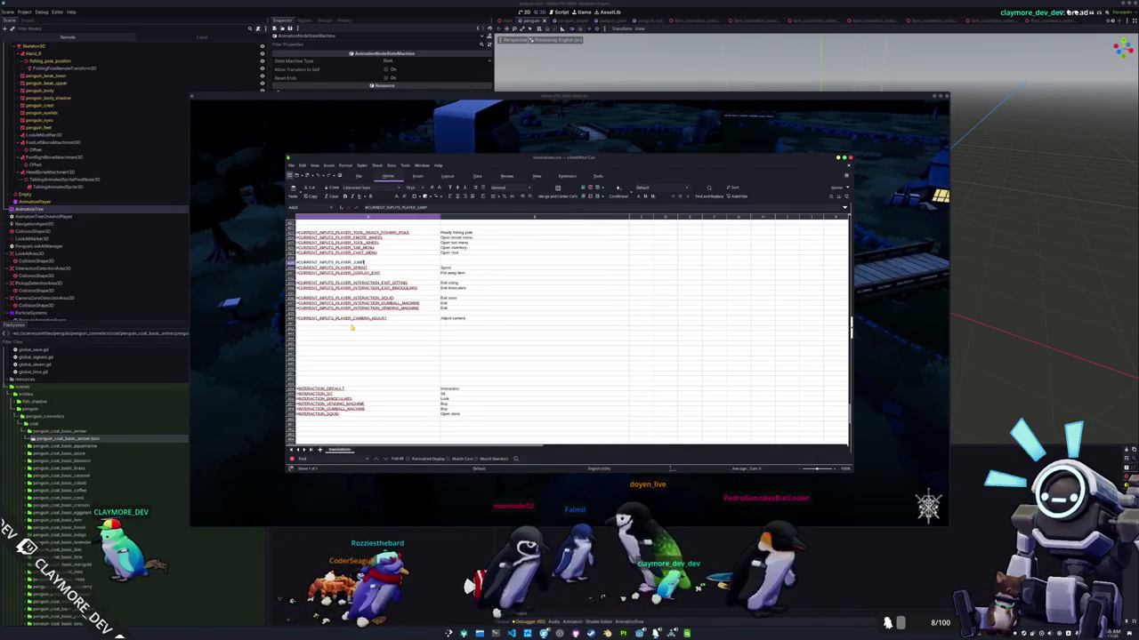
{"action": "key", "text": "Tab"}
{"action": "type", "text": "Jump"}
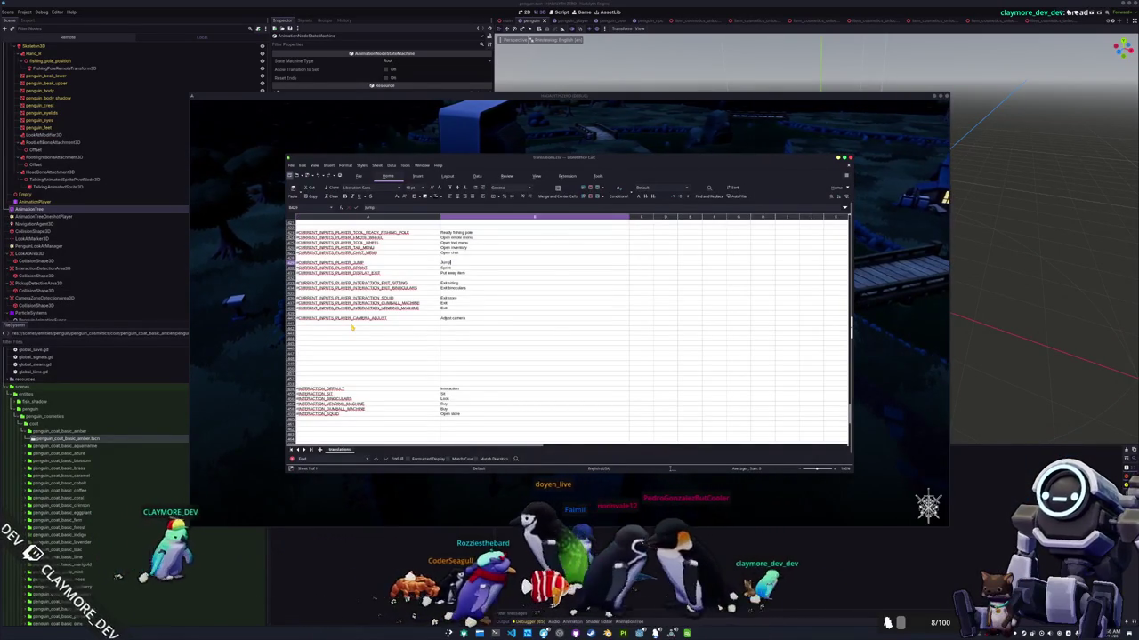
{"action": "key", "text": "Left"}
{"action": "key", "text": "ctrl+c"}
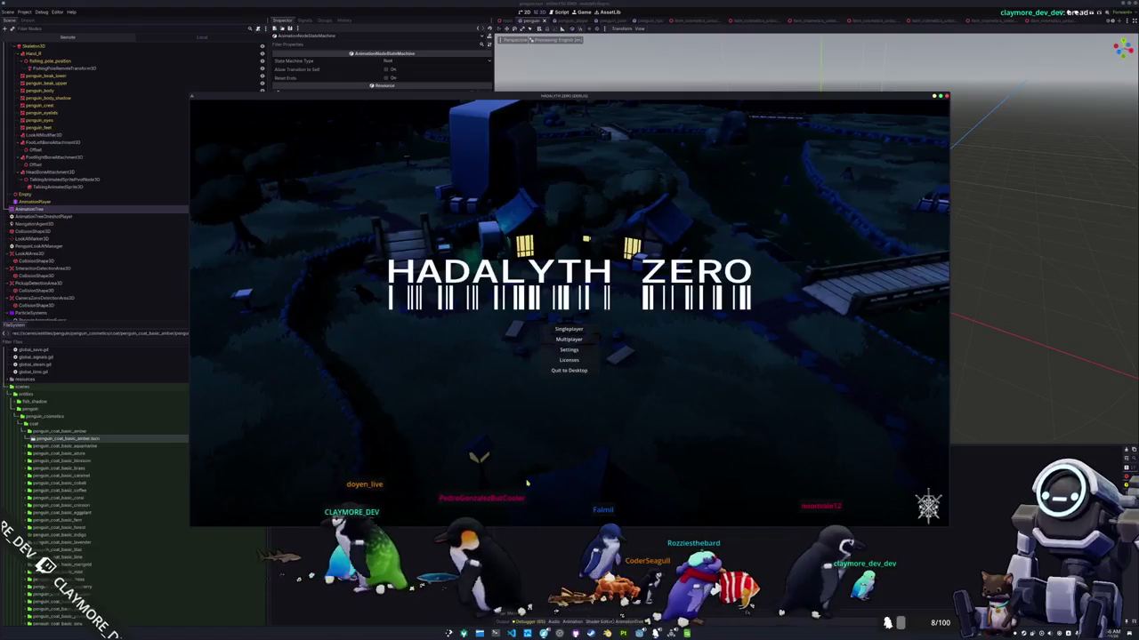
Step: In penguin_idle_state.gd, duplicate the player_chat hint line as a player_movement_jump hint
{"action": "key", "text": "alt+Tab"}
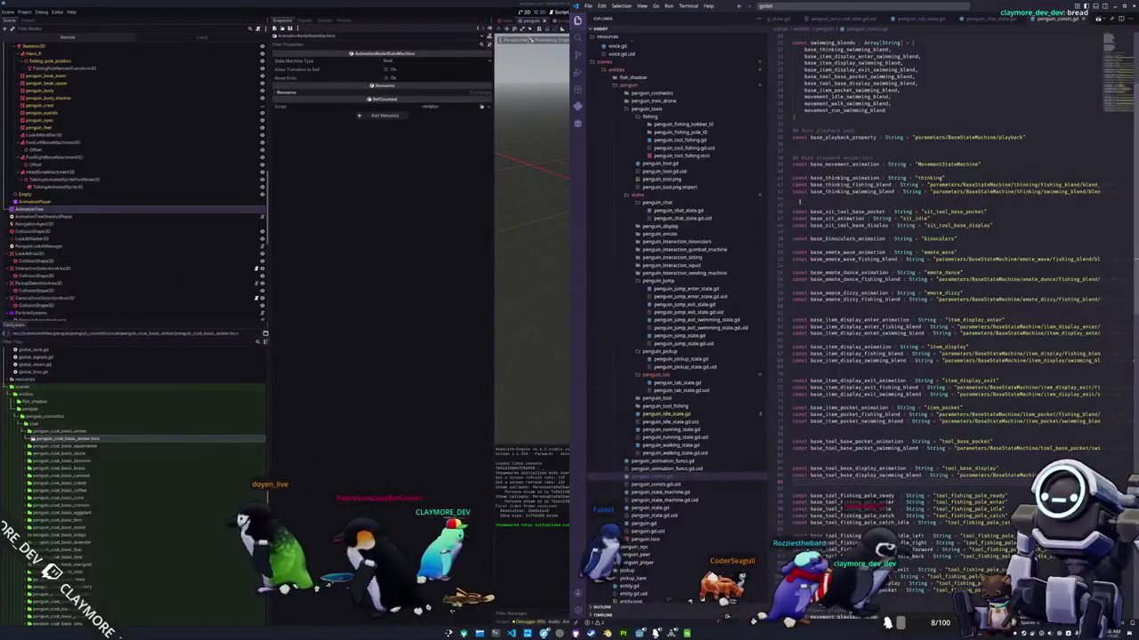
{"action": "left_click", "coordinate": [669, 414]}
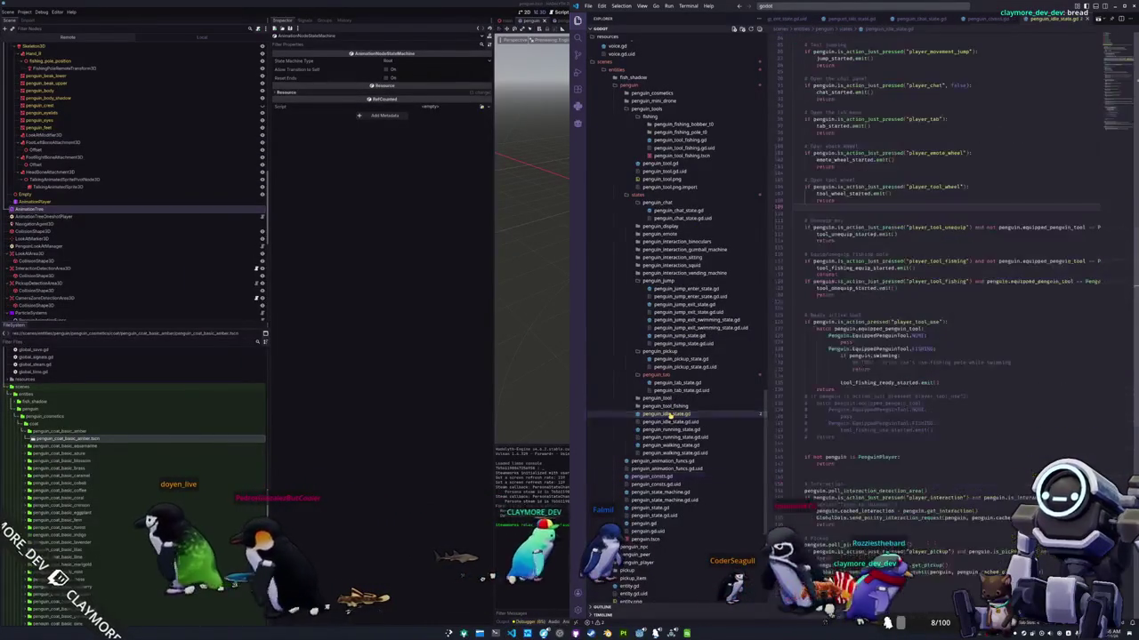
{"action": "scroll", "coordinate": [893, 299], "scroll_direction": "up", "scroll_amount": 20}
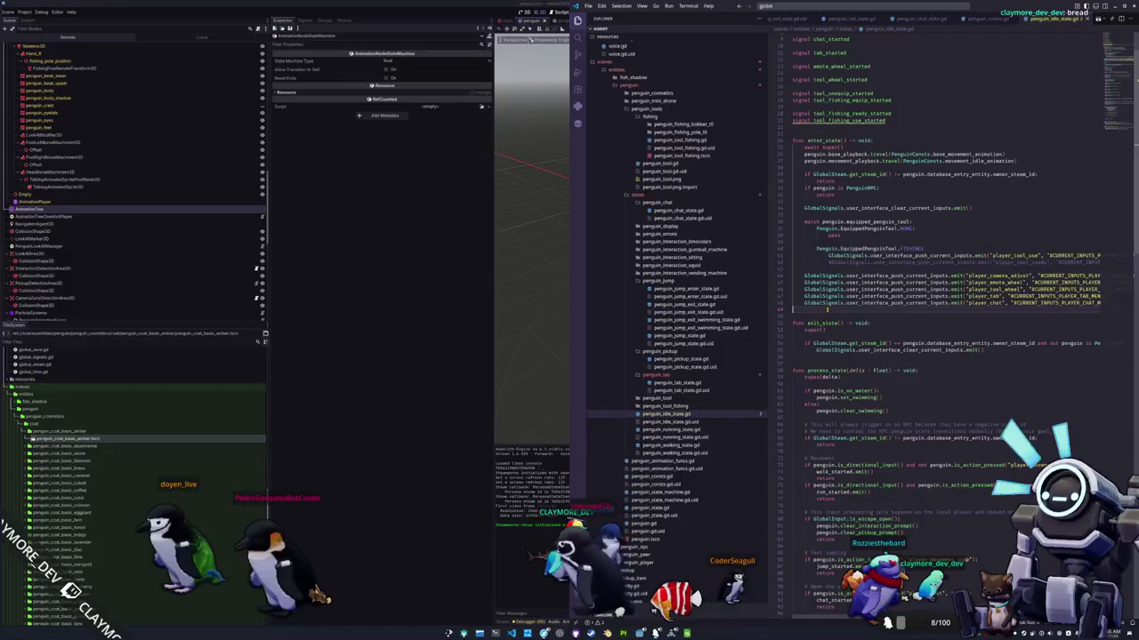
{"action": "left_click", "coordinate": [827, 309]}
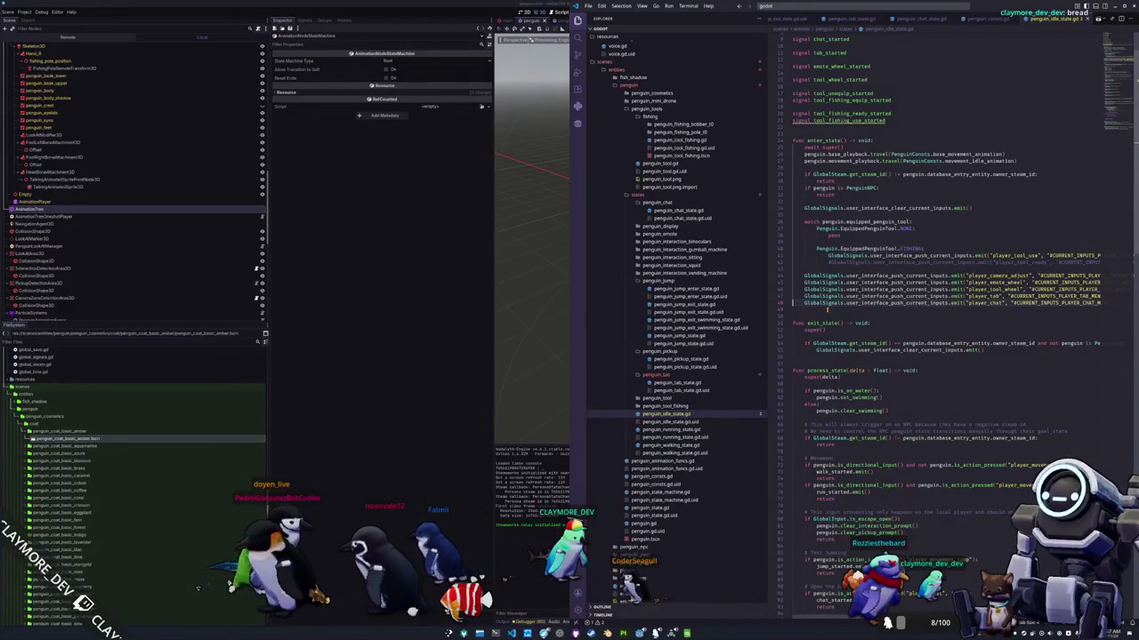
{"action": "key", "text": "ctrl+v"}
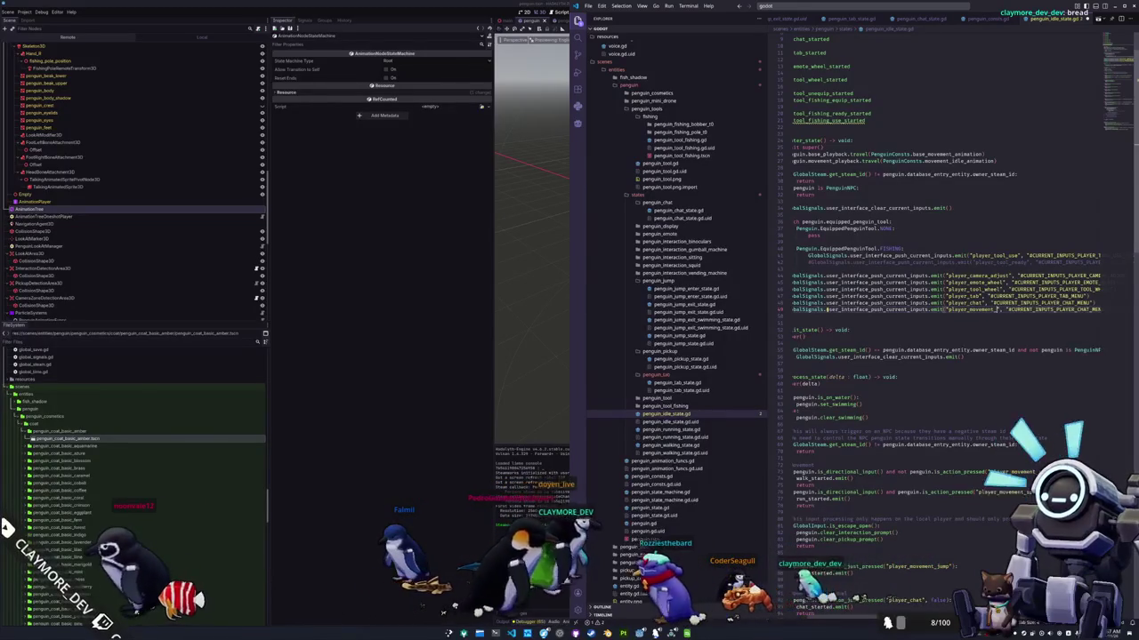
{"action": "key", "text": "Right"}
{"action": "key", "text": "Right"}
{"action": "key", "text": "Right"}
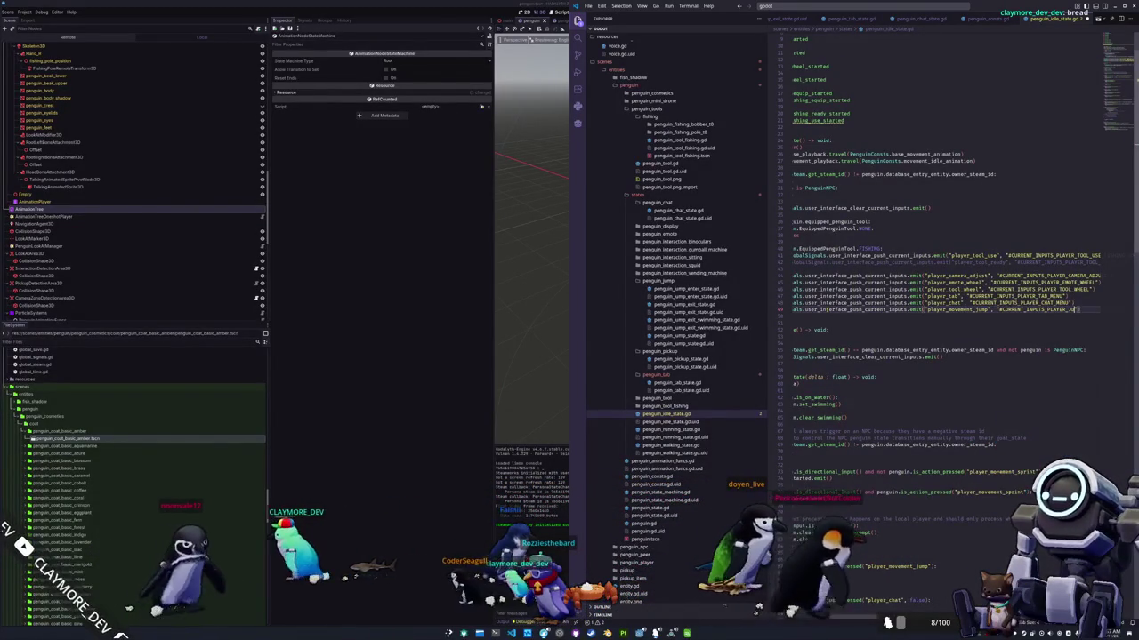
{"action": "key", "text": "Home"}
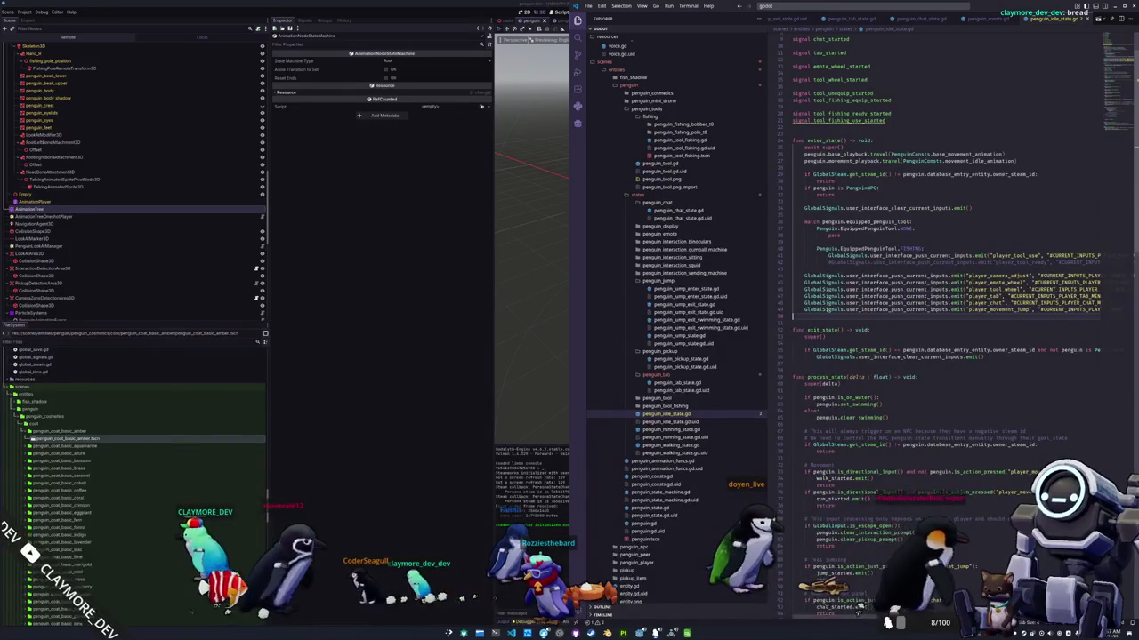
Step: Run the project and start a Singleplayer game
{"action": "key", "text": "alt+Tab"}
{"action": "key", "text": "F5"}
{"action": "left_click", "coordinate": [568, 329]}
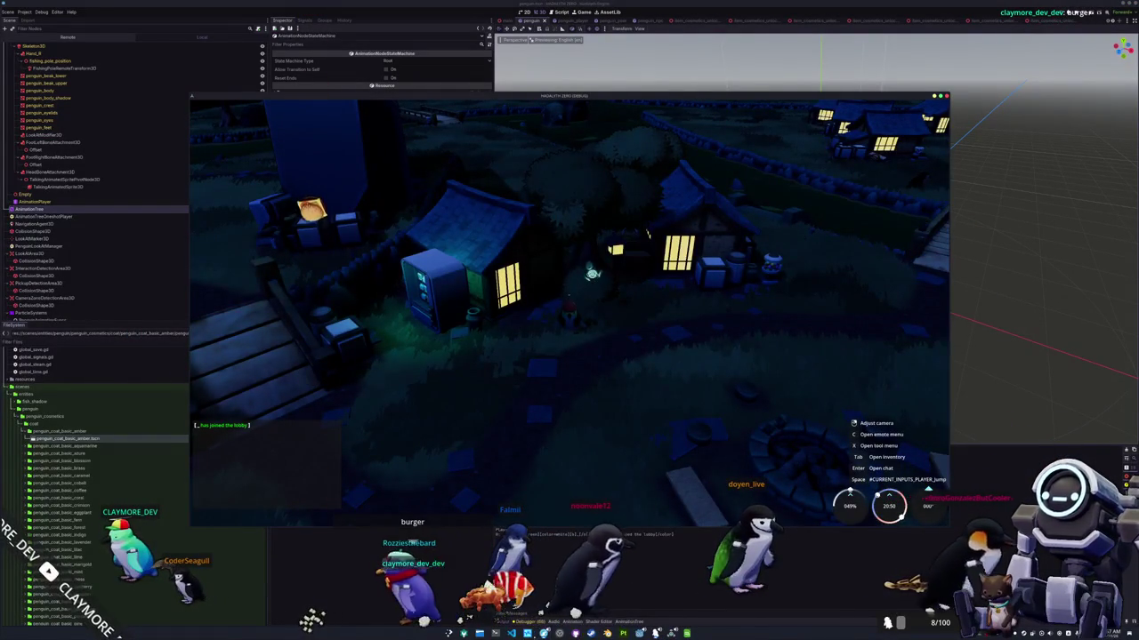
Step: Compare the CURRENT_INPUTS_PLAYER_JUMP key in code with the game's hint, then return to the spreadsheet
{"action": "key", "text": "alt+Tab"}
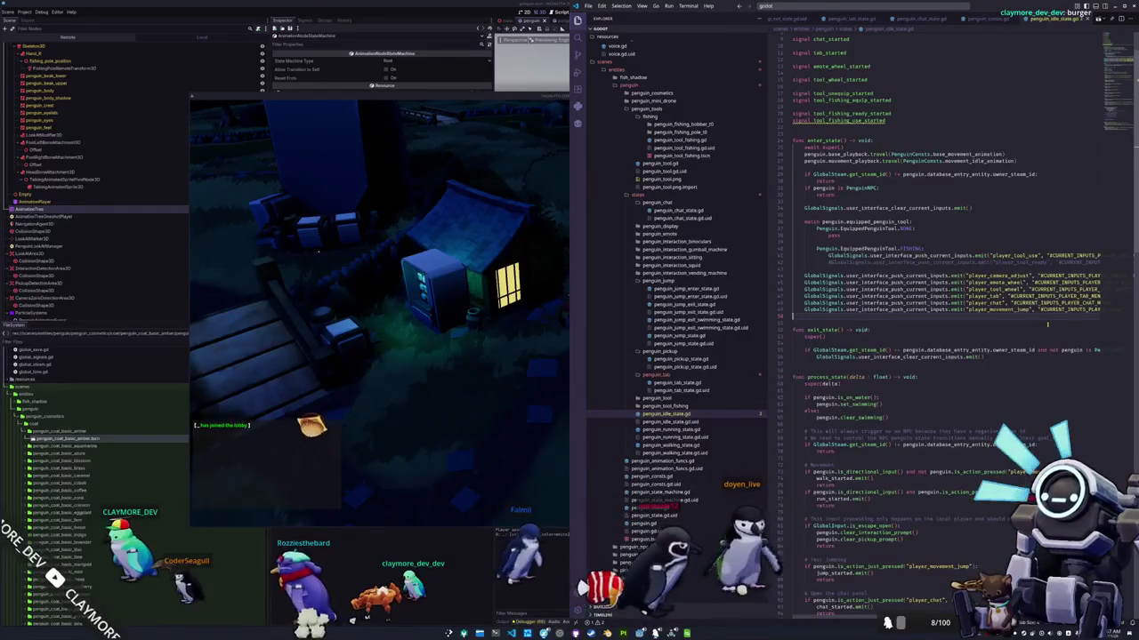
{"action": "key", "text": "Up"}
{"action": "key", "text": "End"}
{"action": "key", "text": "ctrl+shift+Left"}
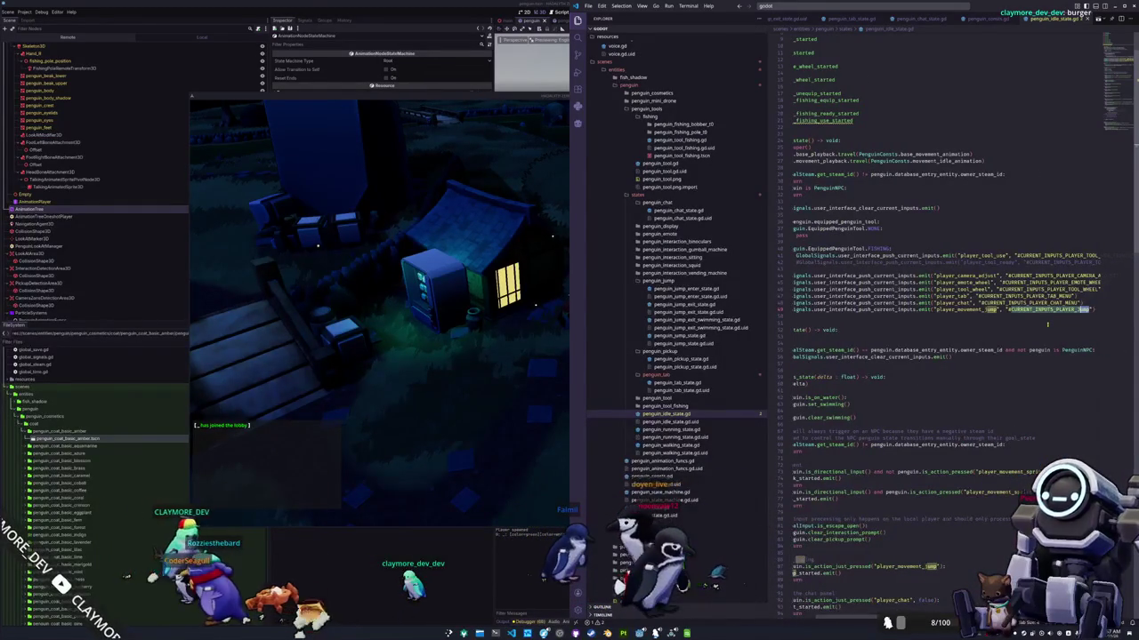
{"action": "key", "text": "alt+Tab"}
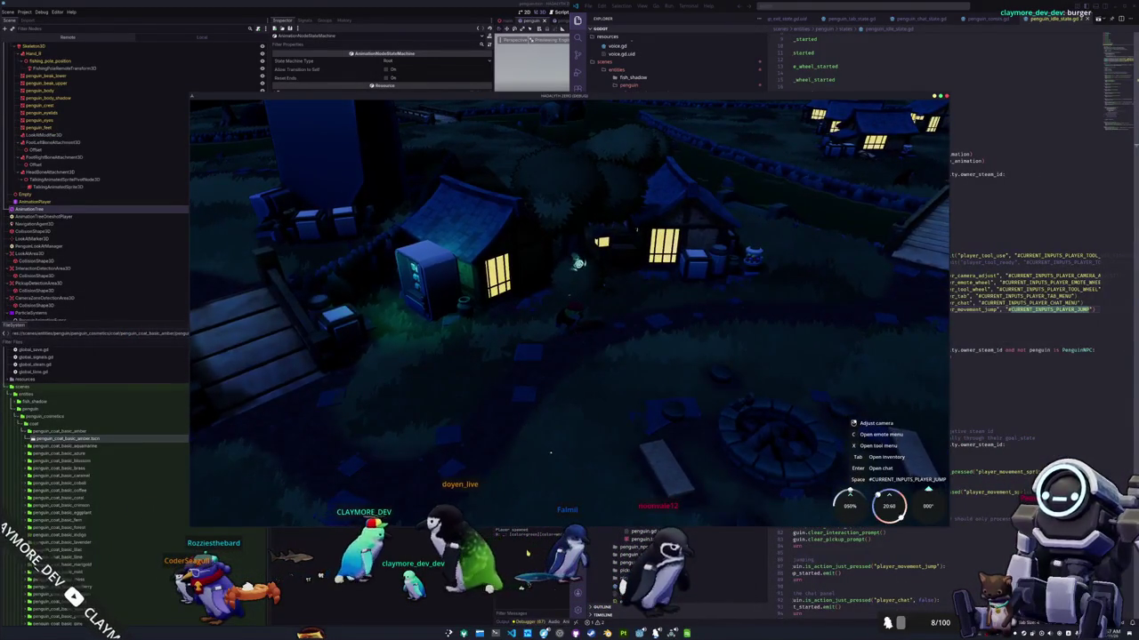
{"action": "key", "text": "alt+Tab"}
{"action": "key", "text": "alt+Tab"}
{"action": "left_click", "coordinate": [548, 317]}
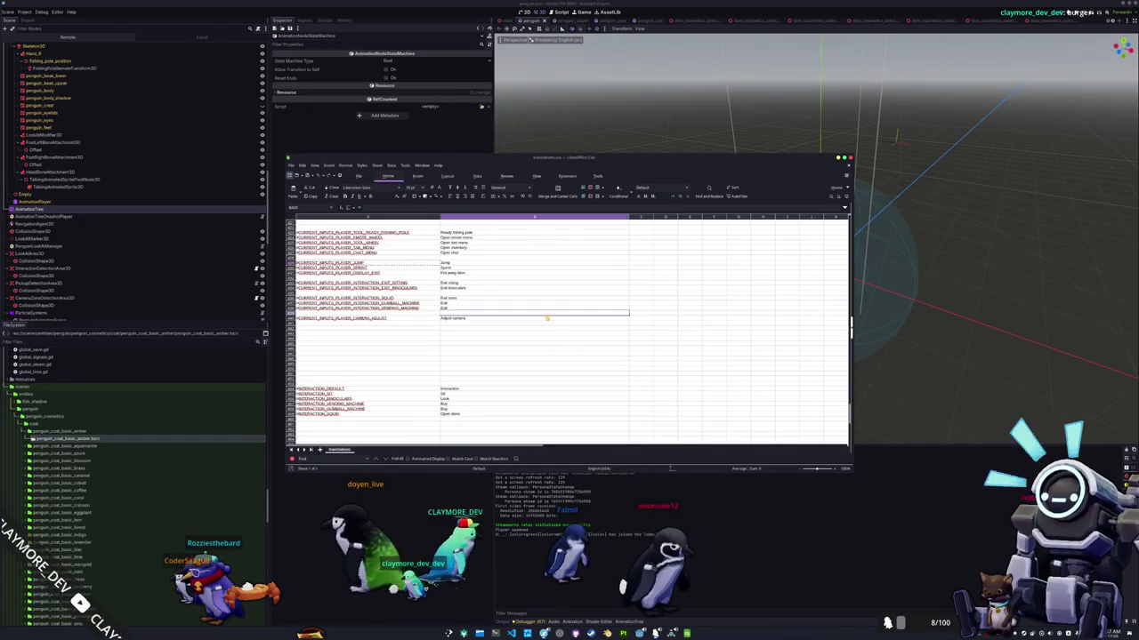
Step: Stop and relaunch the running game
{"action": "key", "text": "alt+Tab"}
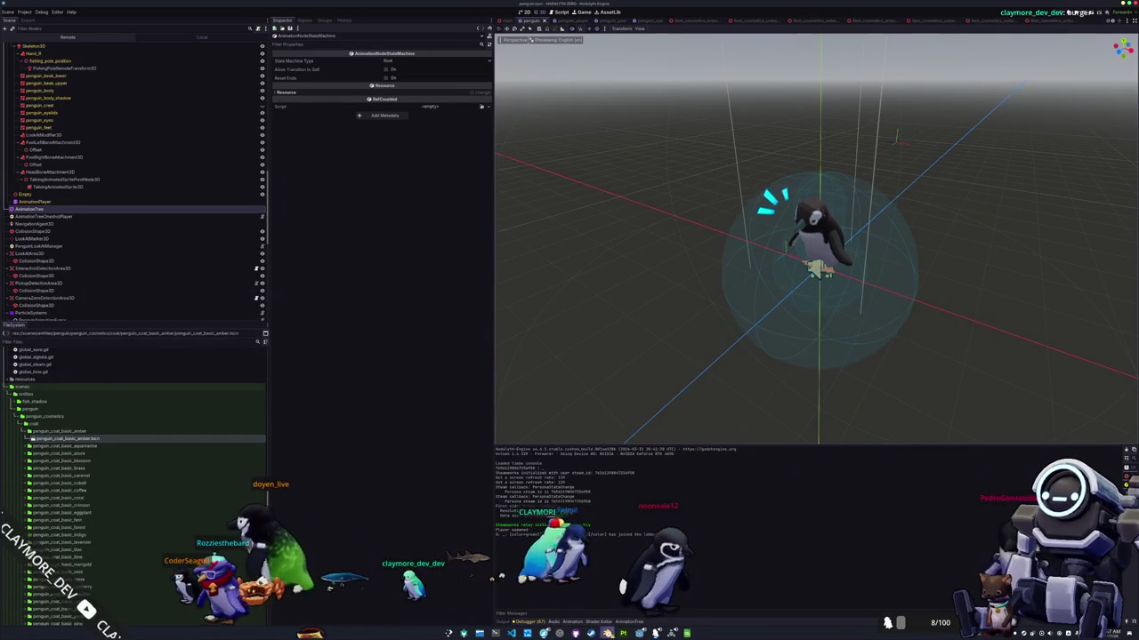
{"action": "key", "text": "F8"}
{"action": "key", "text": "F5"}
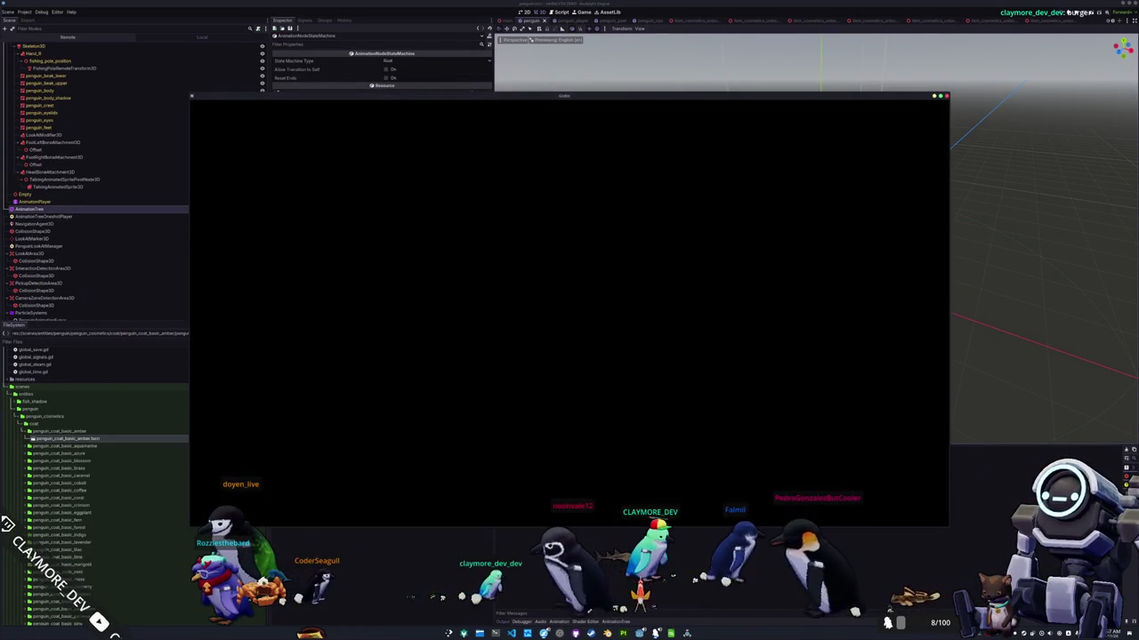
Step: Save the sheet over translations.csv, confirming the overwrite, and quit Calc
{"action": "key", "text": "alt+Tab"}
{"action": "key", "text": "alt+f"}
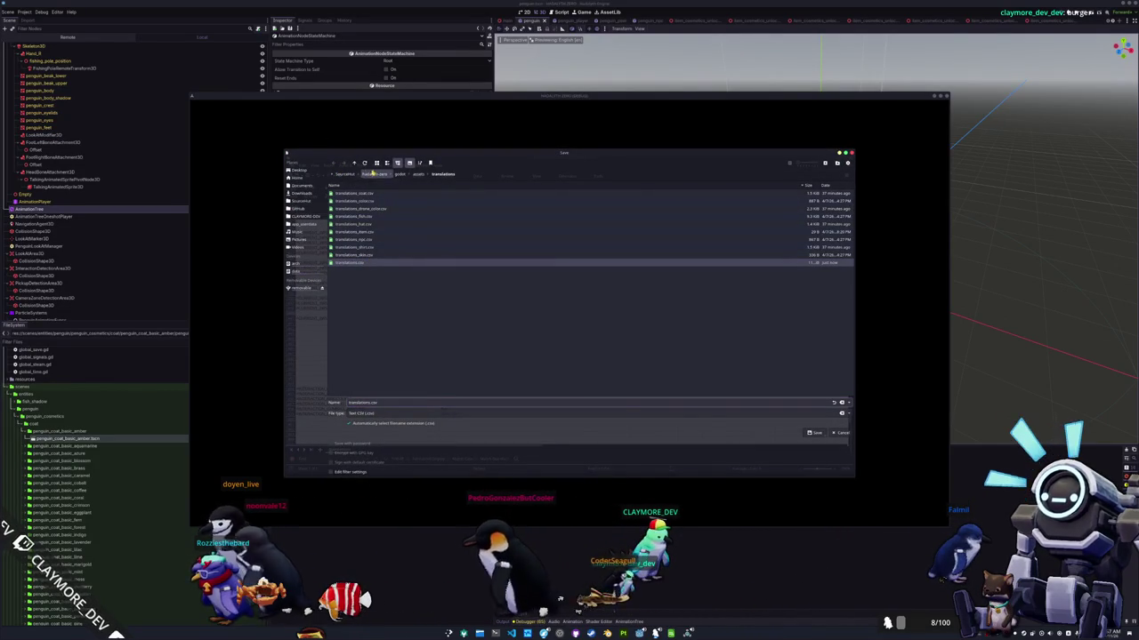
{"action": "left_click", "coordinate": [813, 434]}
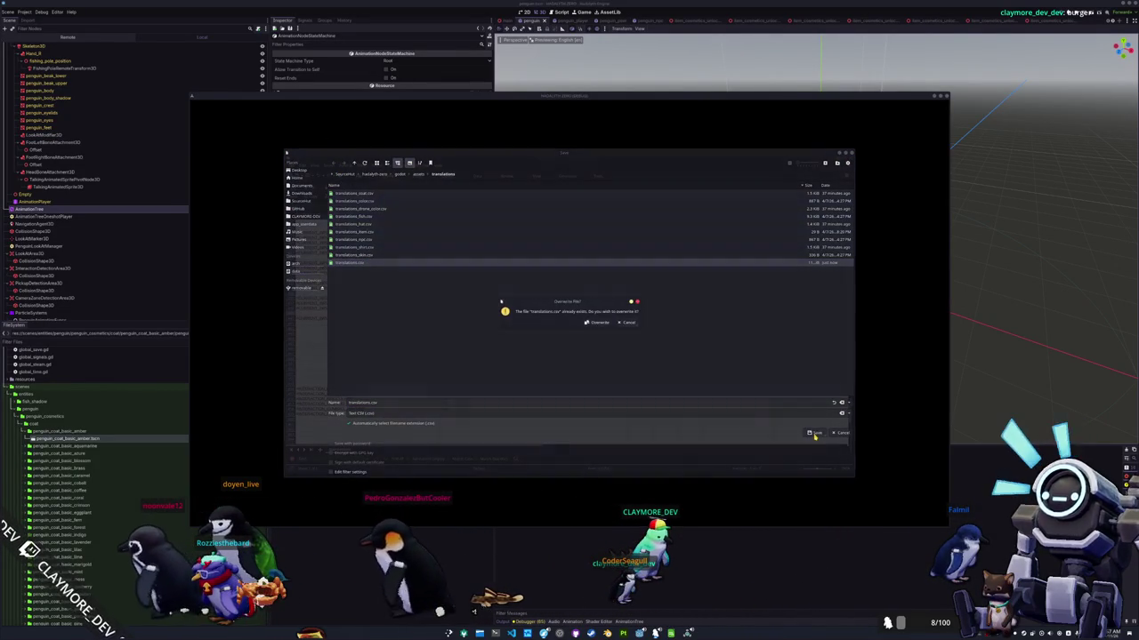
{"action": "left_click", "coordinate": [610, 326]}
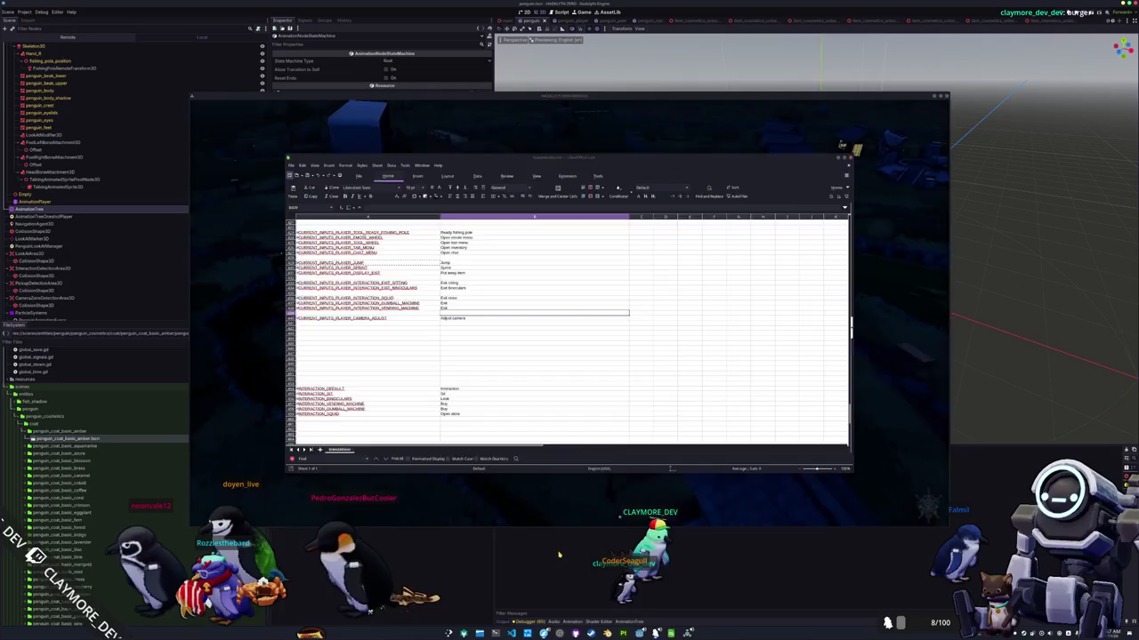
{"action": "key", "text": "ctrl+q"}
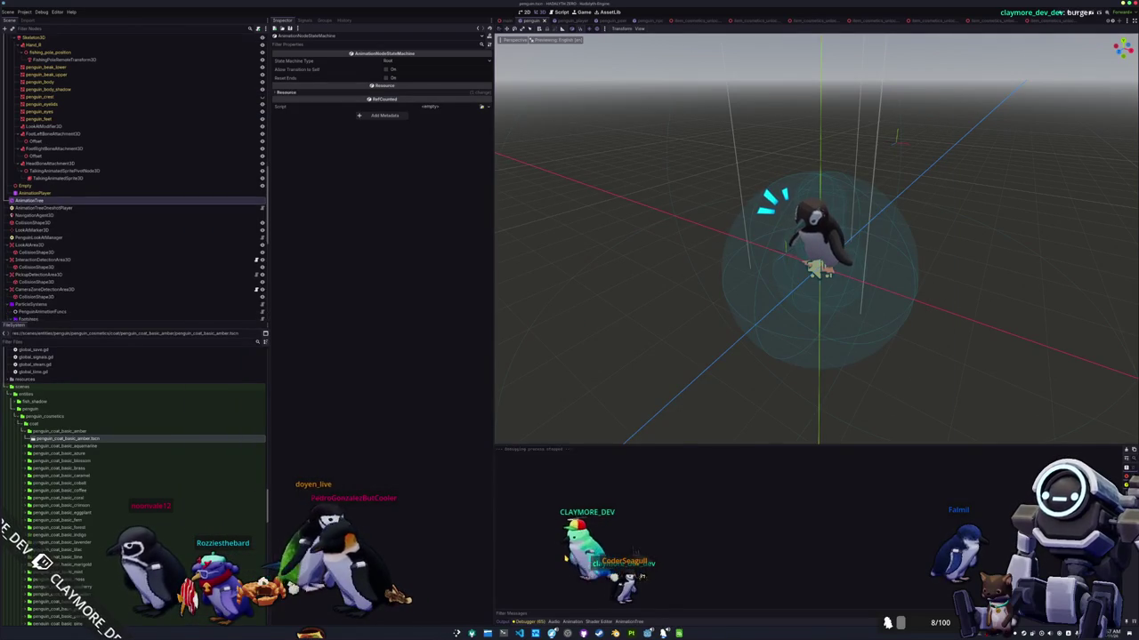
Step: Run the game and let the level load to check the translated Jump hint
{"action": "key", "text": "F5"}
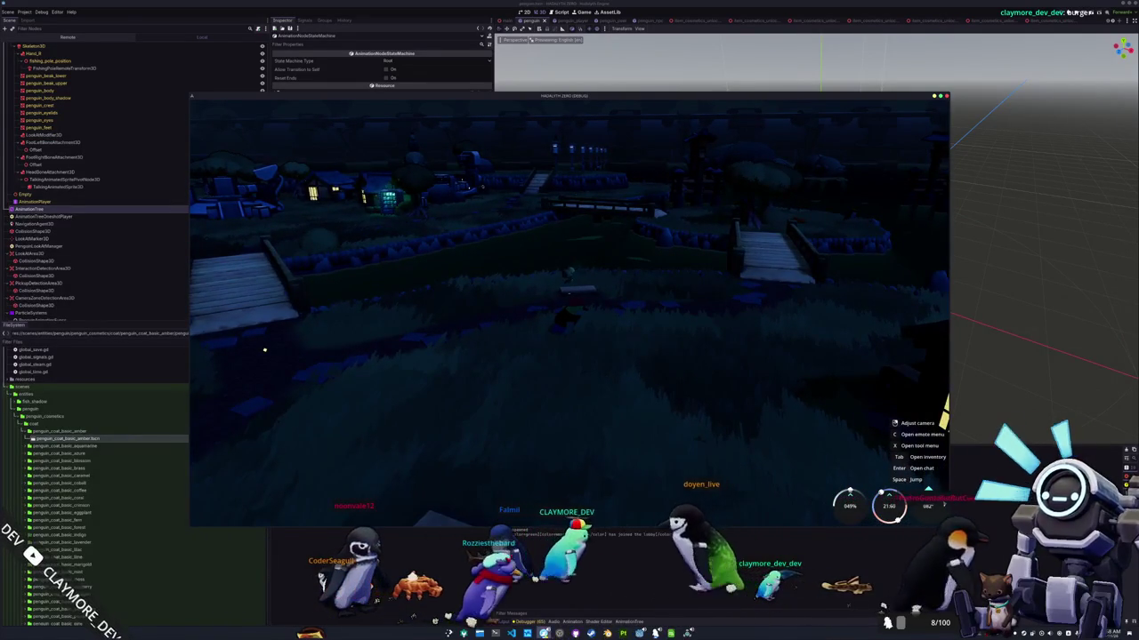
{"action": "key", "text": "alt+Tab"}
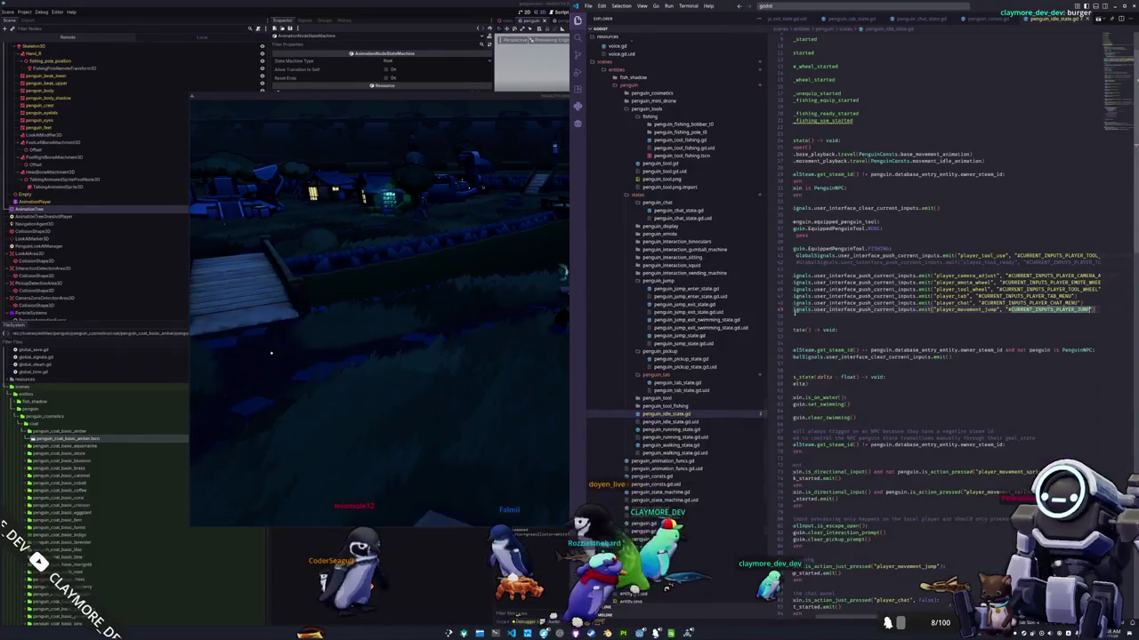
Step: Paste the player_movement_jump hint line into penguin_running_state.gd and penguin_walking_state.gd
{"action": "key", "text": "ctrl+l"}
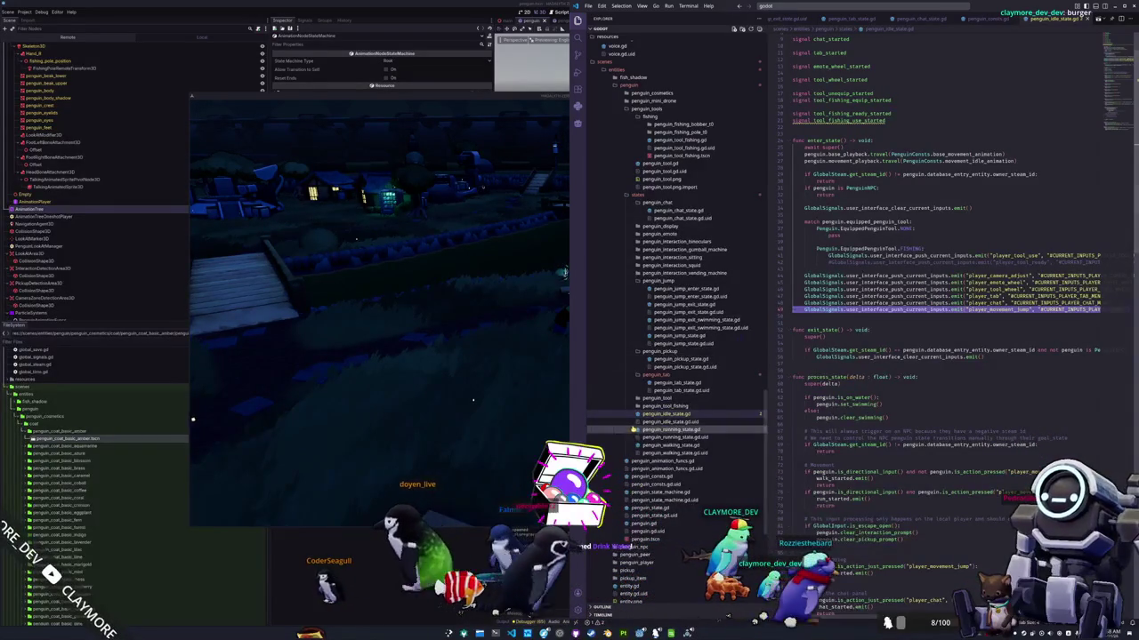
{"action": "left_click", "coordinate": [661, 431]}
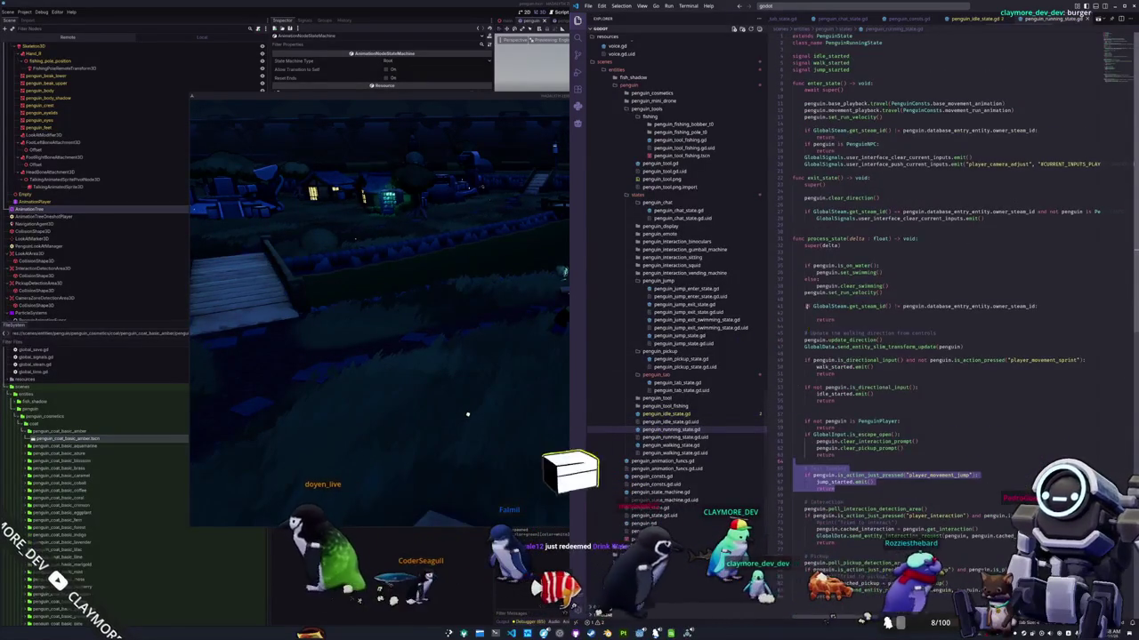
{"action": "key", "text": "ctrl+v"}
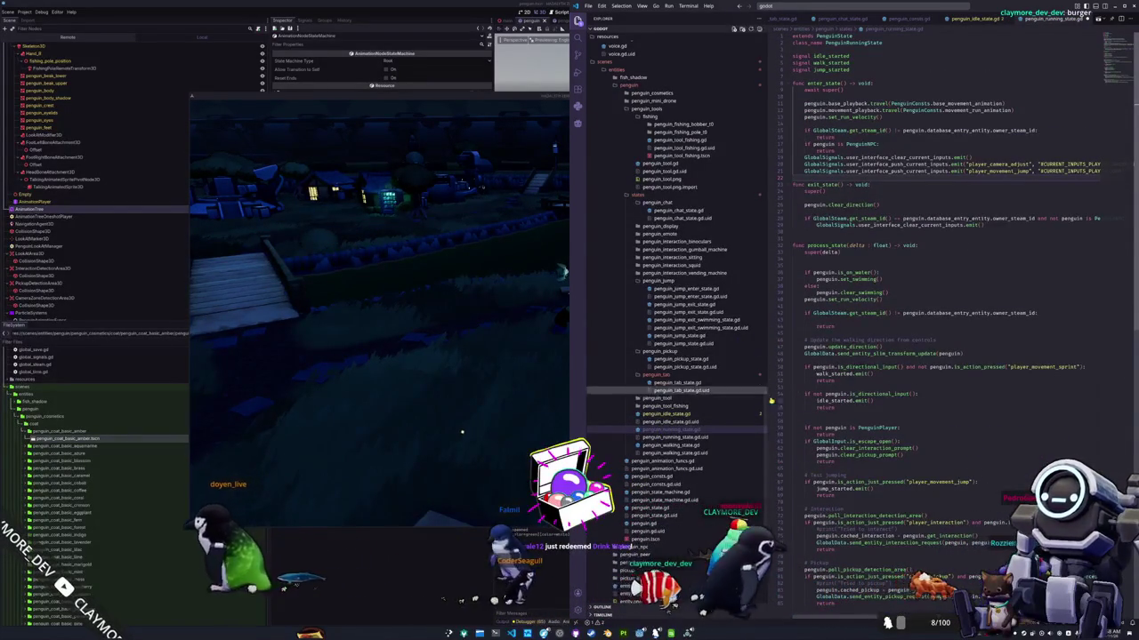
{"action": "left_click", "coordinate": [673, 445]}
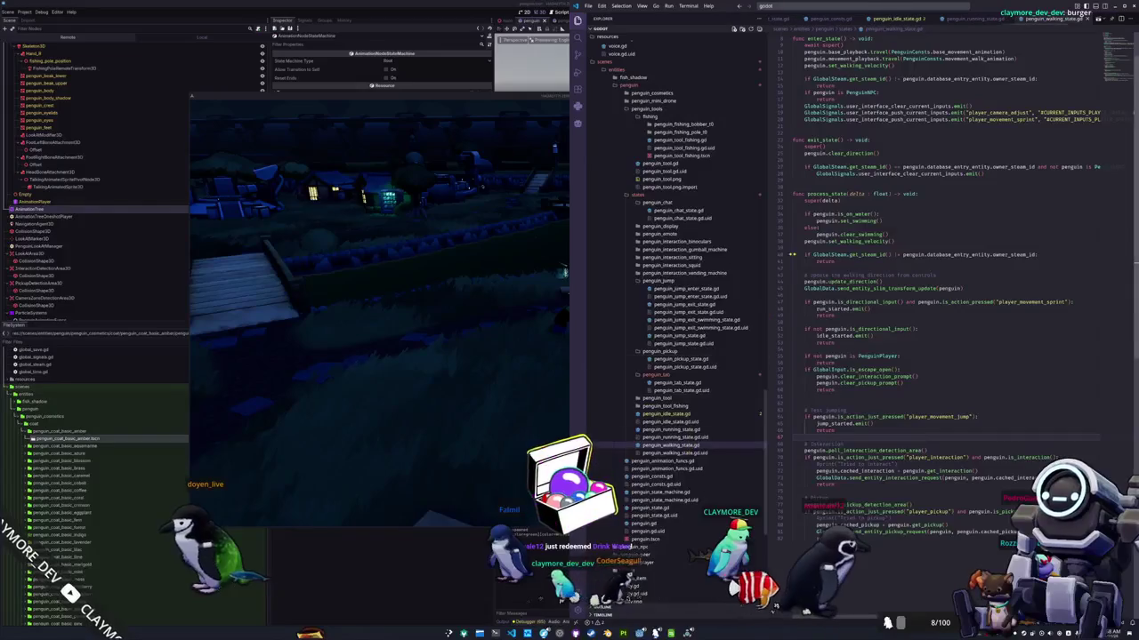
{"action": "key", "text": "ctrl+v"}
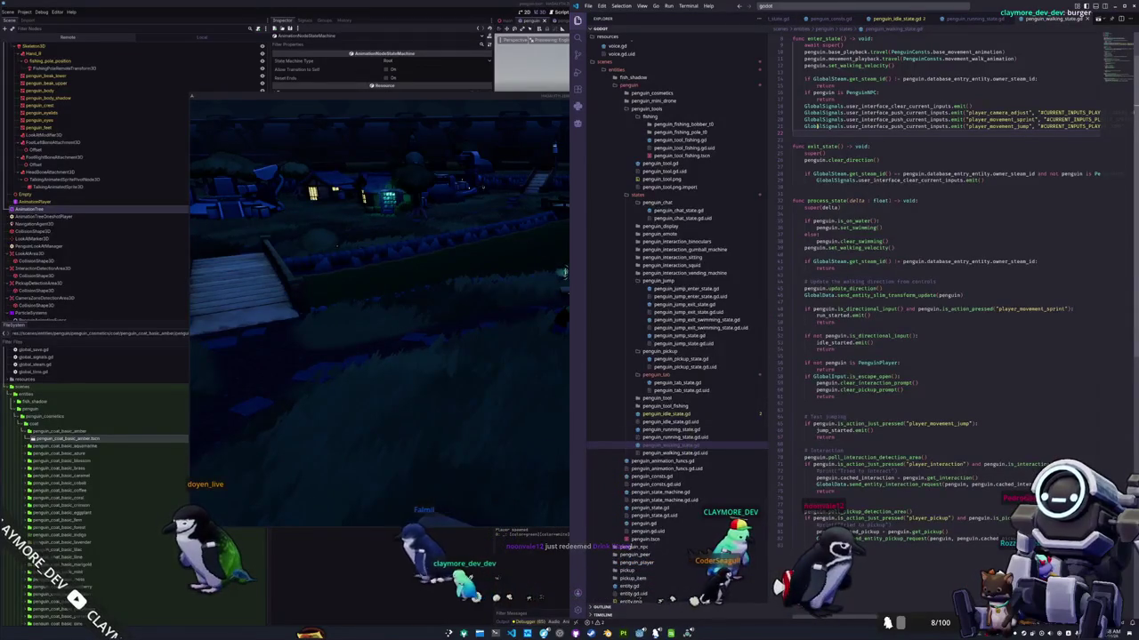
{"action": "left_click", "coordinate": [562, 272]}
{"action": "mouse_move", "coordinate": [648, 255]}
{"action": "left_mouse_down"}
{"action": "mouse_move", "coordinate": [780, 371]}
{"action": "mouse_move", "coordinate": [394, 368]}
{"action": "mouse_move", "coordinate": [189, 418]}
{"action": "mouse_move", "coordinate": [762, 364]}
{"action": "left_mouse_up"}
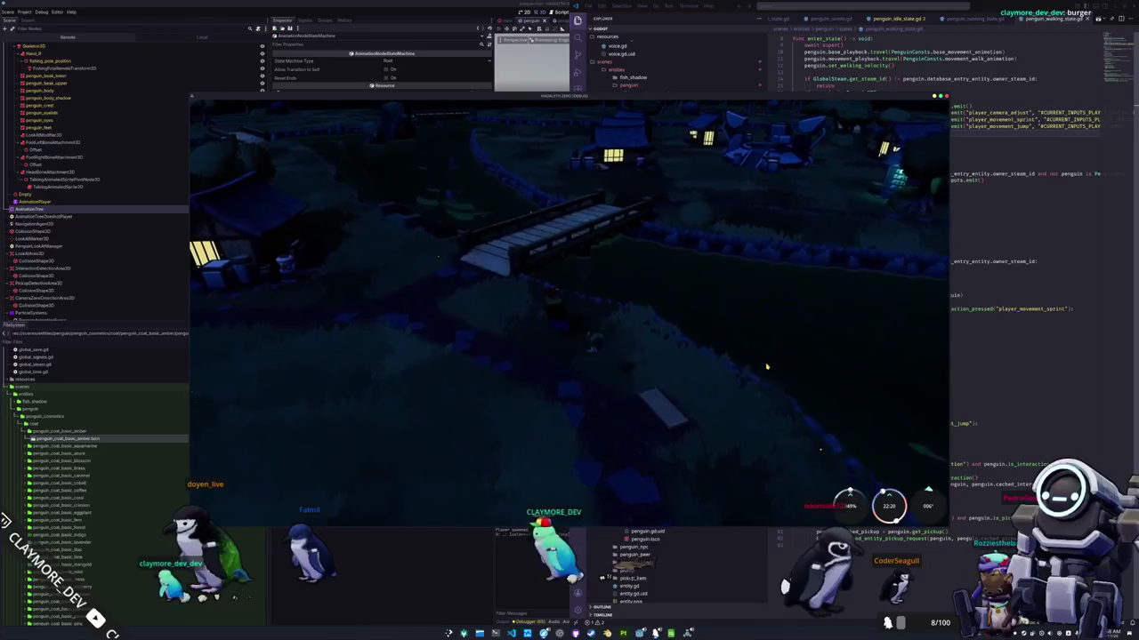
Step: Walk the penguin forward, turn the camera, and toggle the inventory and tool menu to check the hints
{"action": "key", "text": "w"}
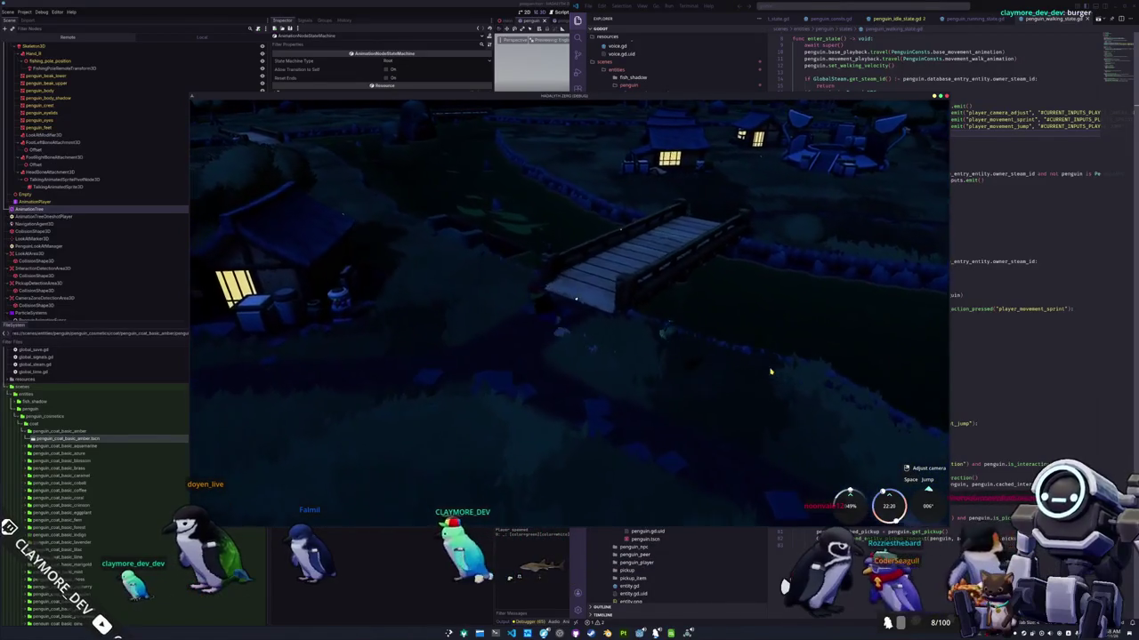
{"action": "left_click_drag", "start_coordinate": [770, 372], "coordinate": [482, 278]}
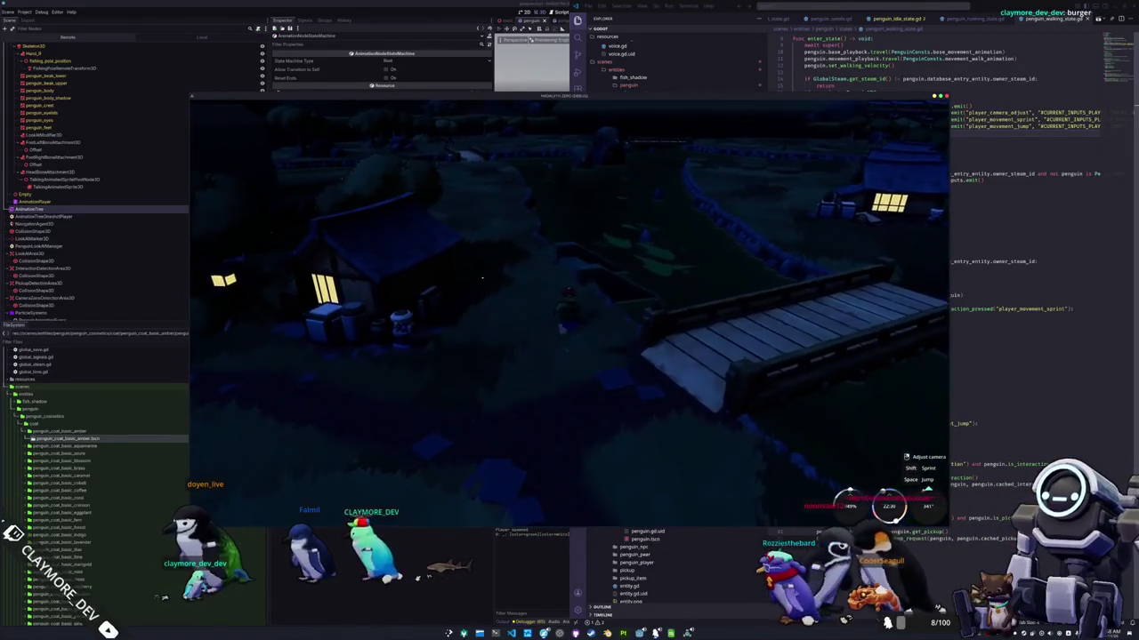
{"action": "key", "text": "Tab"}
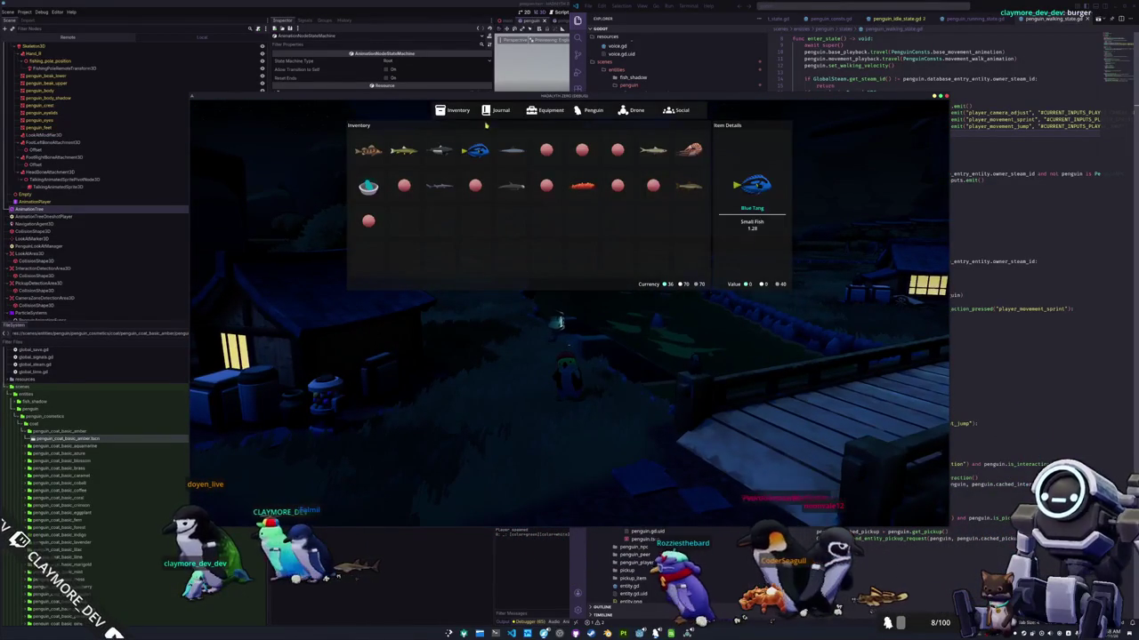
{"action": "key", "text": "Tab"}
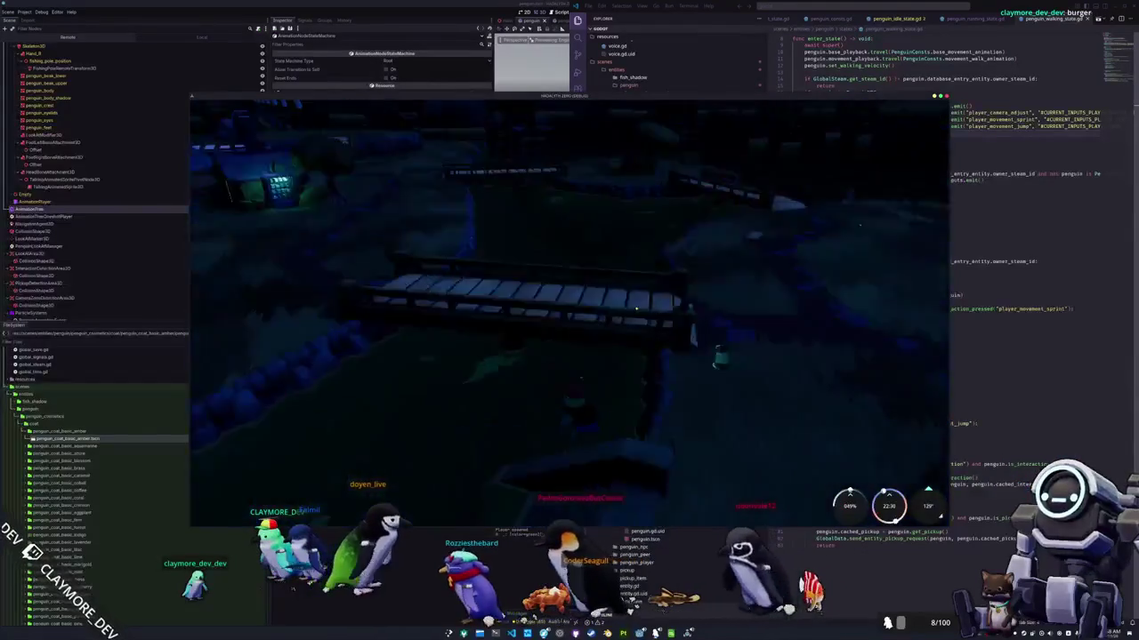
{"action": "key", "text": "1"}
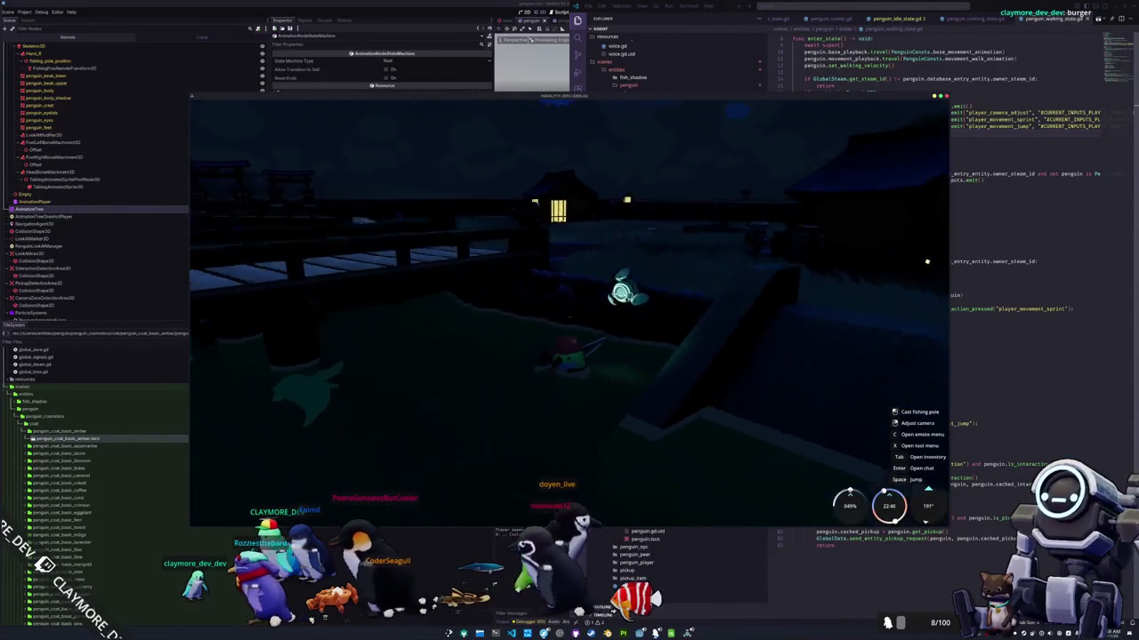
{"action": "key", "text": "1"}
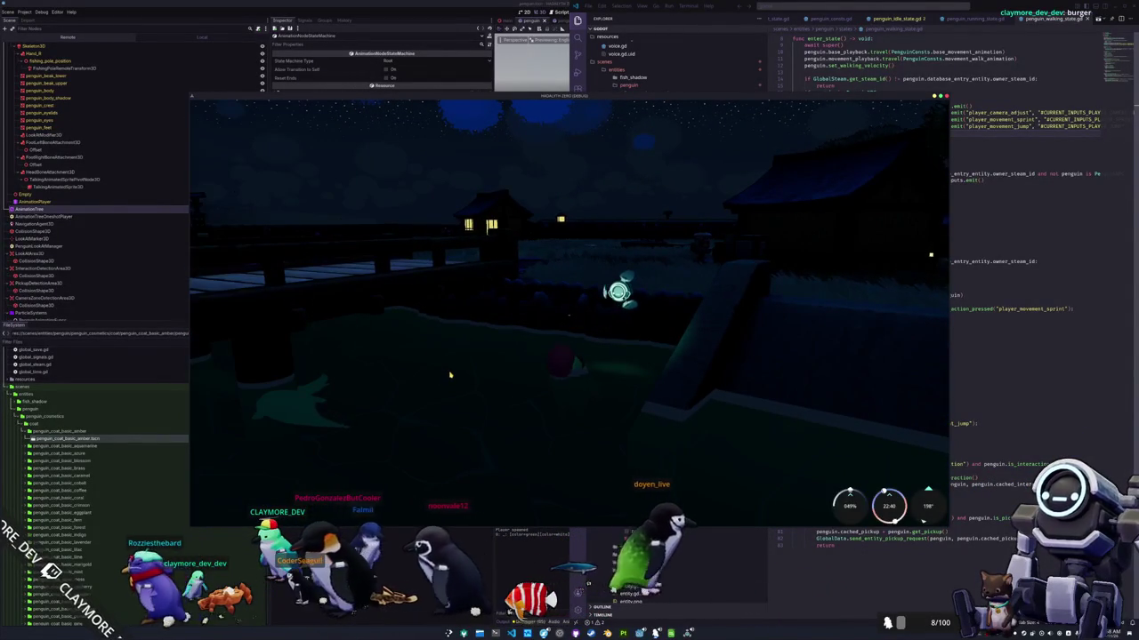
{"action": "key", "text": "1"}
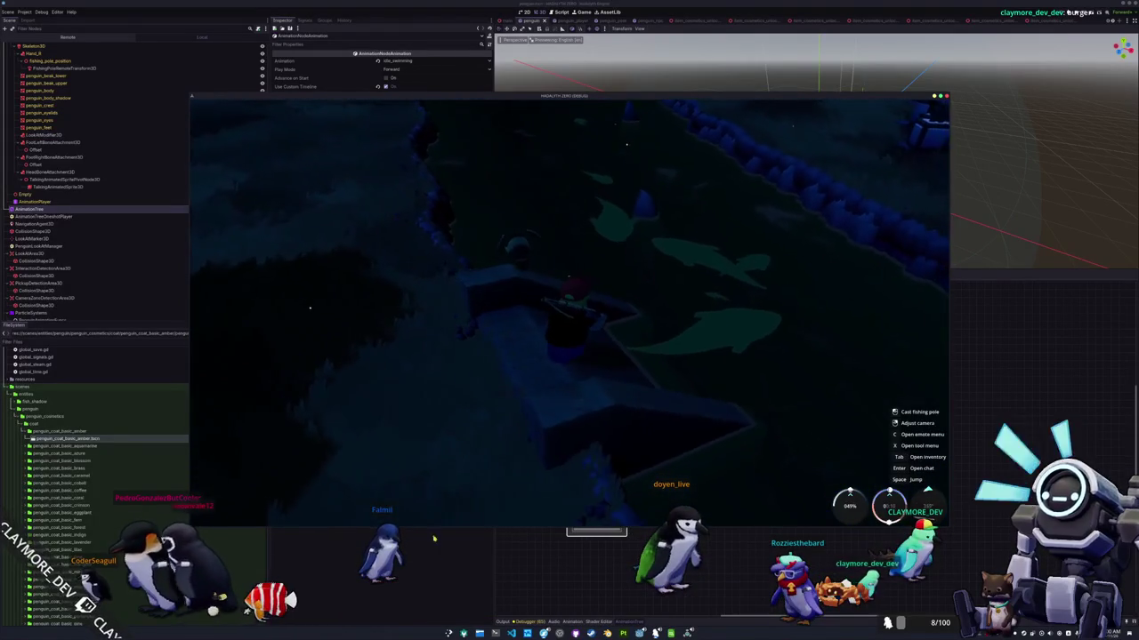
{"action": "key", "text": "alt+Tab"}
{"action": "left_click", "coordinate": [879, 13]}
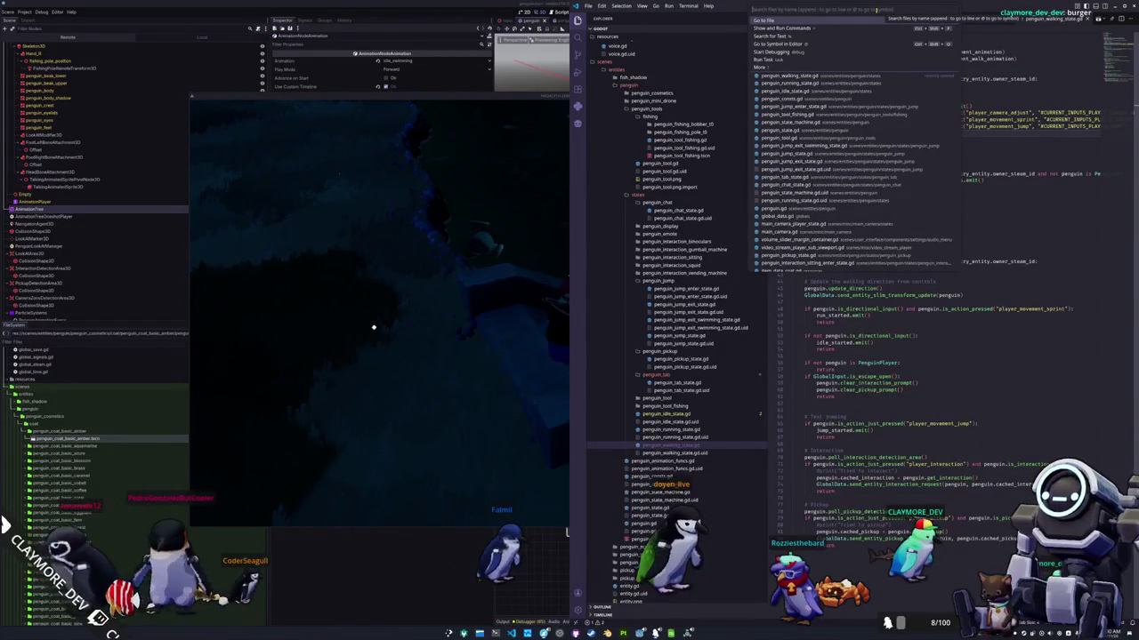
Step: Open global_data_fish.gd, change the LARGE fish weight from 1.0 to 0.5, and select the SMALL weight
{"action": "type", "text": "global_data"}
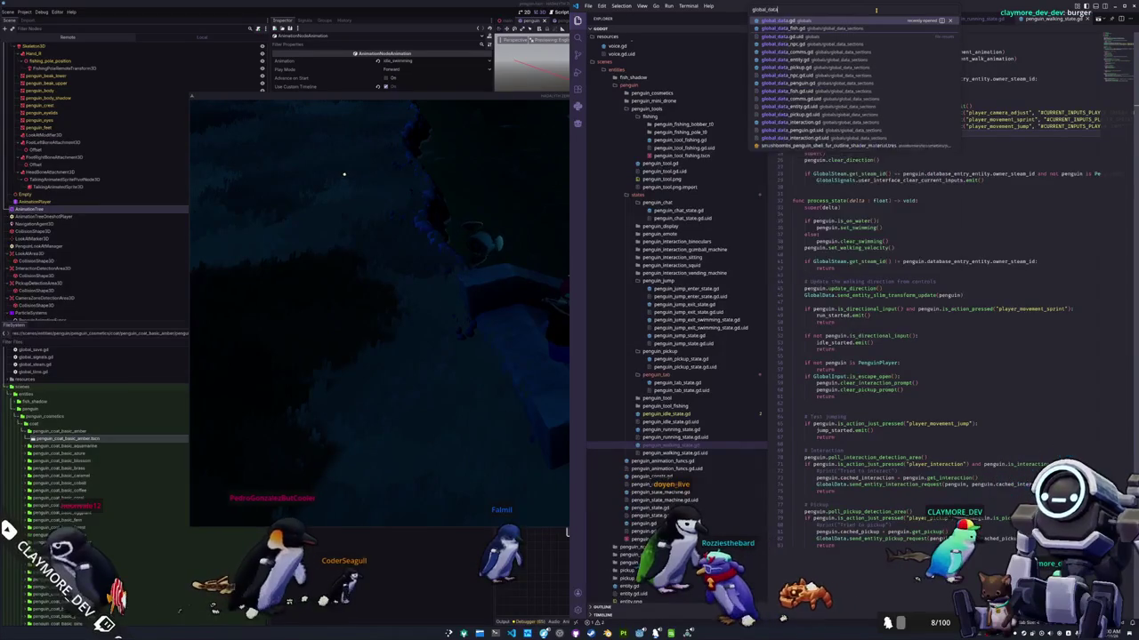
{"action": "key", "text": "Return"}
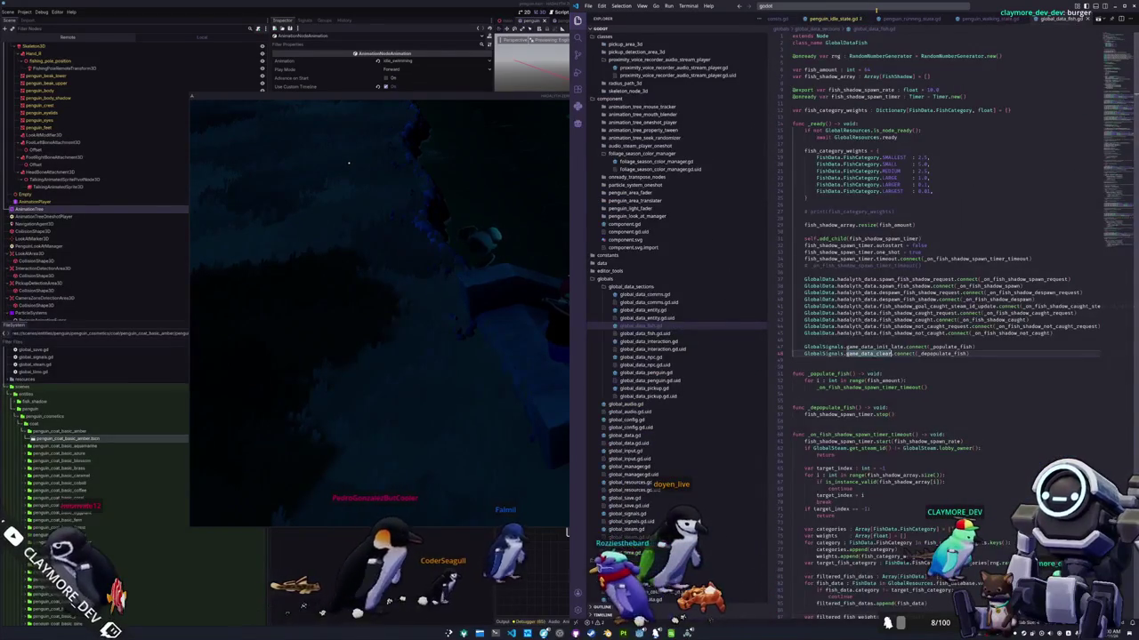
{"action": "double_click", "coordinate": [923, 178]}
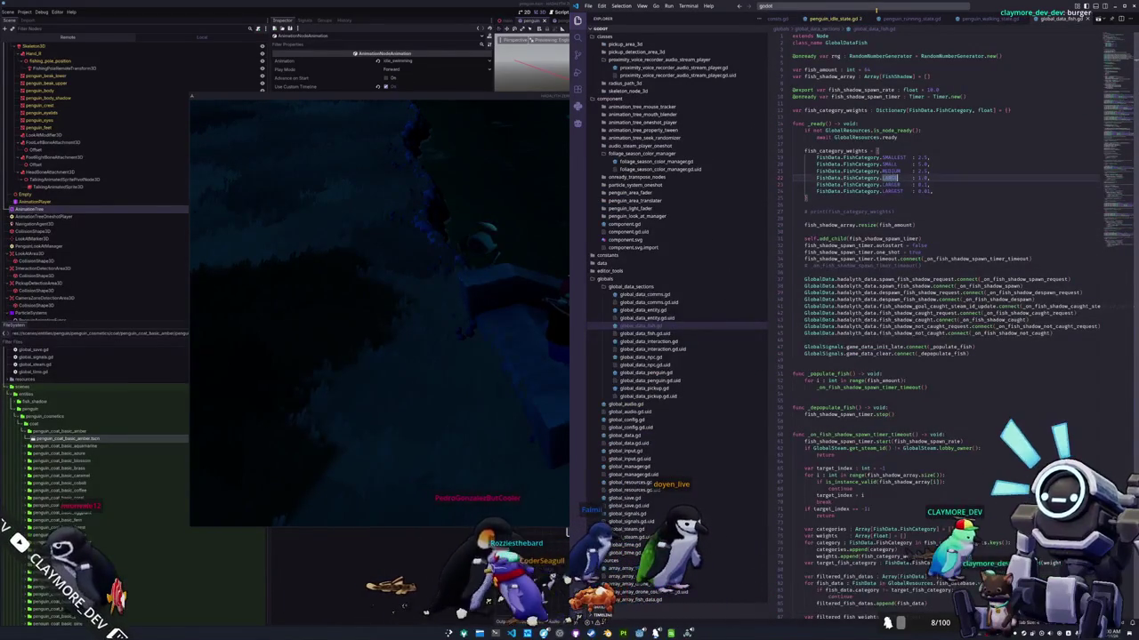
{"action": "type", "text": "0.5"}
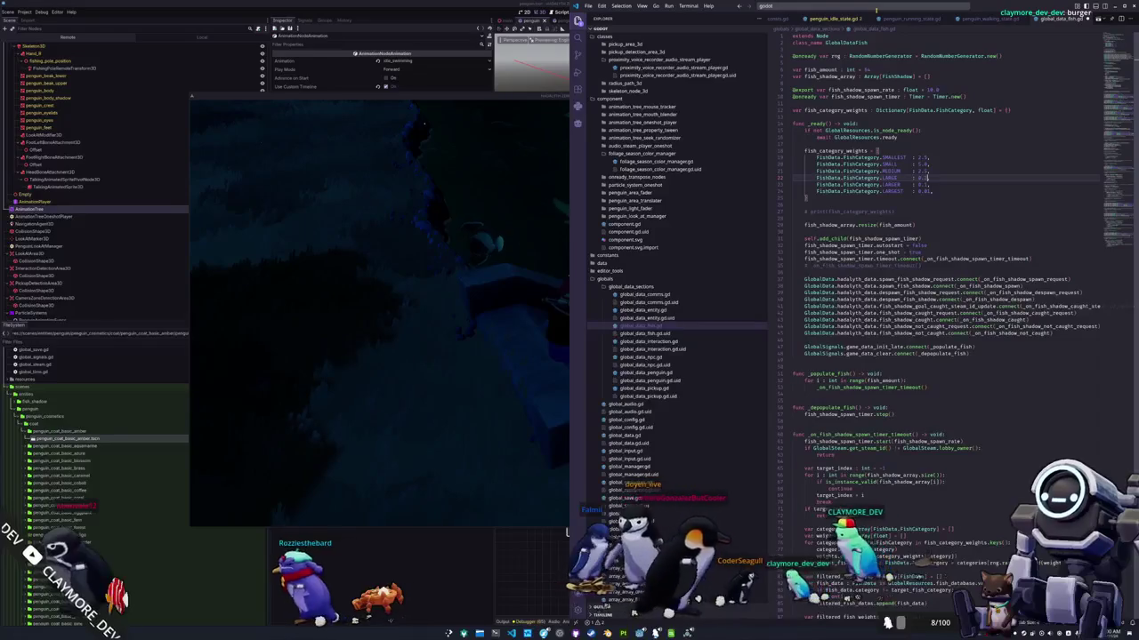
{"action": "double_click", "coordinate": [922, 163]}
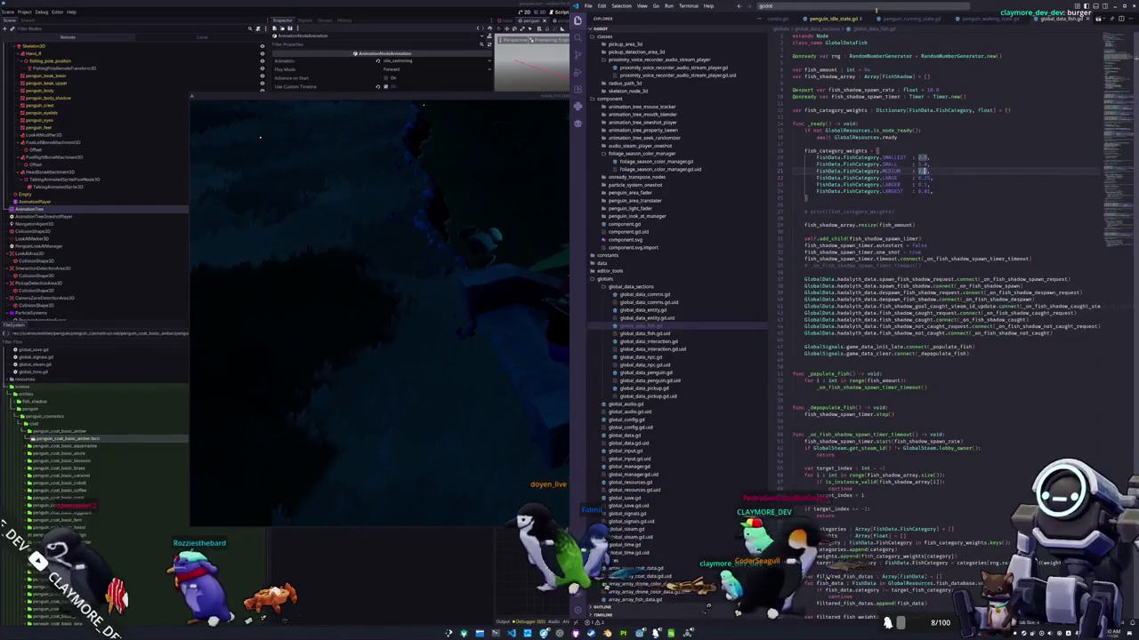
{"action": "double_click", "coordinate": [923, 164]}
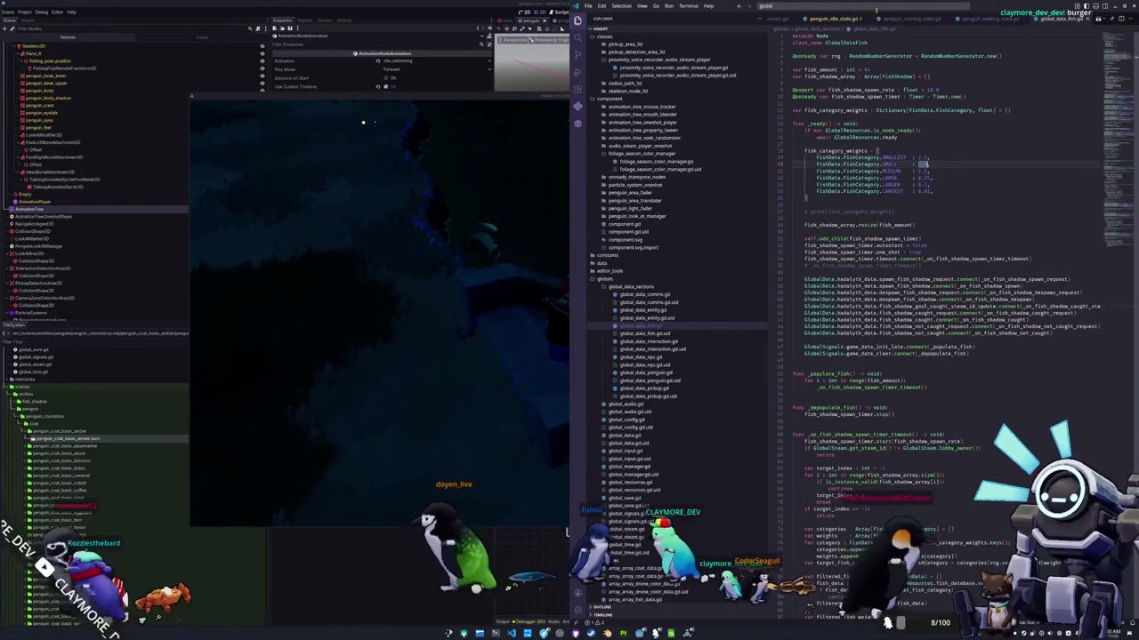